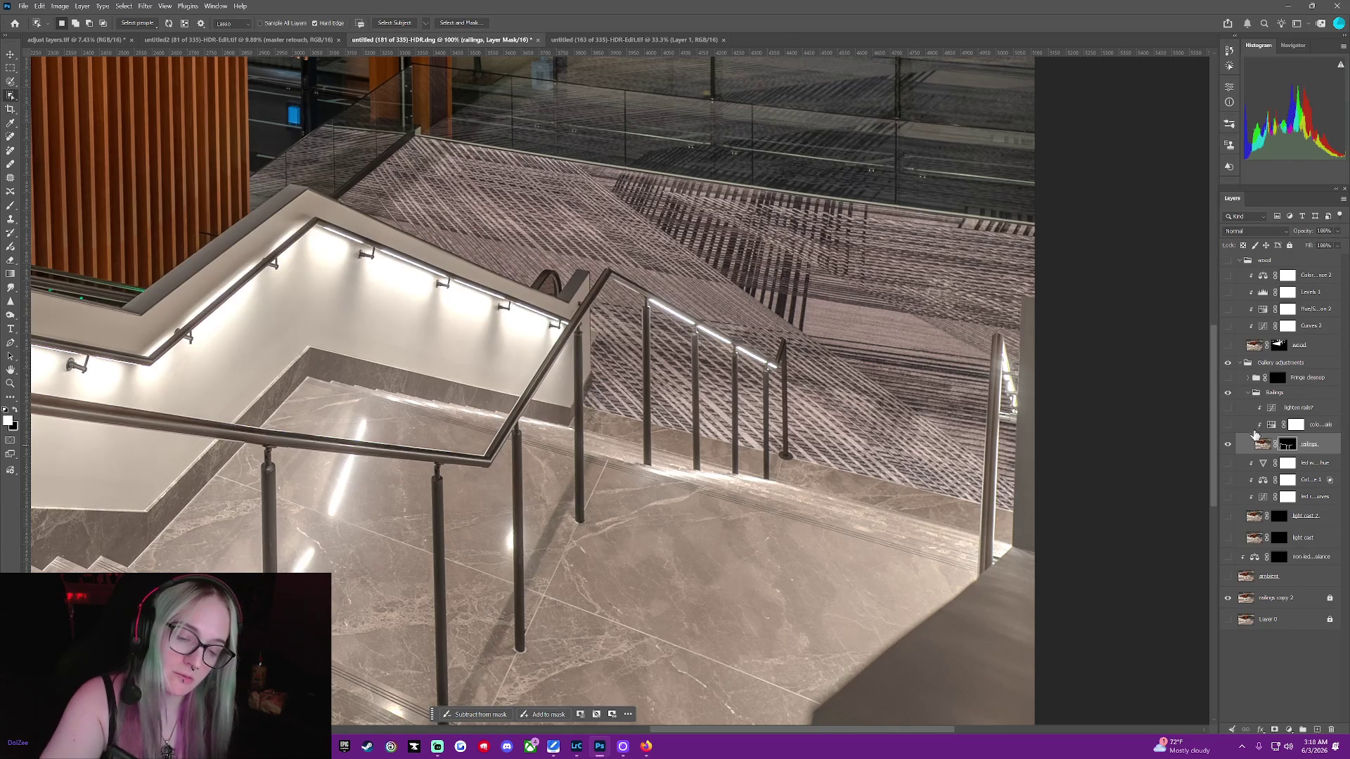
# Check the railings copy 2 layer, then lasso the post right of centre and brush it into the mask
pyautogui.click(1228, 597)
pyautogui.click(1227, 598)
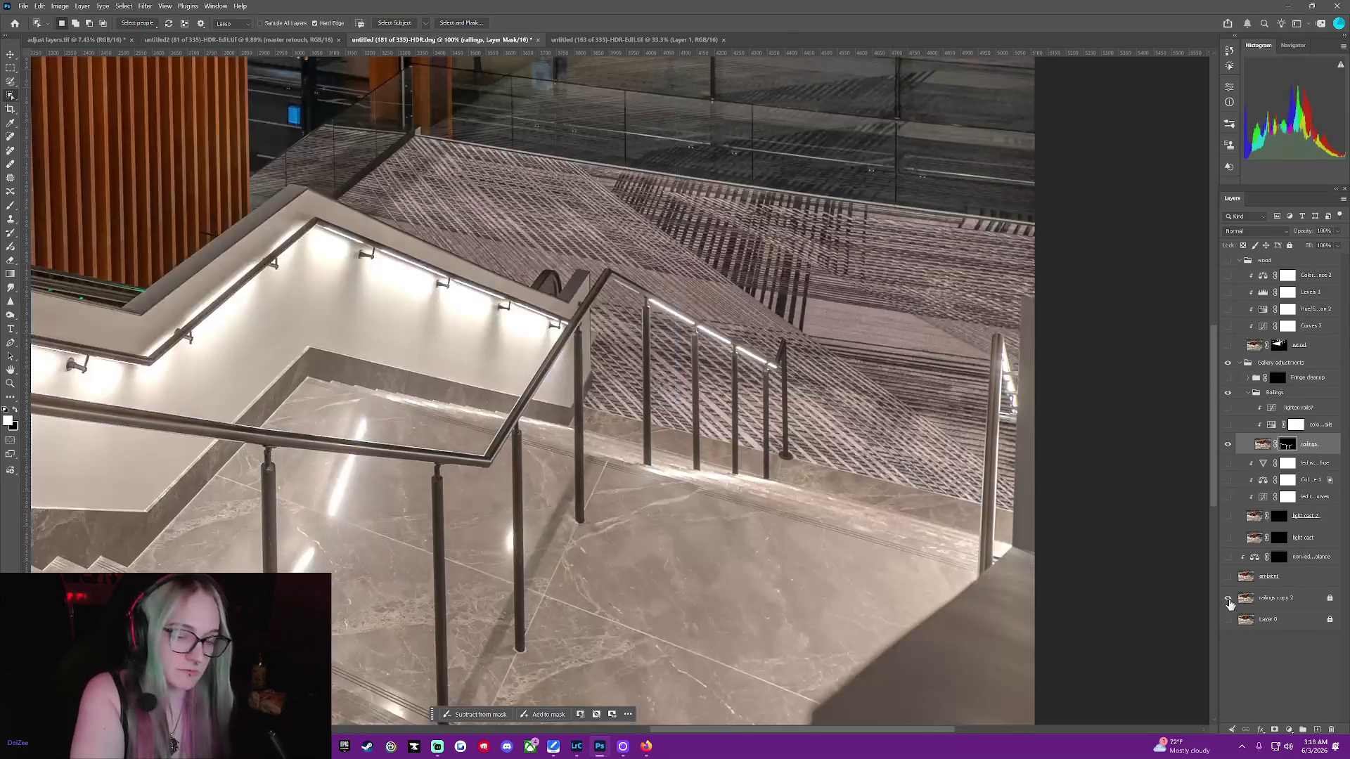
pyautogui.moveTo(731, 348); pyautogui.dragTo(739, 430)
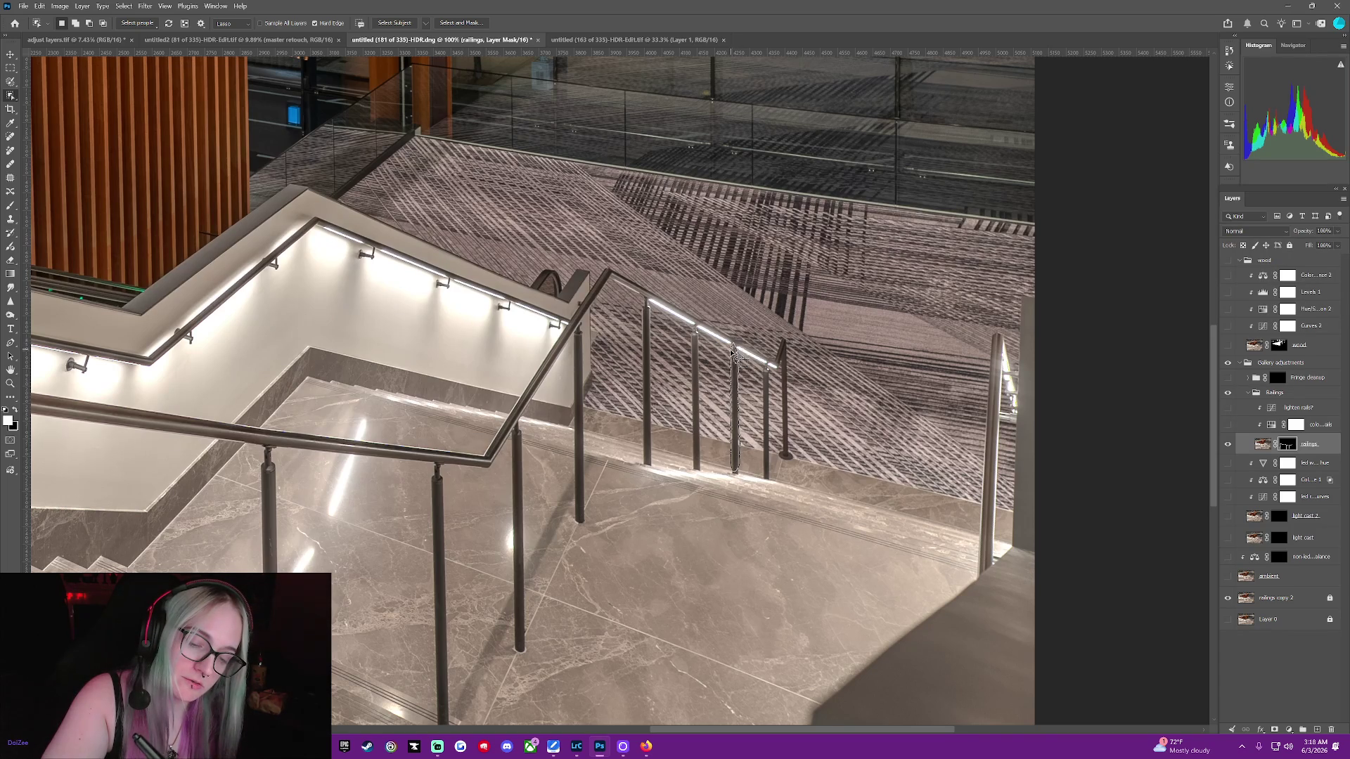
pyautogui.moveTo(734, 341); pyautogui.dragTo(736, 346)
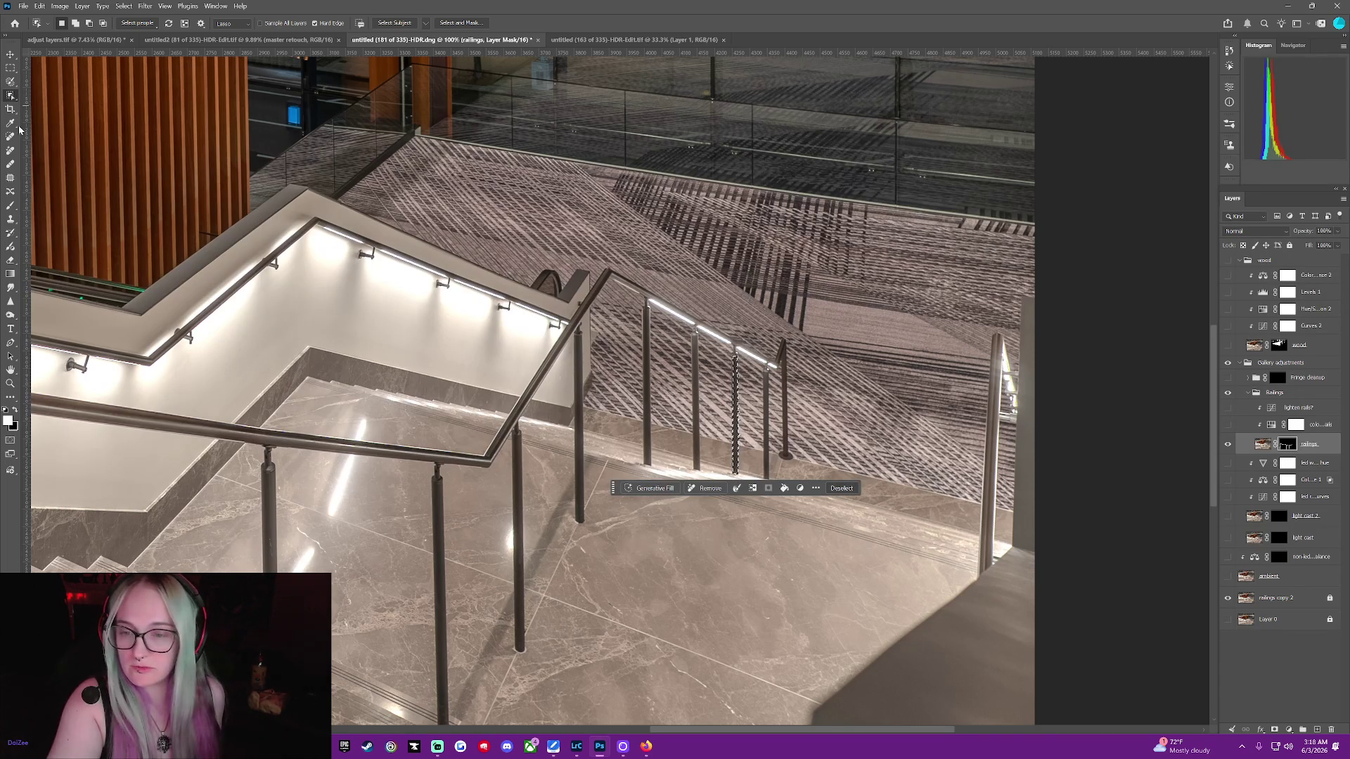
pyautogui.click(9, 204)
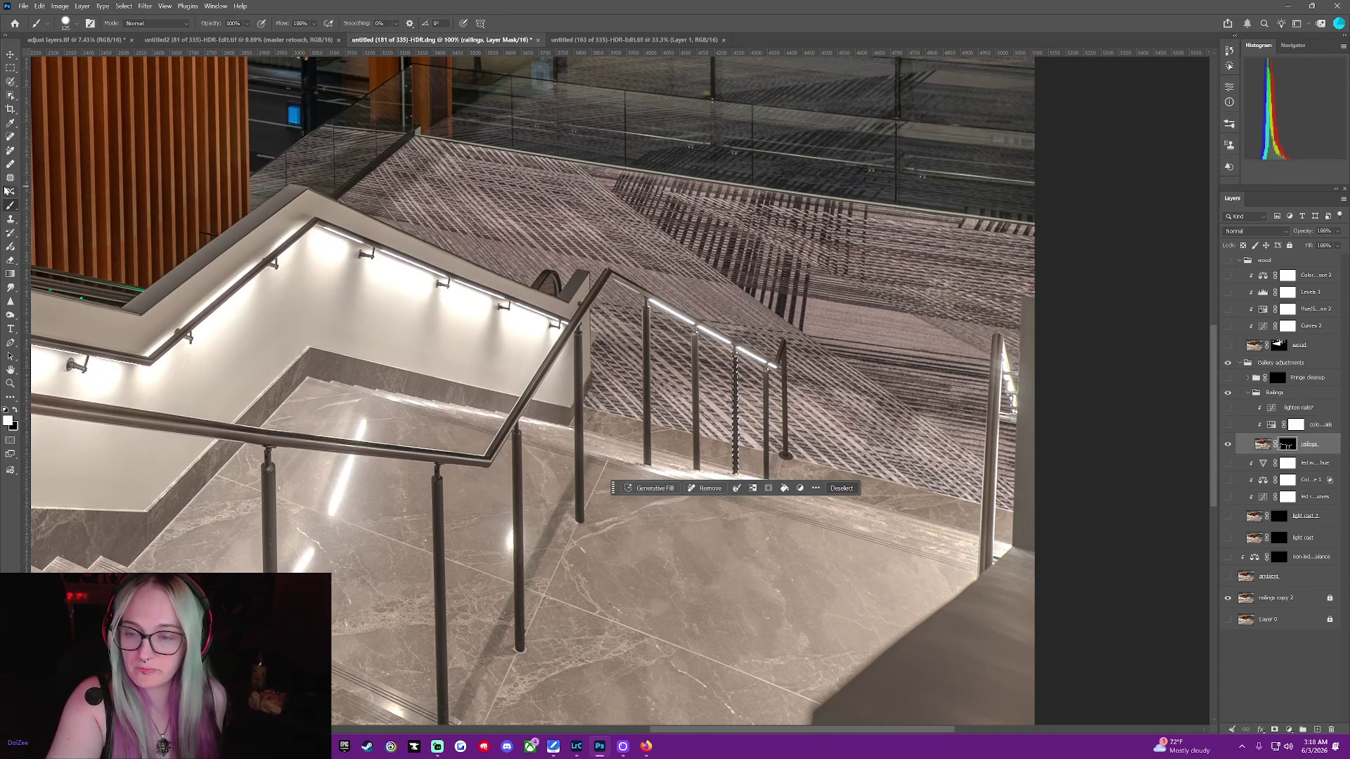
pyautogui.moveTo(731, 367); pyautogui.dragTo(734, 450)
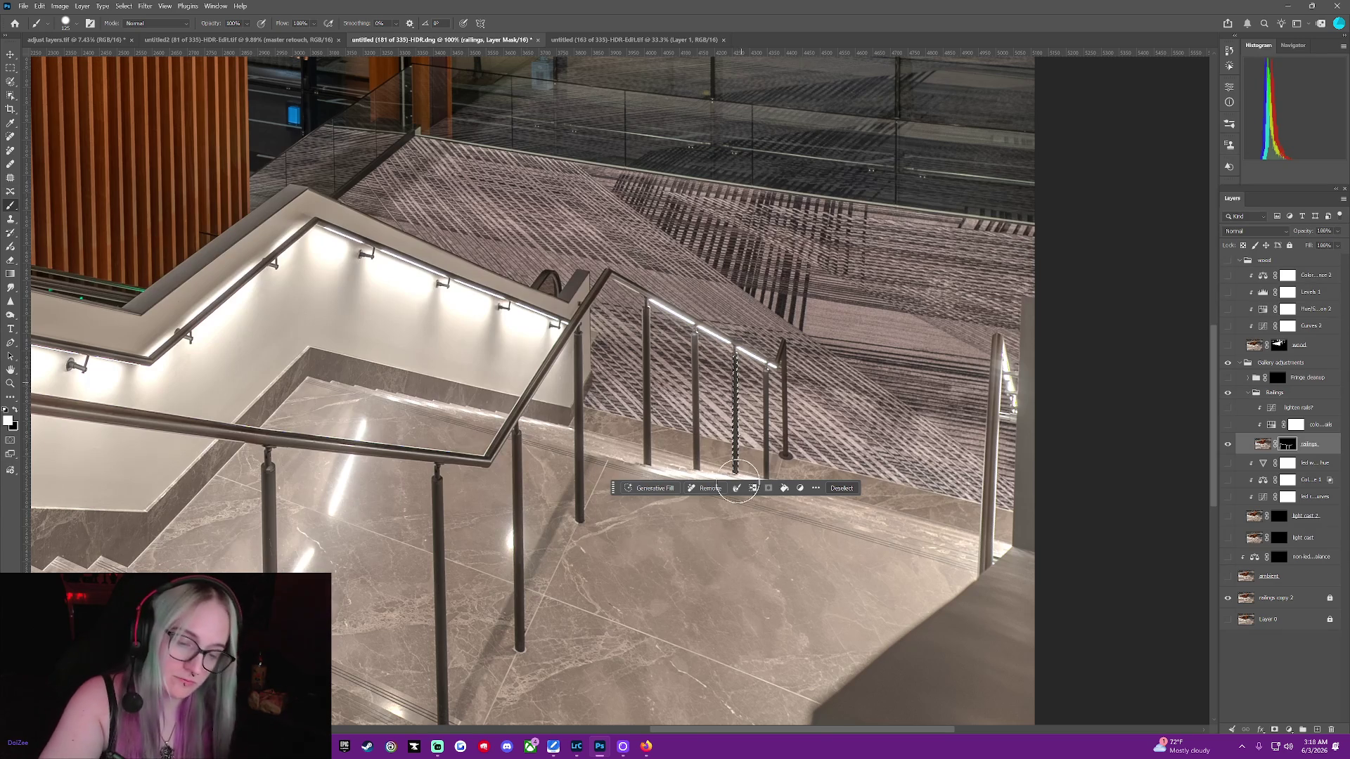
pyautogui.click(840, 487)
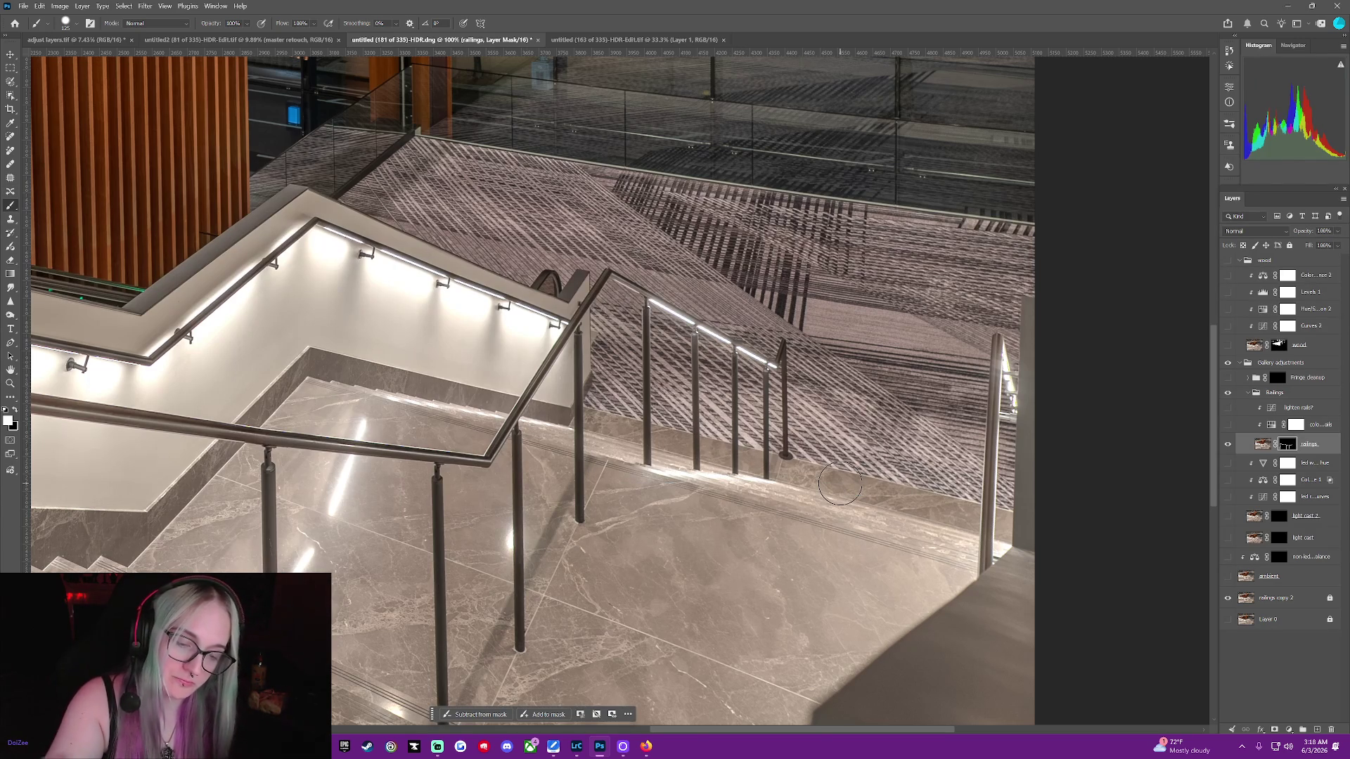
# Lasso the post again, preview it in Quick Mask, and fill it into the railings mask
pyautogui.click(11, 96)
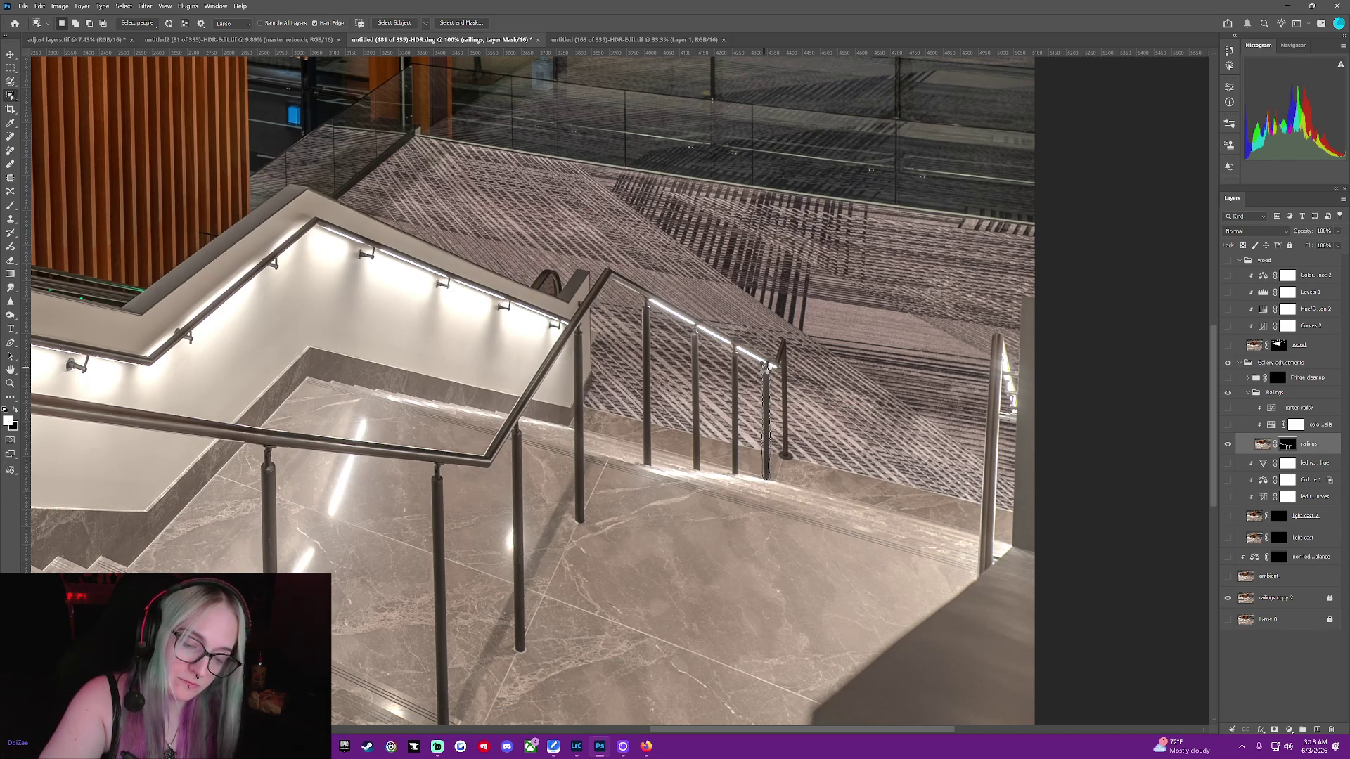
pyautogui.moveTo(766, 366); pyautogui.dragTo(767, 369)
pyautogui.press('q')
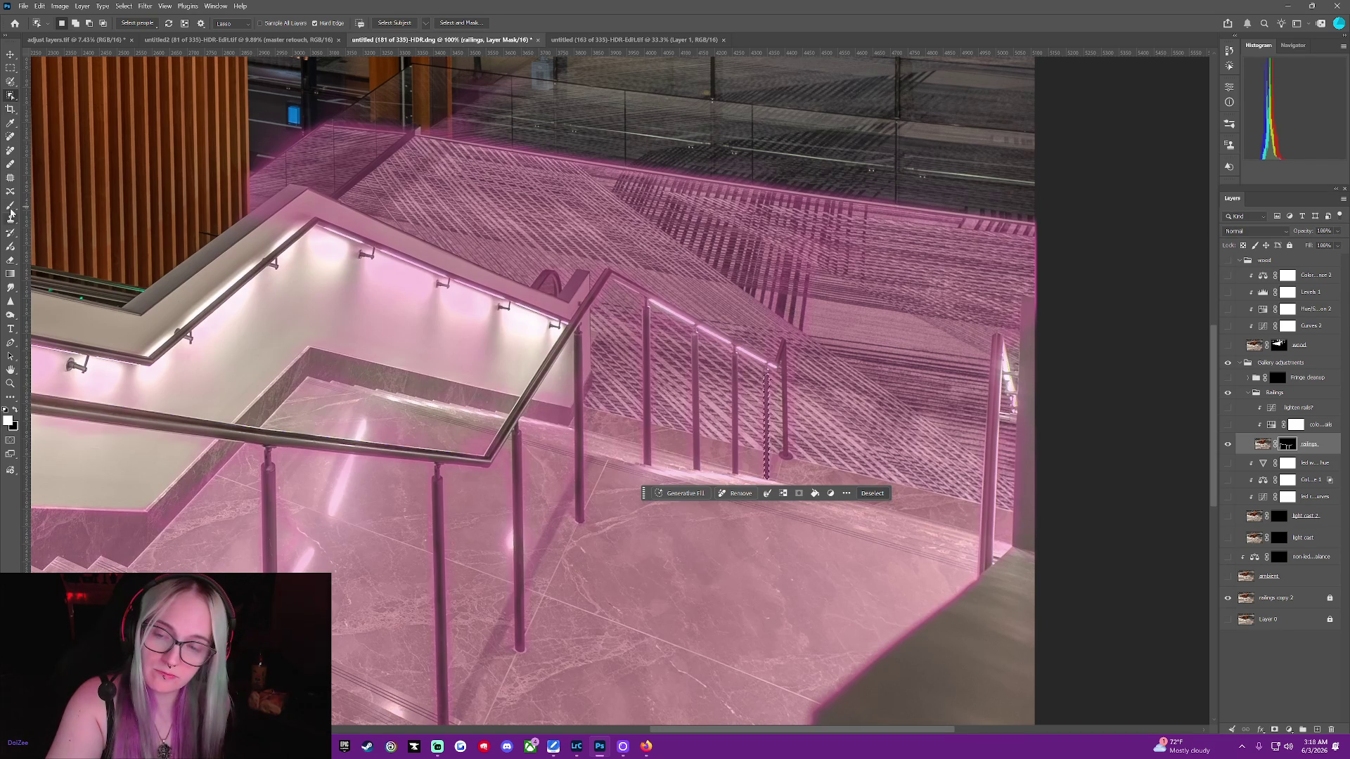
pyautogui.click(12, 205)
pyautogui.press('\\')
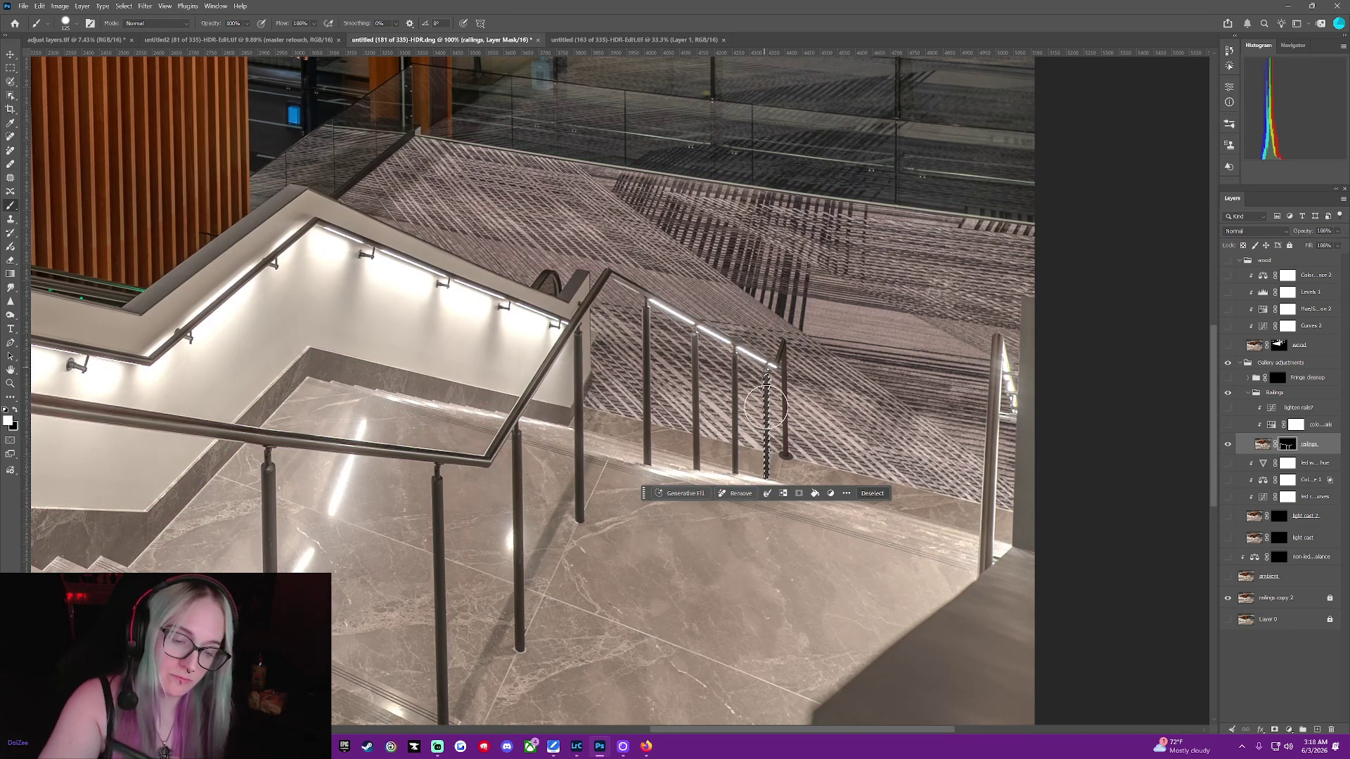
pyautogui.click(815, 494)
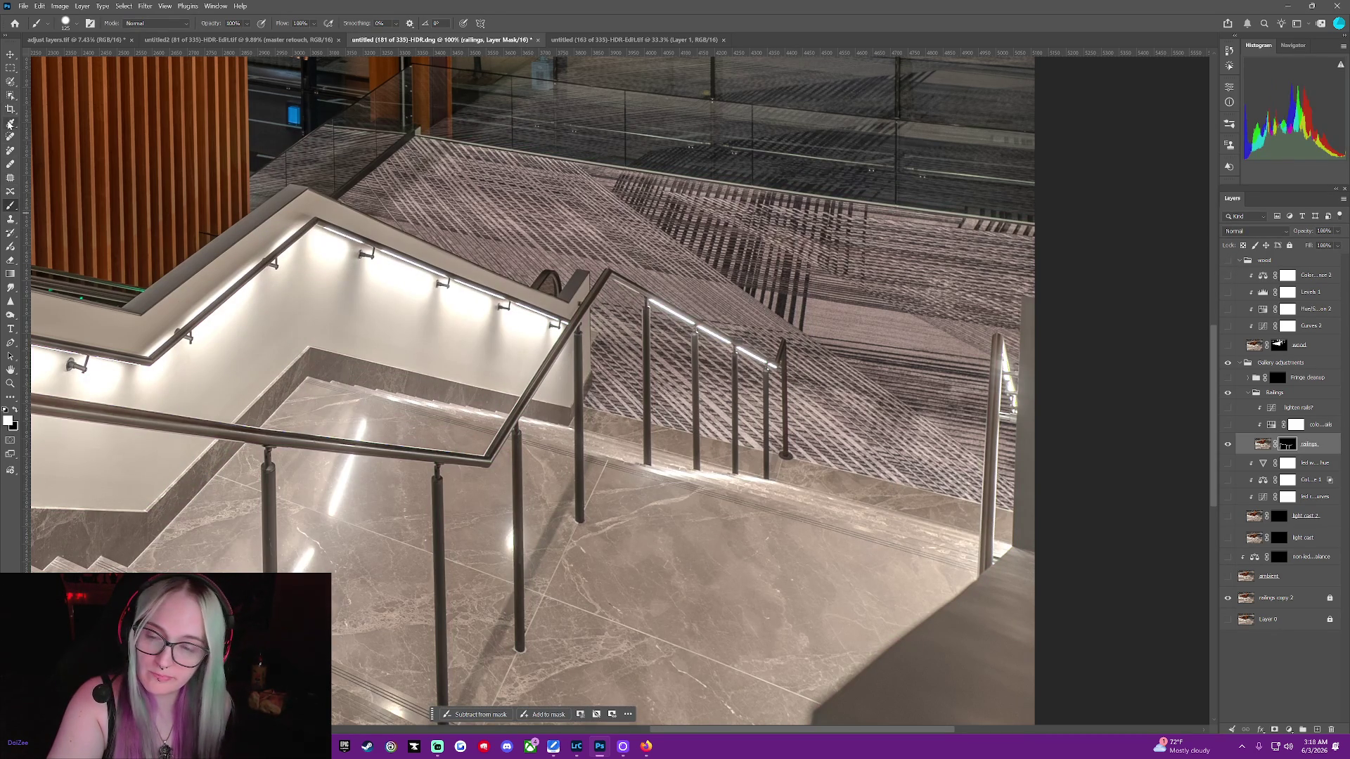
pyautogui.click(4, 95)
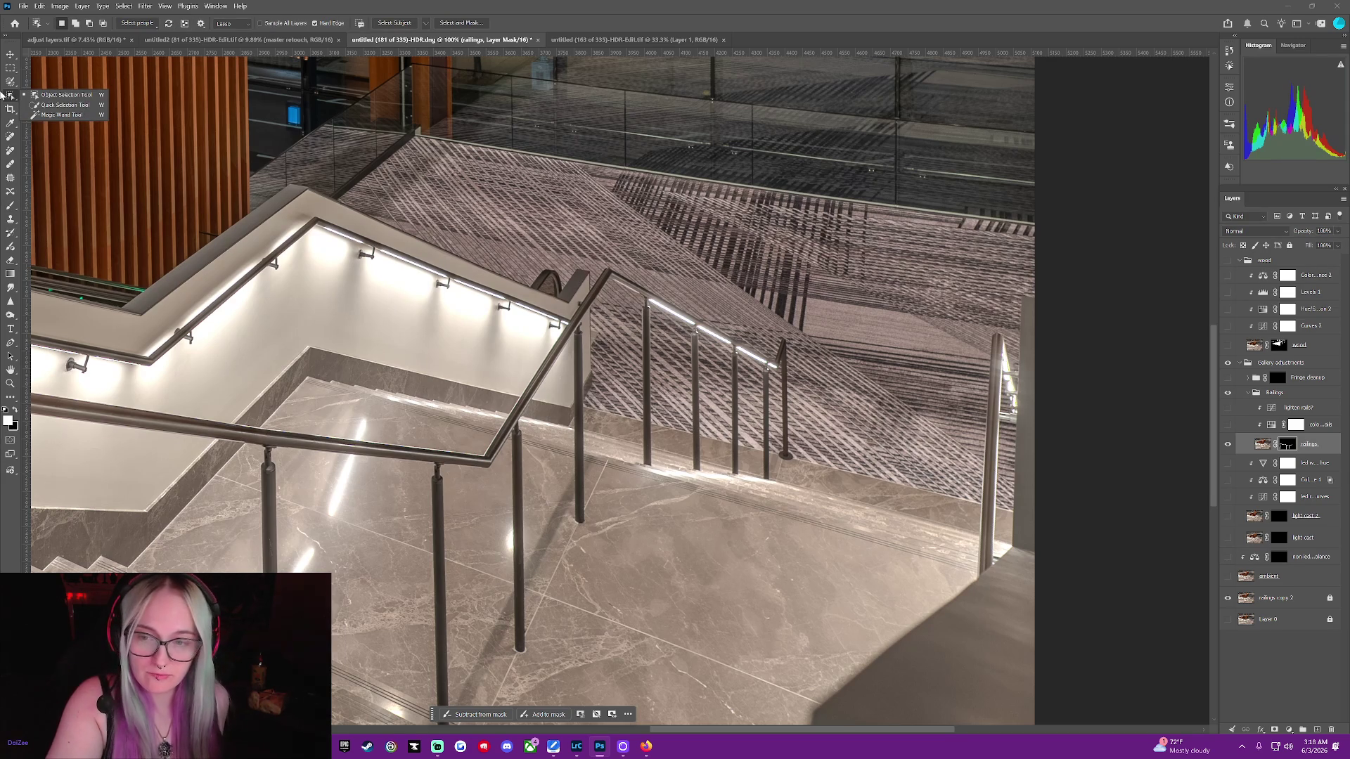
# Lasso the adjacent railing post, fill it into the mask with Alt+Backspace, and deselect
pyautogui.moveTo(771, 363)
pyautogui.mouseDown()
pyautogui.moveTo(779, 455)
pyautogui.moveTo(798, 380)
pyautogui.moveTo(787, 341)
pyautogui.moveTo(769, 364)
pyautogui.mouseUp()
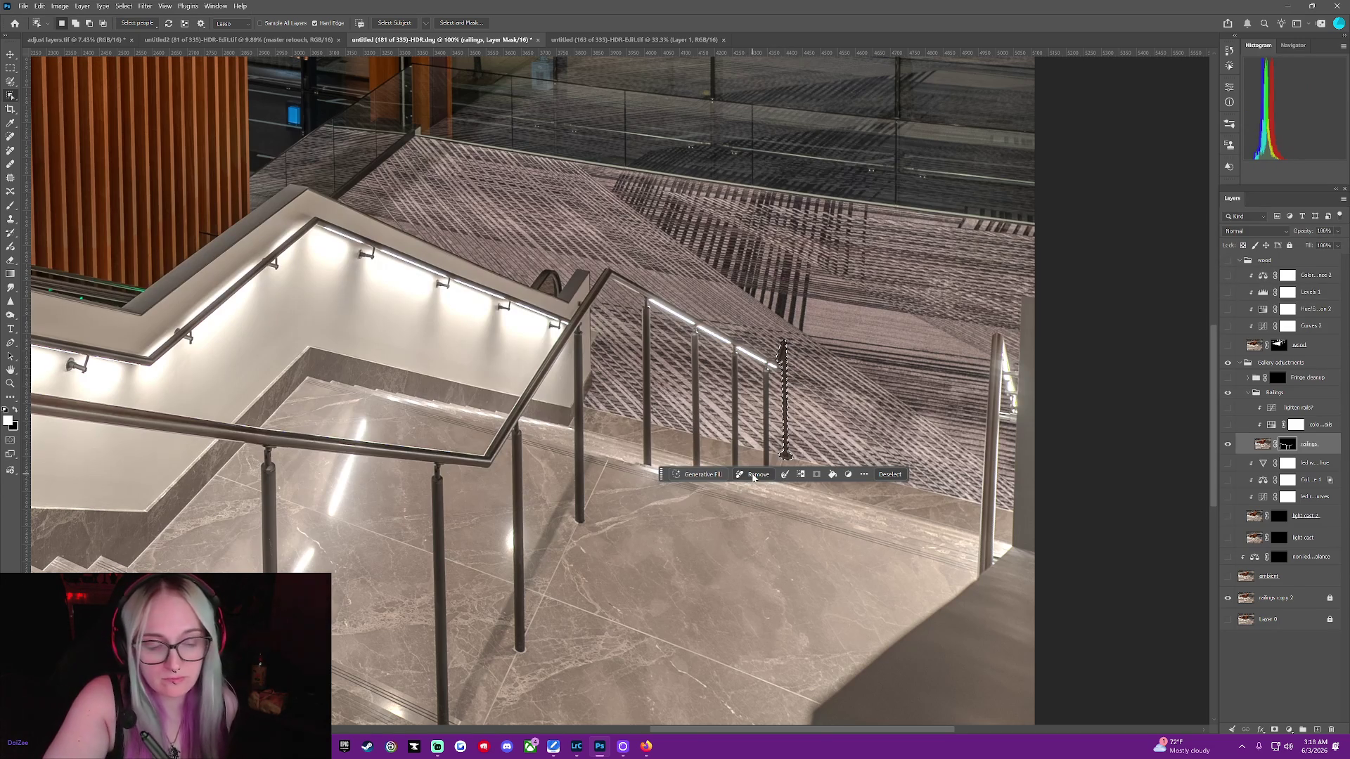
pyautogui.click(17, 206)
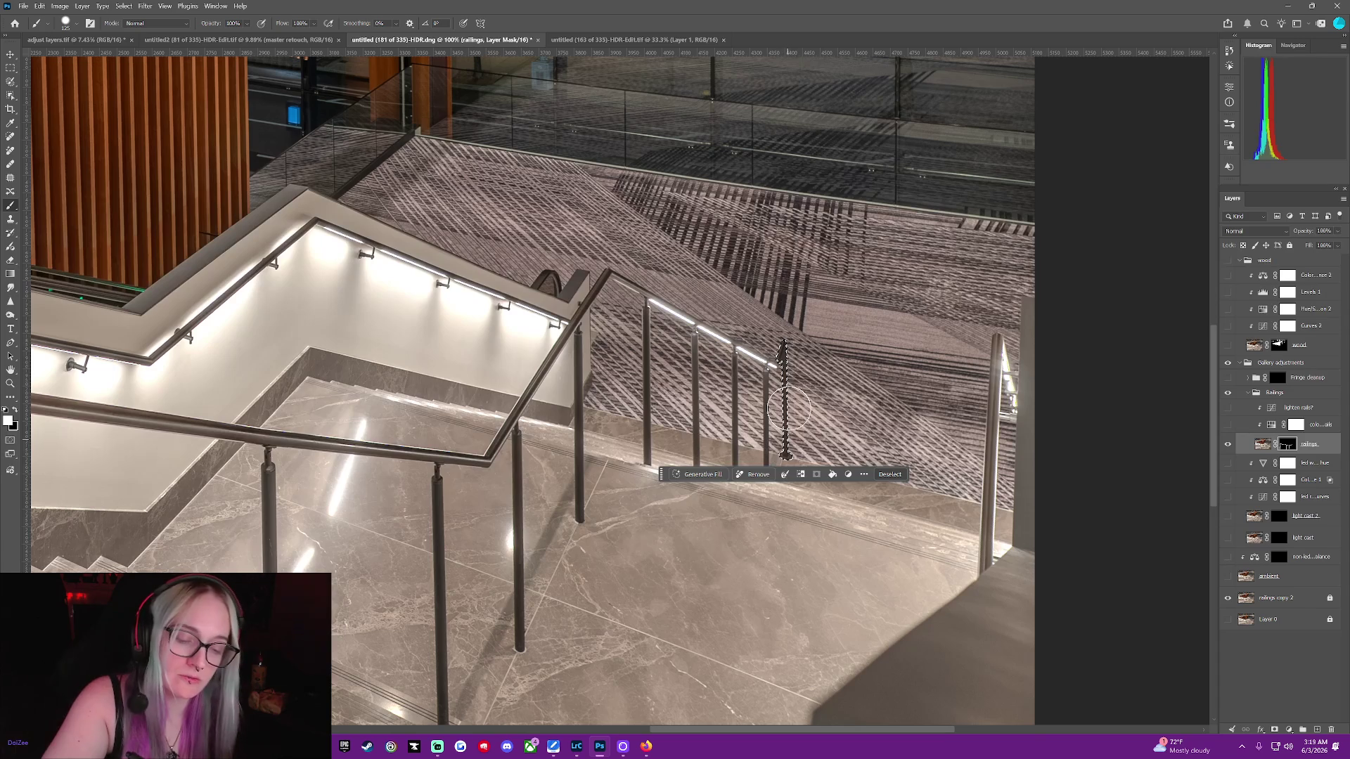
pyautogui.hotkey('alt', 'BackSpace')
pyautogui.hotkey('ctrl', 'd')
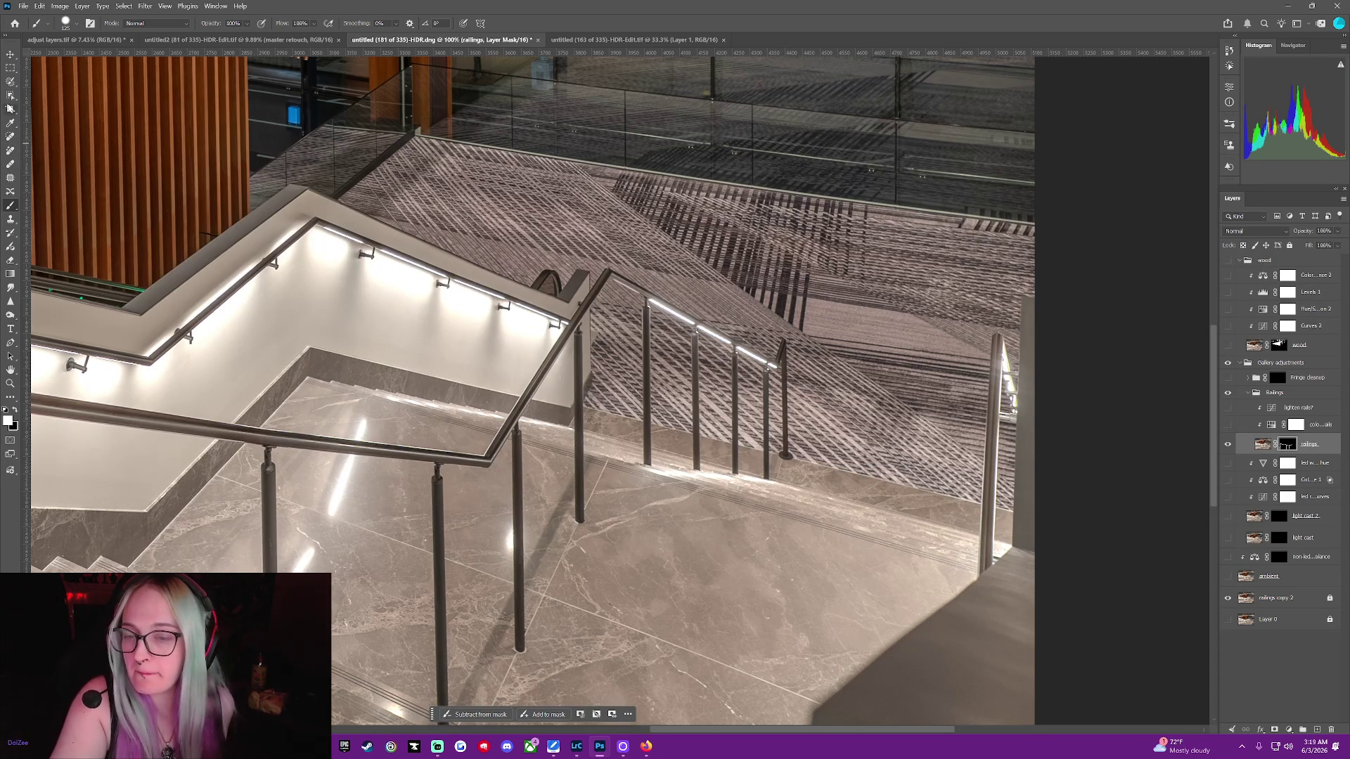
pyautogui.click(12, 97)
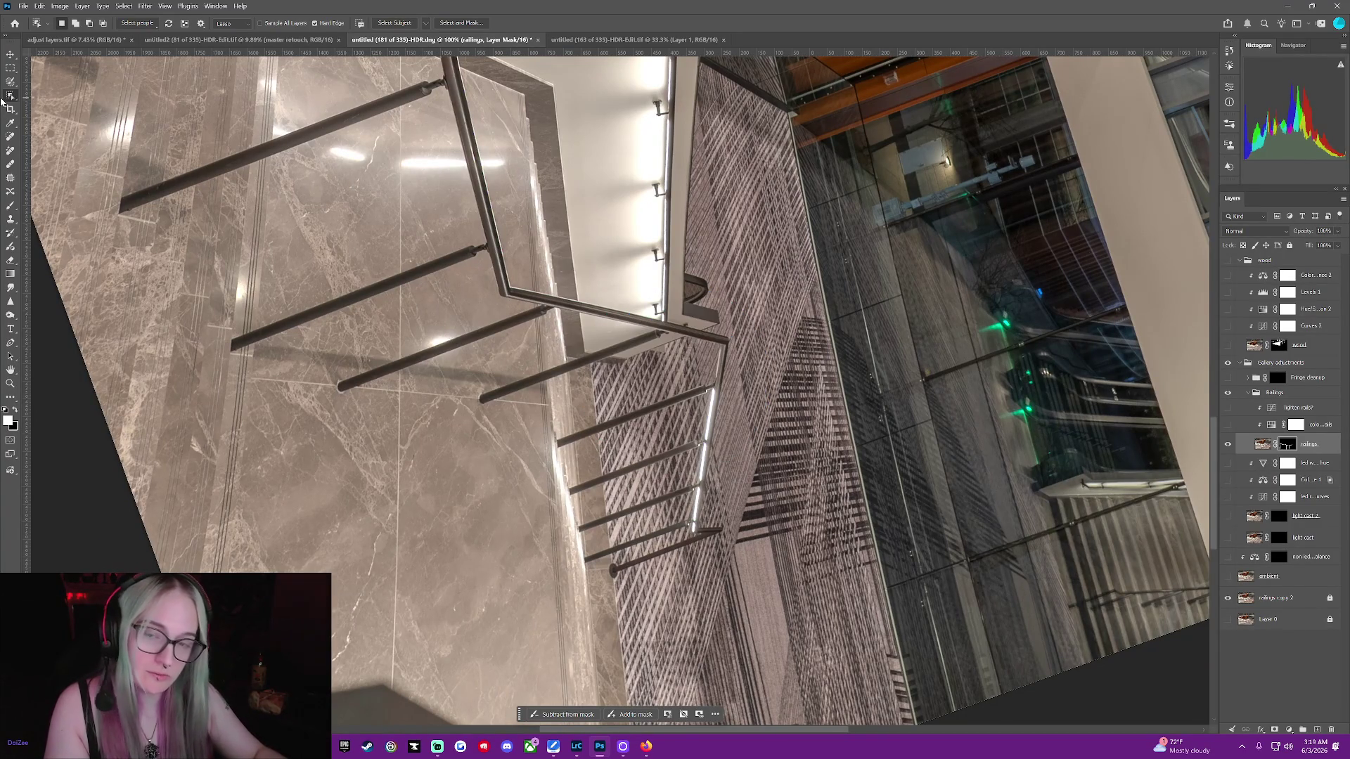
# At 200% zoom, lasso the tall vertical upright, preview it in Quick Mask, and fill it into the mask
pyautogui.hotkey('ctrl', '+')
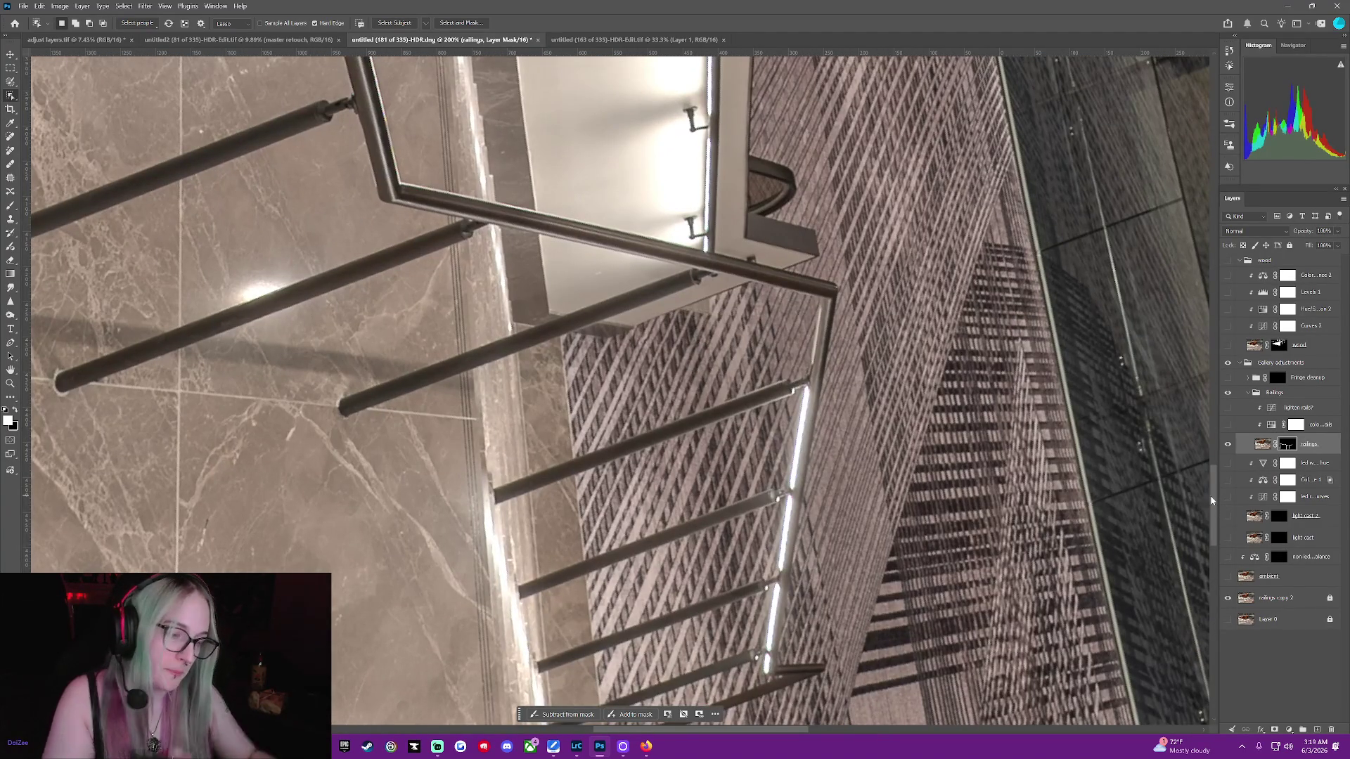
pyautogui.scroll(-5, 1216, 514)
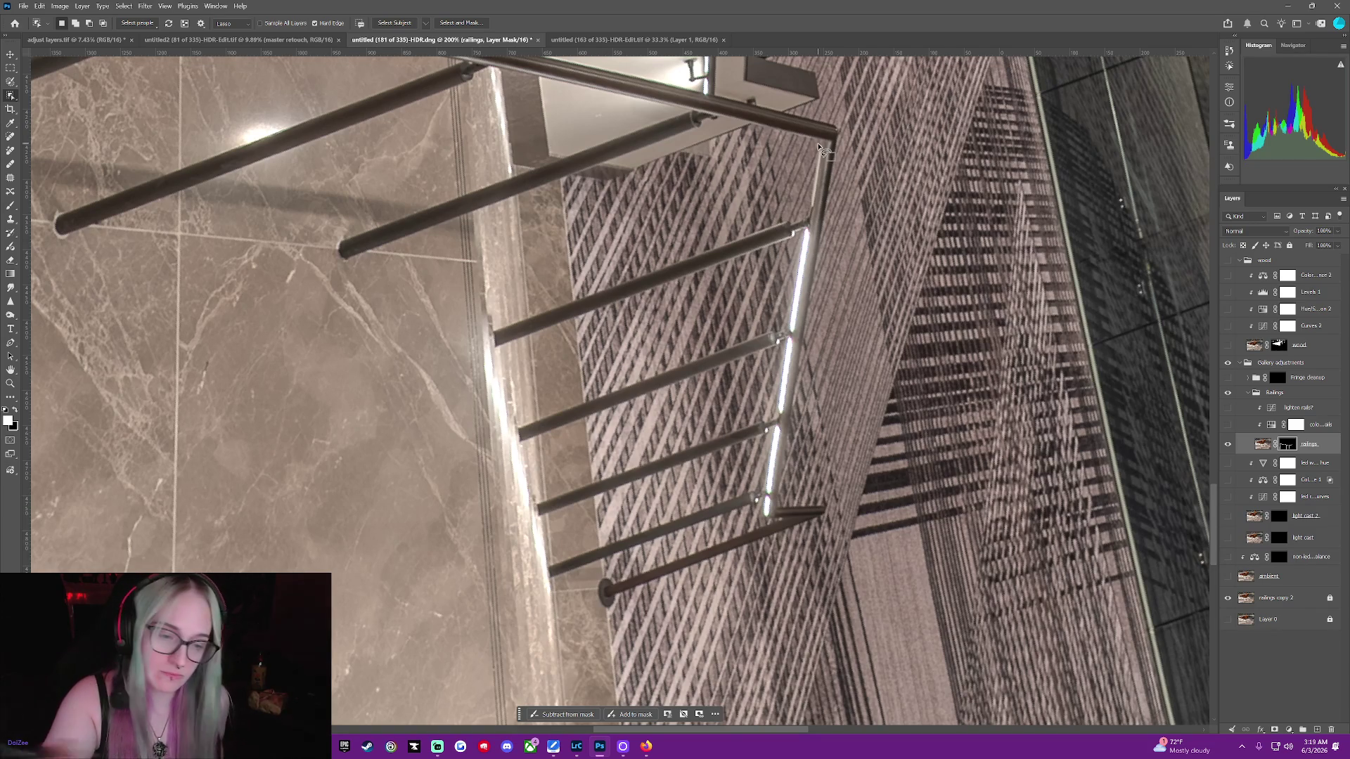
pyautogui.moveTo(827, 134); pyautogui.dragTo(826, 222)
pyautogui.moveTo(814, 288); pyautogui.dragTo(798, 376)
pyautogui.moveTo(782, 508)
pyautogui.mouseDown()
pyautogui.moveTo(766, 518)
pyautogui.moveTo(776, 431)
pyautogui.mouseUp()
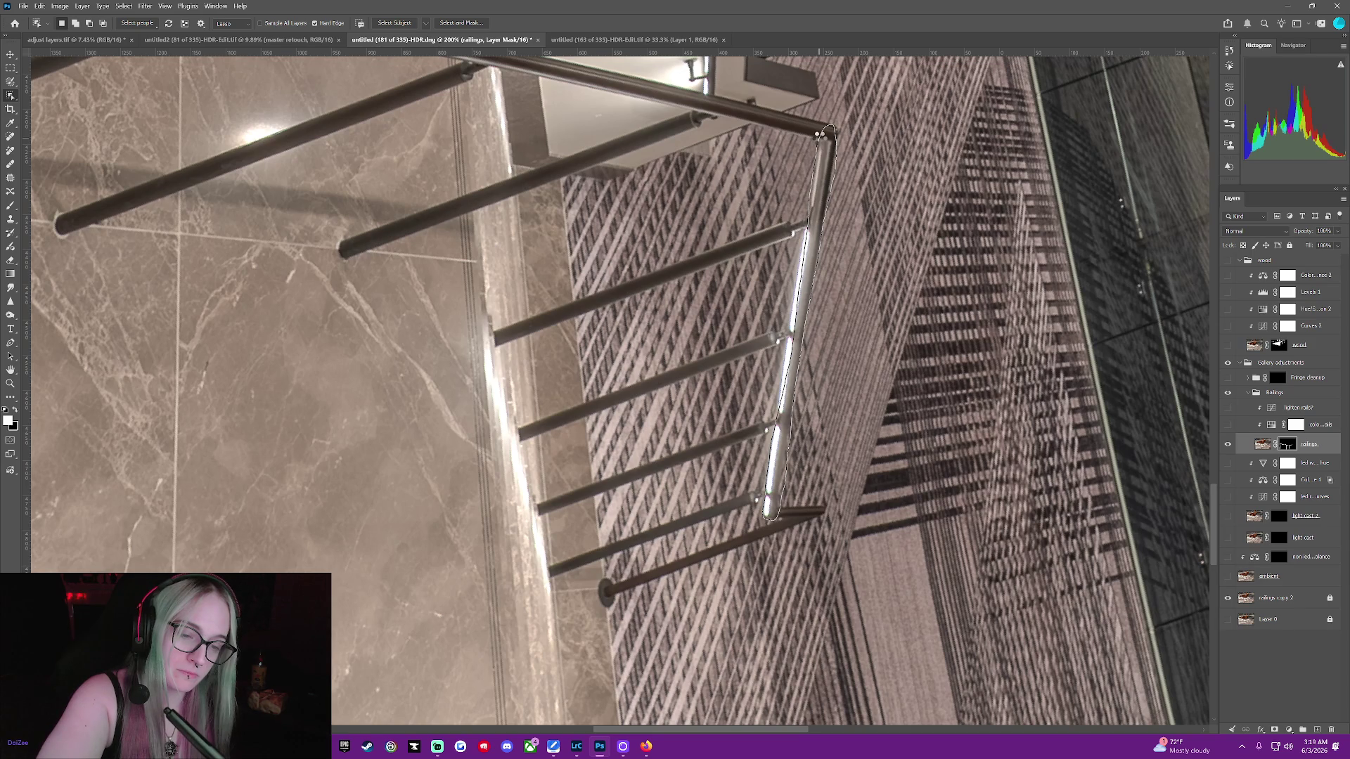
pyautogui.moveTo(820, 134); pyautogui.dragTo(819, 134)
pyautogui.press('q')
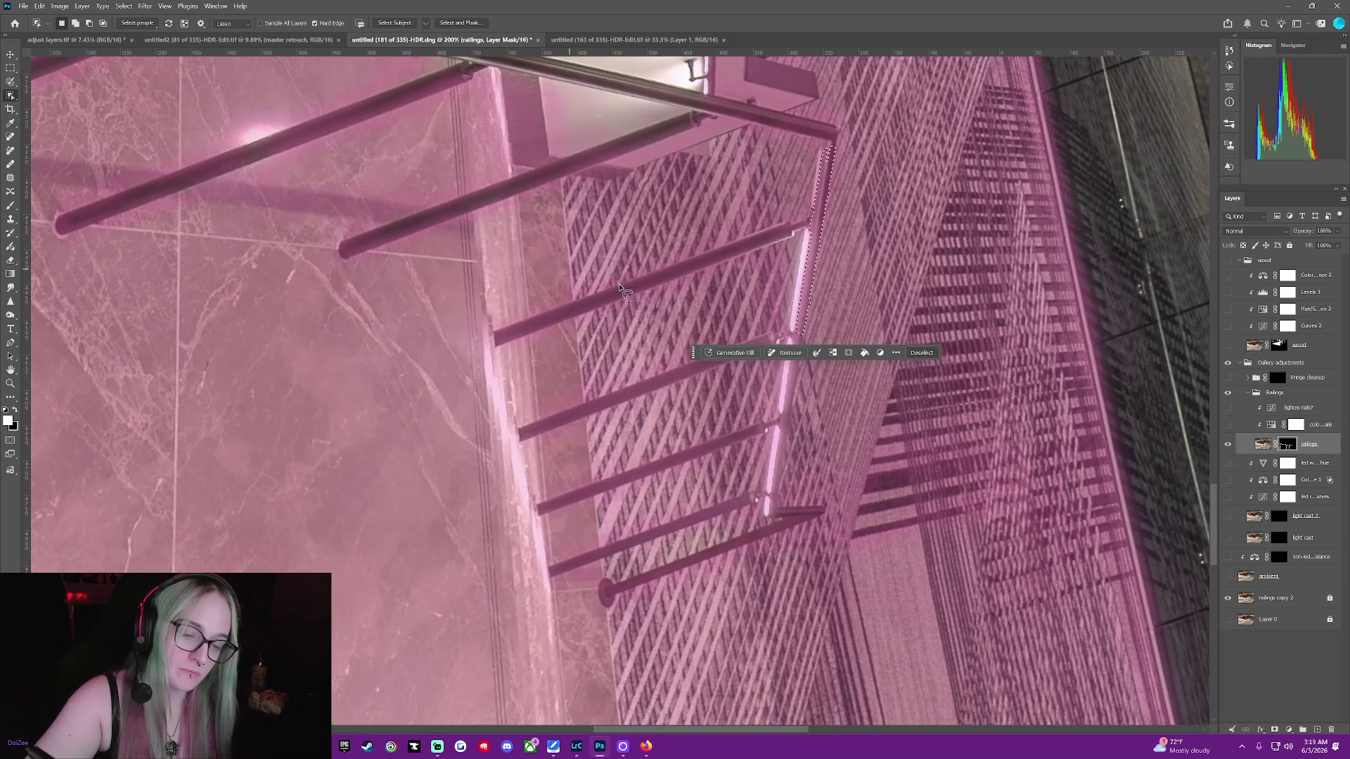
pyautogui.press('q')
pyautogui.click(920, 352)
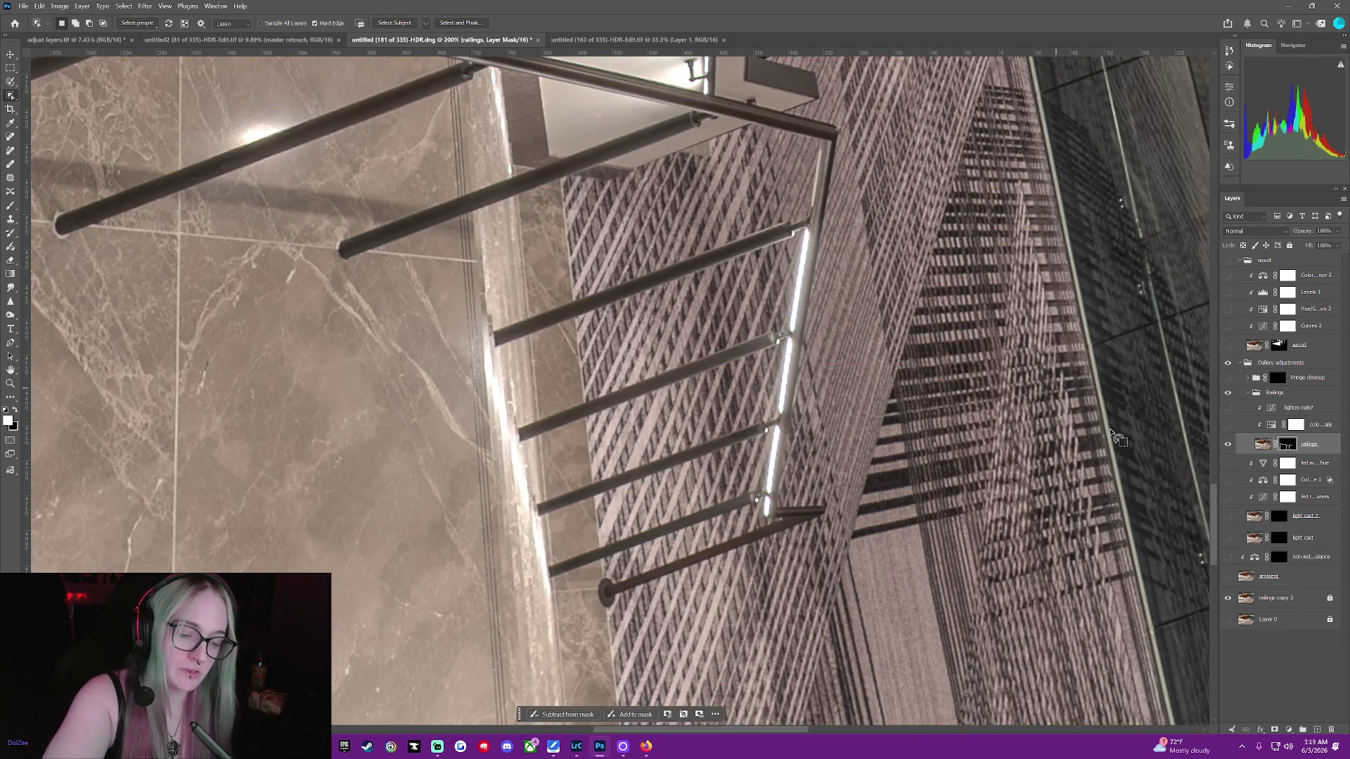
# Shrink the brush to 15 px, hide railings copy 2, and paint the upright's lower section into the mask
pyautogui.click(8, 204)
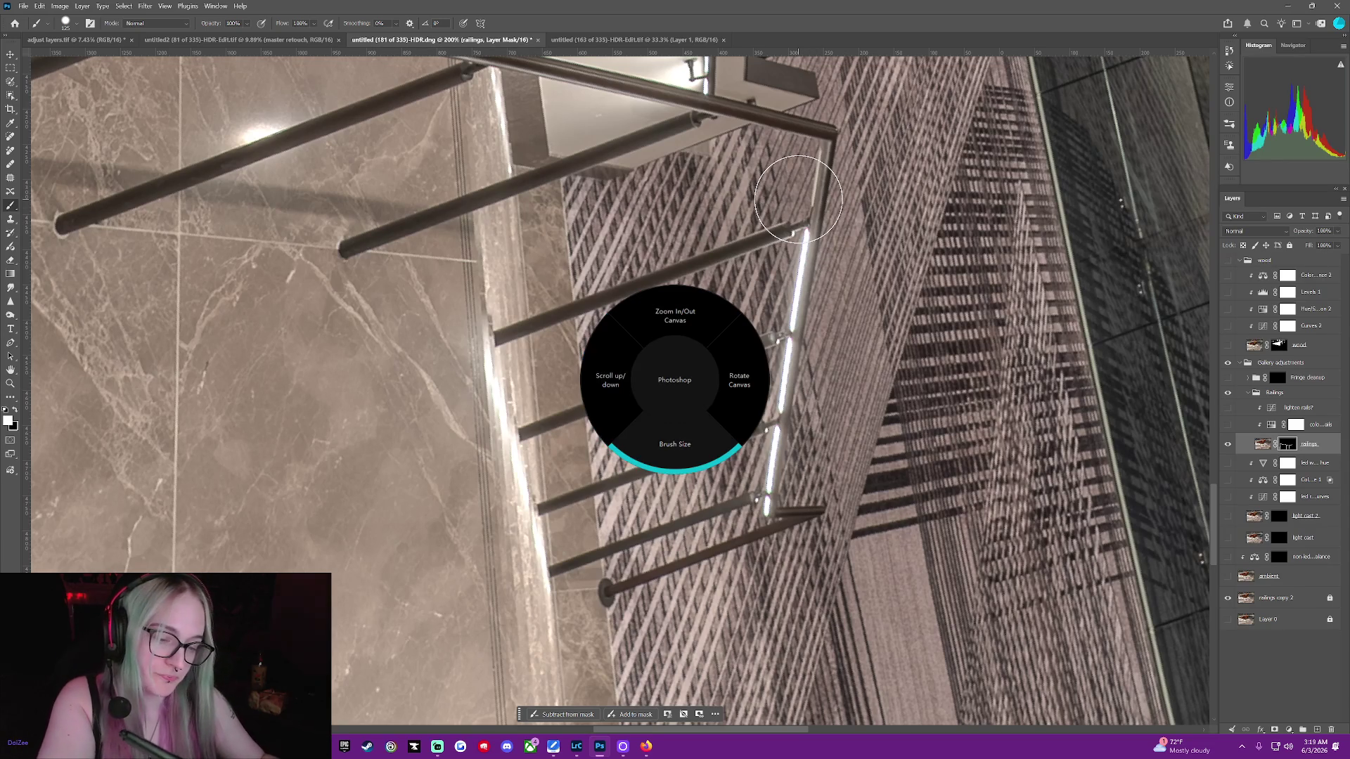
pyautogui.press('[')
pyautogui.press('[')
pyautogui.press('[')
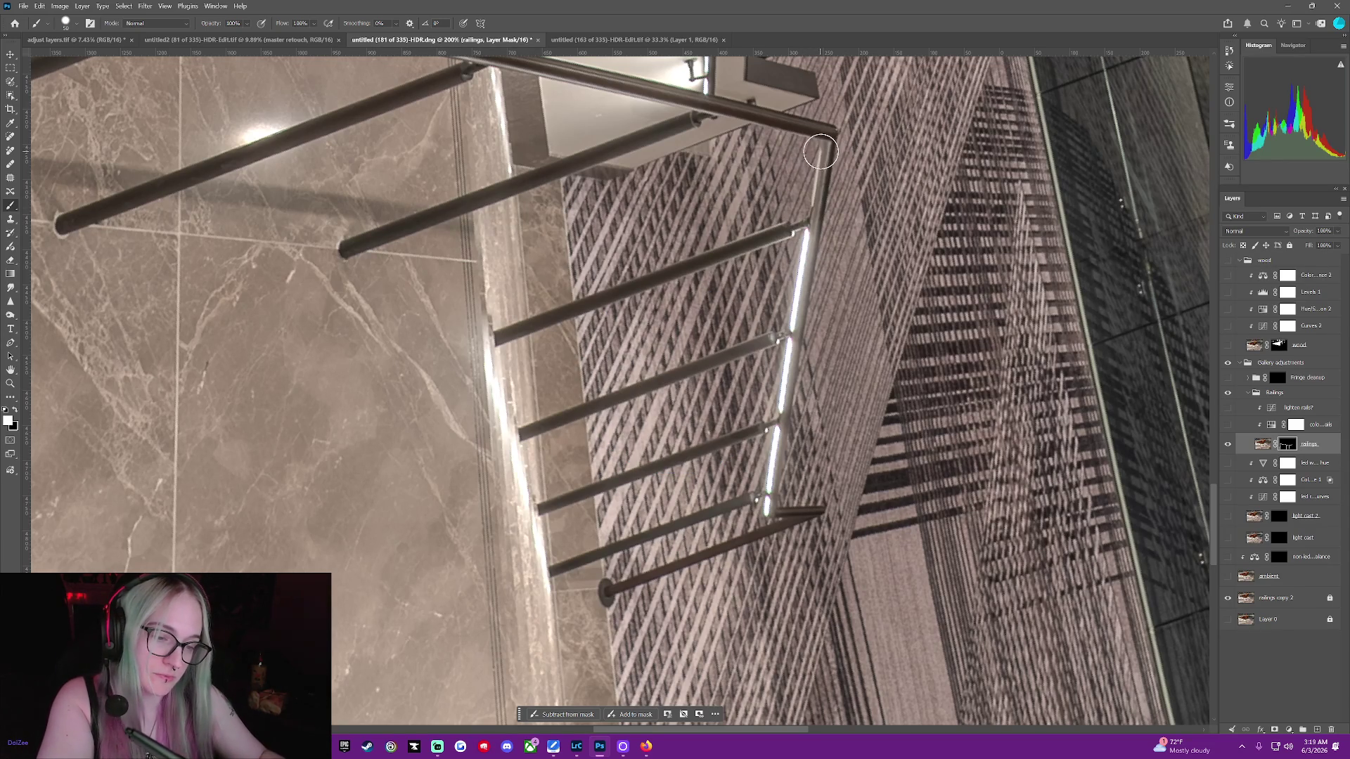
pyautogui.press('[')
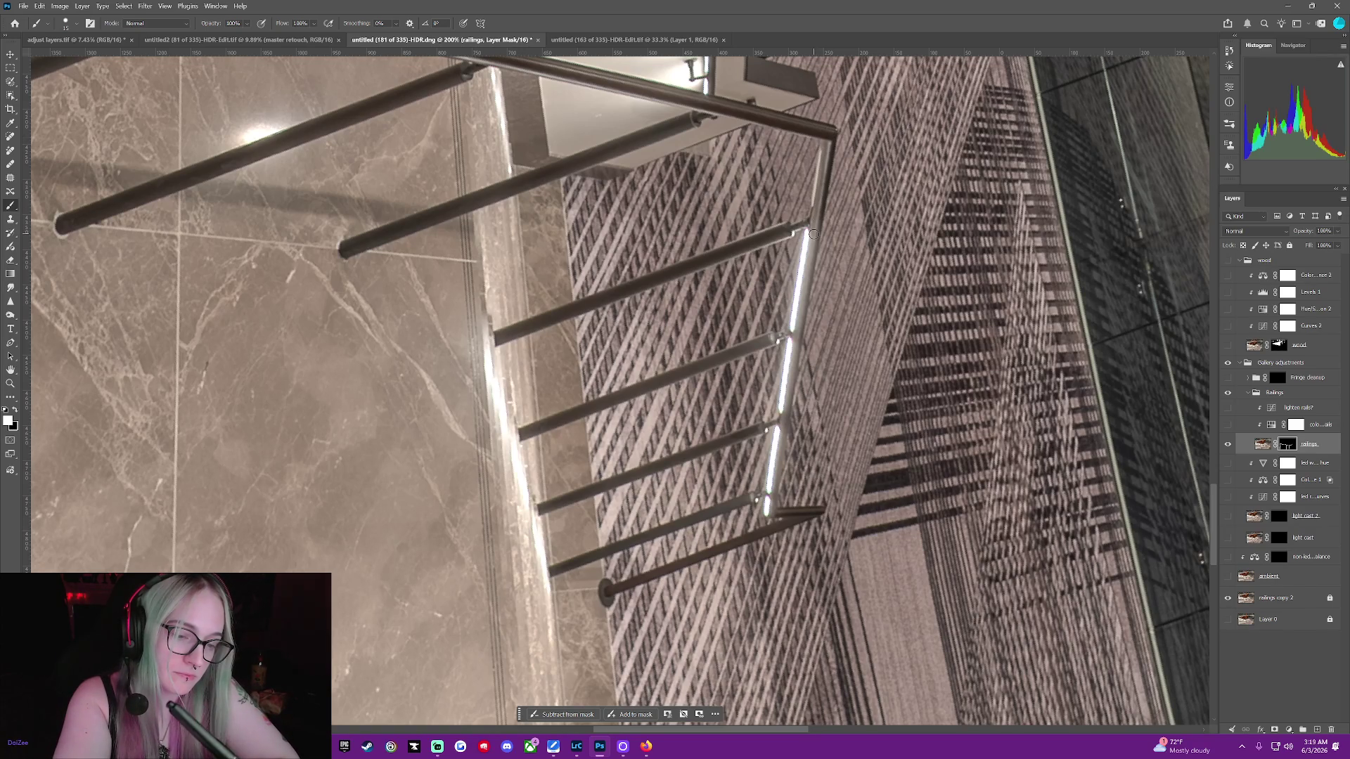
pyautogui.click(1228, 599)
pyautogui.moveTo(811, 243); pyautogui.dragTo(810, 258)
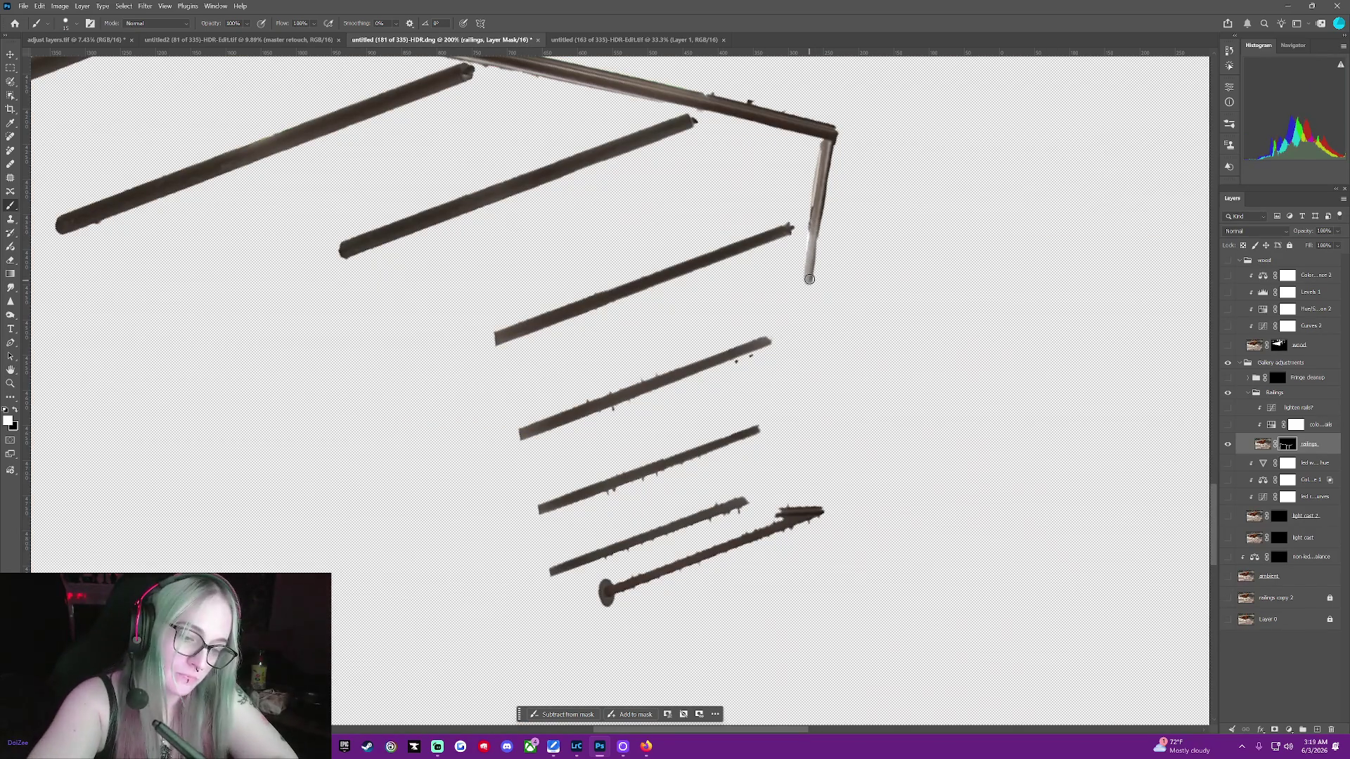
# Toggle the ambient layer on and off to check the upright against the background
pyautogui.click(1227, 576)
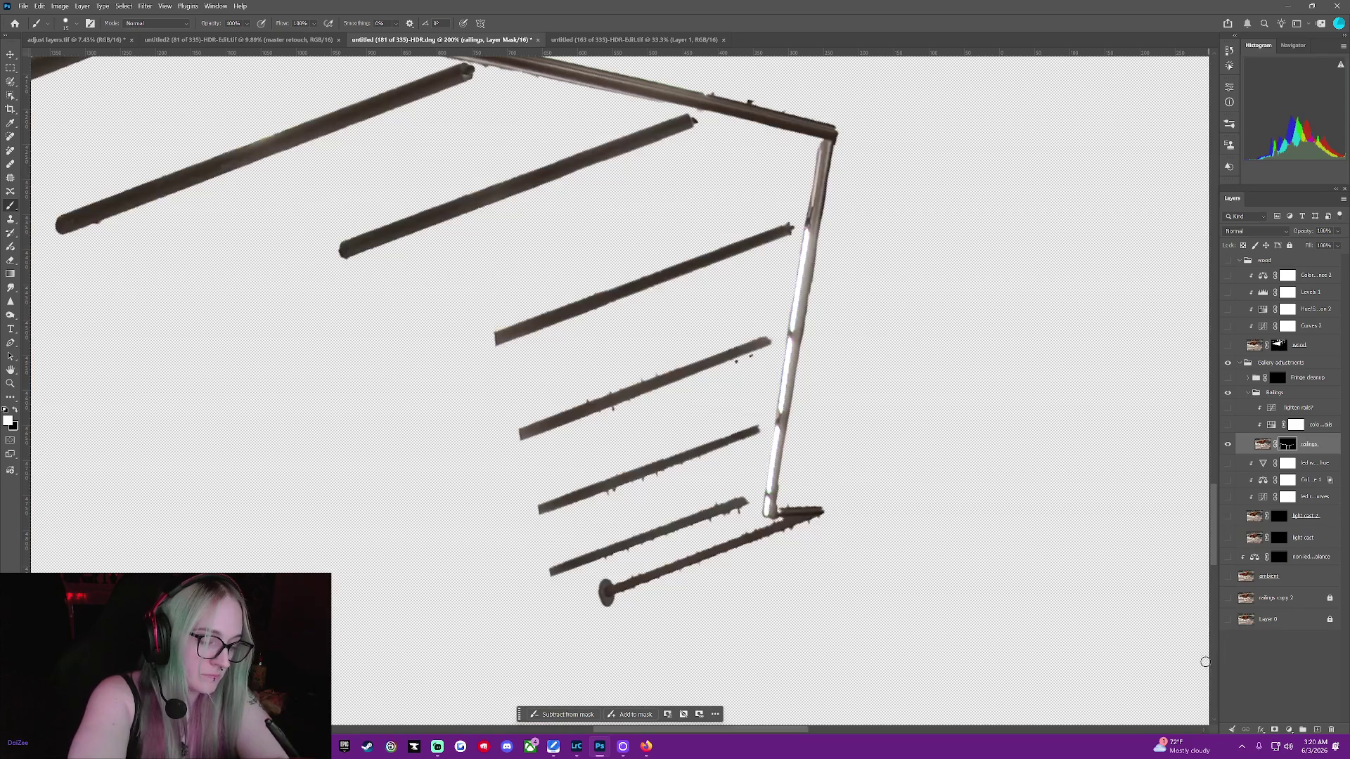
pyautogui.click(1227, 576)
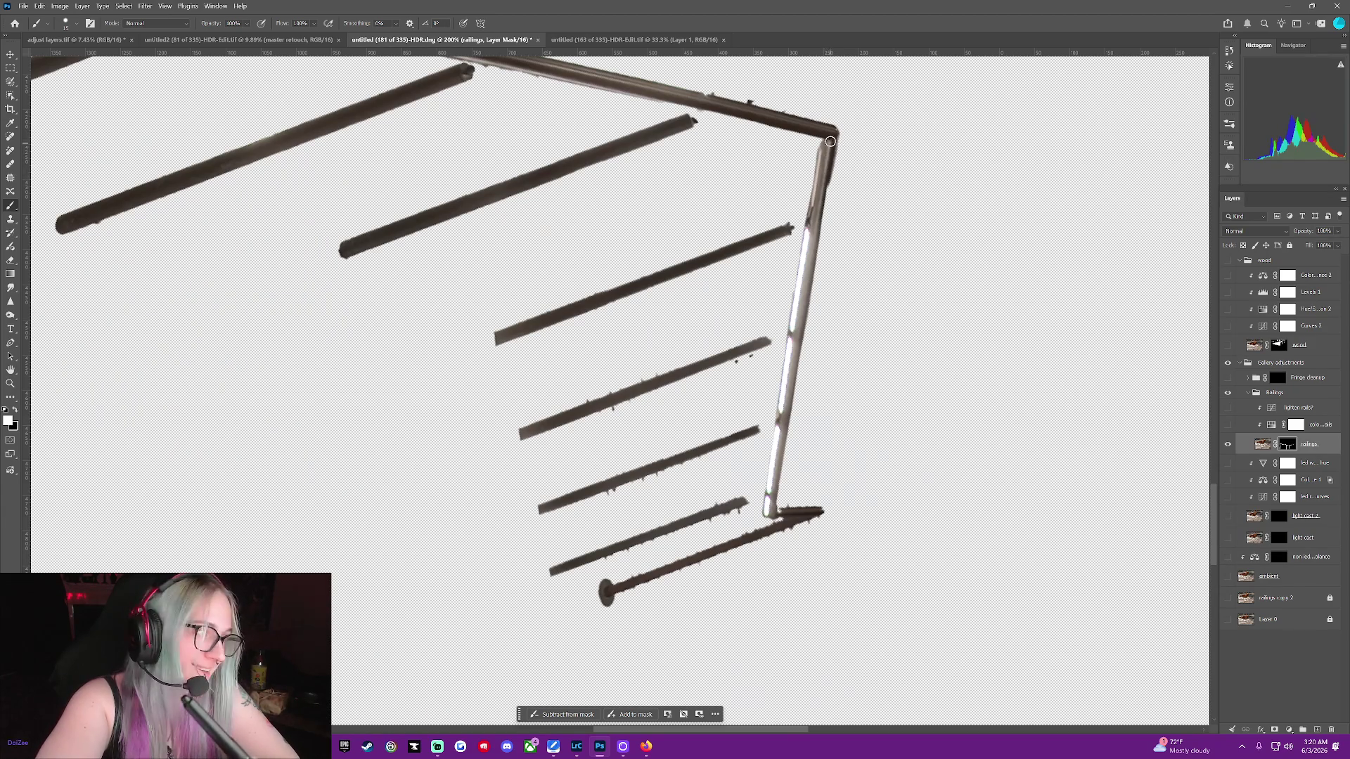
# Paint the upright's upper and lower parts into the mask, then trim its dark edge fringe in black
pyautogui.moveTo(821, 215); pyautogui.dragTo(809, 308)
pyautogui.moveTo(794, 382); pyautogui.dragTo(778, 497)
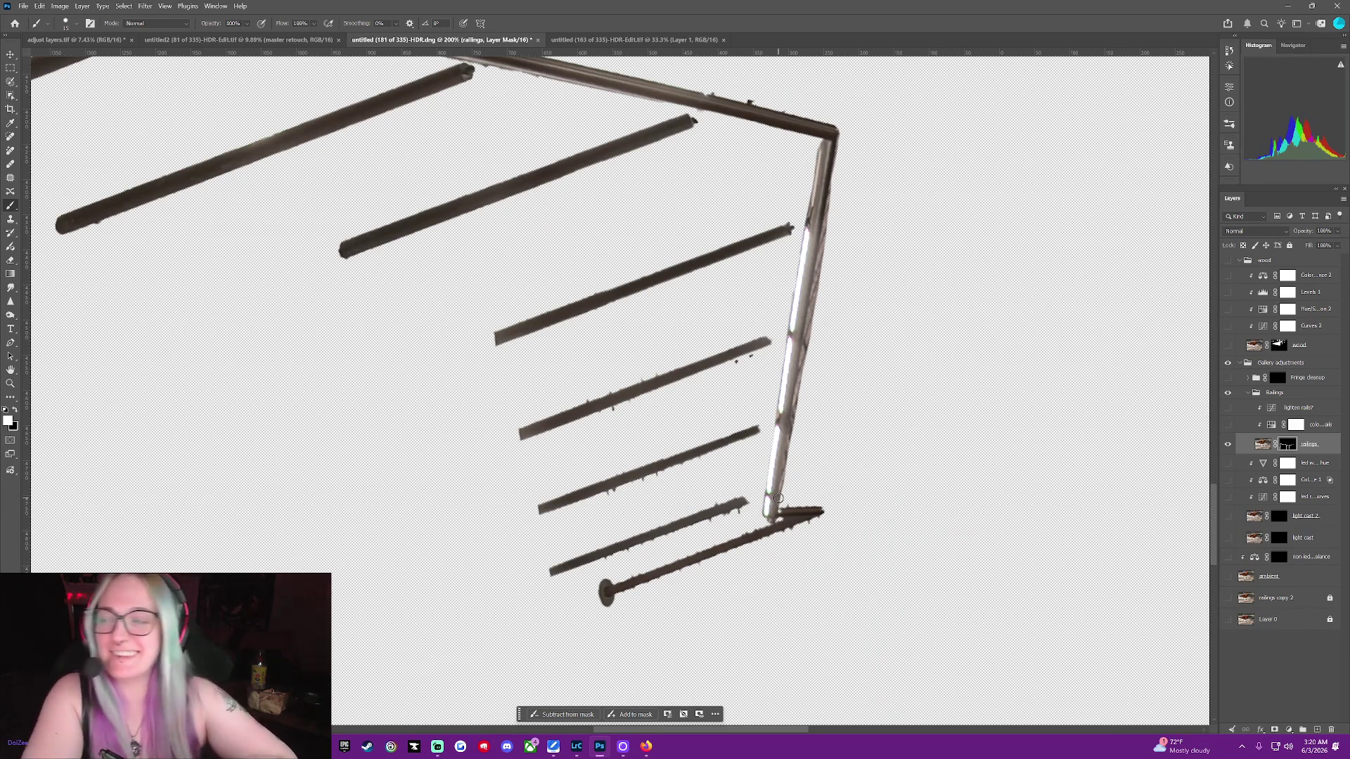
pyautogui.middleClick(800, 224)
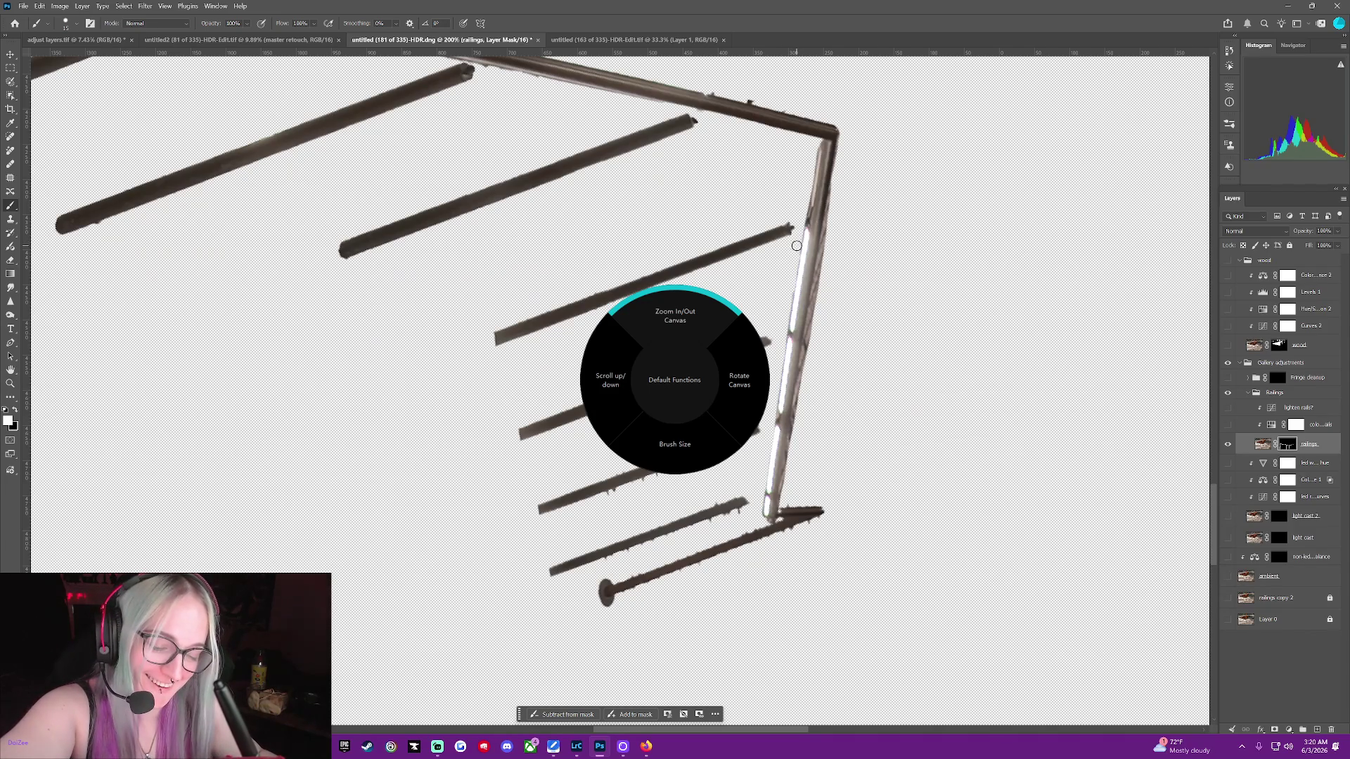
pyautogui.press('x')
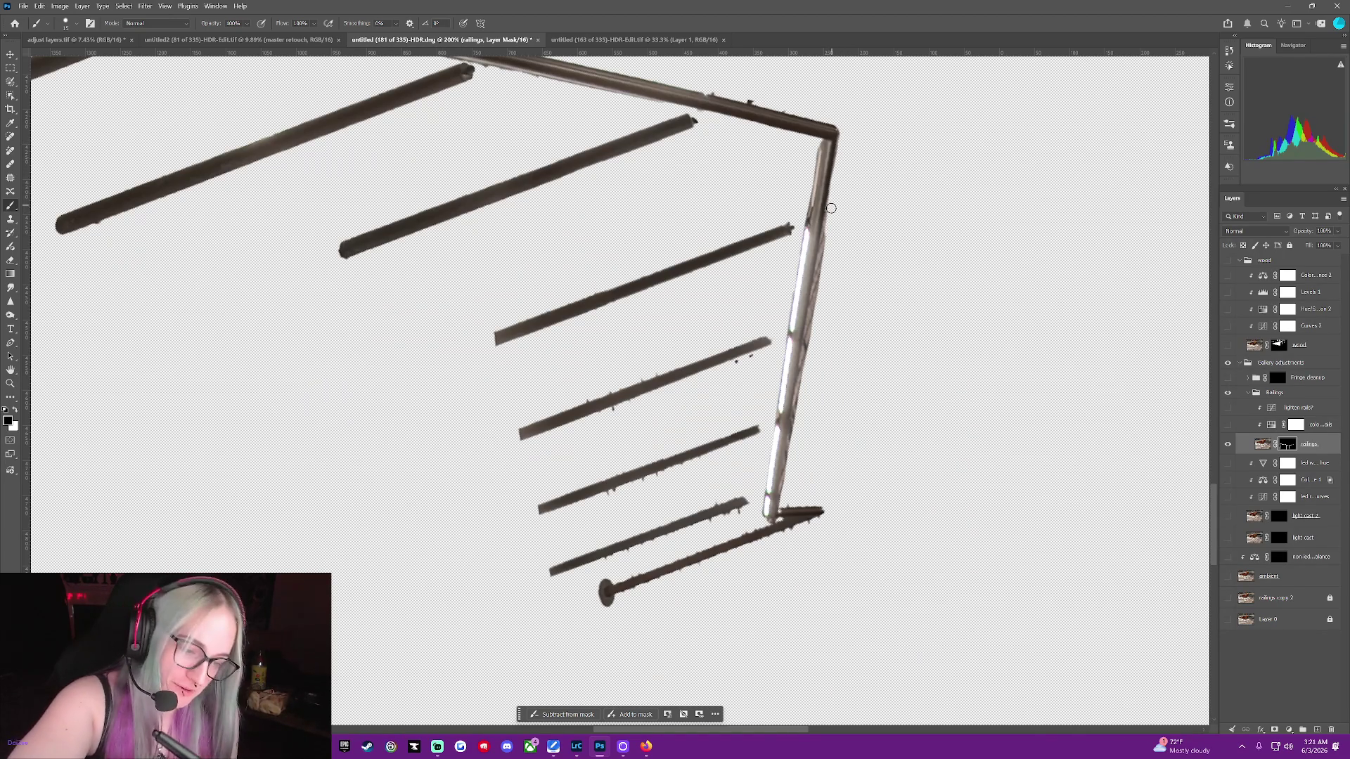
pyautogui.moveTo(824, 248); pyautogui.dragTo(815, 312)
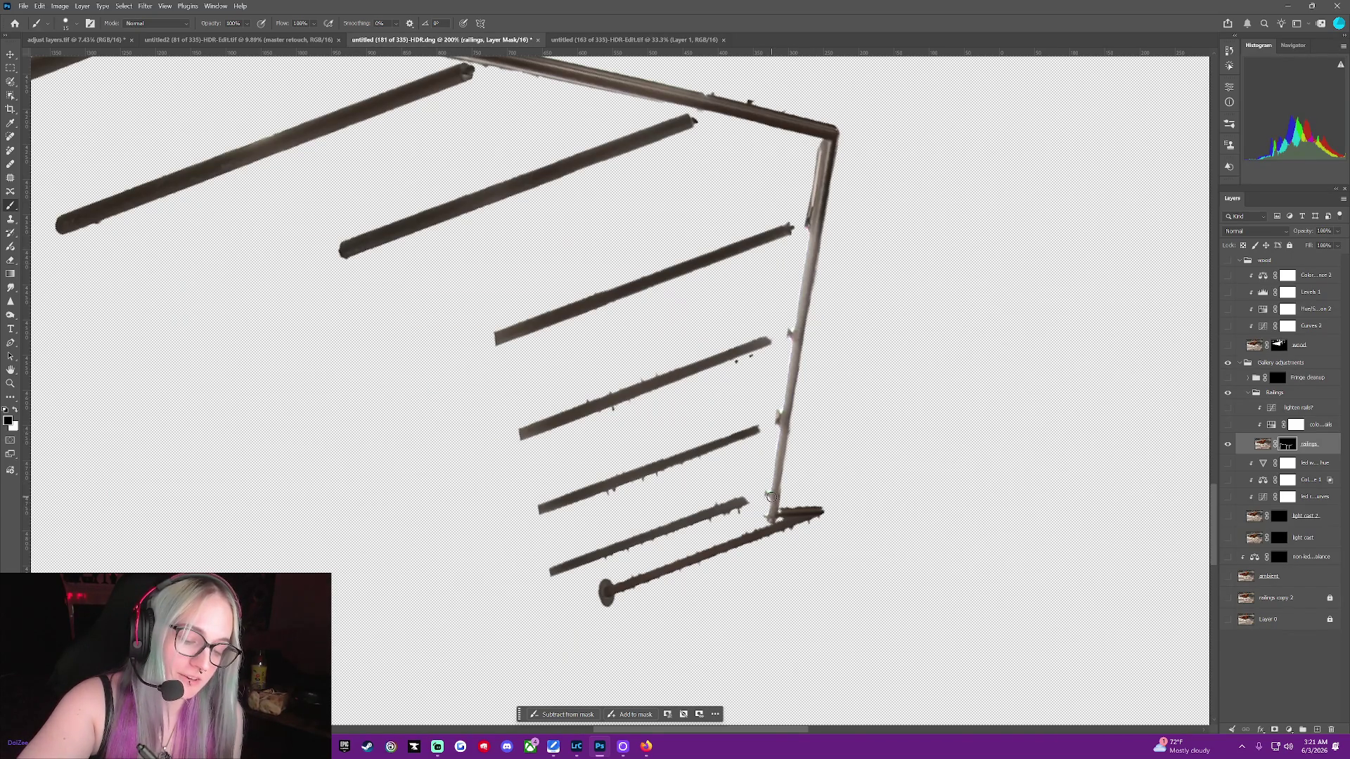
# Show the ambient background, zoom out, and compare the adjust layers, untitled2 and untitled (163 of 335) documents
pyautogui.click(1228, 576)
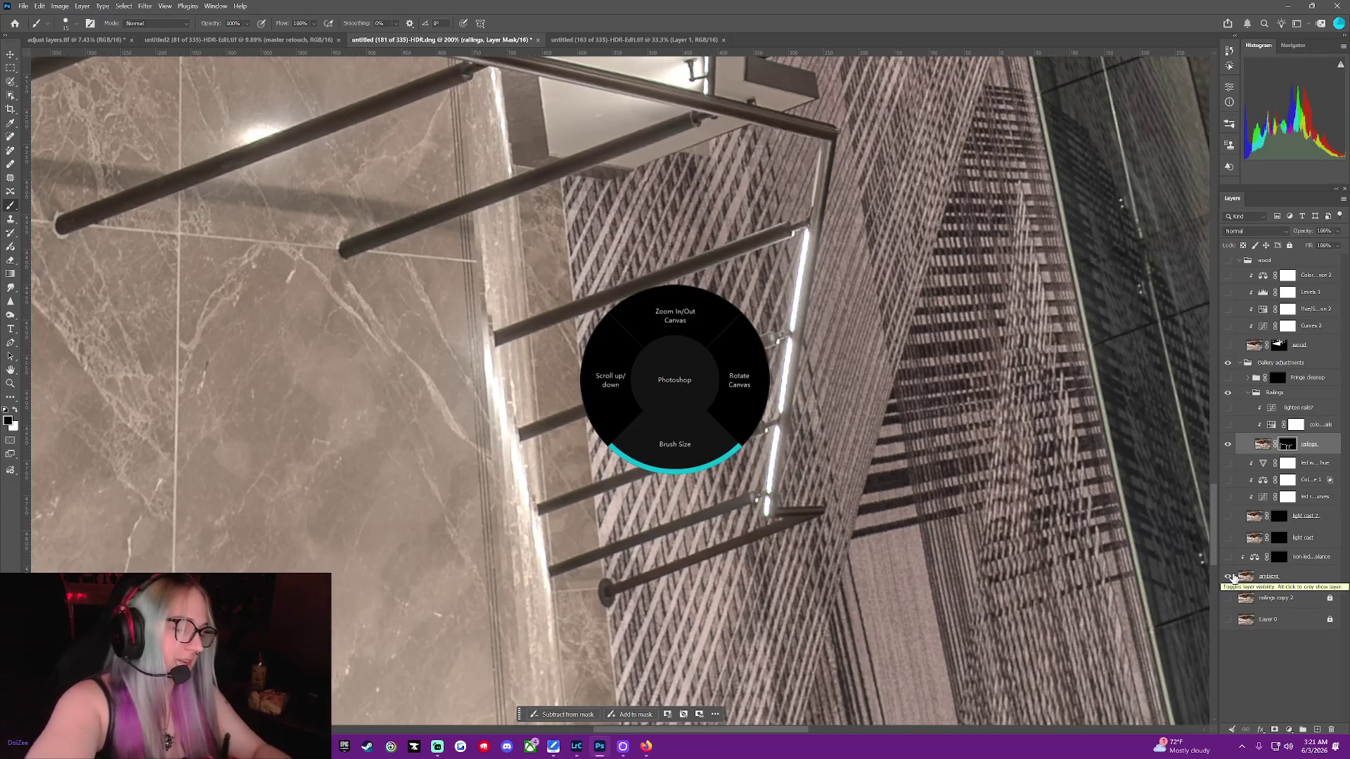
pyautogui.hotkey('ctrl', '-')
pyautogui.hotkey('ctrl', '-')
pyautogui.hotkey('ctrl', '-')
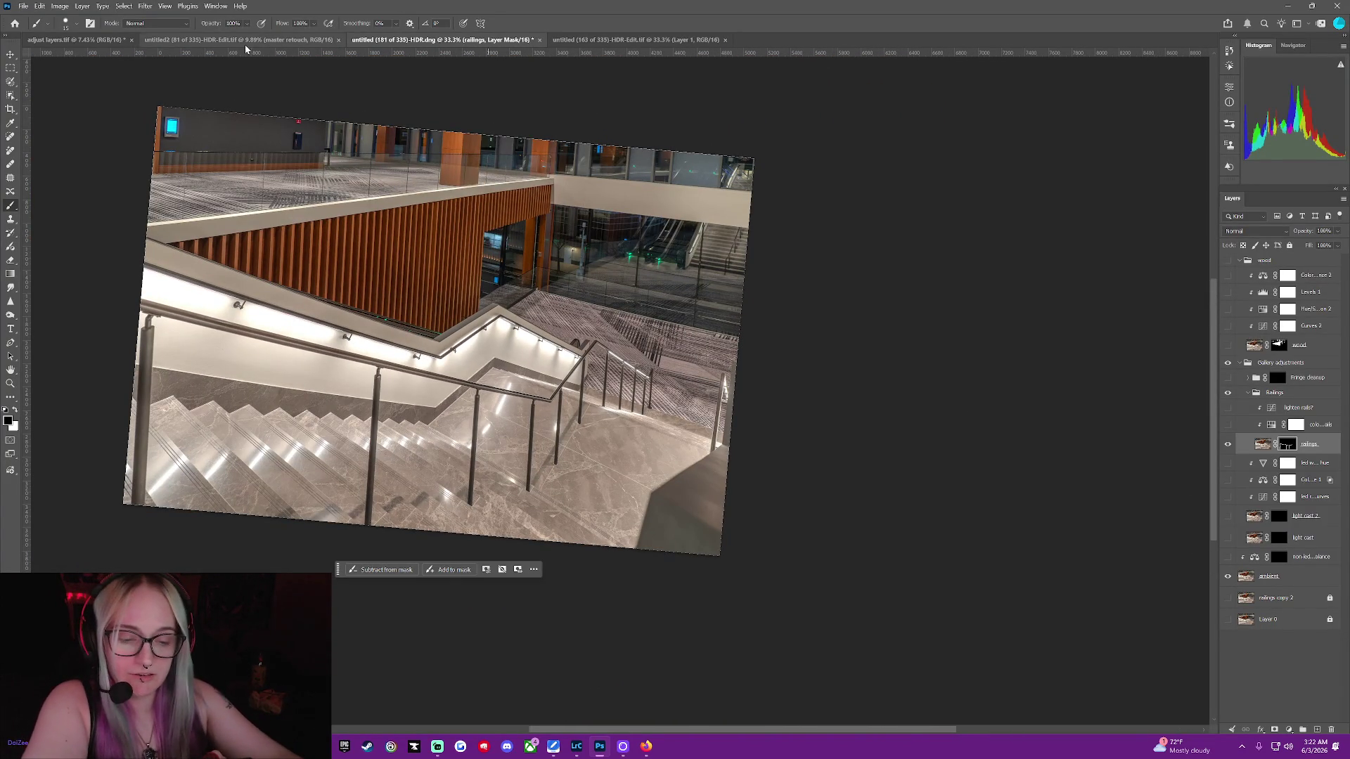
pyautogui.click(76, 42)
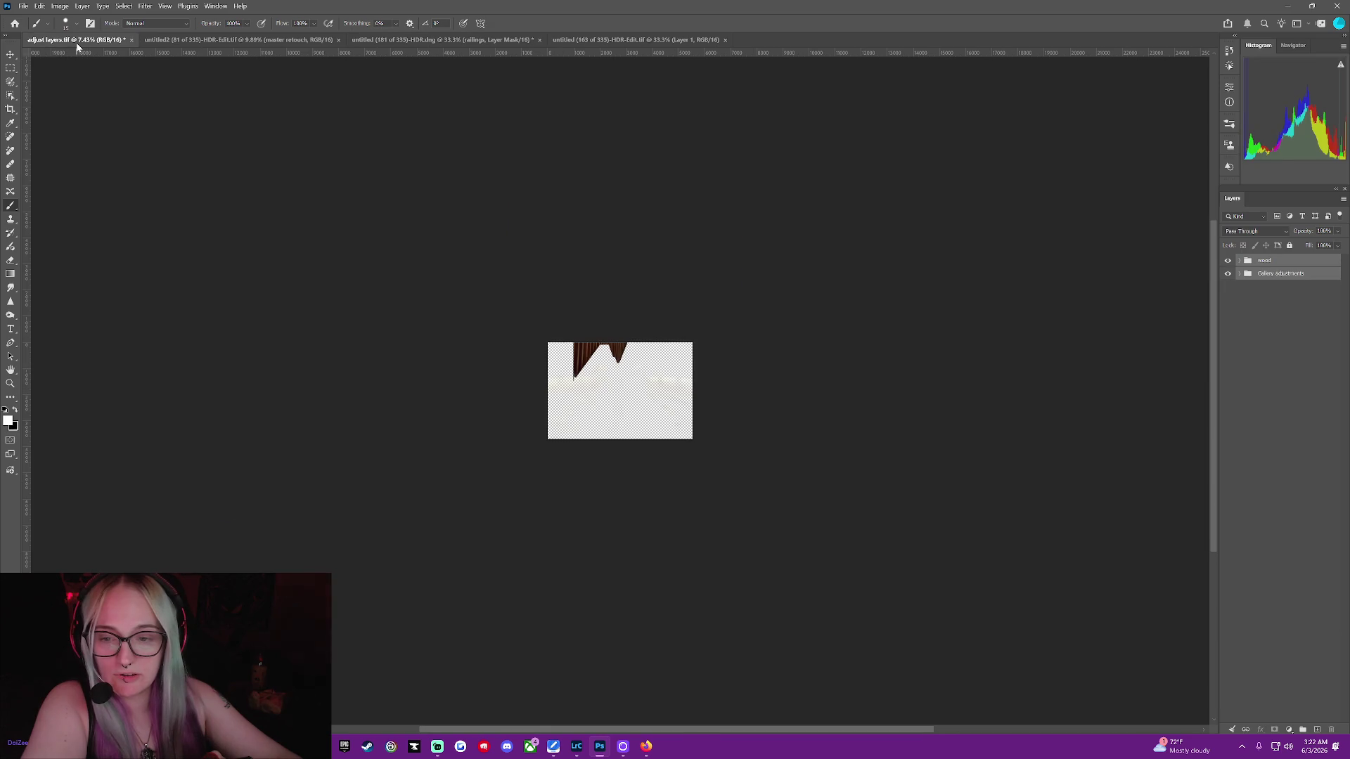
pyautogui.click(210, 40)
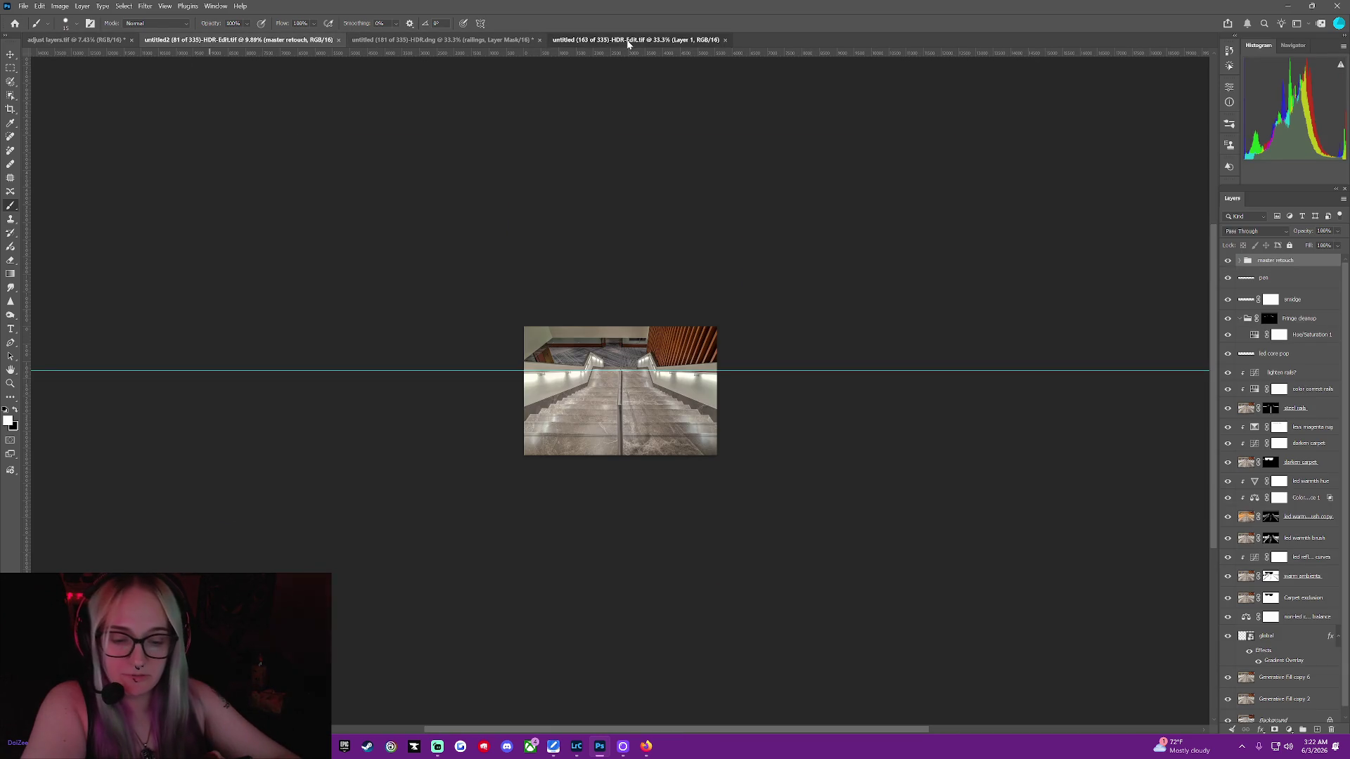
pyautogui.click(628, 40)
pyautogui.click(497, 41)
# Recheck the front-on staircase document, return to the railings document, then switch to Lightroom Classic
pyautogui.click(607, 40)
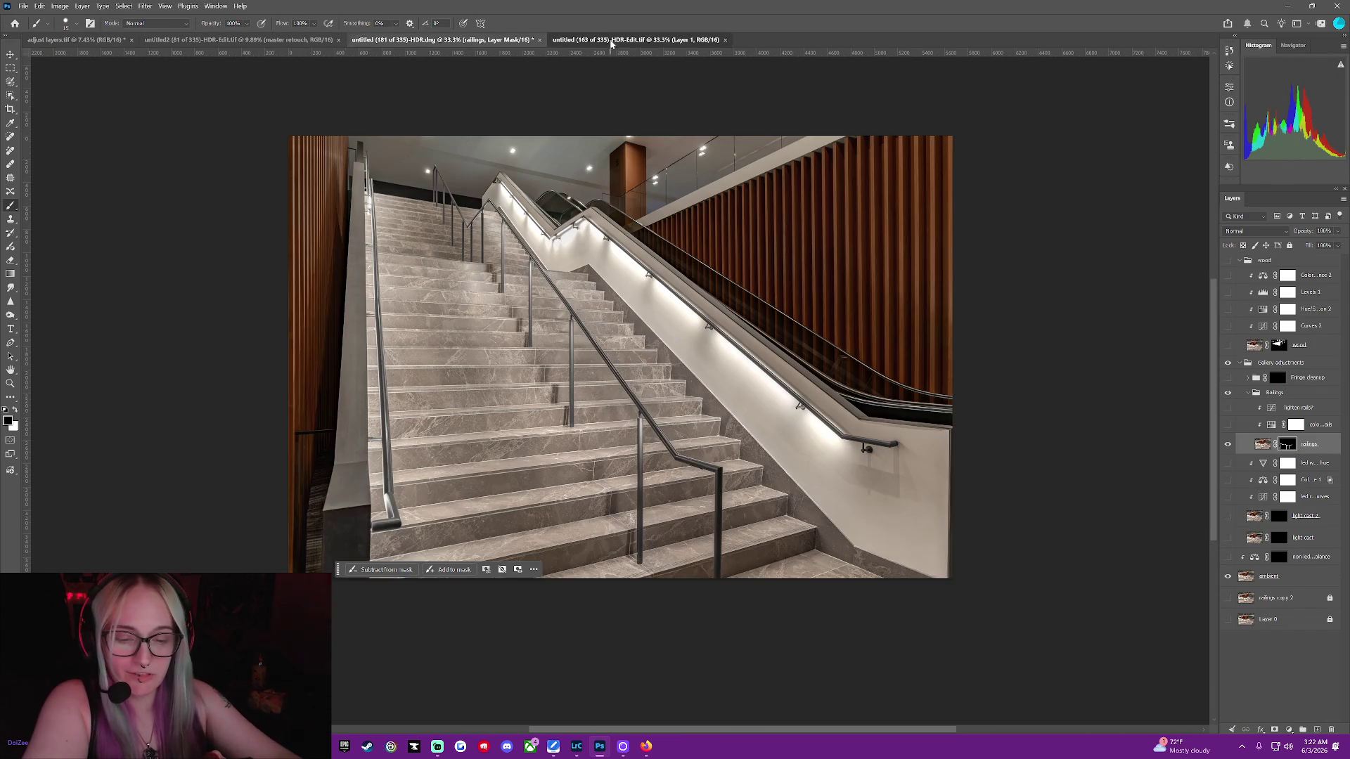
pyautogui.click(472, 40)
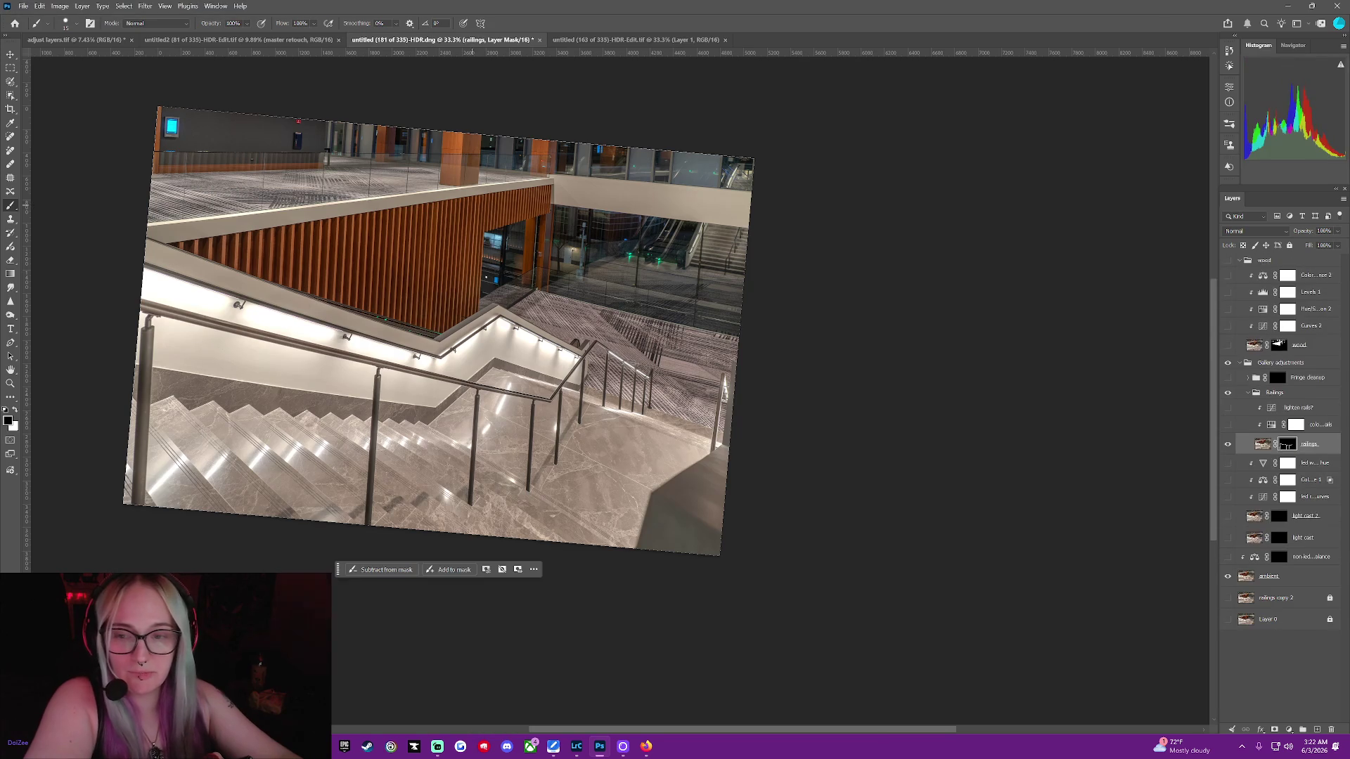
pyautogui.click(575, 747)
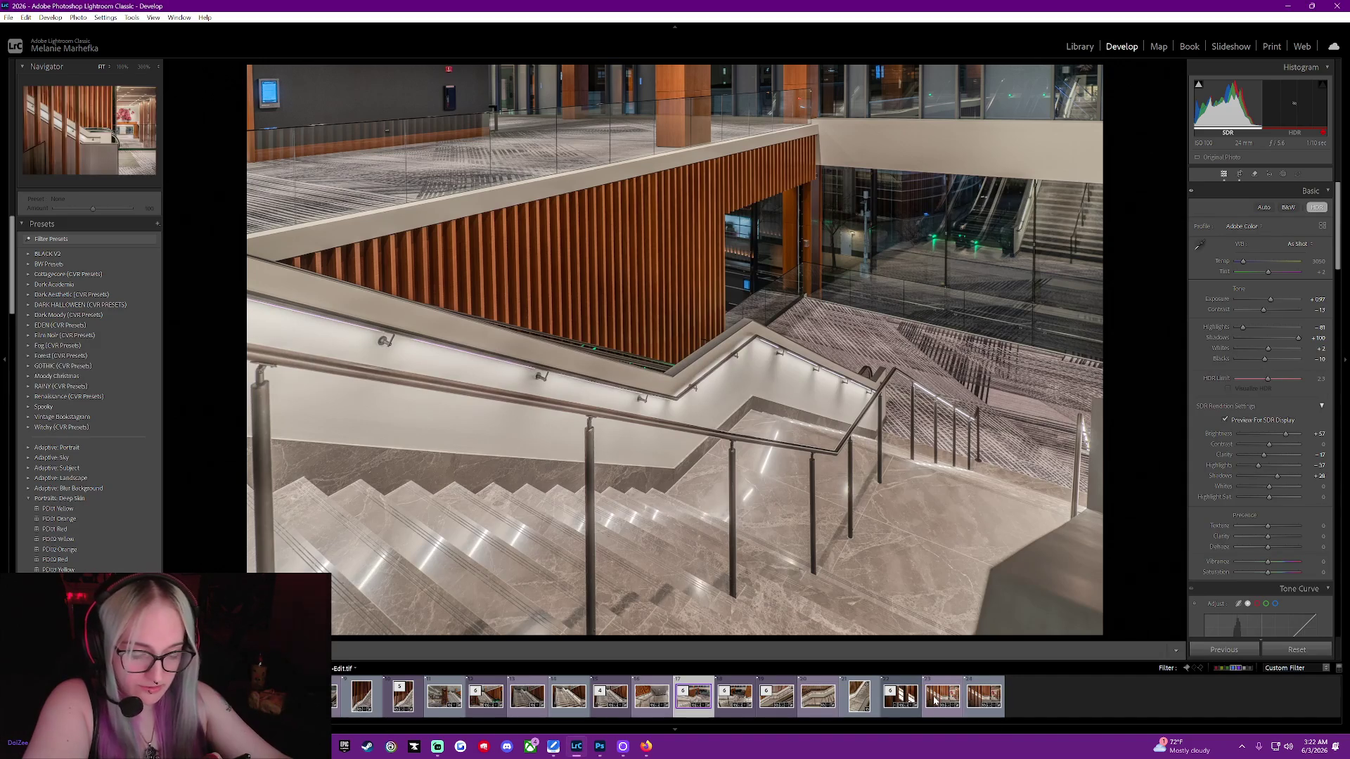
# Open the last filmstrip photo, the wide atrium staircase, and switch to the Library module
pyautogui.click(979, 696)
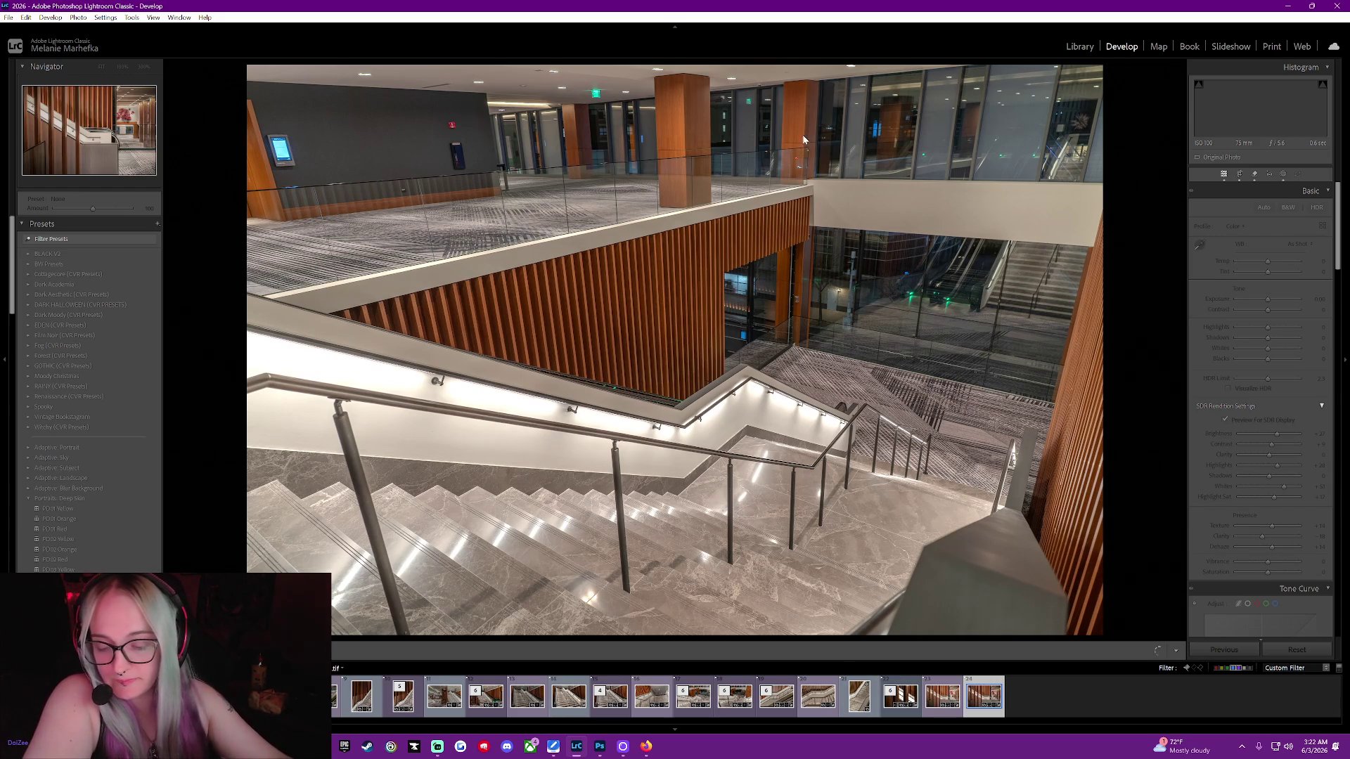
pyautogui.click(1080, 48)
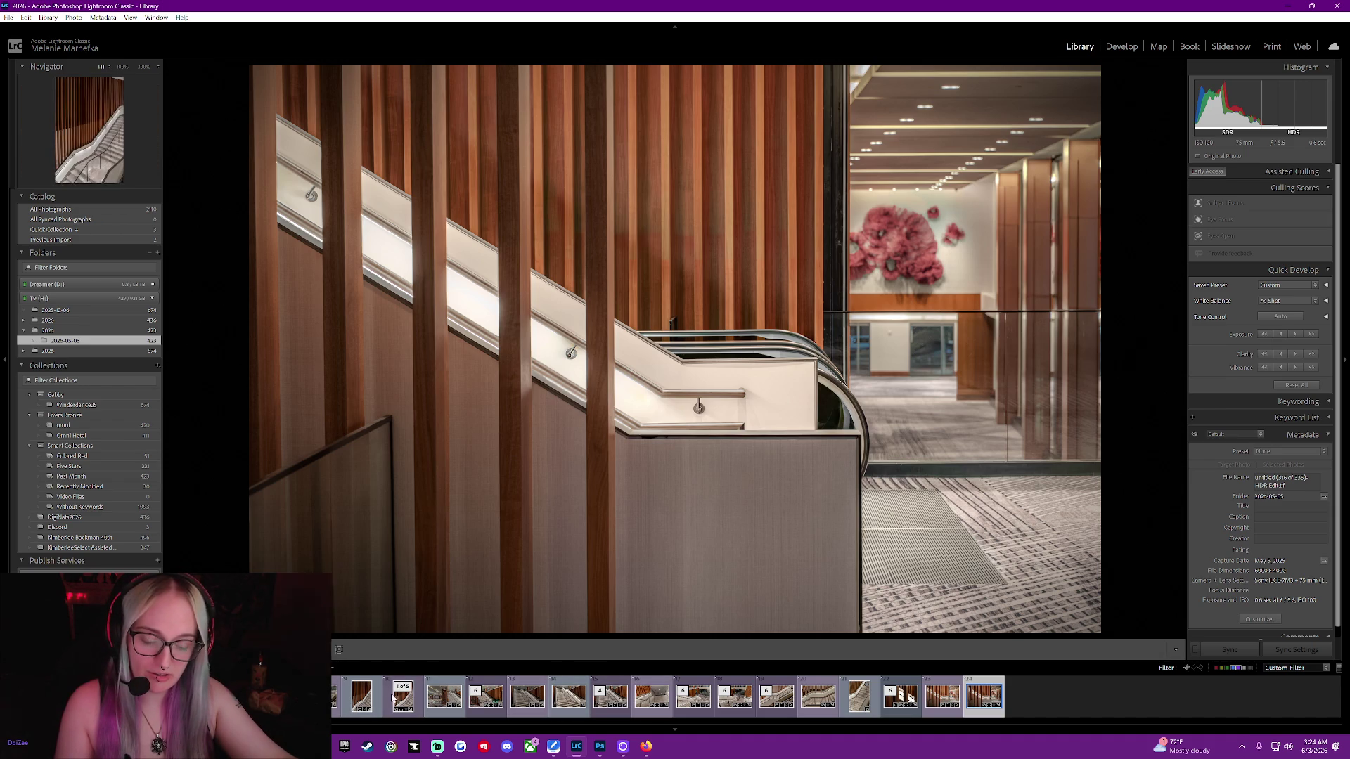
# View the first filmstrip photo, then the second, showing the lit handrail beside wooden slats
pyautogui.click(367, 701)
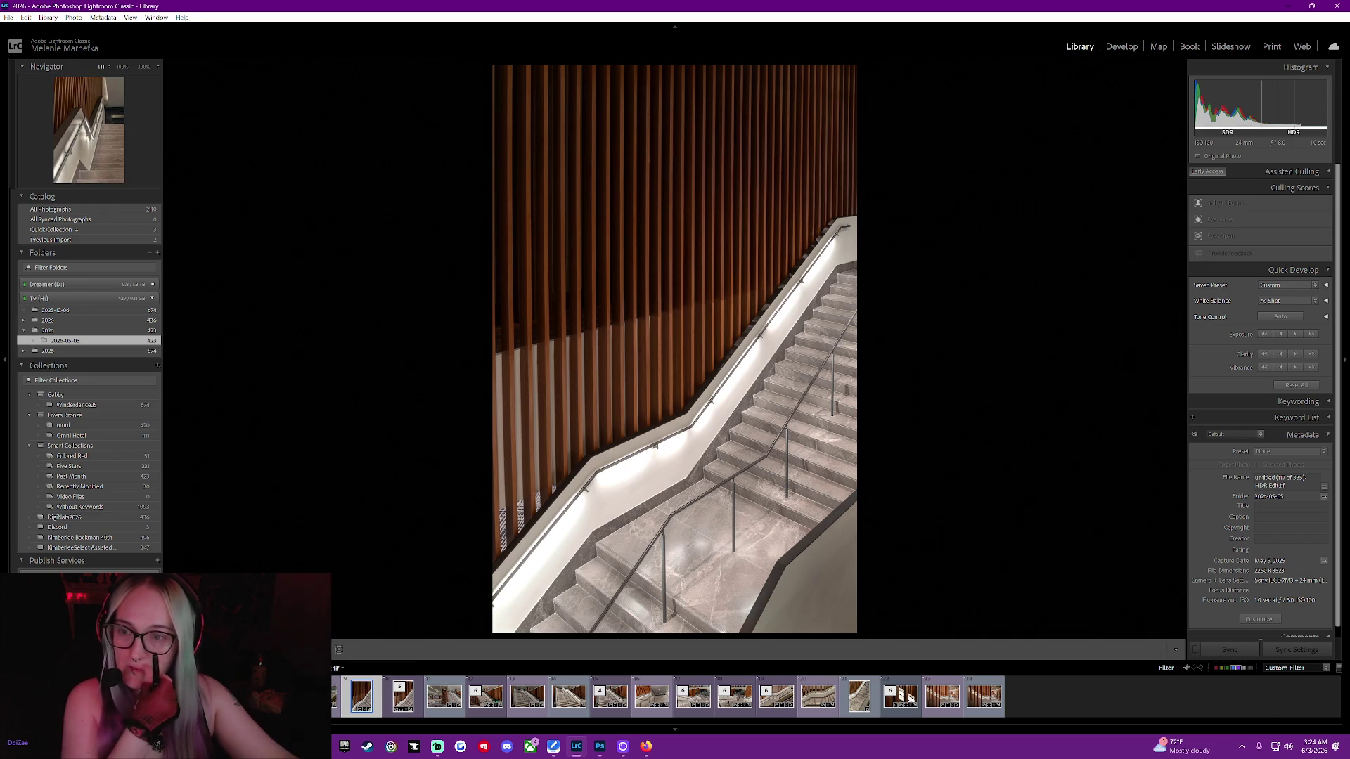
pyautogui.click(403, 696)
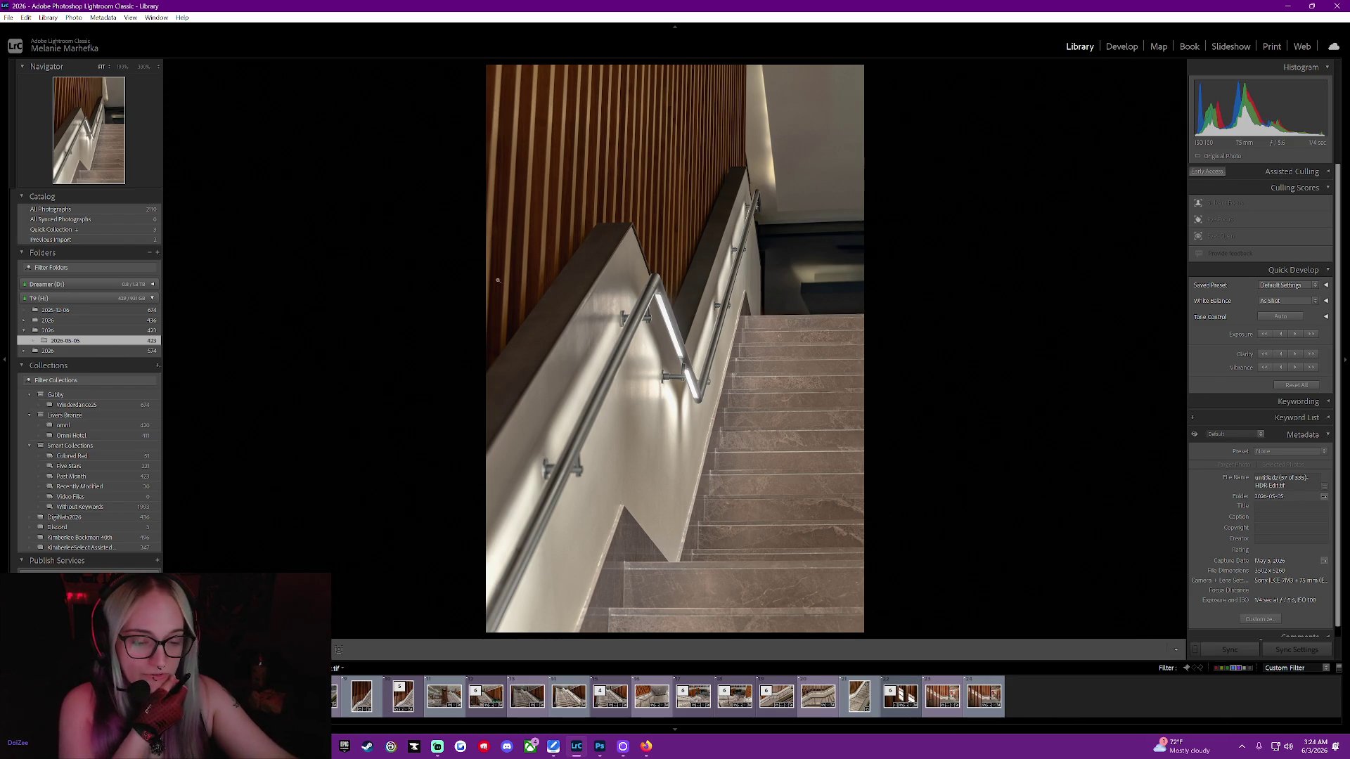
# Return to Photoshop's railings document and zoom to 300% on the thin right-hand railing posts
pyautogui.moveTo(599, 746)
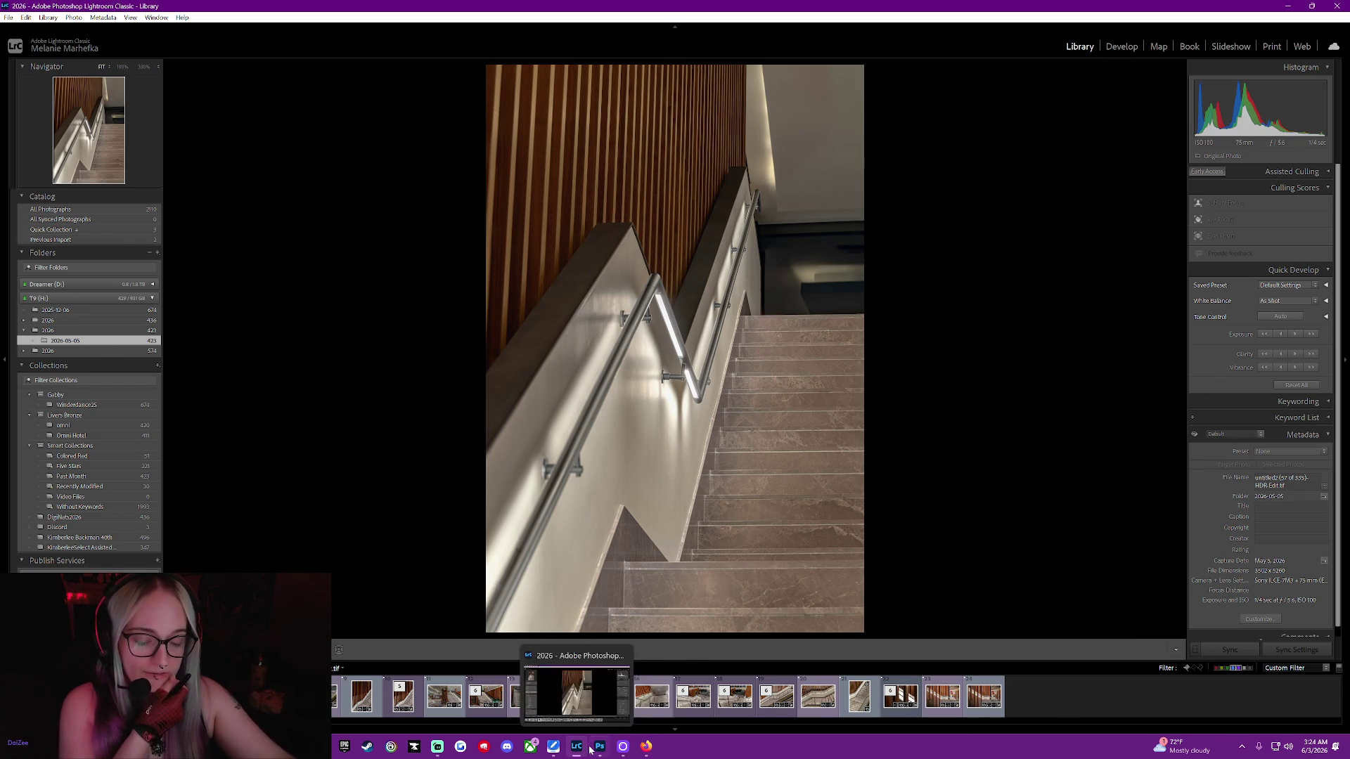
pyautogui.click(605, 719)
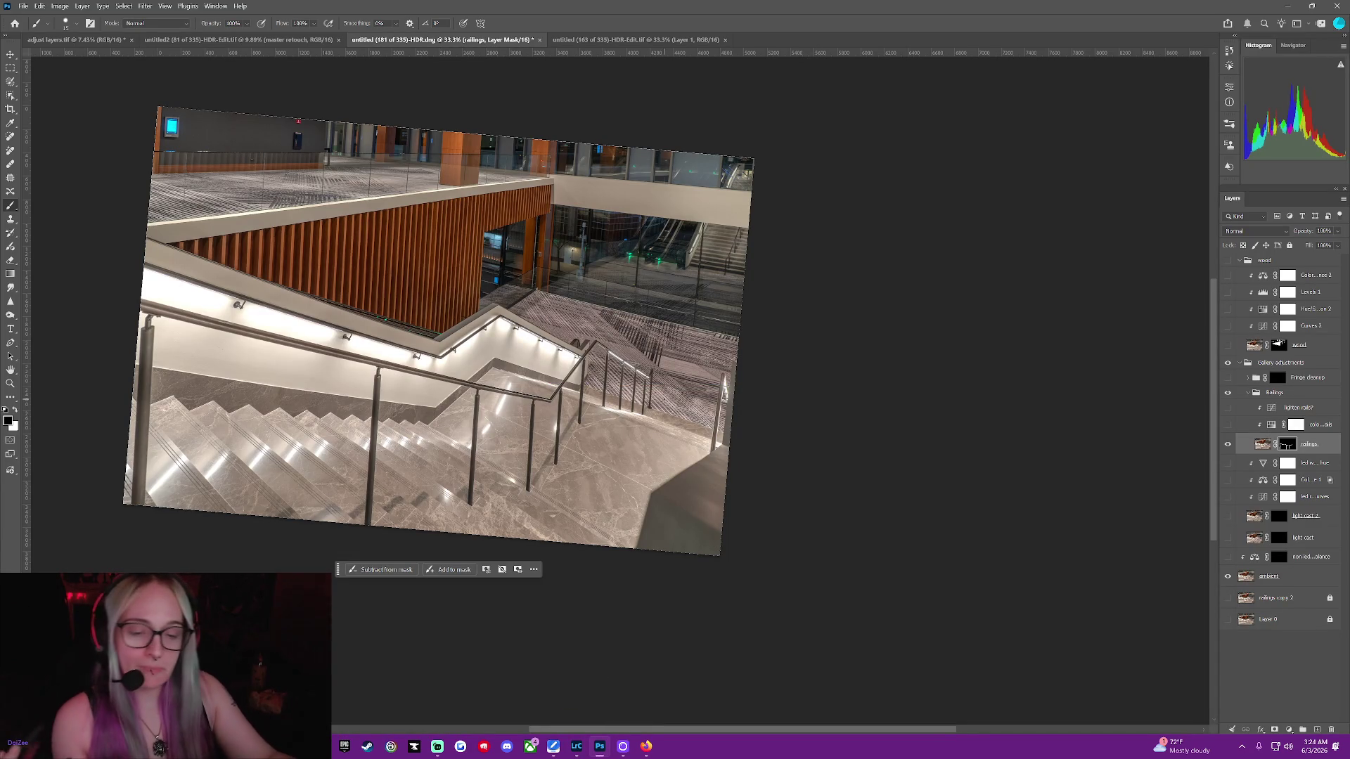
pyautogui.middleClick(674, 380)
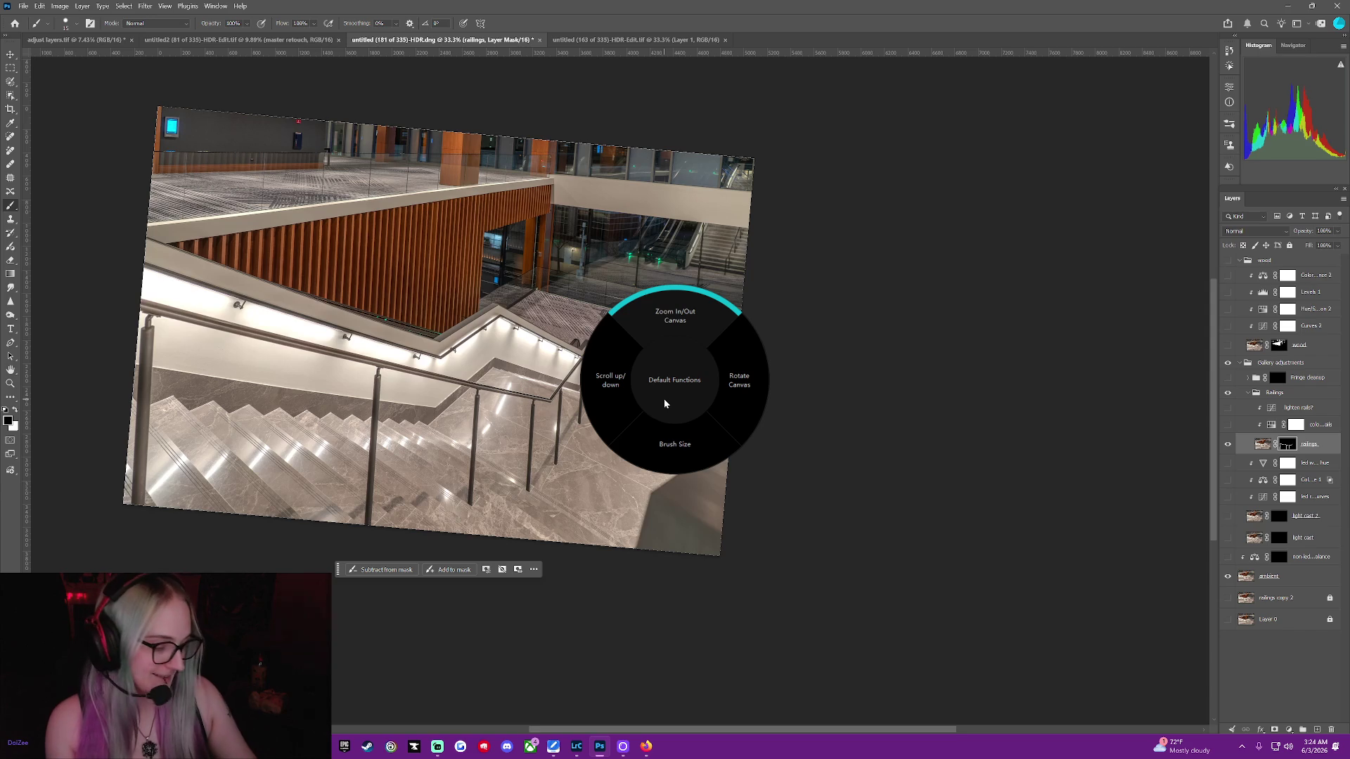
pyautogui.scroll(-1, 663, 398)
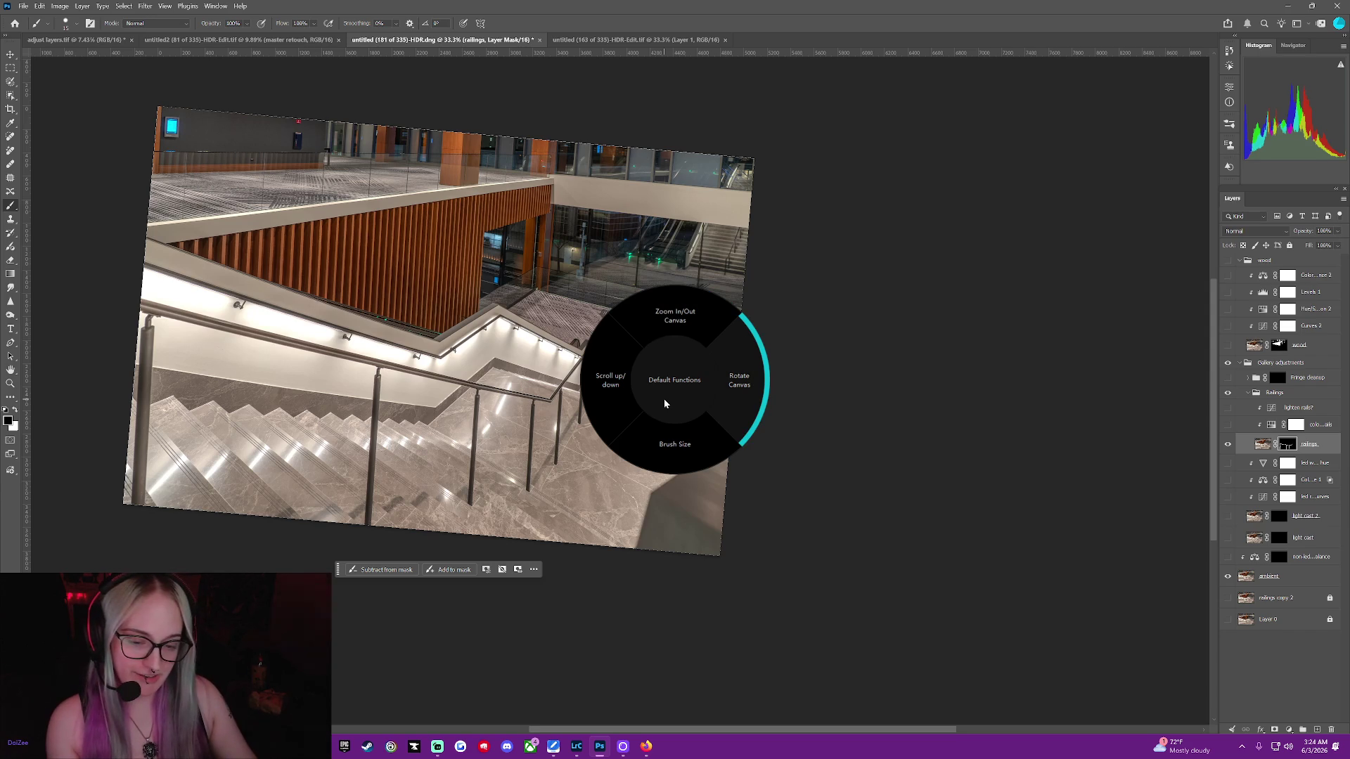
pyautogui.scroll(1, 663, 399)
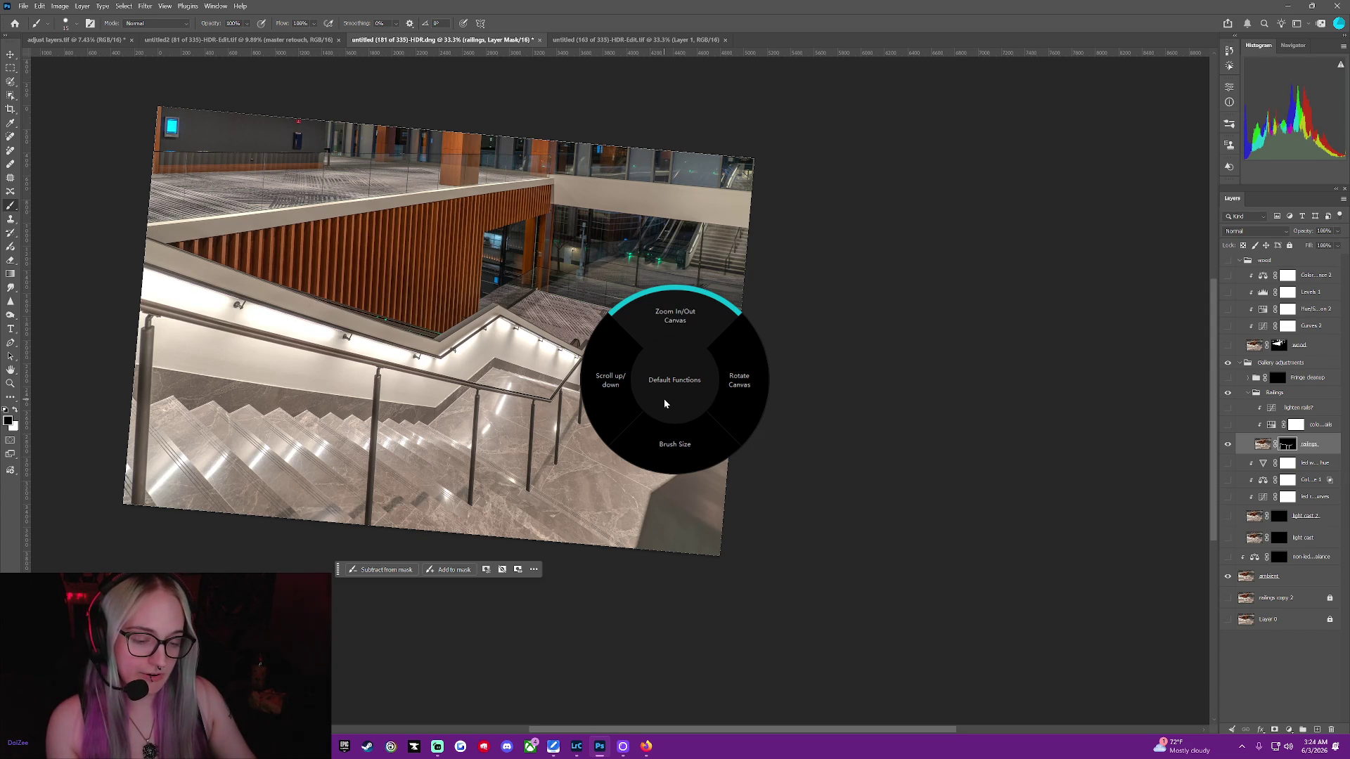
pyautogui.scroll(2, 663, 399)
pyautogui.scroll(2, 664, 399)
pyautogui.scroll(1, 664, 399)
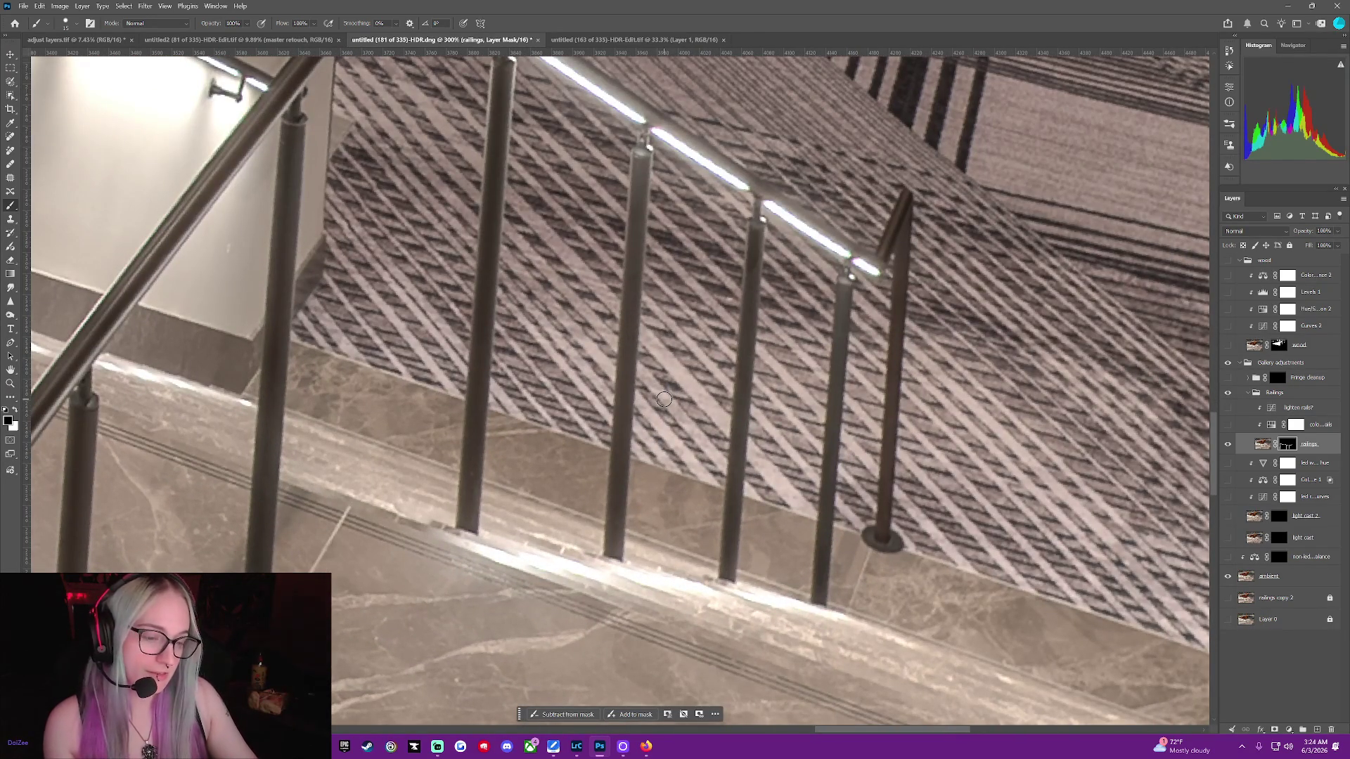
# Hide the ambient layer and paint the fringe off the thin right posts, undoing one bad stroke
pyautogui.click(1228, 575)
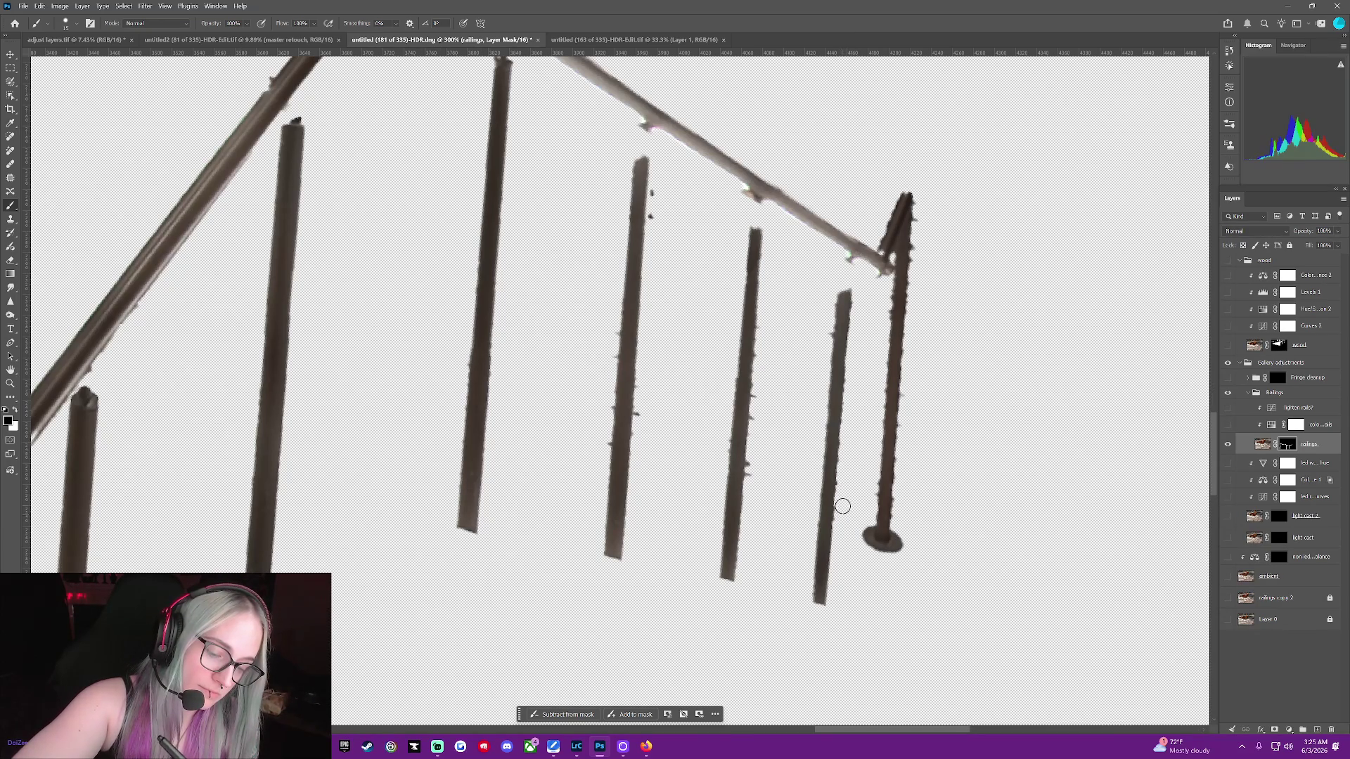
pyautogui.moveTo(836, 449); pyautogui.dragTo(831, 393)
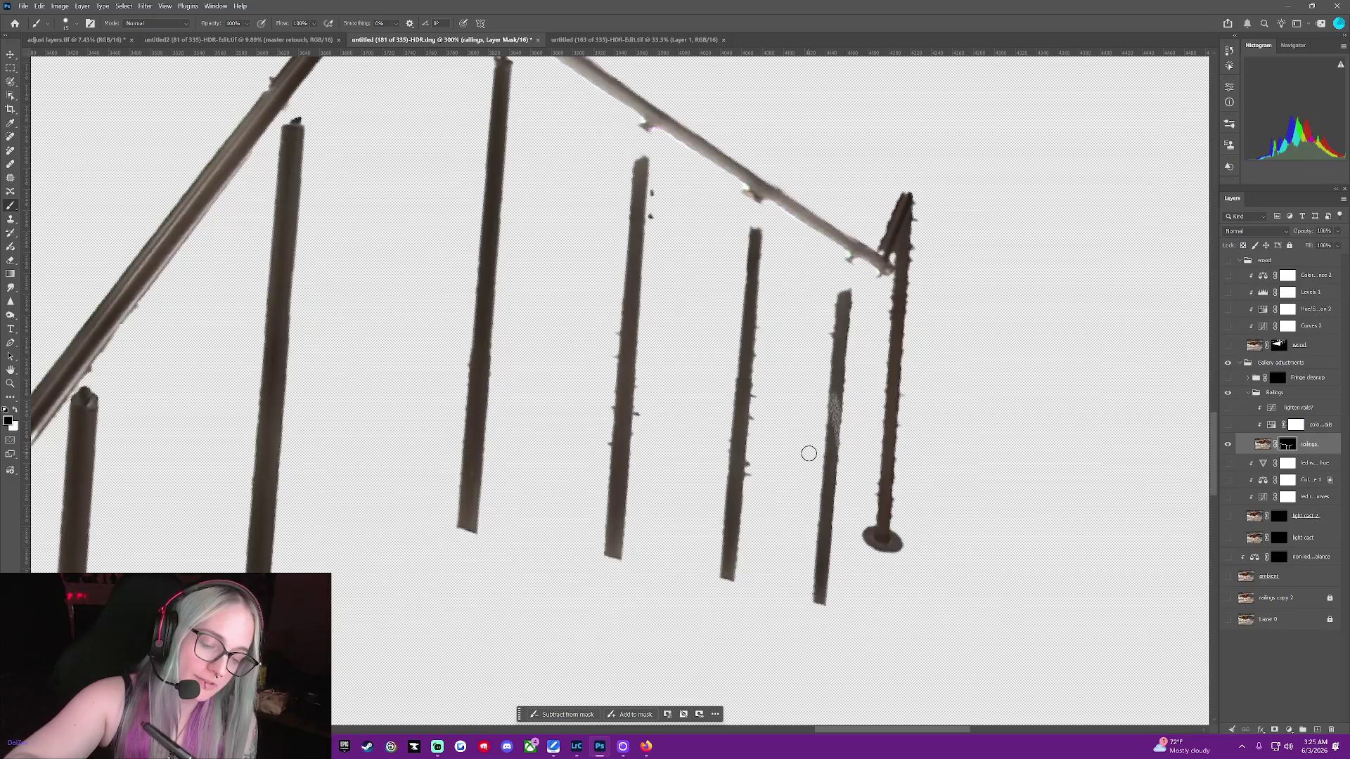
pyautogui.hotkey('ctrl', 'z')
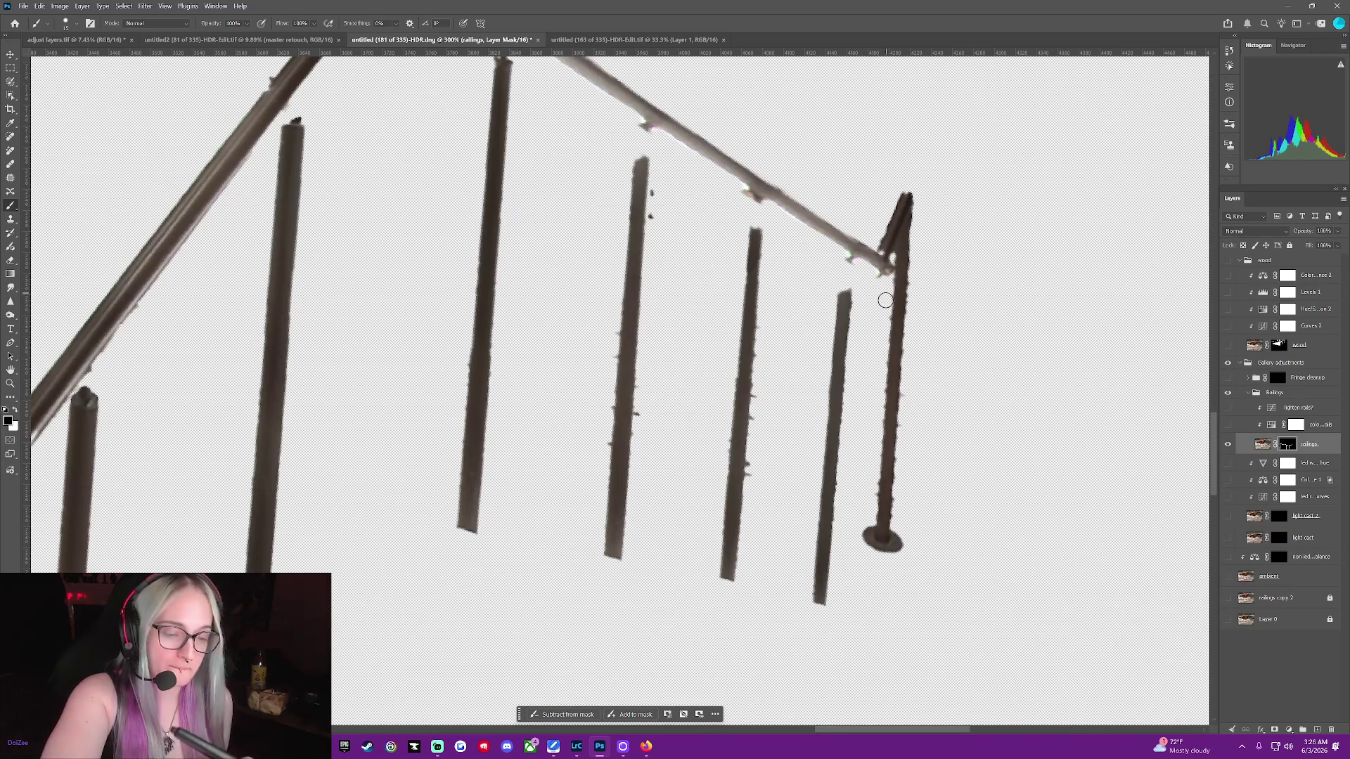
pyautogui.moveTo(880, 323); pyautogui.dragTo(881, 378)
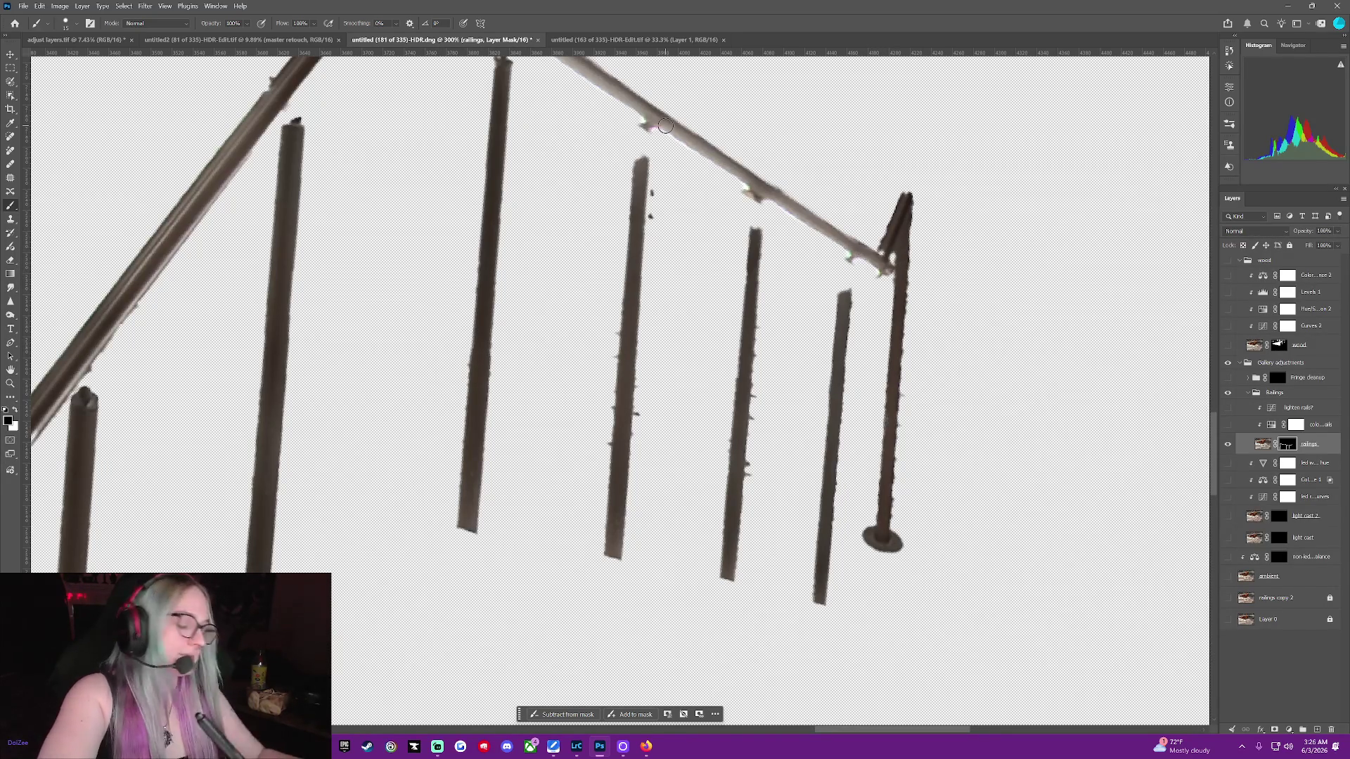
# Zoom in to 600% and shift the view right onto the rightmost railing posts
pyautogui.middleClick(902, 360)
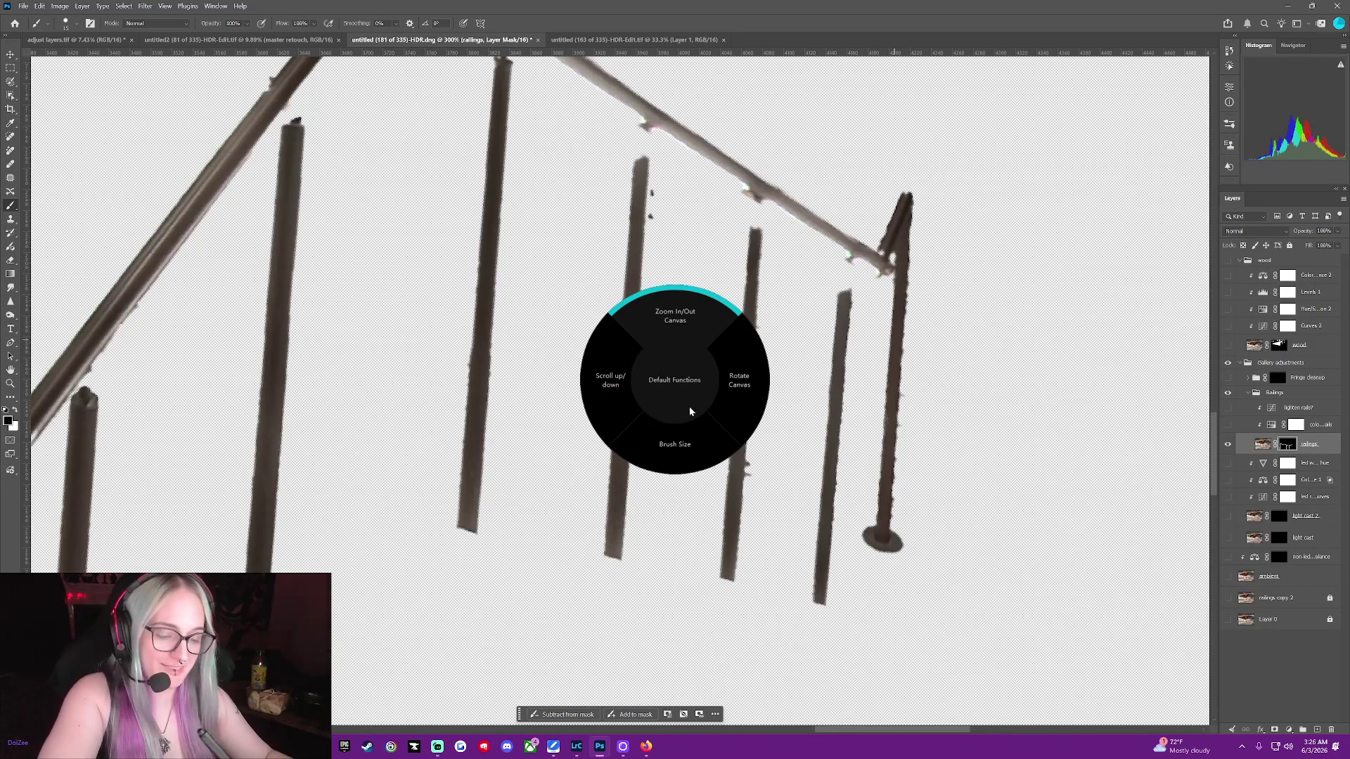
pyautogui.click(676, 437)
pyautogui.scroll(1, 675, 431)
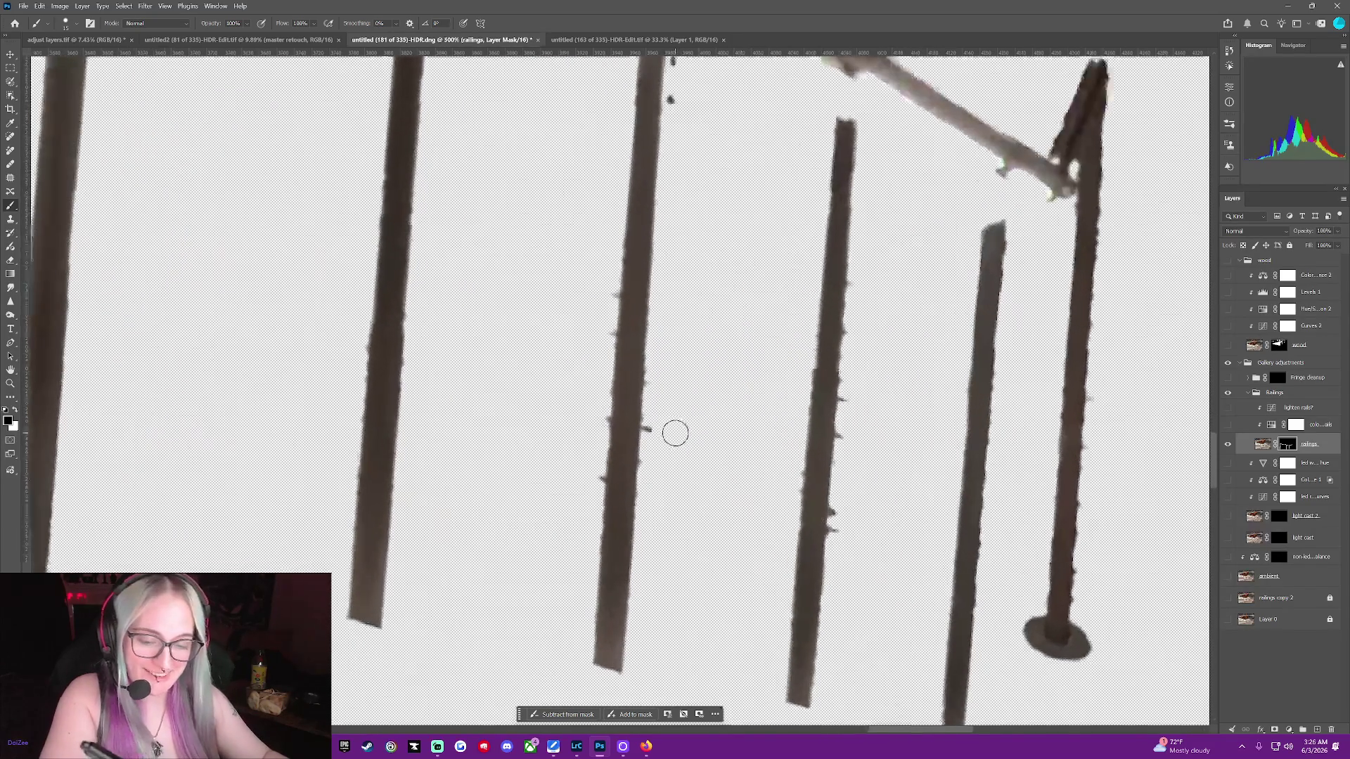
pyautogui.moveTo(934, 728); pyautogui.dragTo(984, 728)
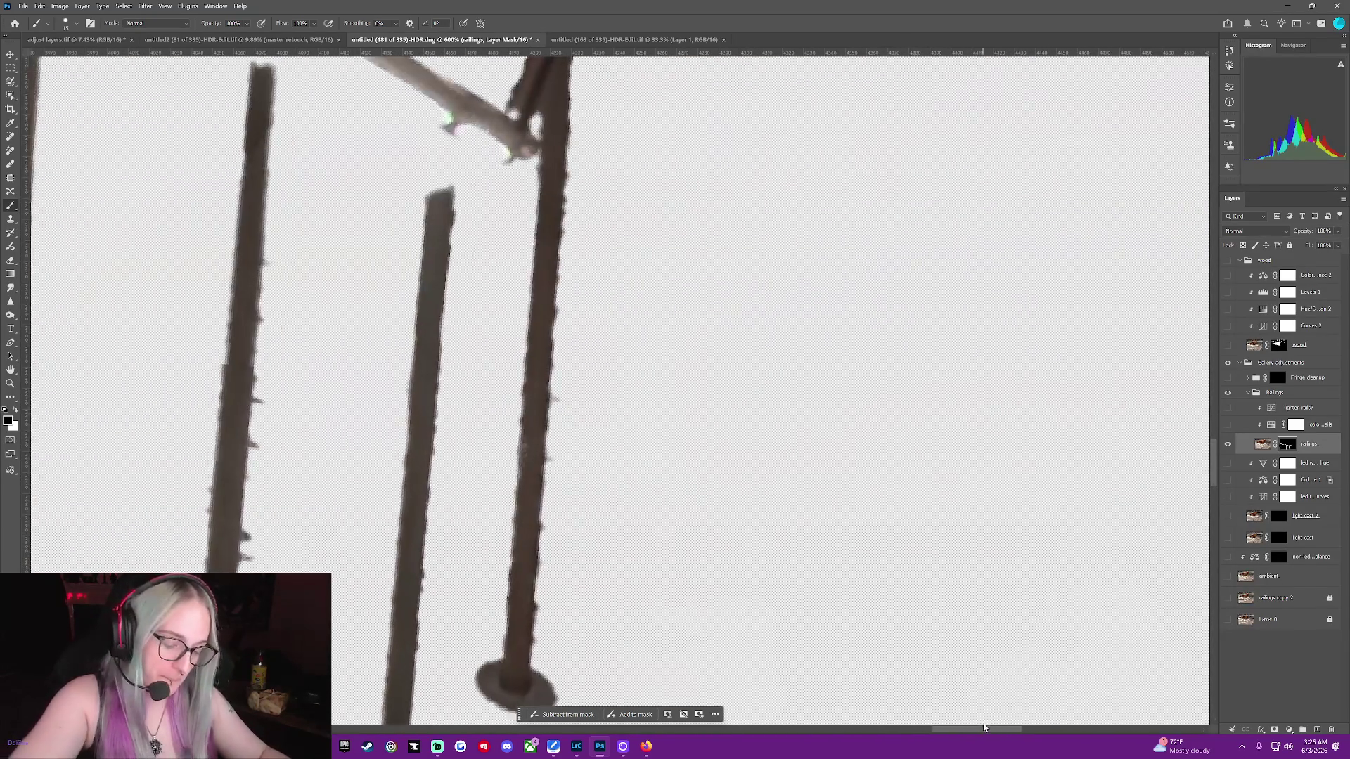
pyautogui.middleClick(987, 716)
pyautogui.middleClick(987, 715)
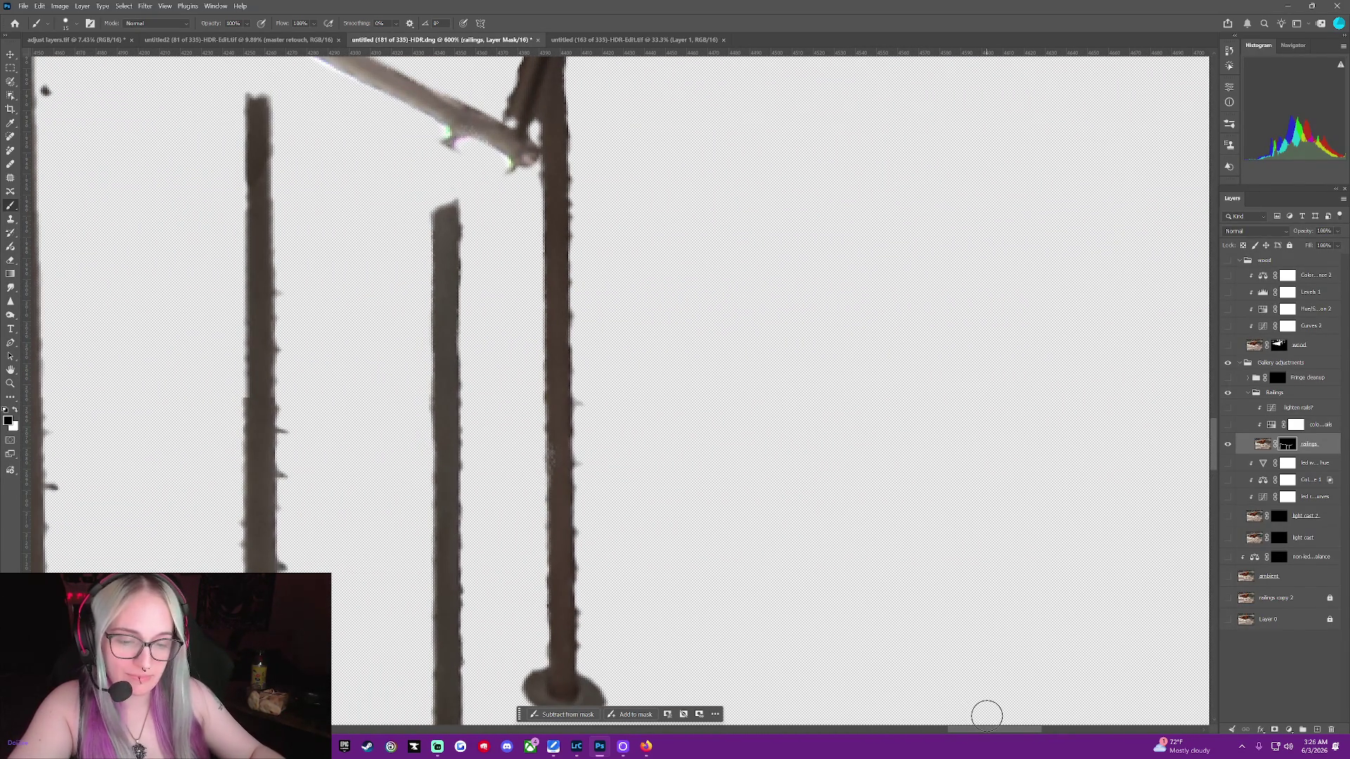
# Set the tablet dial to brush size and bring up the brush size and hardness picker
pyautogui.middleClick(987, 715)
pyautogui.middleClick(987, 716)
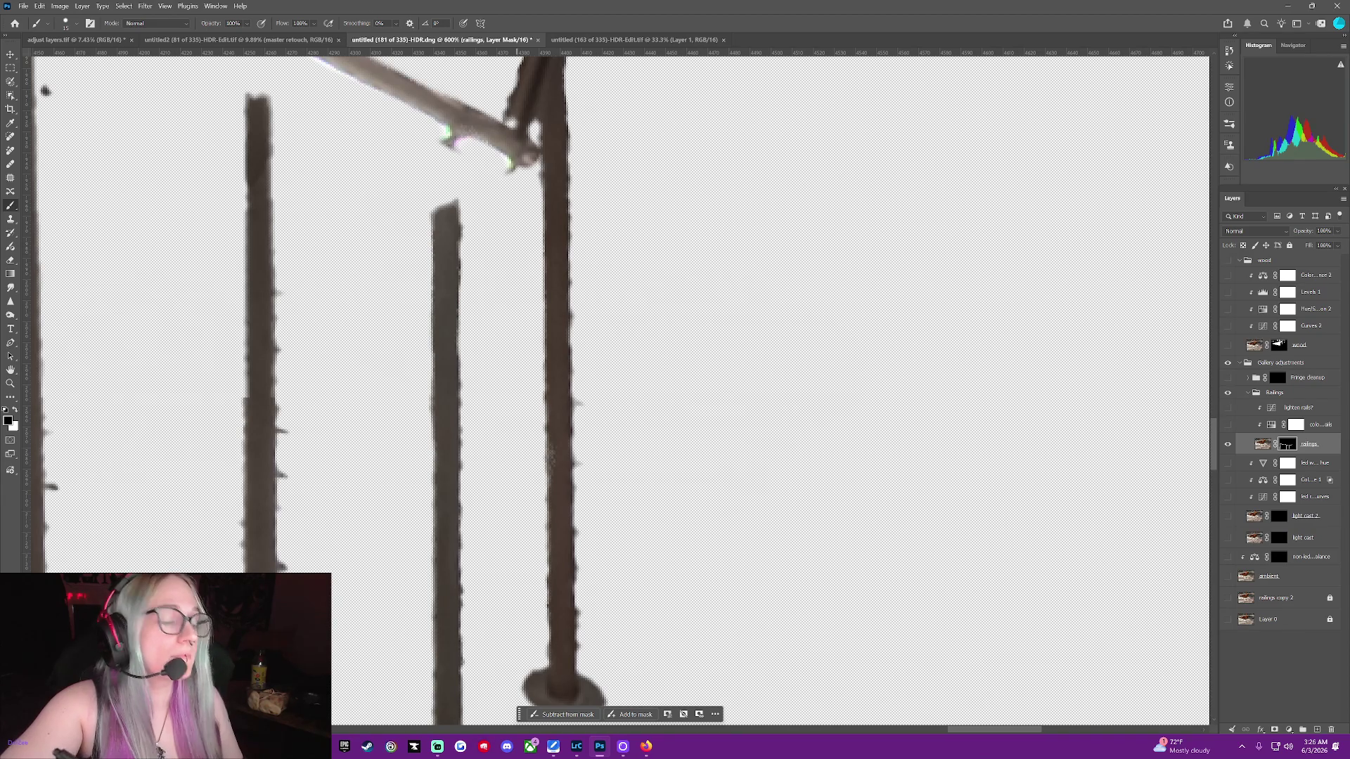
pyautogui.click(70, 23)
# Raise brush hardness to 100% and shrink the brush for fine edge work
pyautogui.moveTo(109, 84); pyautogui.dragTo(127, 85)
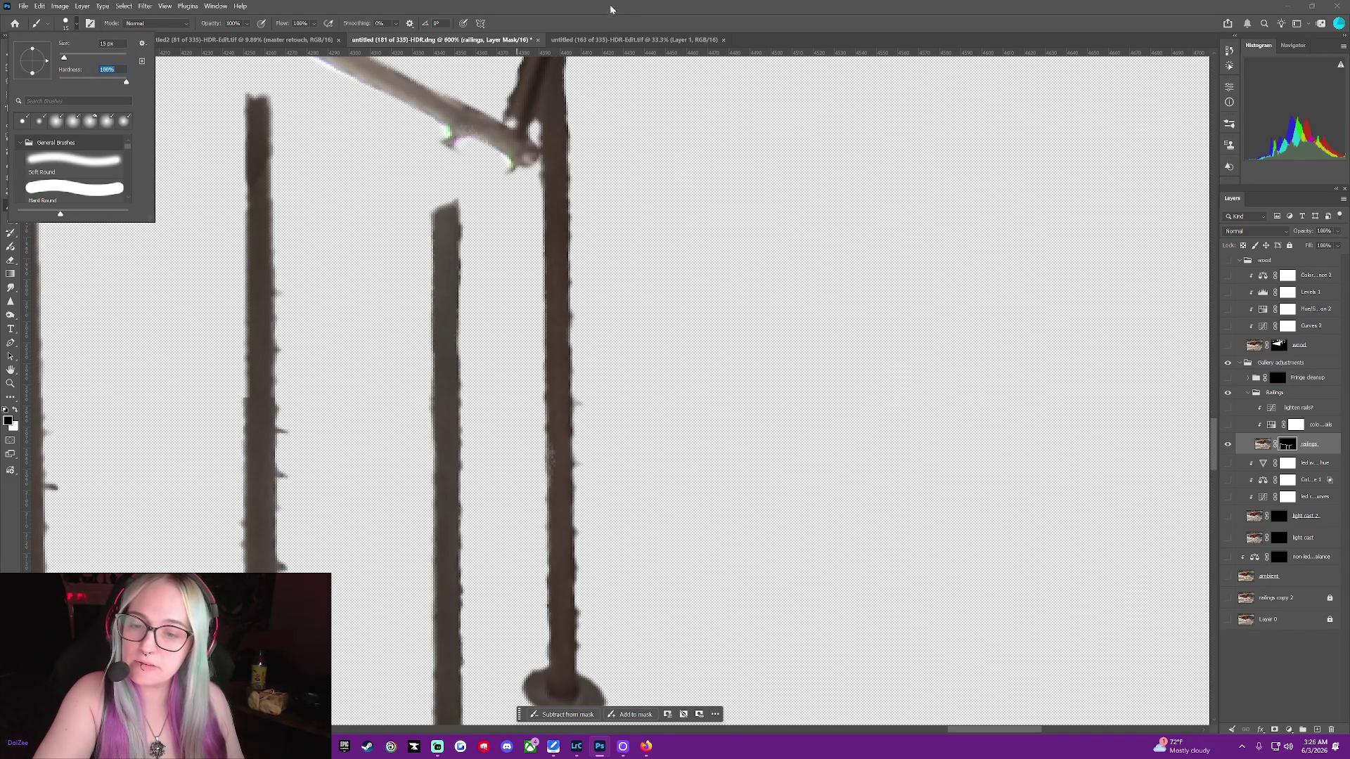
pyautogui.click(610, 11)
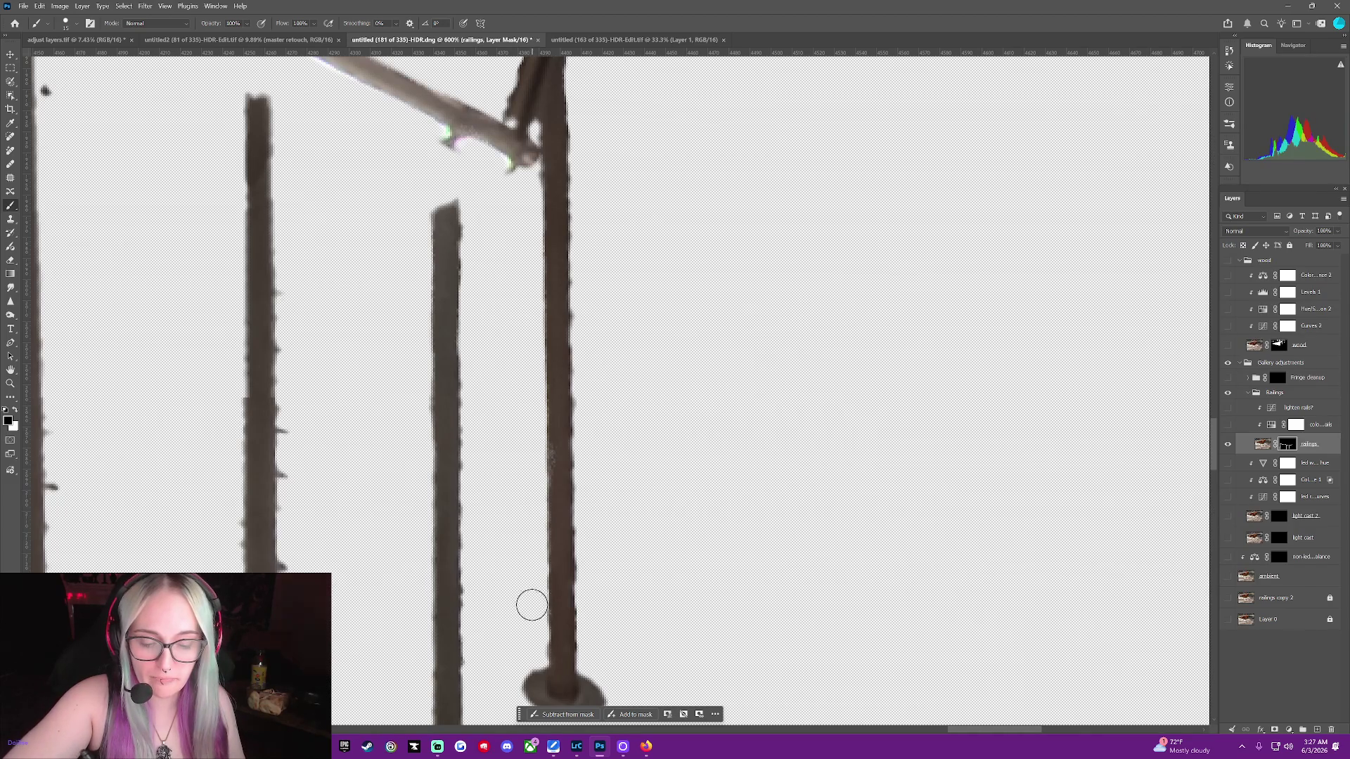
pyautogui.press('[')
pyautogui.press('[')
pyautogui.press('[')
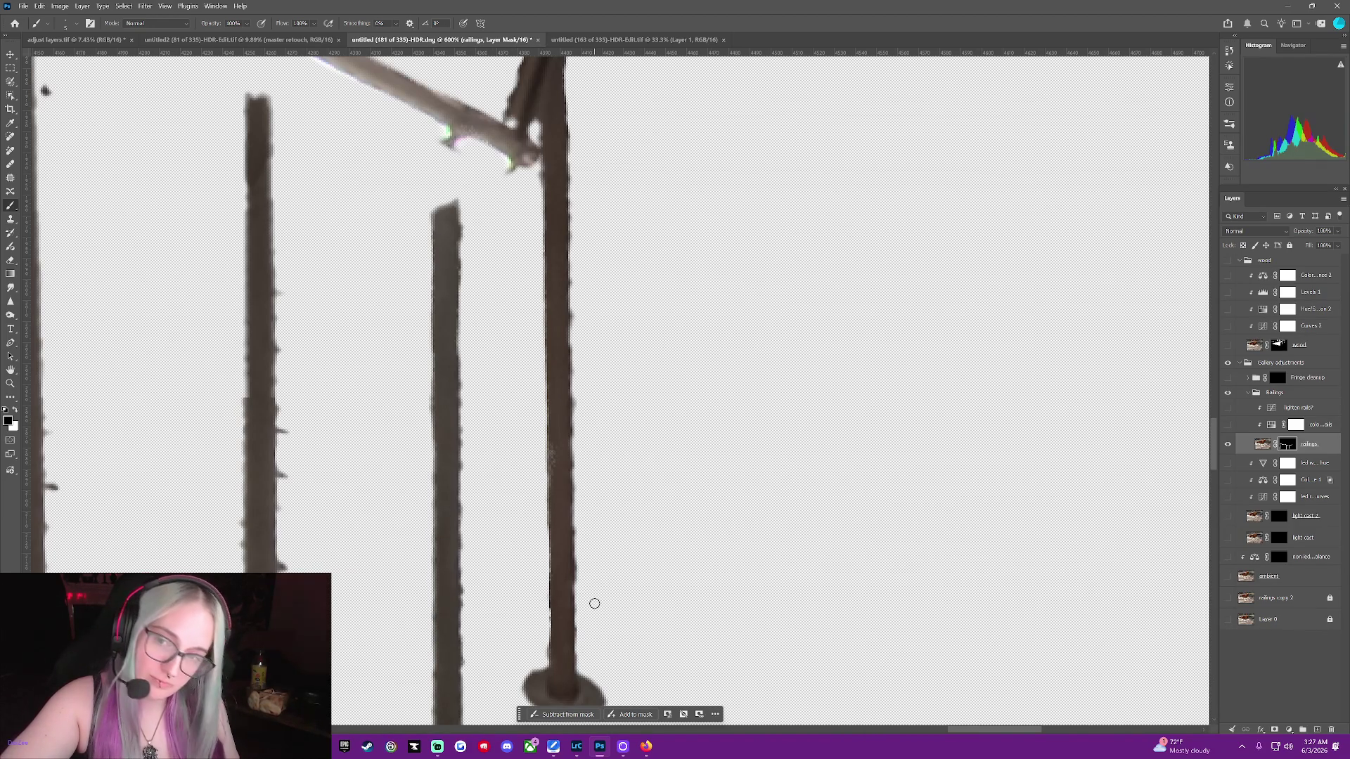
# Paint black down the post's left edge to remove the dark fringe
pyautogui.press('x')
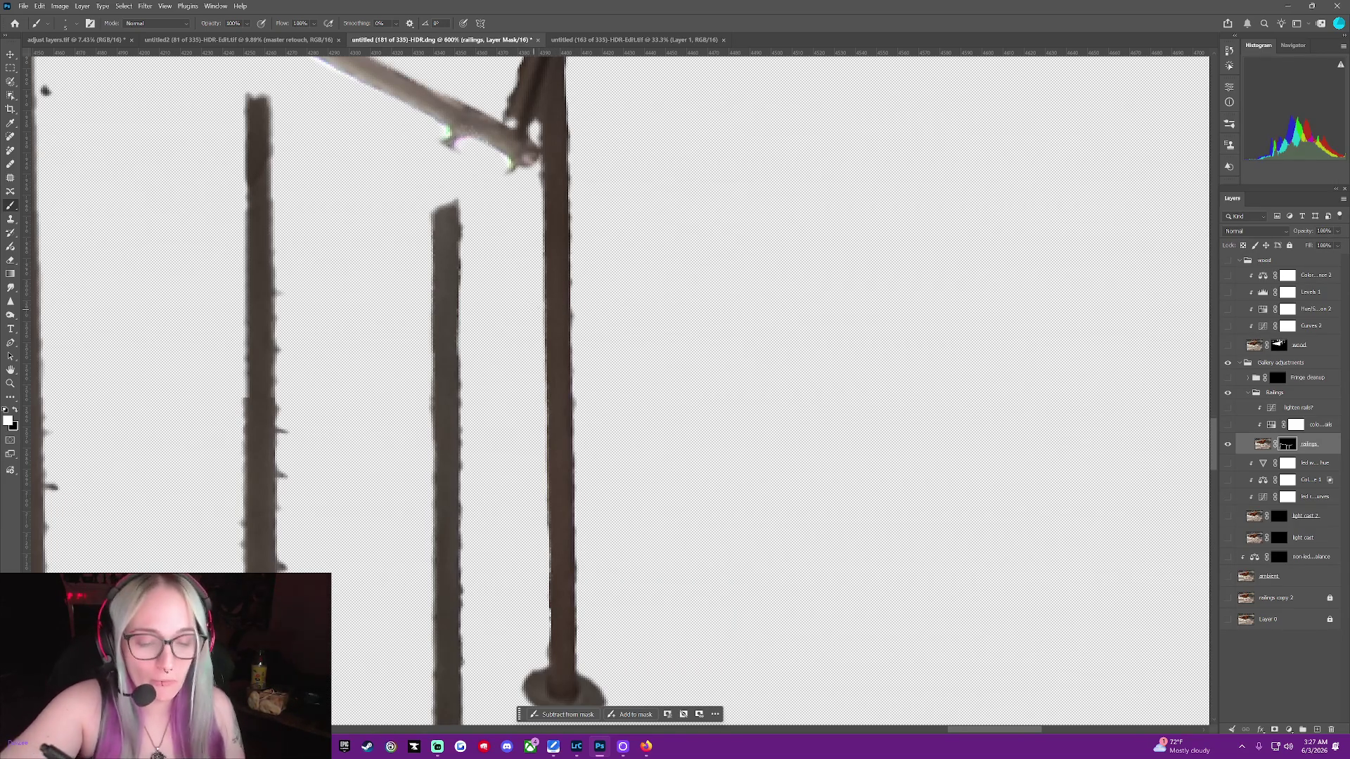
pyautogui.press('x')
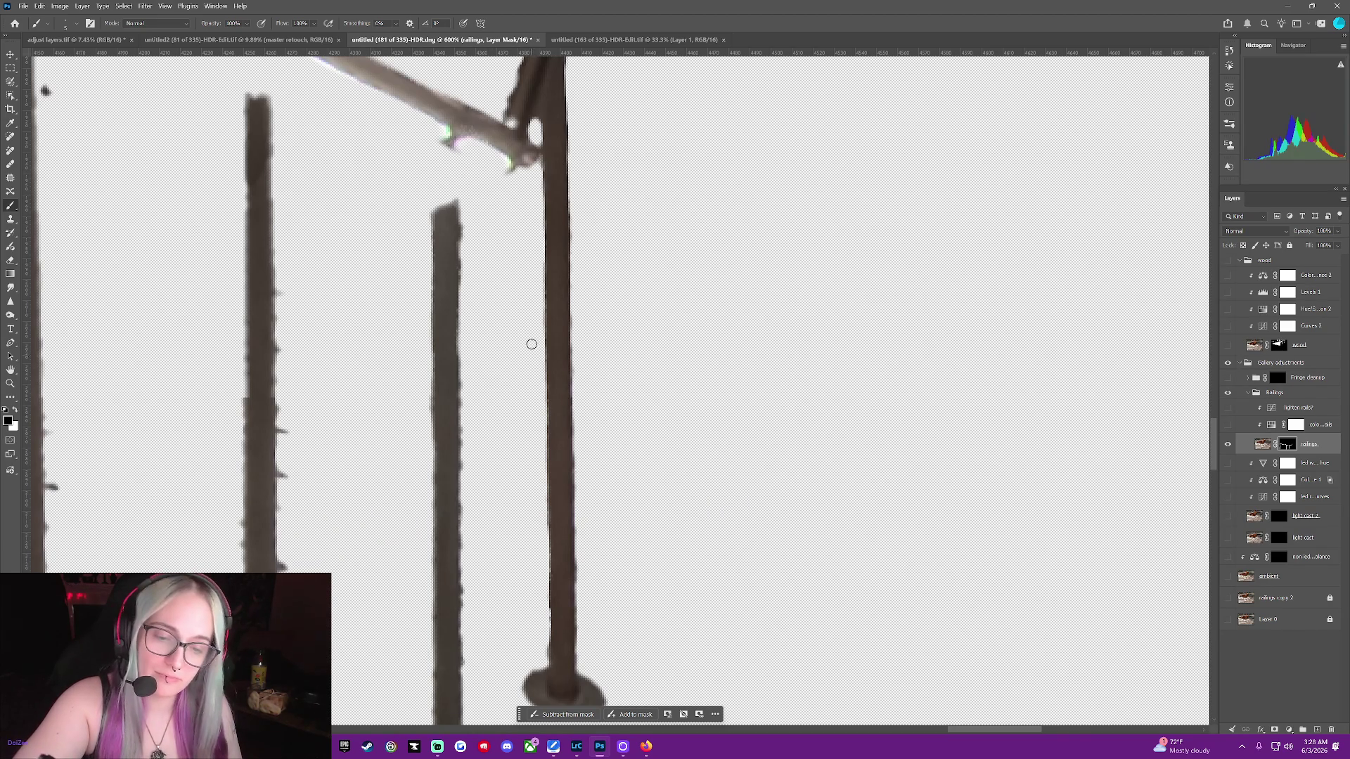
pyautogui.moveTo(541, 504); pyautogui.dragTo(544, 593)
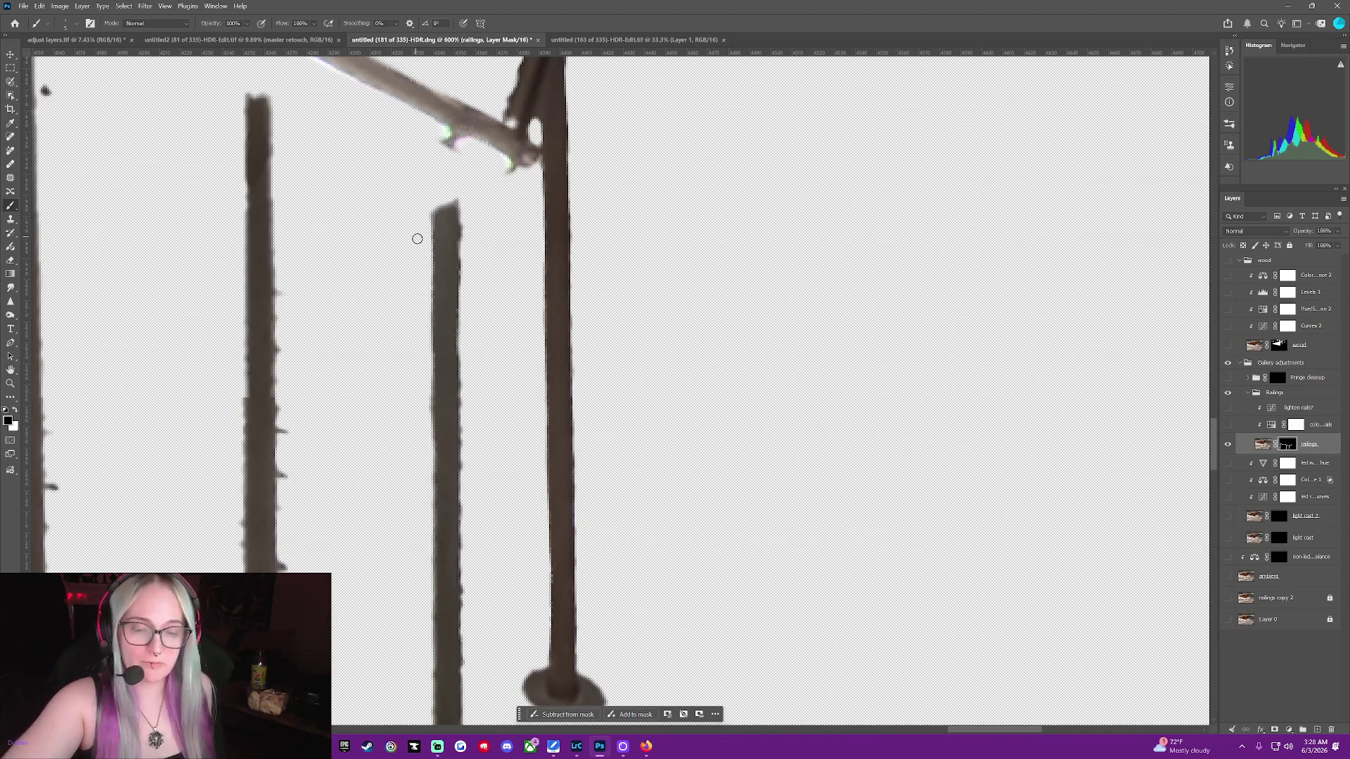
pyautogui.click(1227, 577)
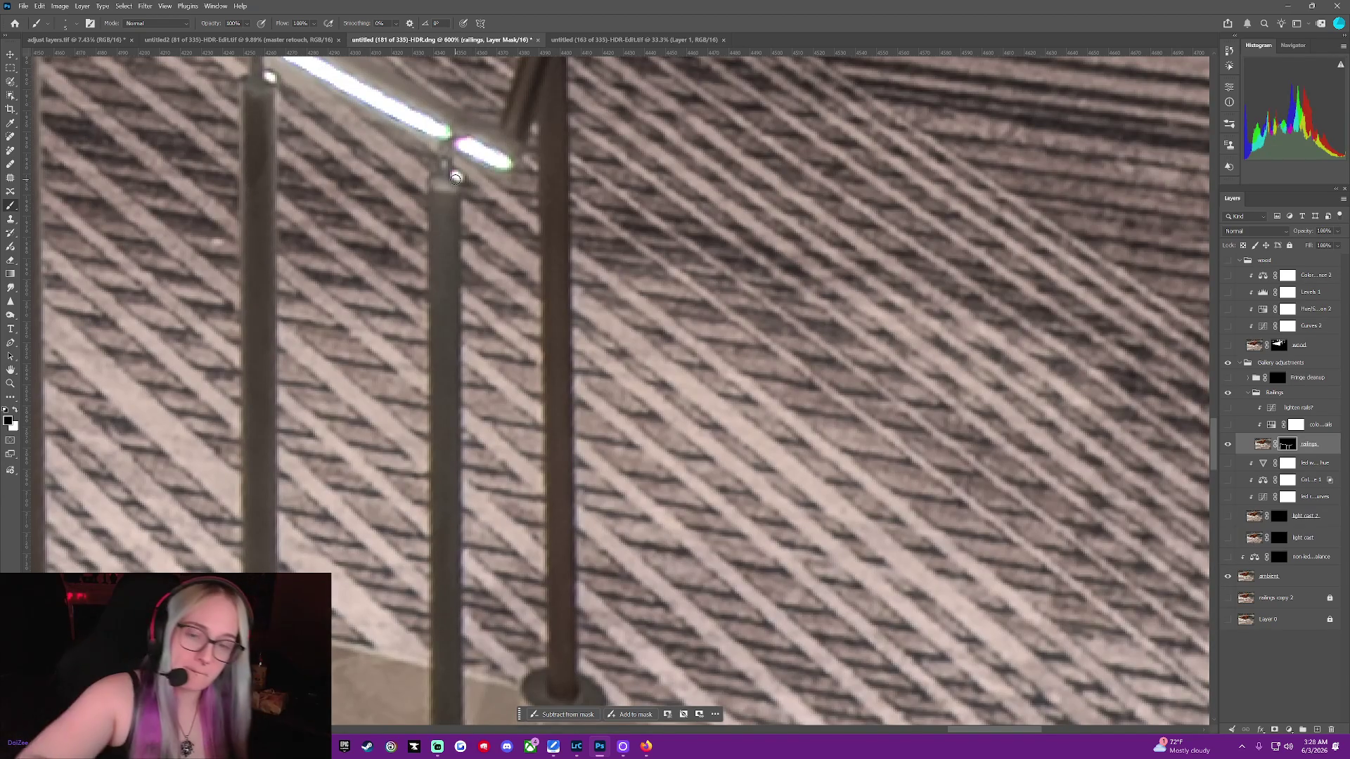
pyautogui.press('x')
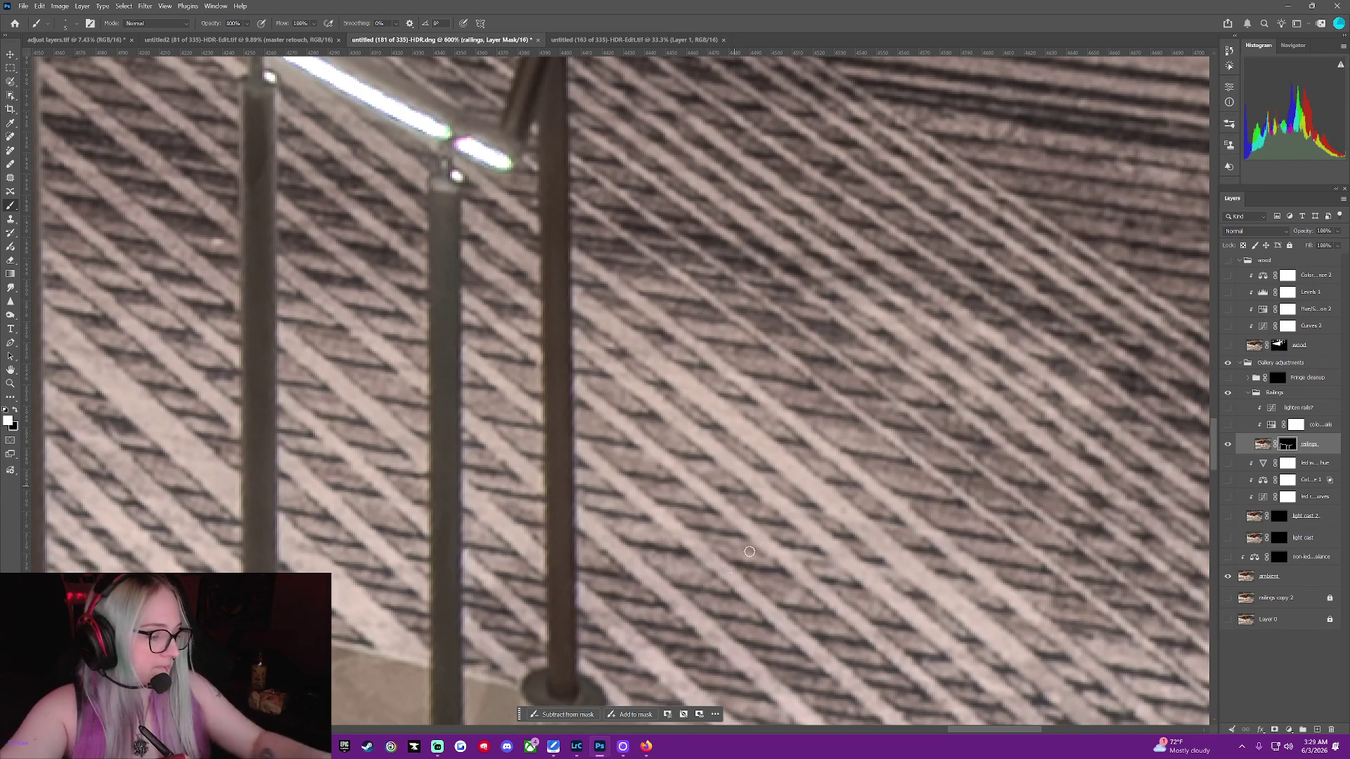
pyautogui.click(1226, 577)
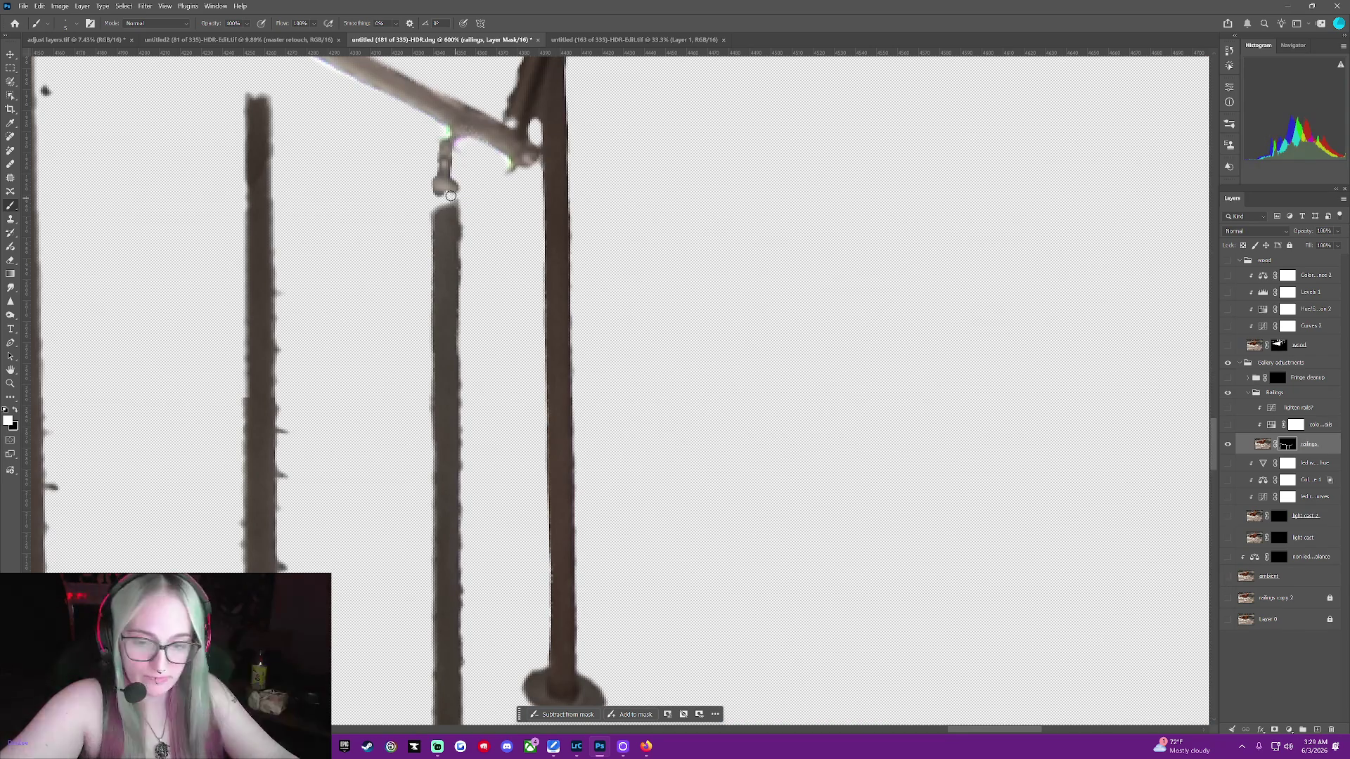
# Paint white between the bulb and middle post top, then clean the post's left and right edges
pyautogui.moveTo(445, 191); pyautogui.dragTo(439, 213)
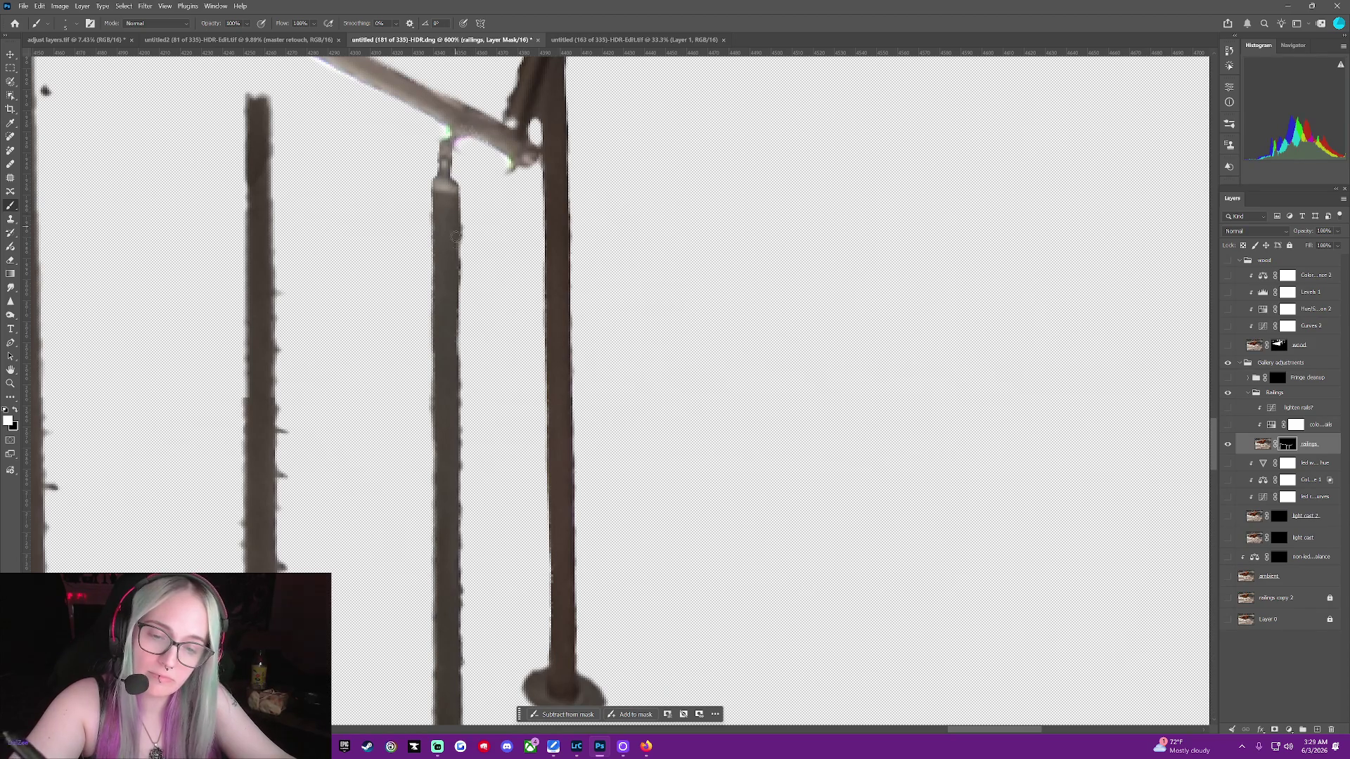
pyautogui.moveTo(453, 215); pyautogui.dragTo(455, 309)
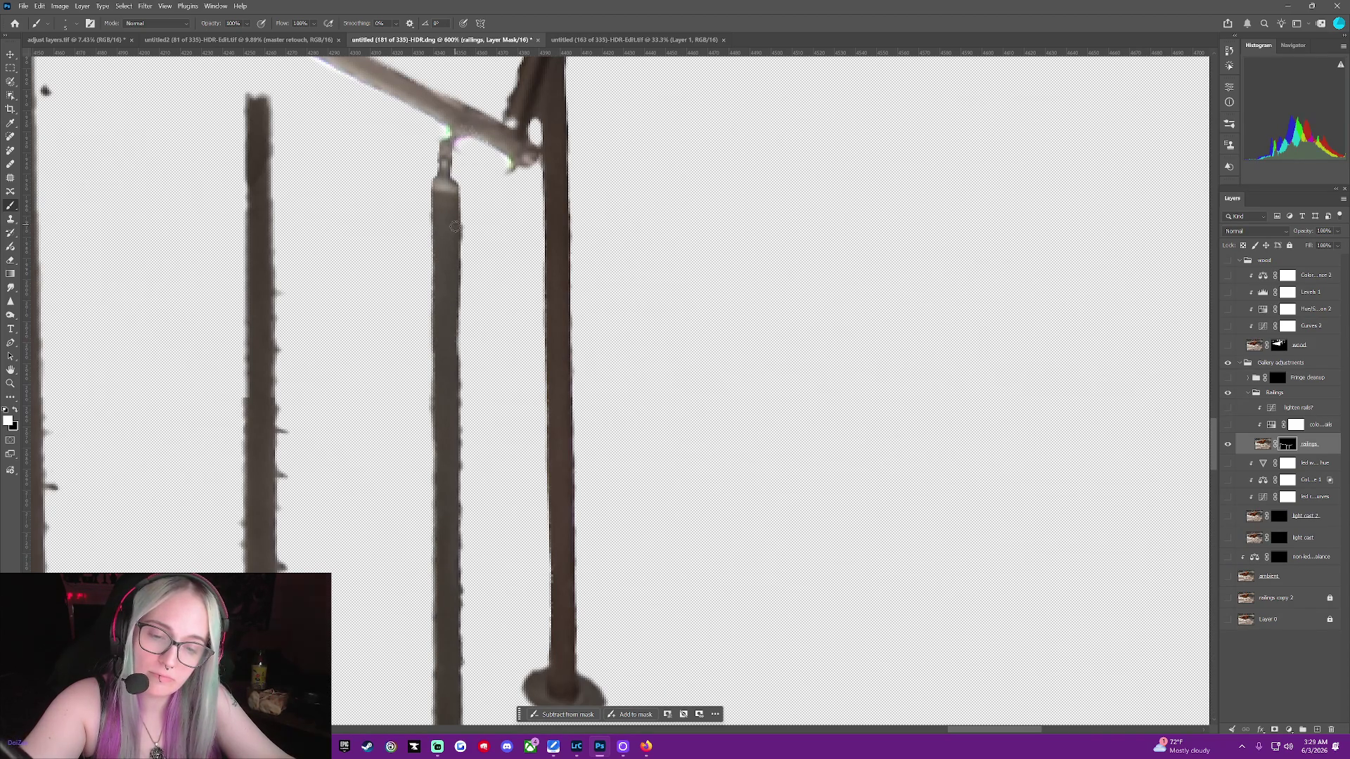
pyautogui.moveTo(450, 284); pyautogui.dragTo(454, 516)
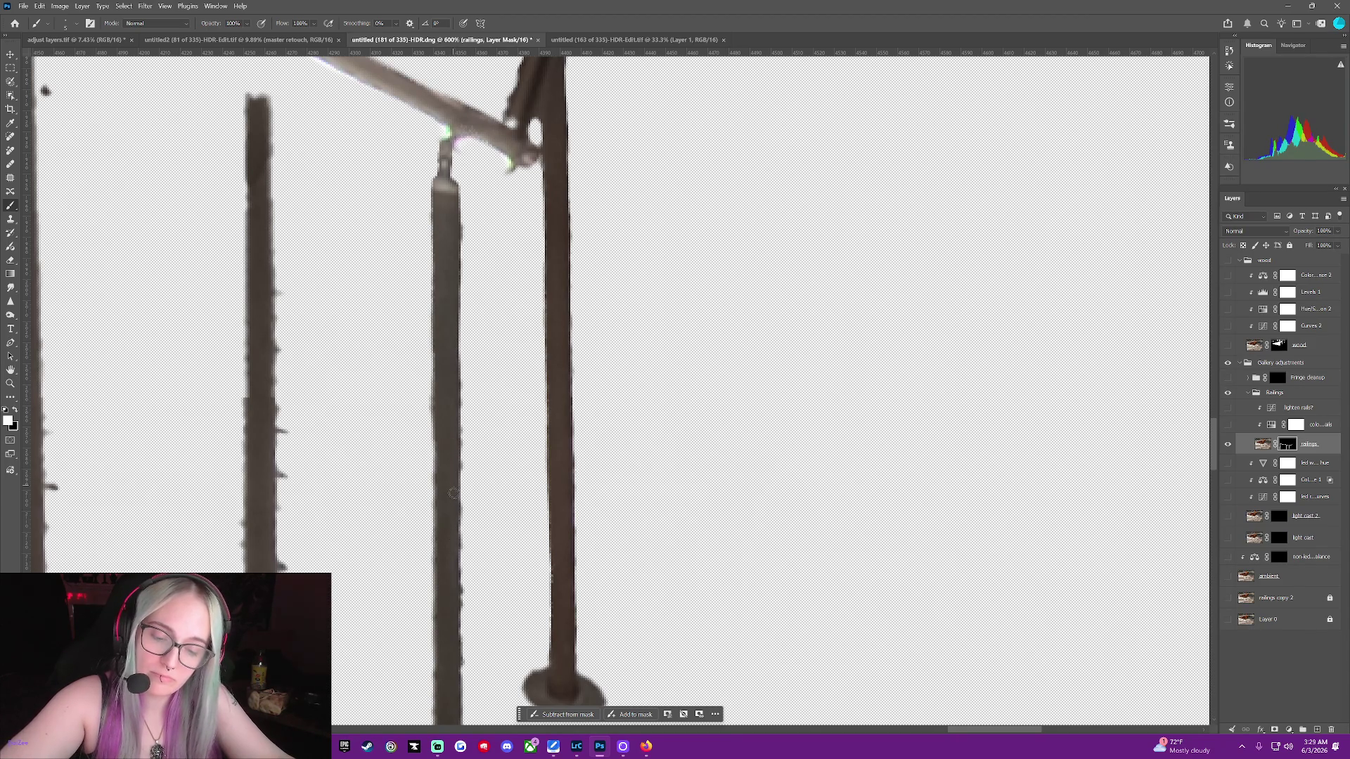
pyautogui.moveTo(457, 578); pyautogui.dragTo(456, 650)
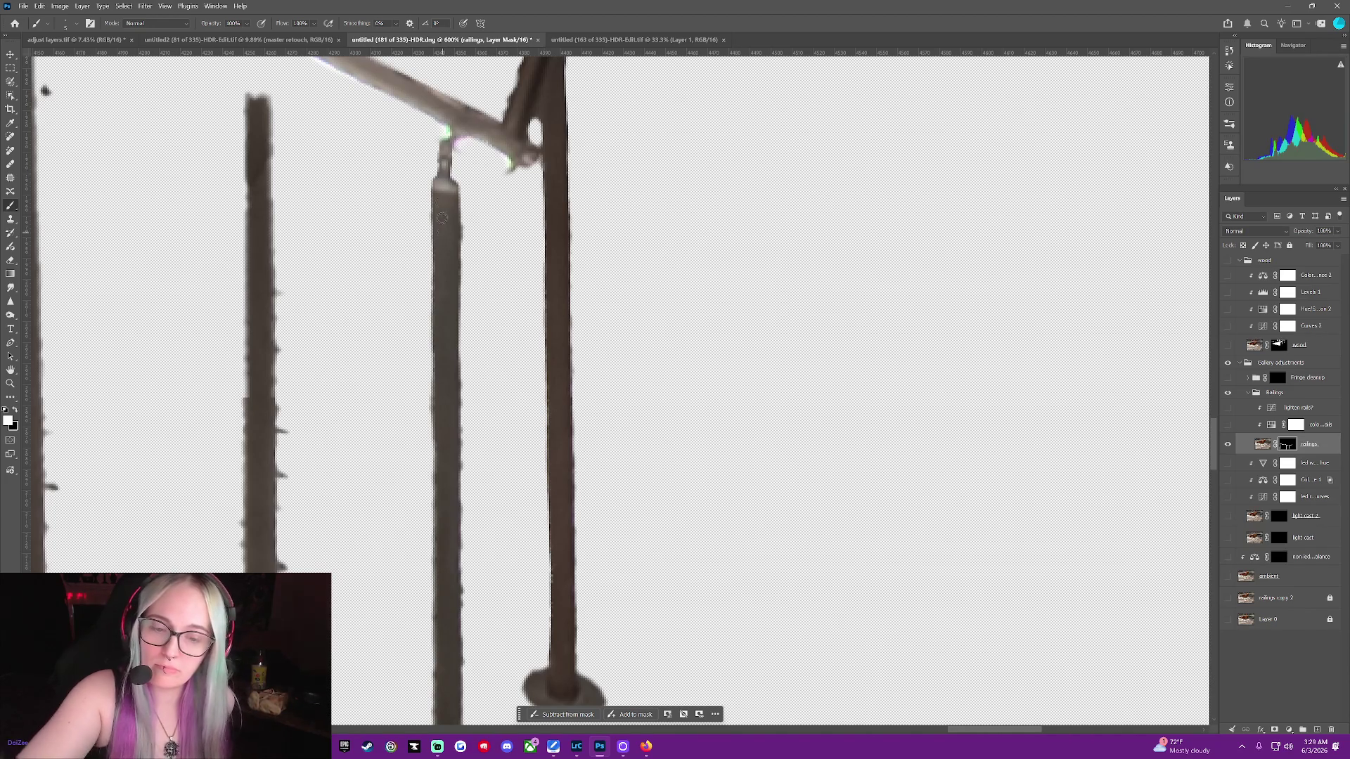
pyautogui.moveTo(436, 220)
pyautogui.mouseDown()
pyautogui.moveTo(437, 567)
pyautogui.moveTo(455, 686)
pyautogui.mouseUp()
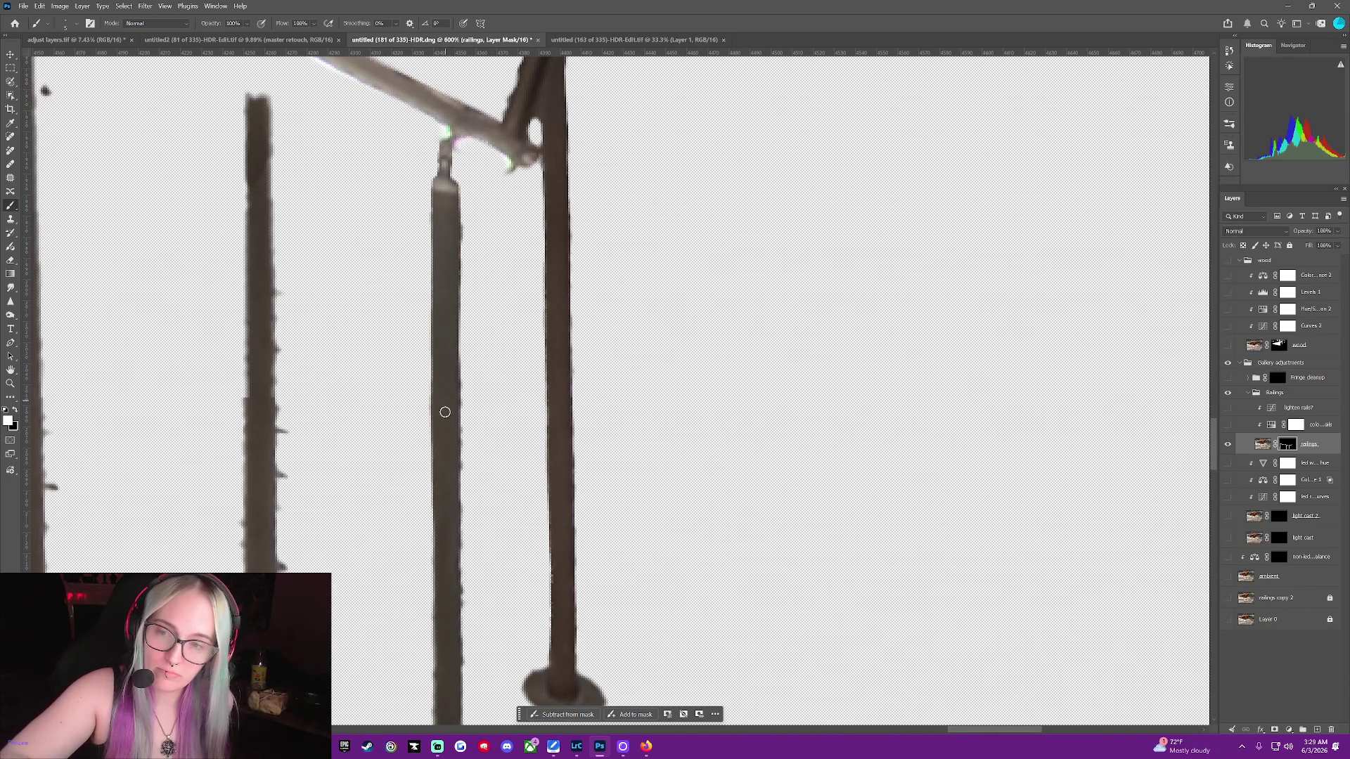
pyautogui.moveTo(456, 511); pyautogui.dragTo(453, 710)
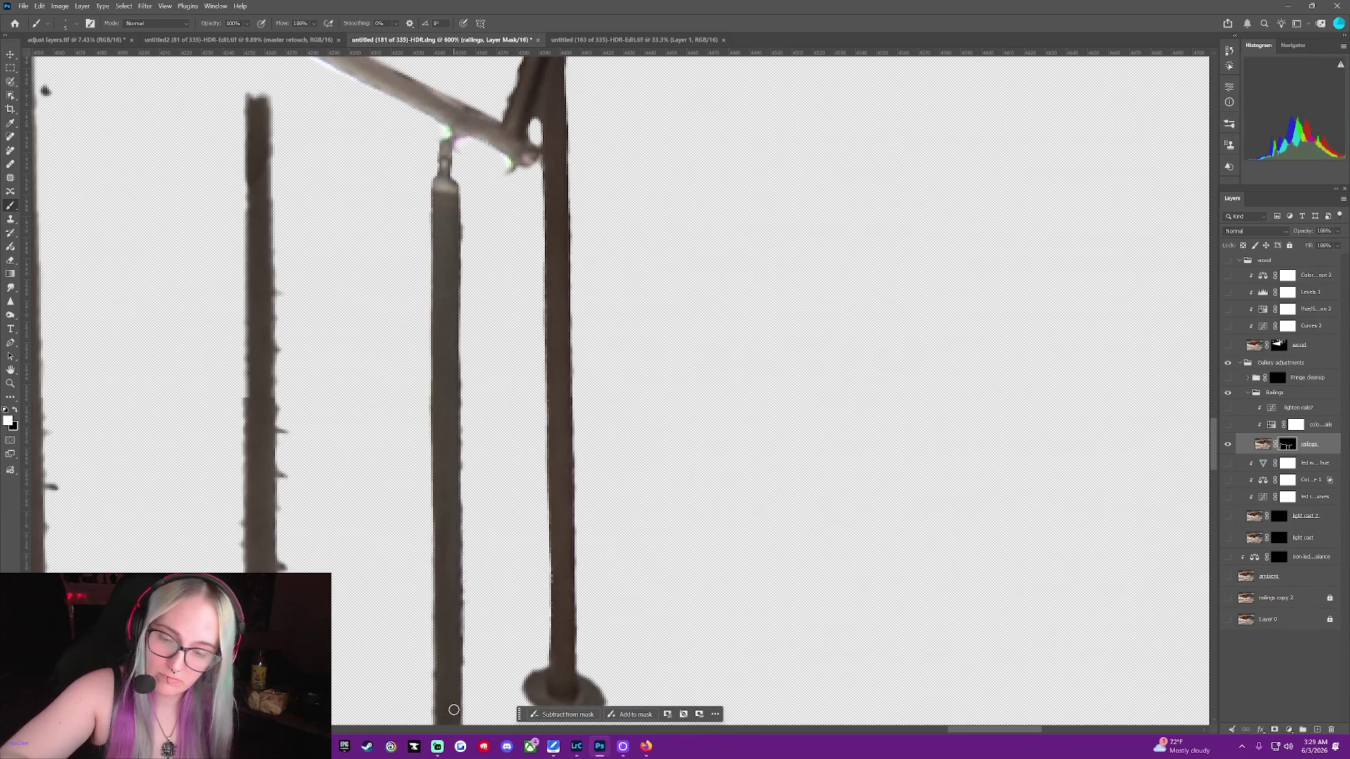
pyautogui.moveTo(1006, 730)
pyautogui.mouseDown()
pyautogui.moveTo(930, 741)
pyautogui.moveTo(965, 736)
pyautogui.mouseUp()
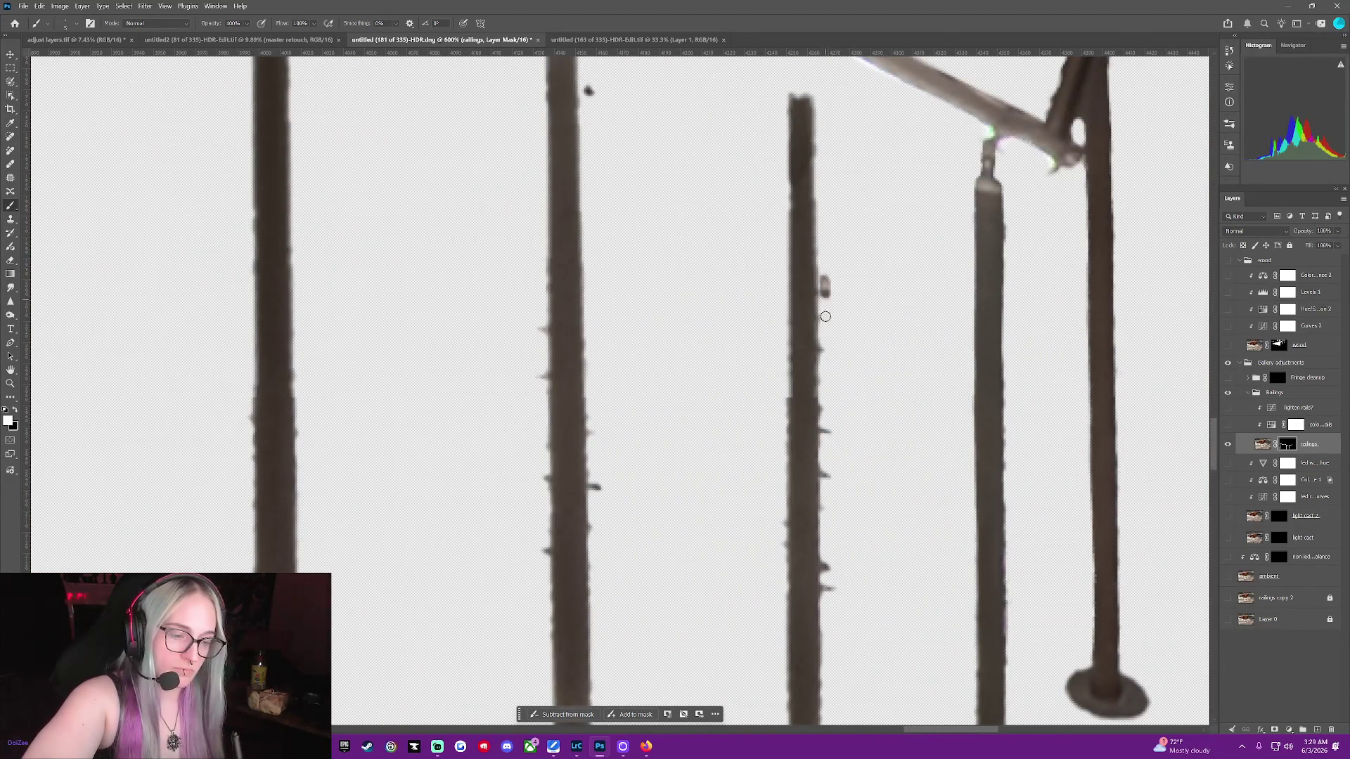
# Undo the stray mark beside the post
pyautogui.hotkey('ctrl', 'z')
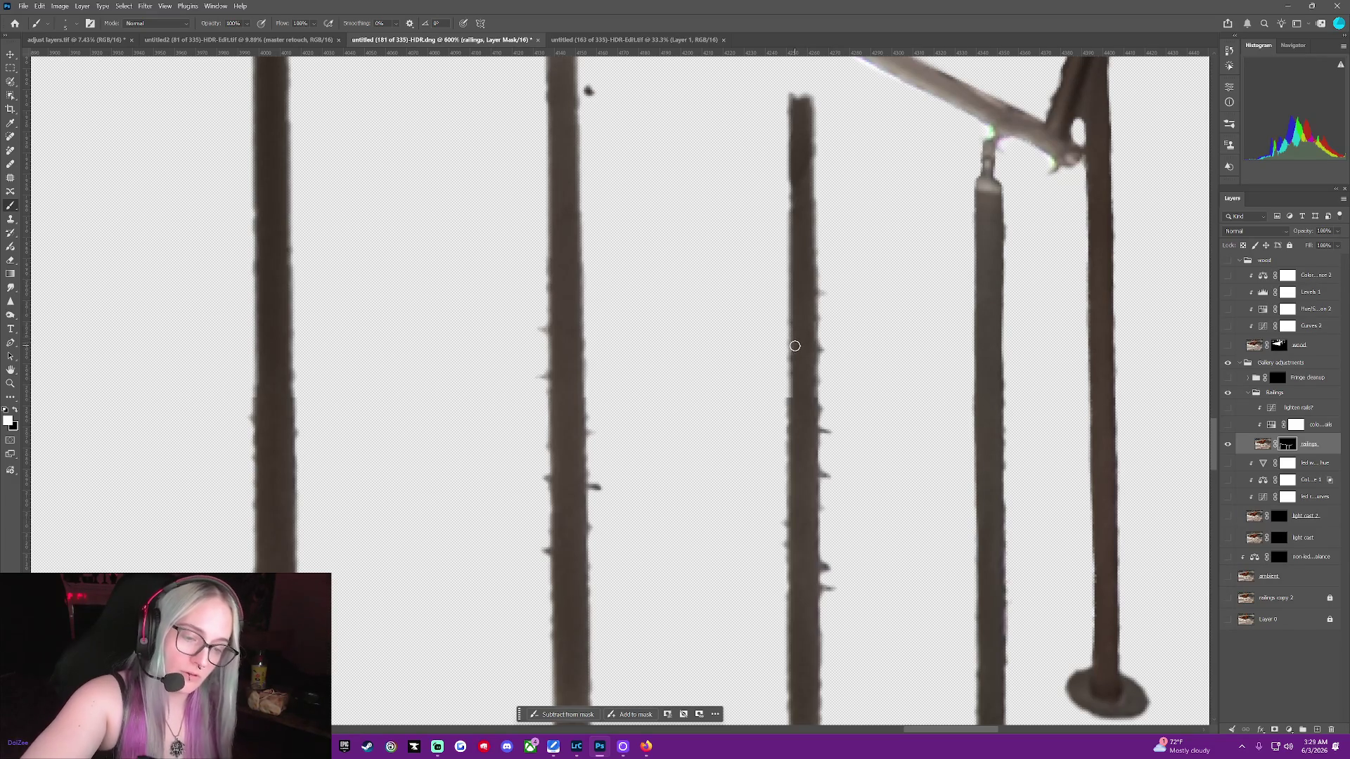
pyautogui.press('x')
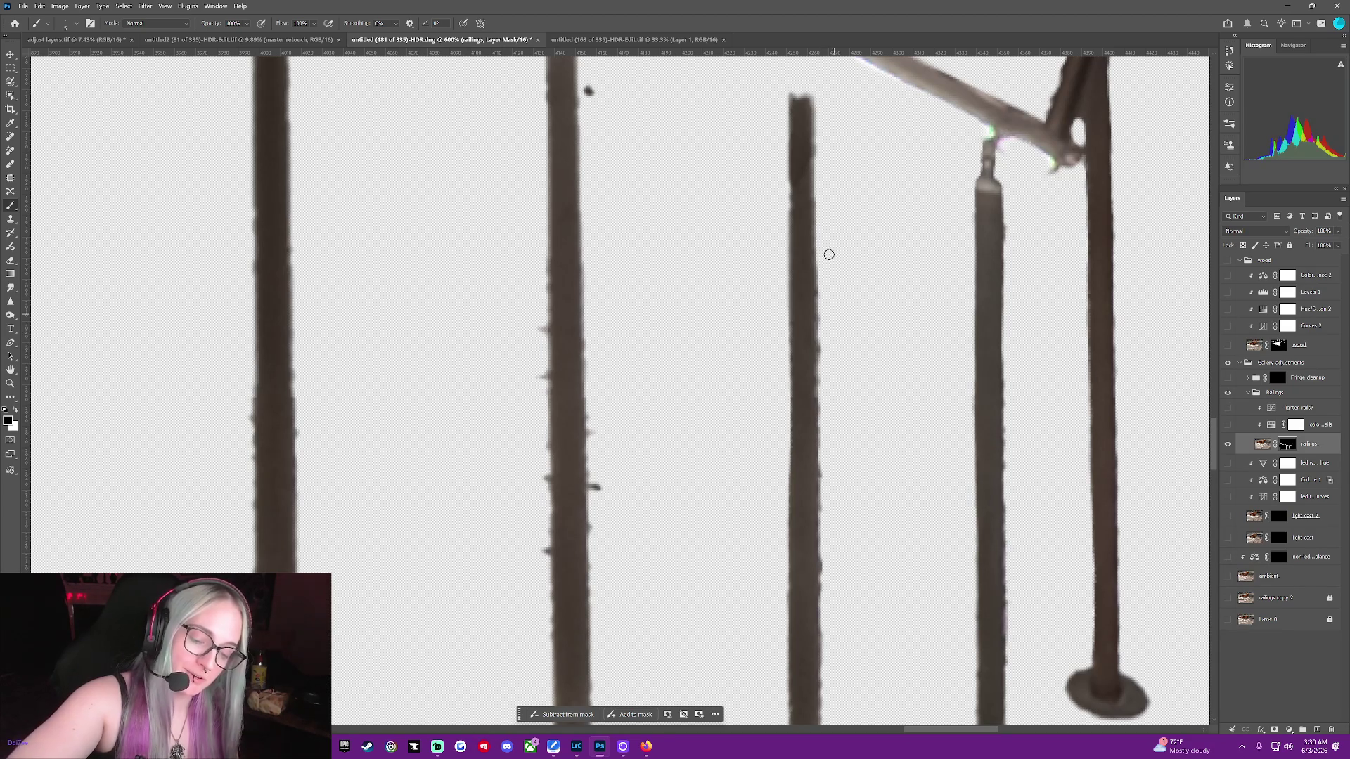
pyautogui.press('x')
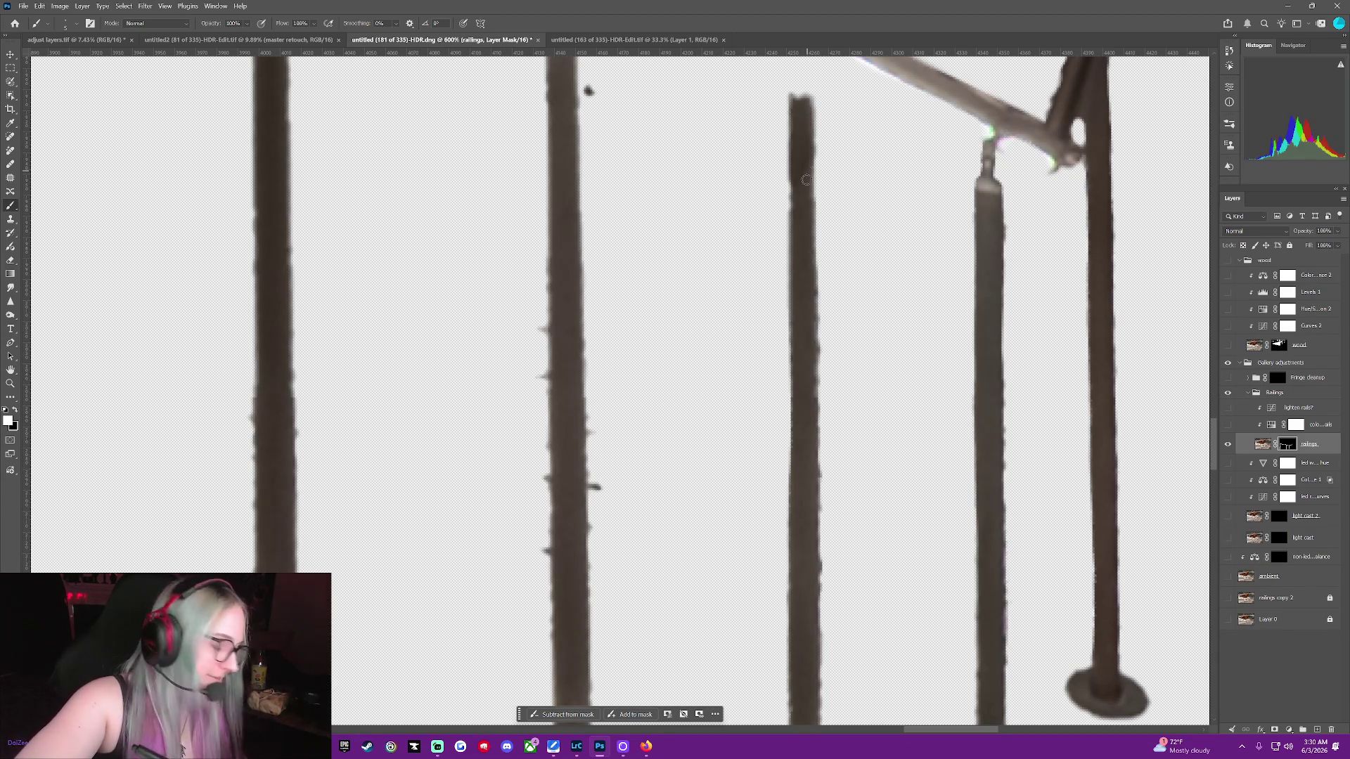
# Fill gaps along the post's right edge in white, then mask out its fringe in black
pyautogui.moveTo(807, 137); pyautogui.dragTo(812, 731)
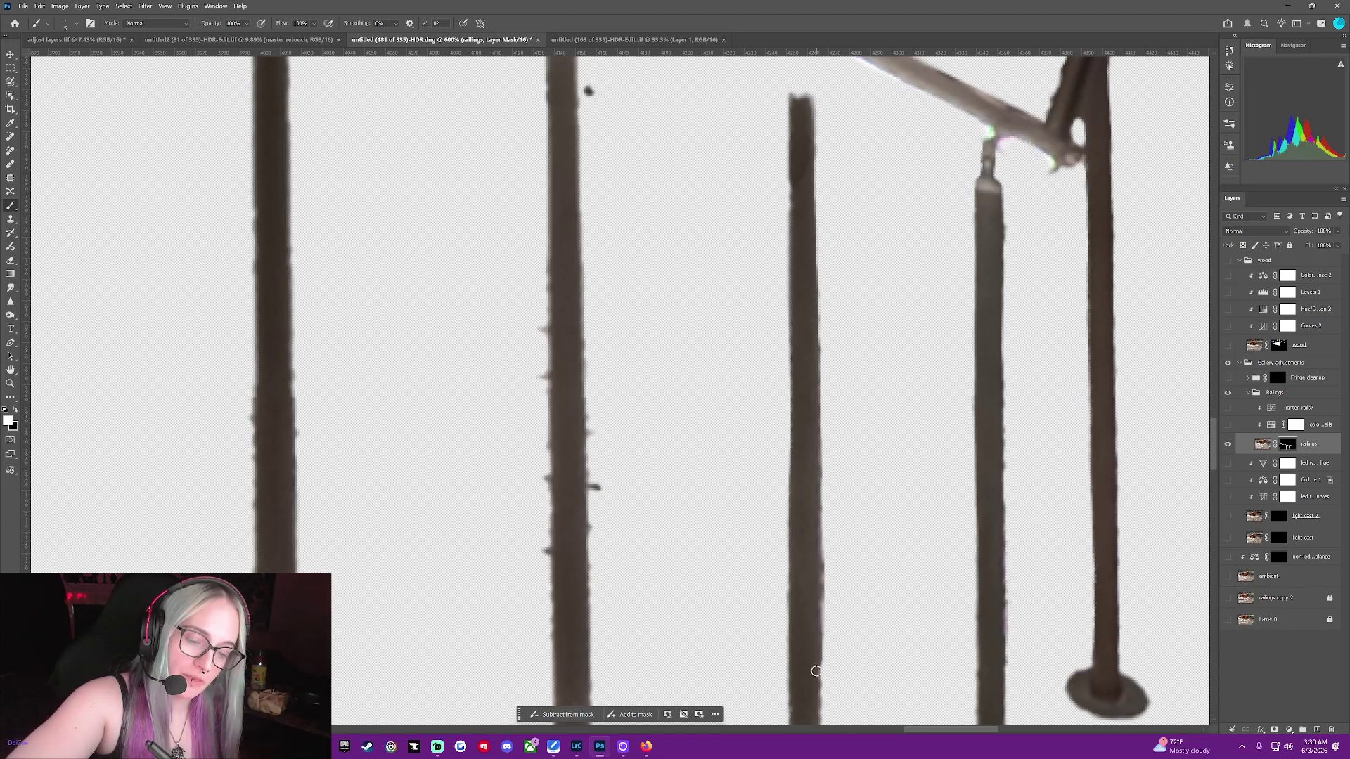
pyautogui.press('x')
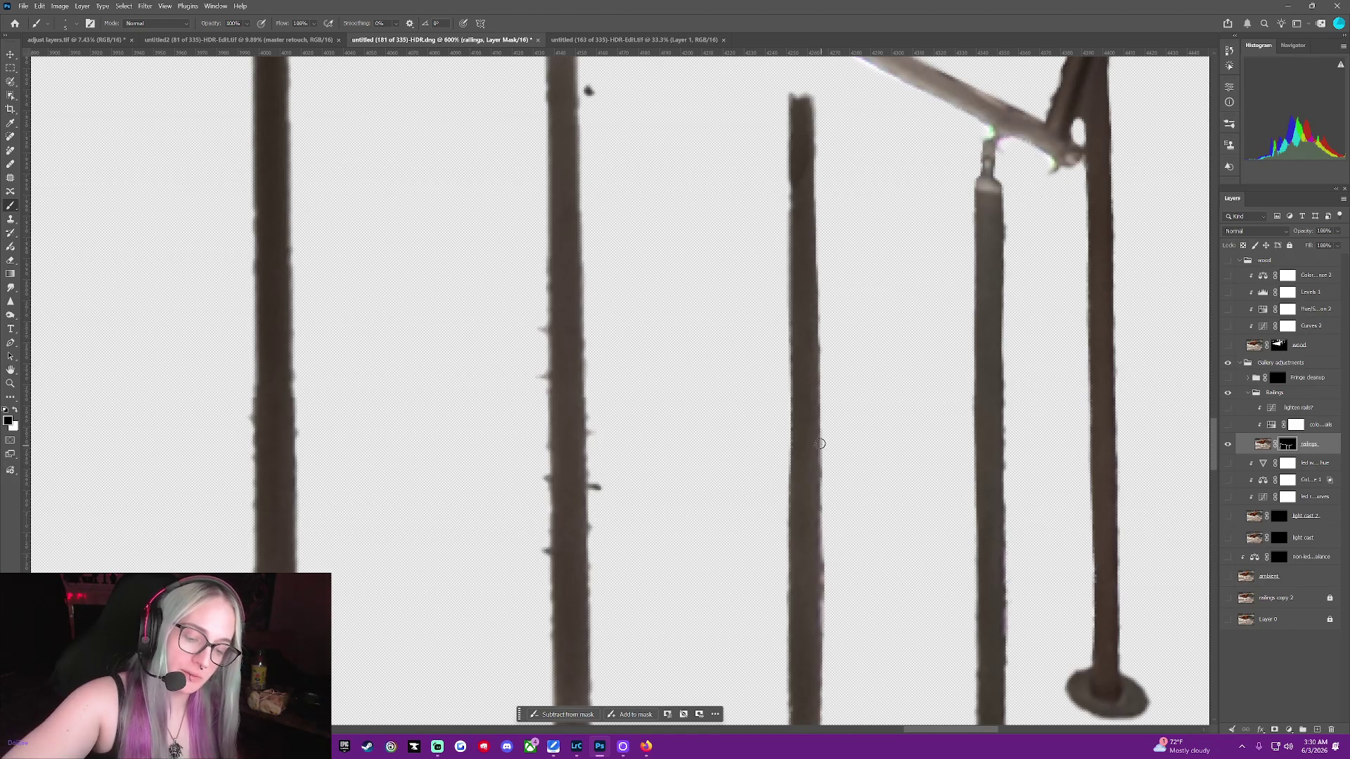
pyautogui.moveTo(826, 499); pyautogui.dragTo(828, 629)
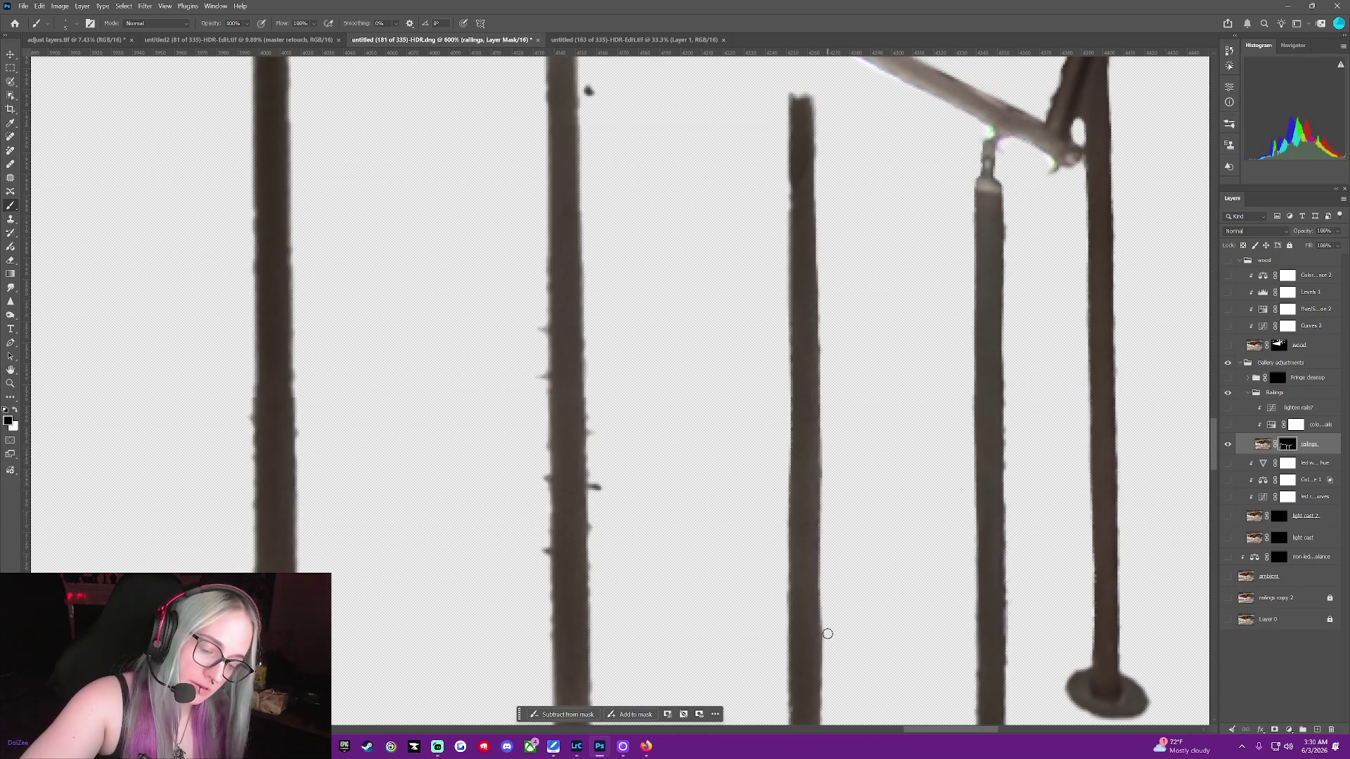
pyautogui.press('x')
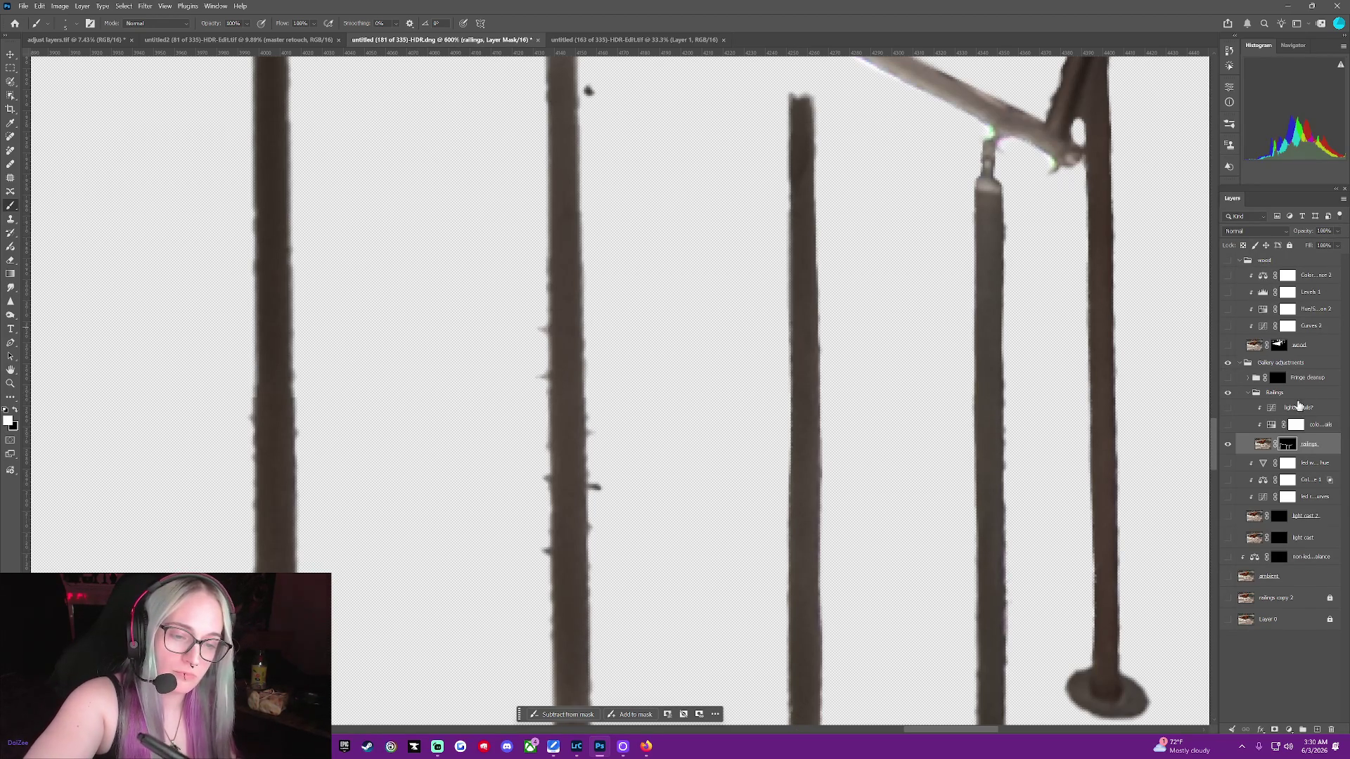
pyautogui.scroll(3, 1214, 440)
# Clean the angled post's right edge and restore the rail connector and middle post's left edge
pyautogui.scroll(3, 1124, 437)
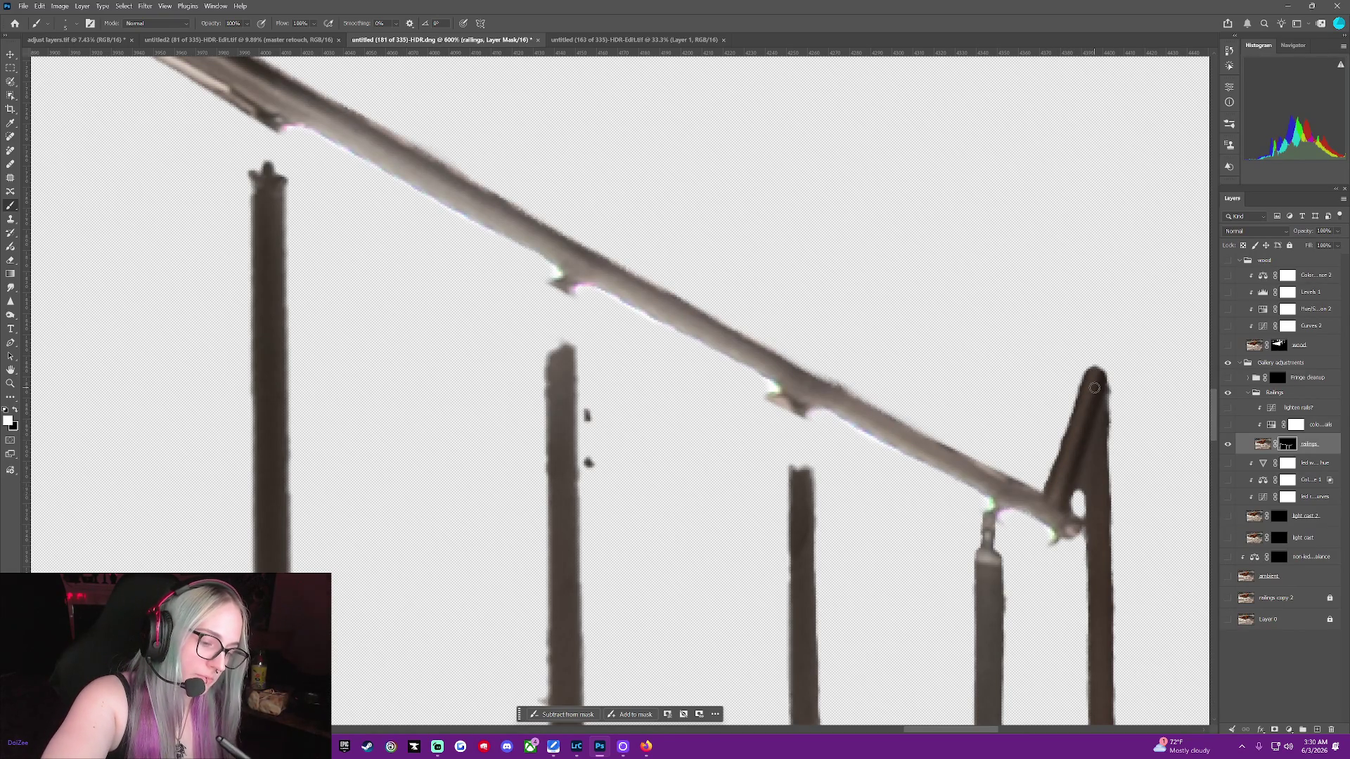
pyautogui.moveTo(1098, 401); pyautogui.dragTo(1103, 423)
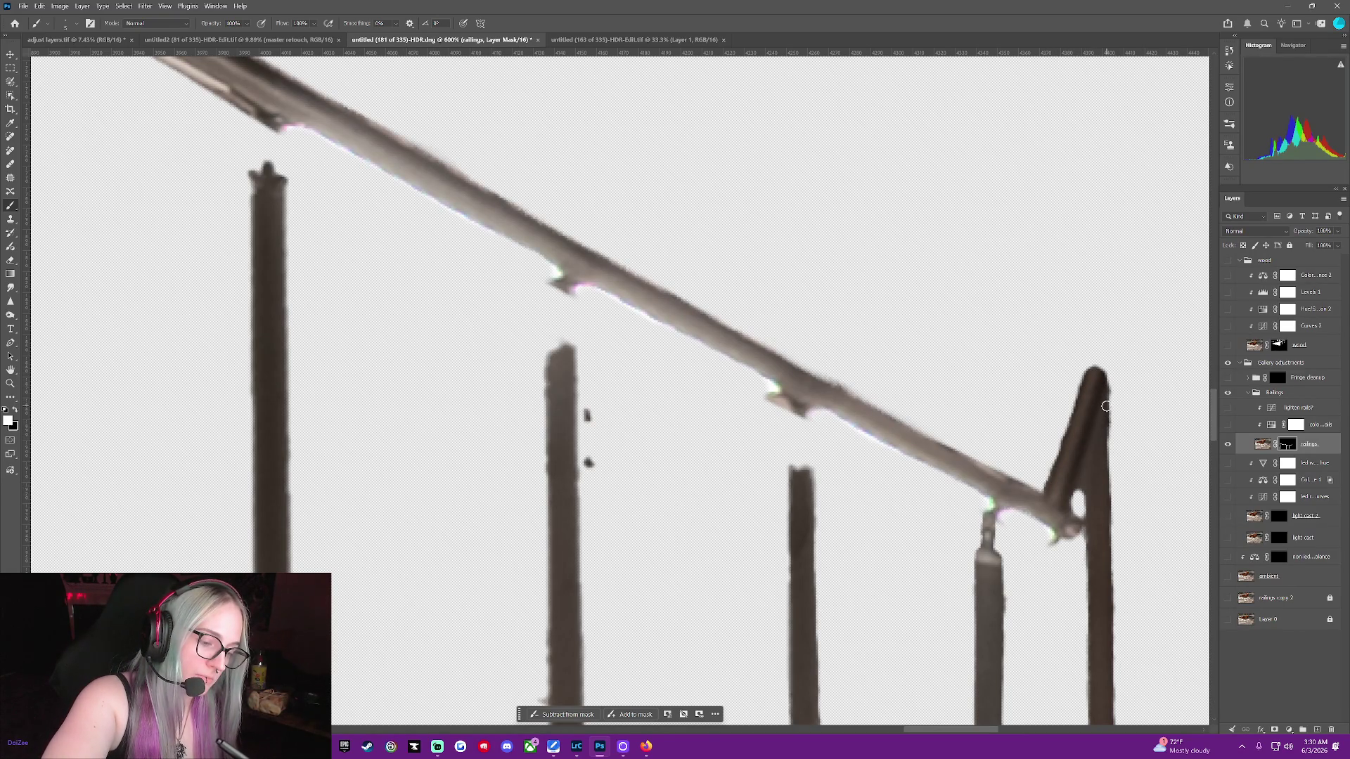
pyautogui.moveTo(802, 465)
pyautogui.mouseDown()
pyautogui.moveTo(800, 407)
pyautogui.moveTo(803, 469)
pyautogui.moveTo(788, 480)
pyautogui.mouseUp()
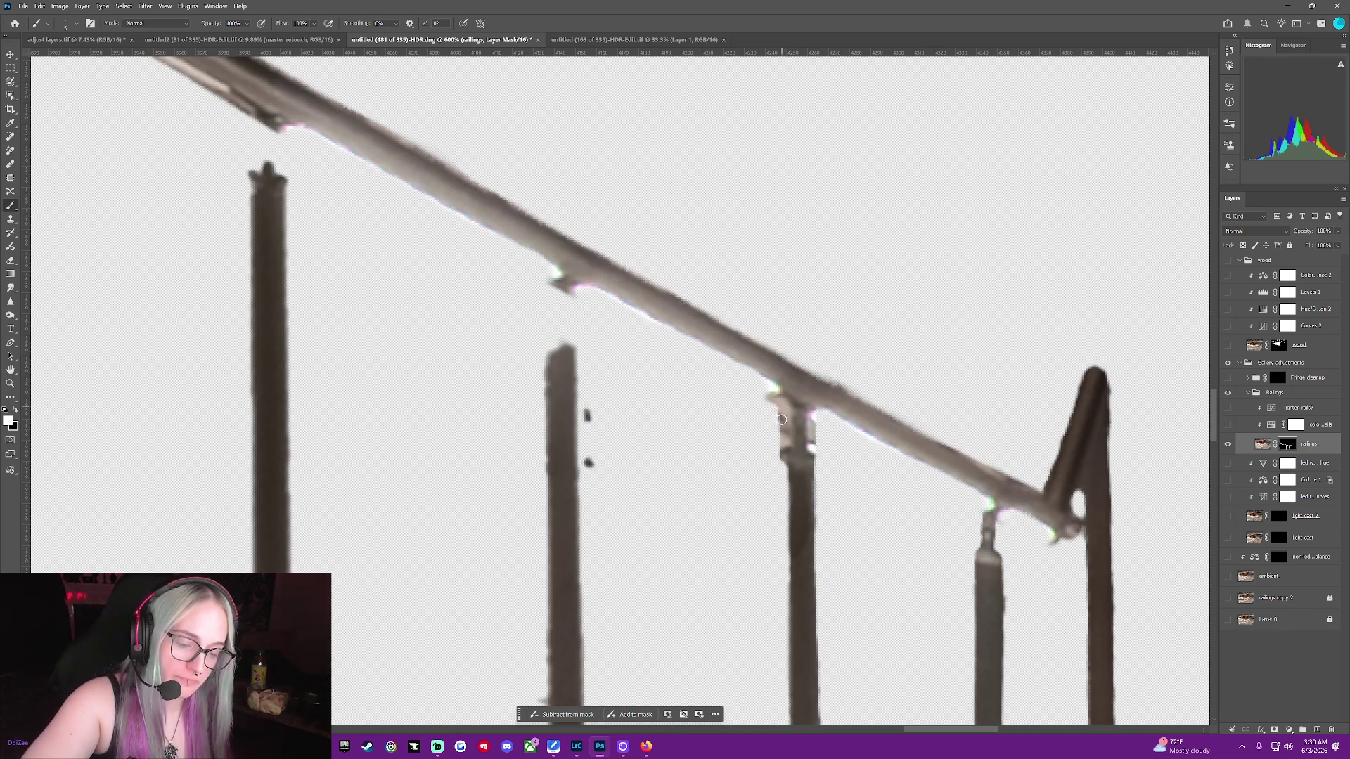
pyautogui.press('x')
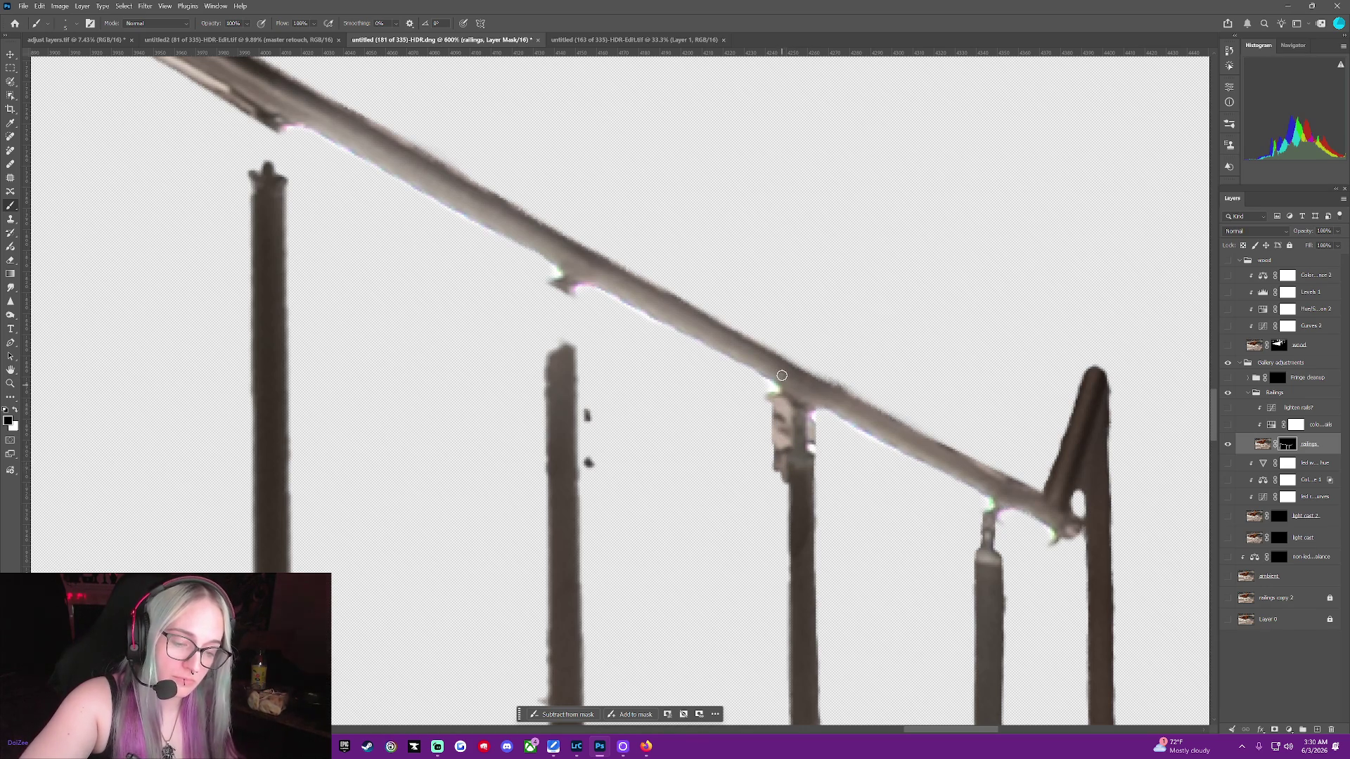
pyautogui.press('x')
pyautogui.moveTo(778, 455); pyautogui.dragTo(788, 596)
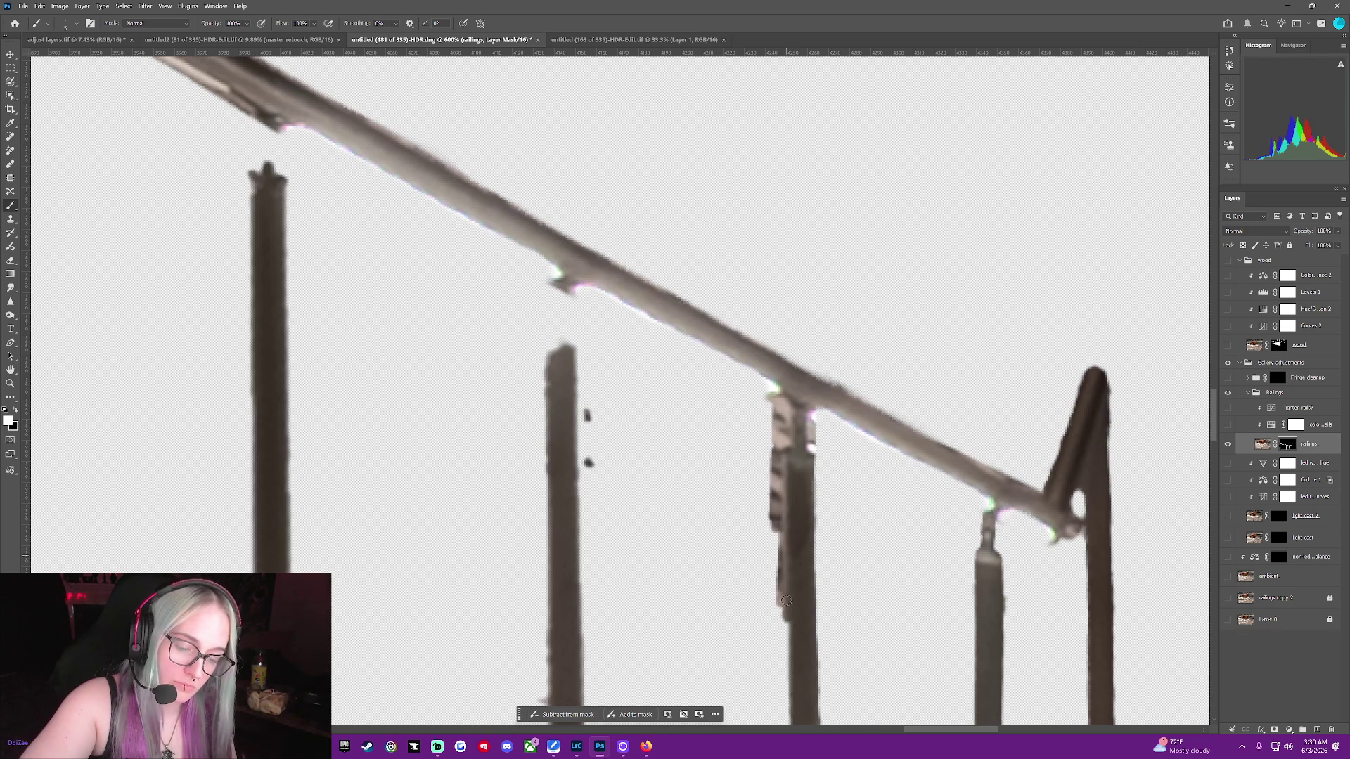
# Reveal more of the middle post's right edge and hide the stray patch at the rail joint
pyautogui.press('x')
pyautogui.press('x')
pyautogui.moveTo(813, 460); pyautogui.dragTo(812, 661)
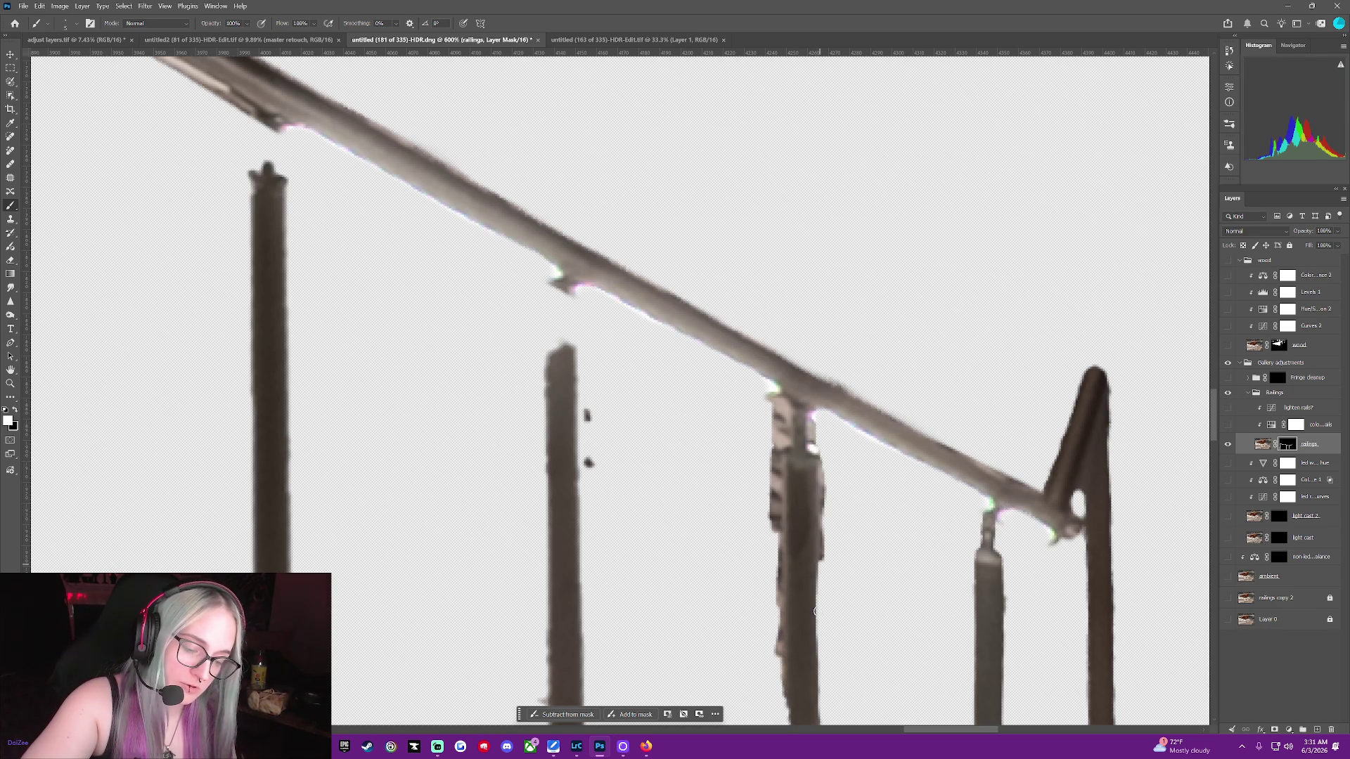
pyautogui.press('x')
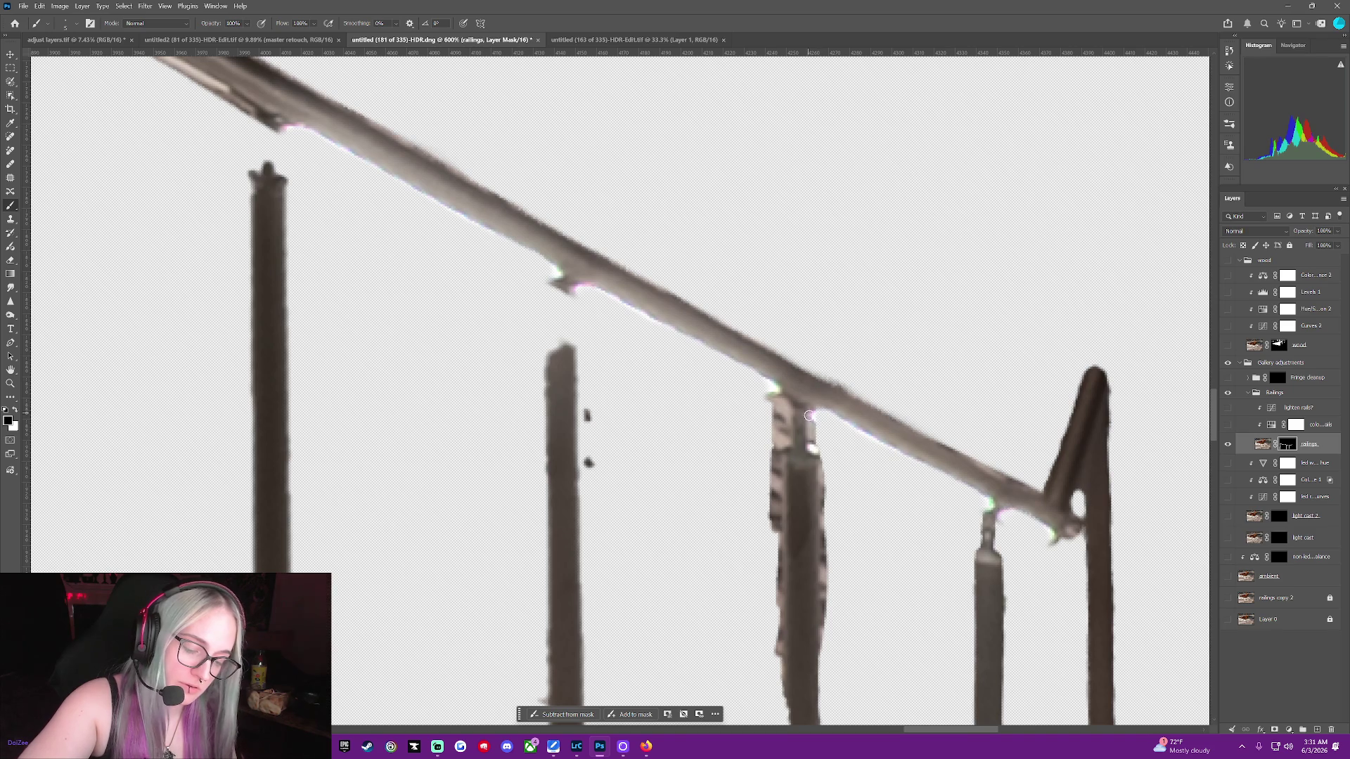
pyautogui.moveTo(816, 432); pyautogui.dragTo(816, 437)
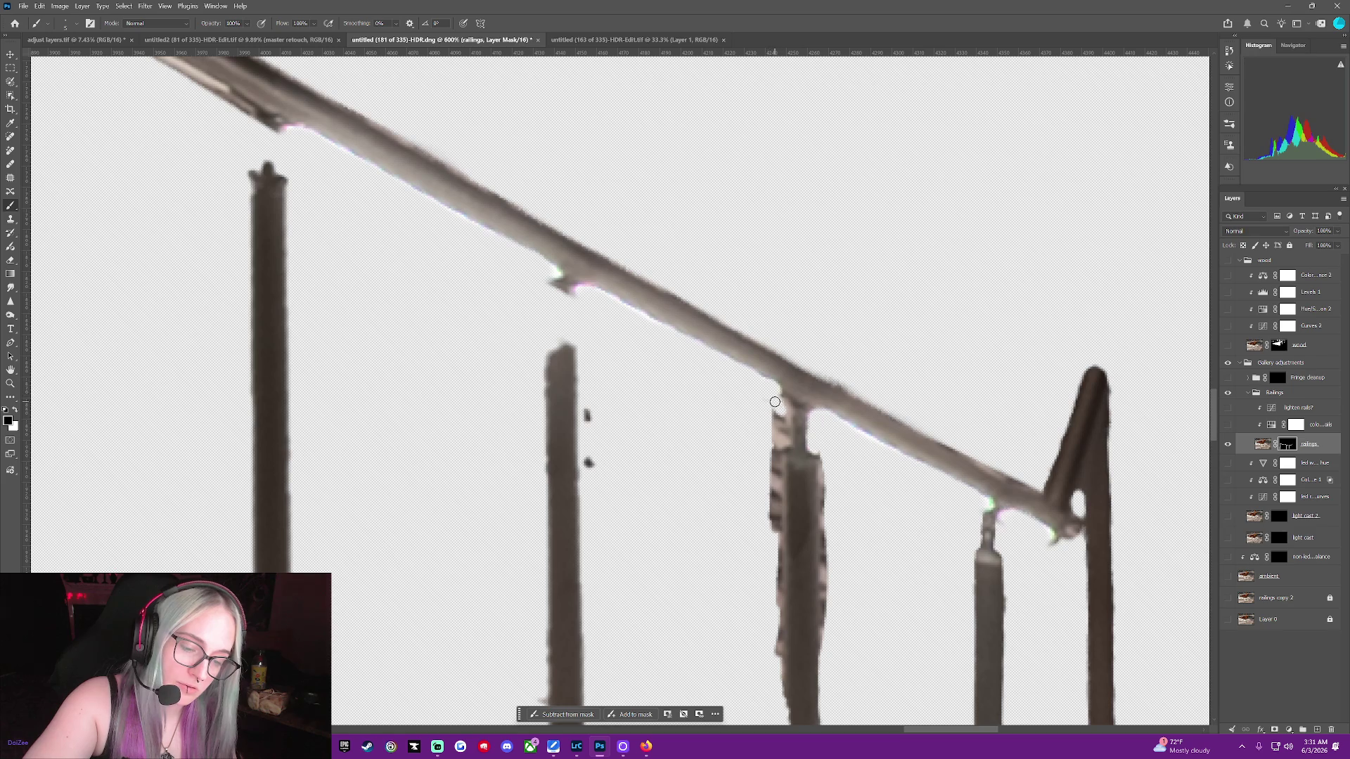
# Paint away the dark fringe down the post's left edge and along its right edge
pyautogui.moveTo(779, 401)
pyautogui.mouseDown()
pyautogui.moveTo(783, 423)
pyautogui.moveTo(770, 401)
pyautogui.mouseUp()
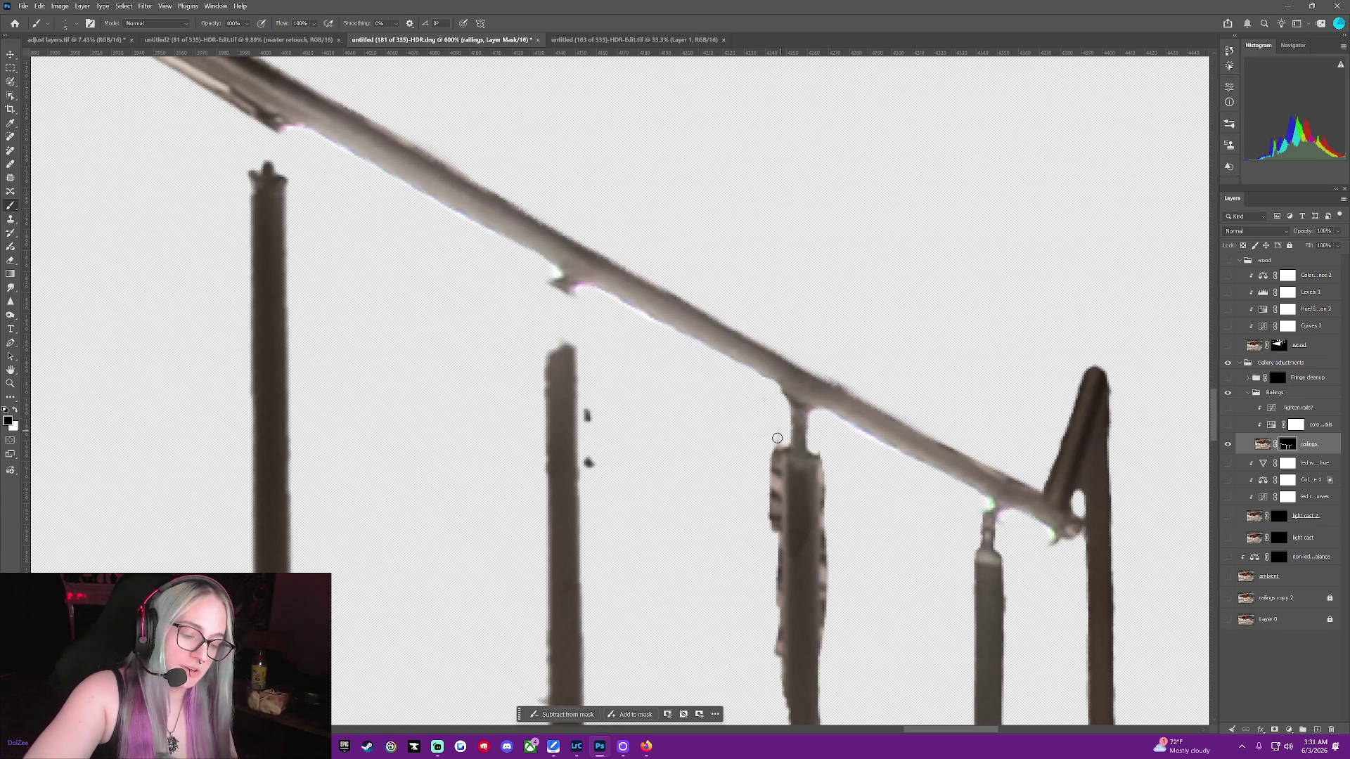
pyautogui.moveTo(769, 452); pyautogui.dragTo(771, 583)
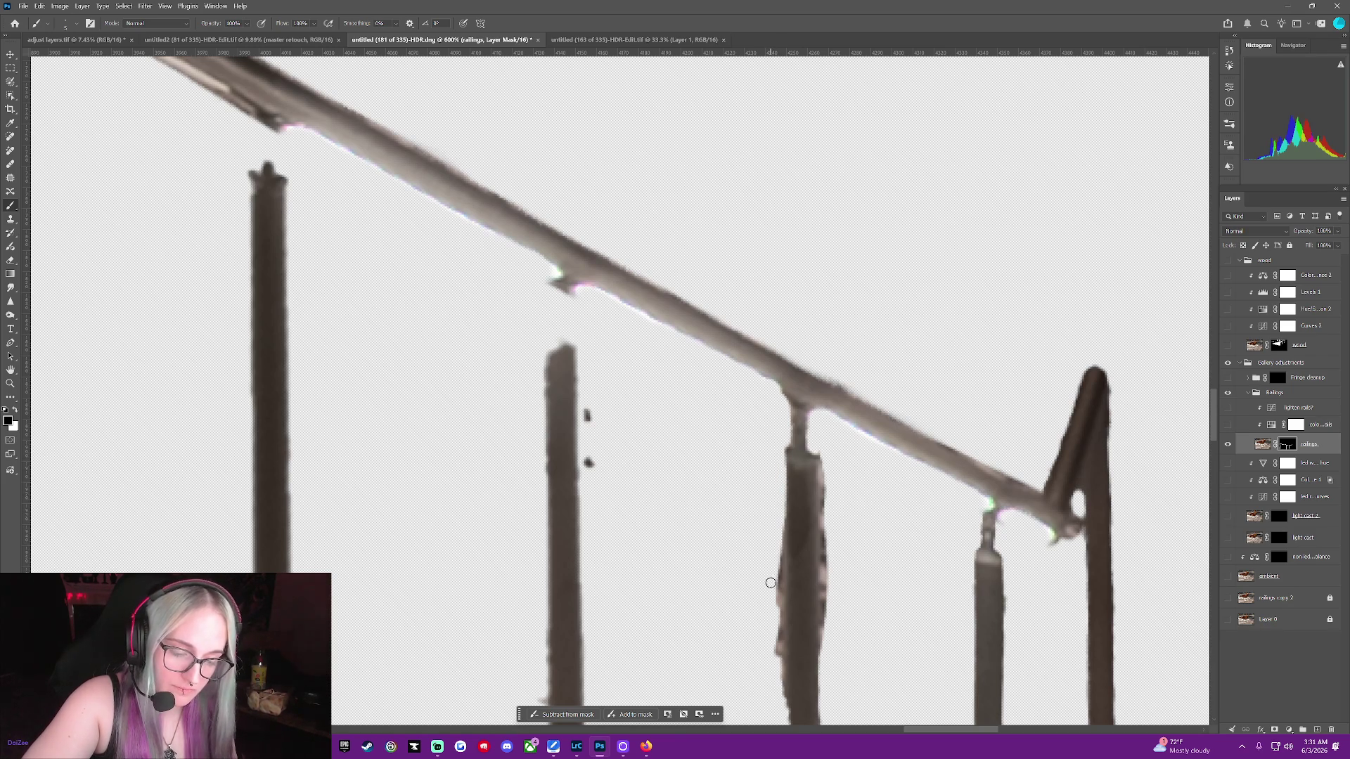
pyautogui.moveTo(778, 517); pyautogui.dragTo(777, 661)
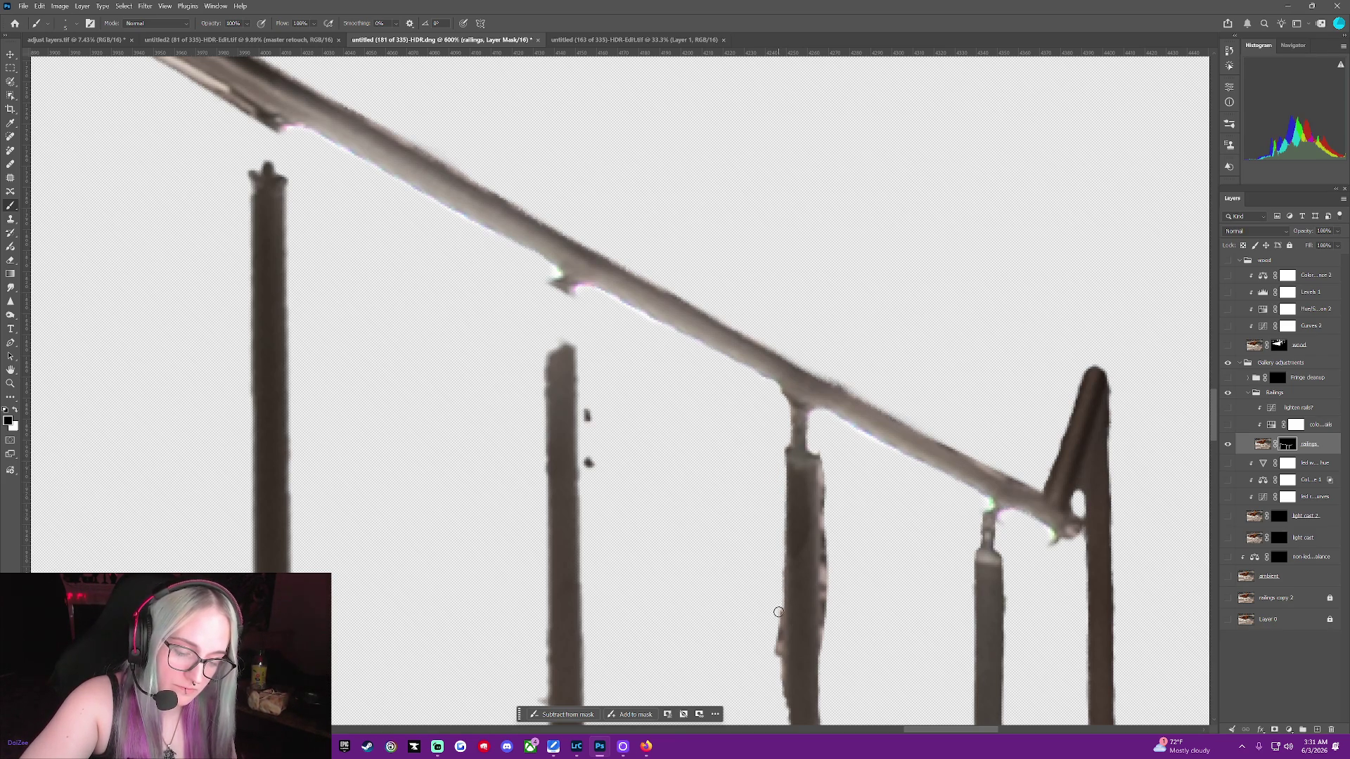
pyautogui.moveTo(773, 576); pyautogui.dragTo(772, 678)
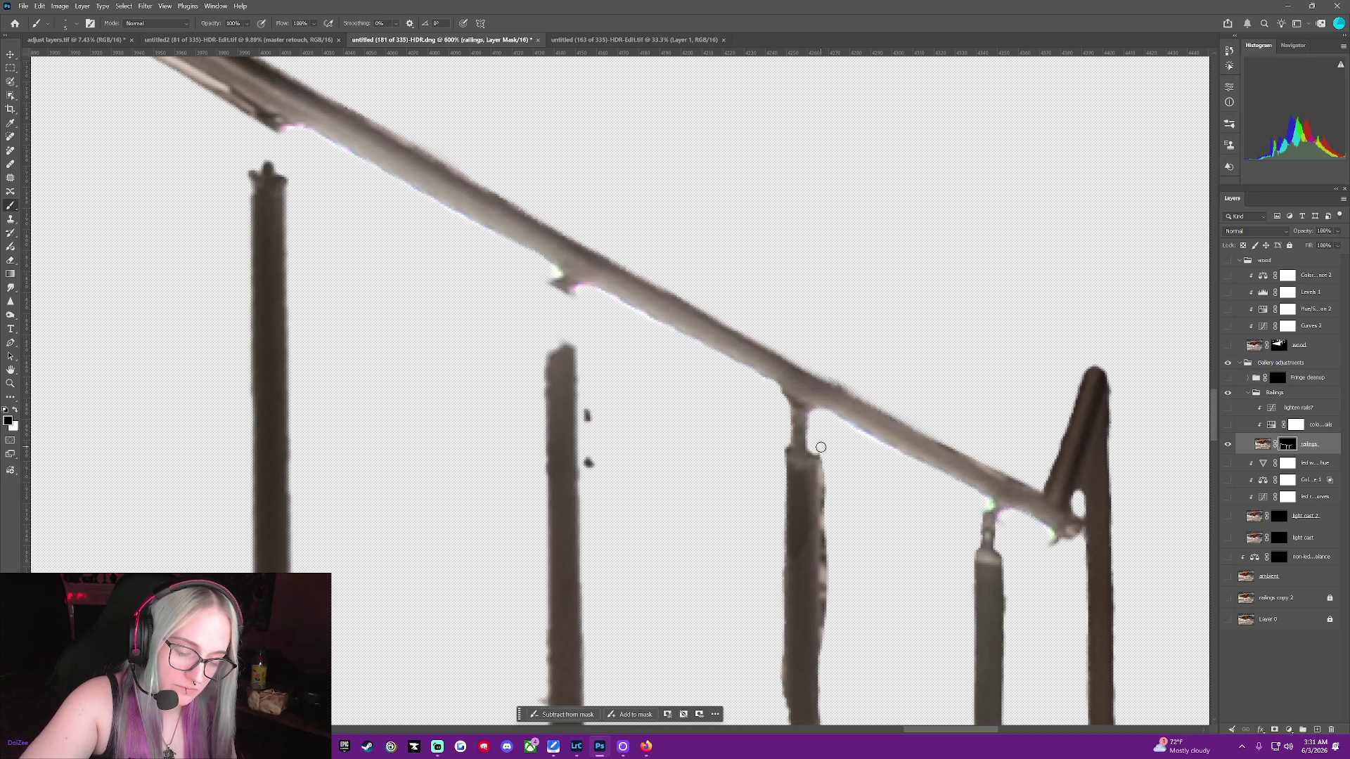
pyautogui.moveTo(820, 450); pyautogui.dragTo(825, 642)
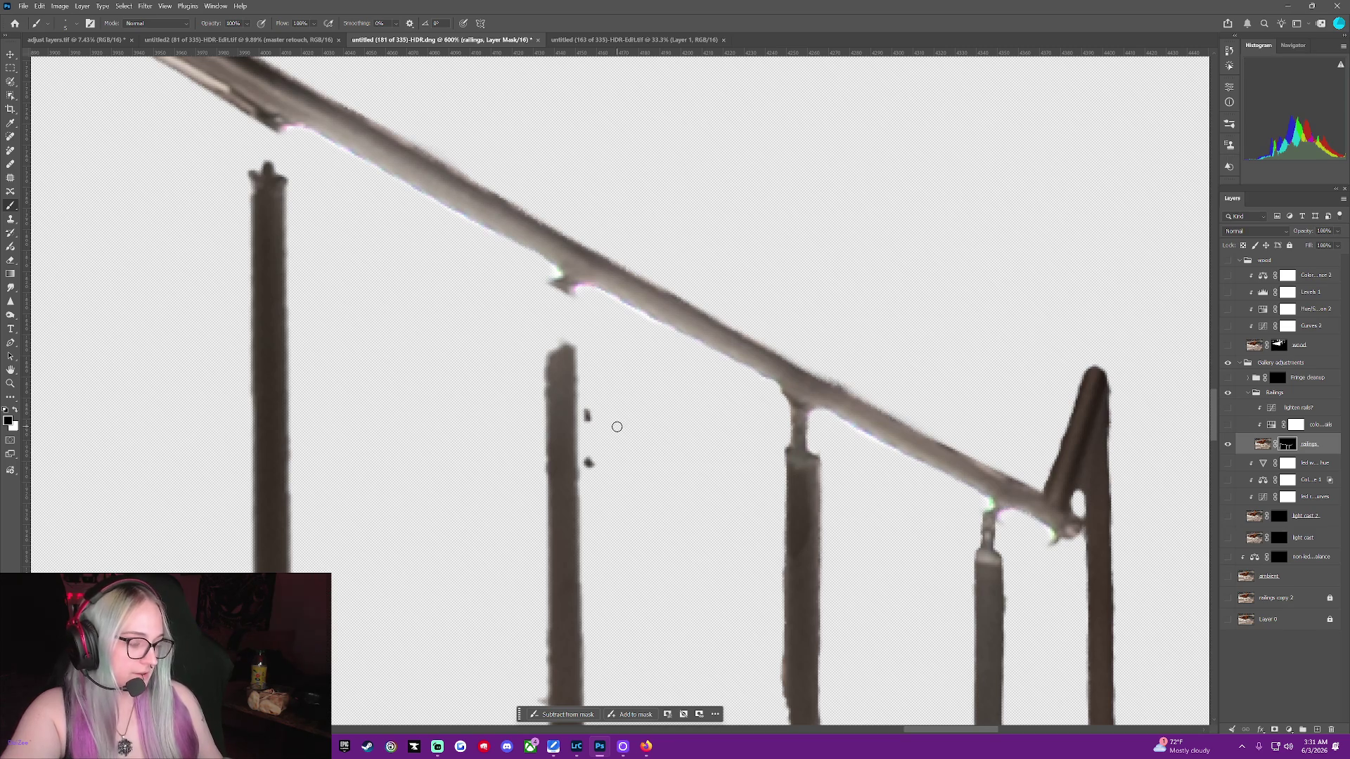
# Paint out the dark speck beside the second post and undo a stroke that cut into the third post
pyautogui.click(586, 415)
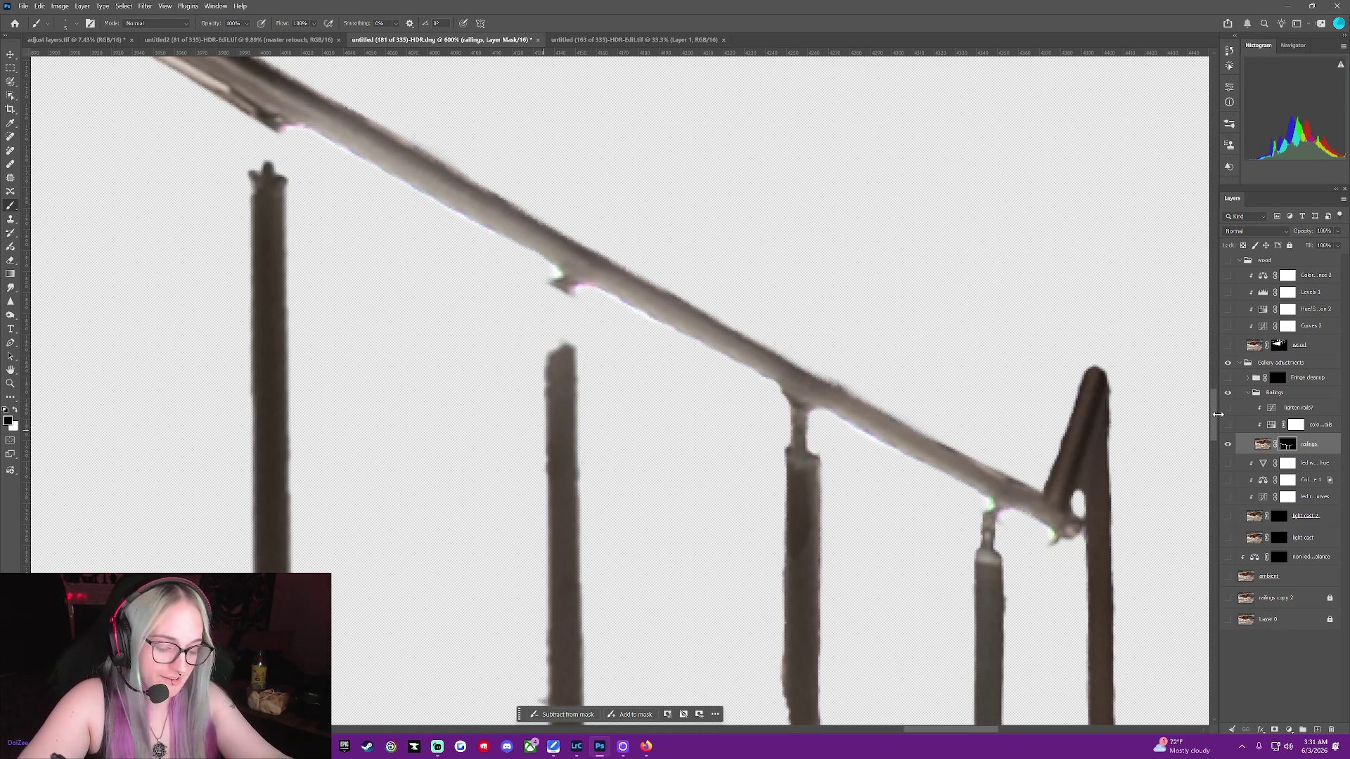
pyautogui.moveTo(1214, 399); pyautogui.dragTo(1217, 427)
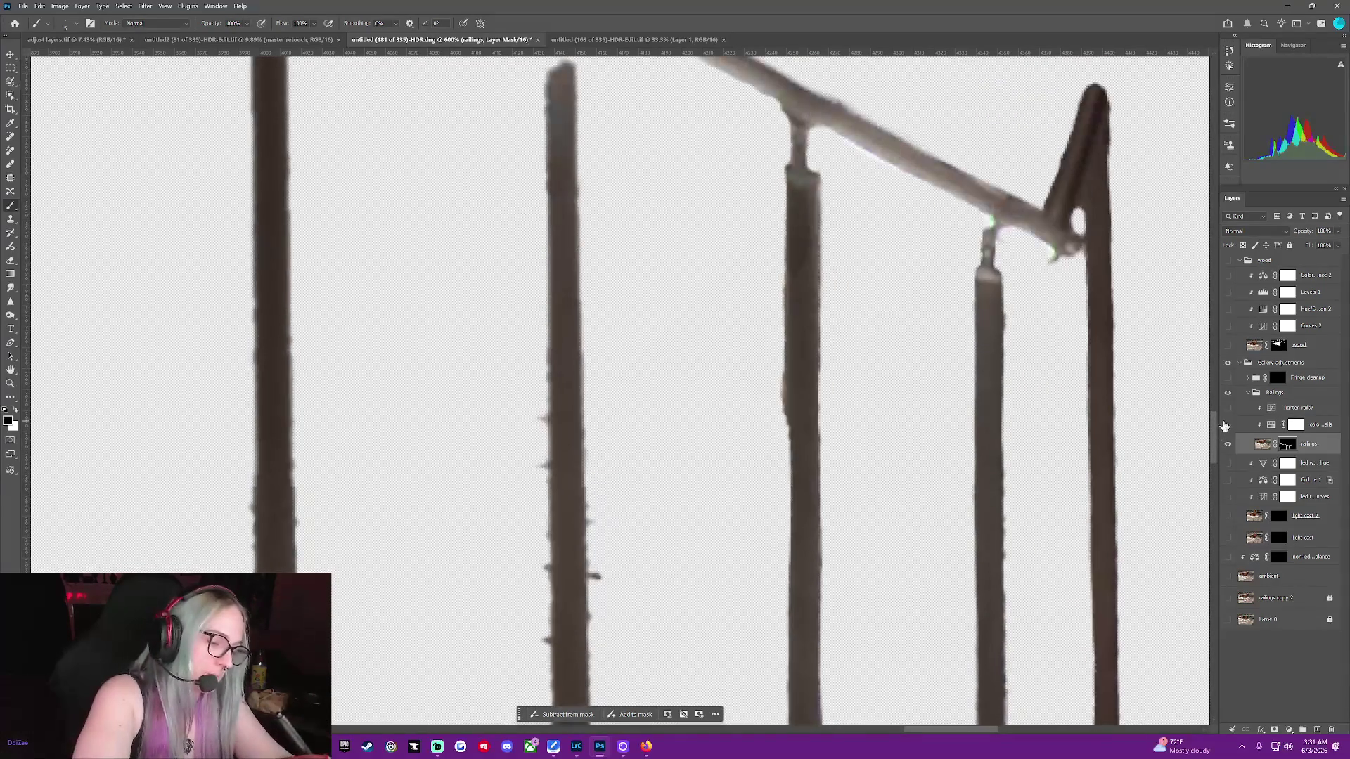
pyautogui.moveTo(787, 369)
pyautogui.mouseDown()
pyautogui.moveTo(794, 488)
pyautogui.moveTo(801, 385)
pyautogui.mouseUp()
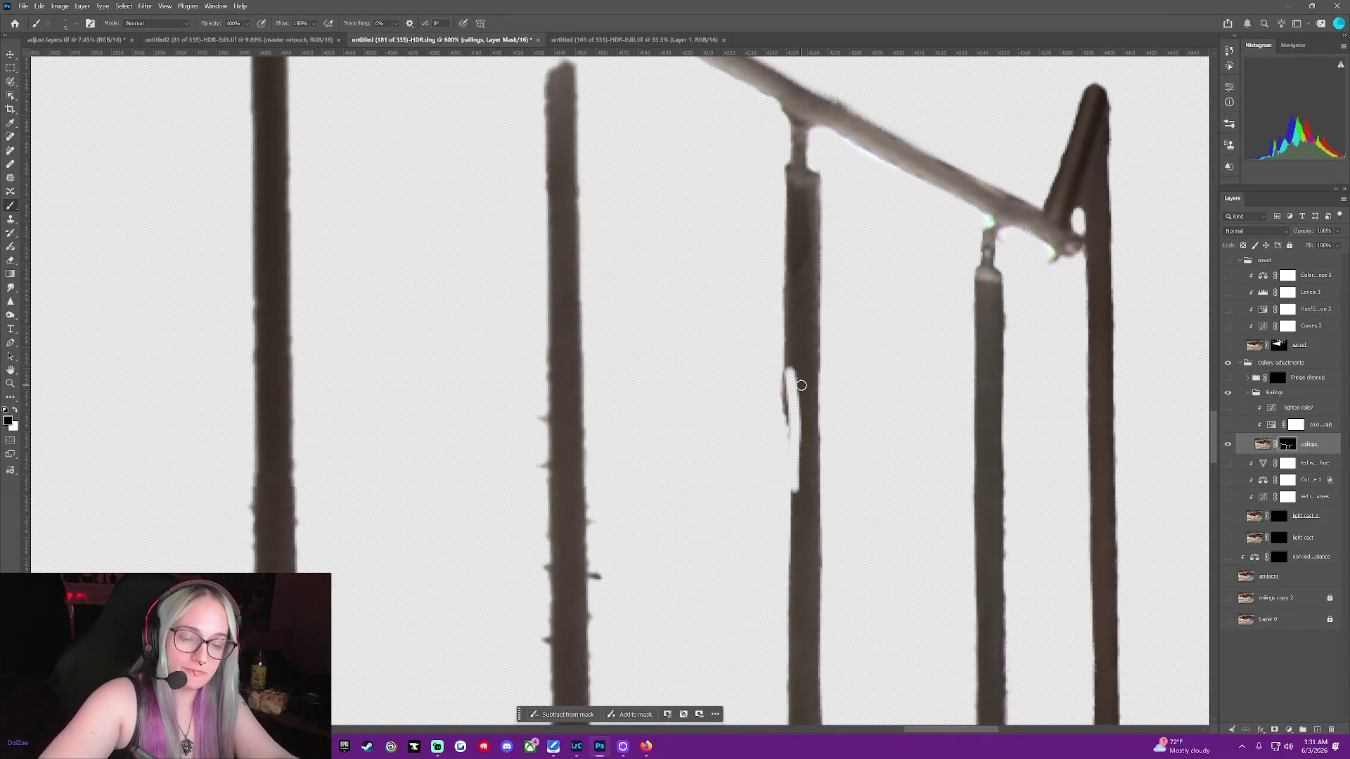
pyautogui.hotkey('ctrl', 'z')
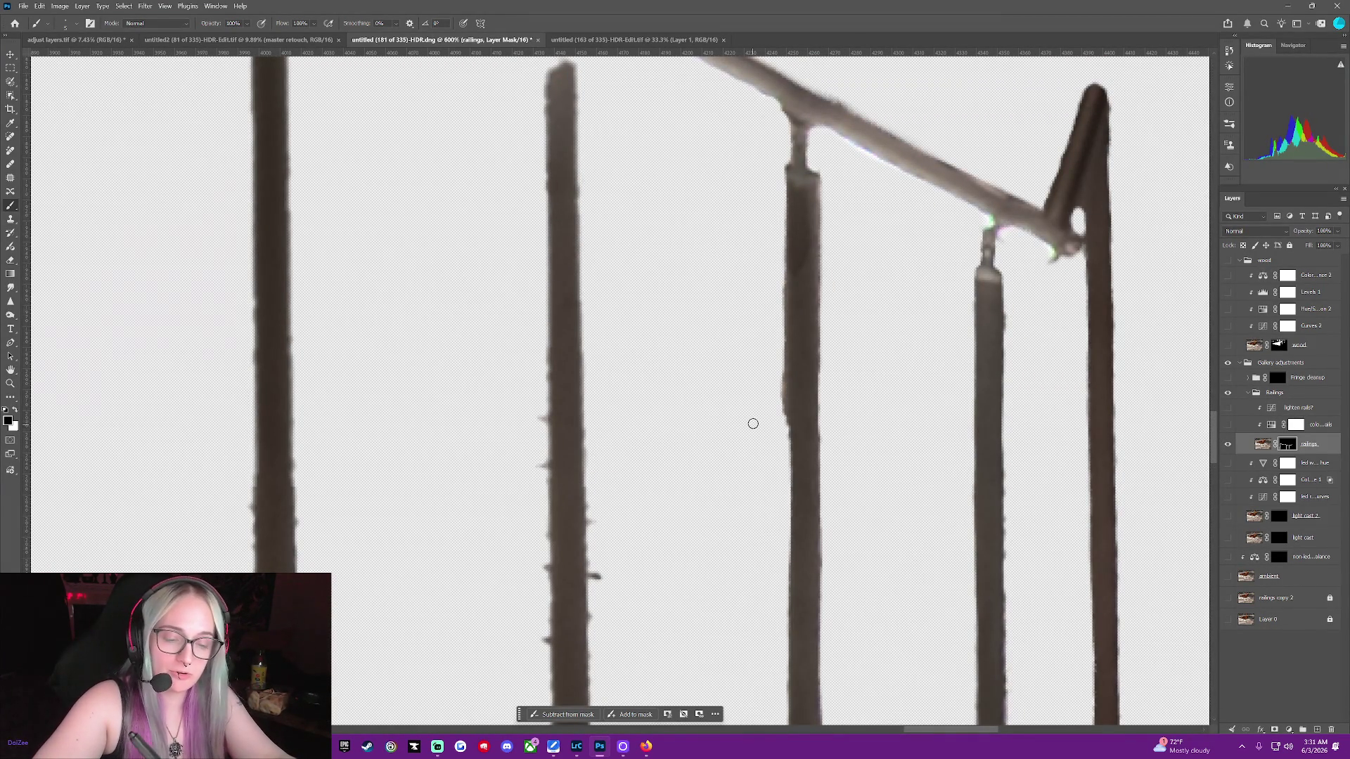
# Paint white to restore the third post's left edge down to the bottom
pyautogui.press('x')
pyautogui.moveTo(790, 366)
pyautogui.mouseDown()
pyautogui.moveTo(792, 416)
pyautogui.moveTo(789, 368)
pyautogui.mouseUp()
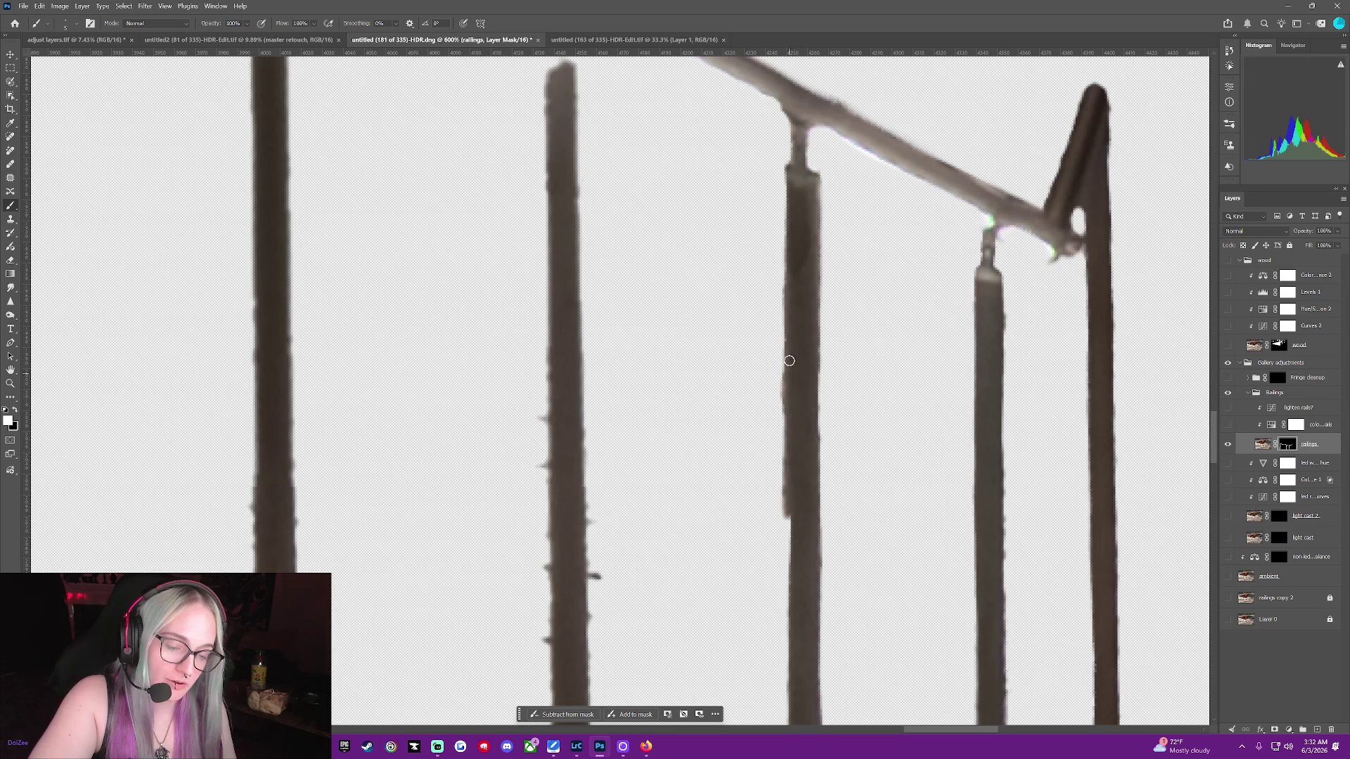
pyautogui.moveTo(788, 562); pyautogui.dragTo(793, 478)
pyautogui.moveTo(793, 567)
pyautogui.mouseDown()
pyautogui.moveTo(793, 553)
pyautogui.moveTo(814, 689)
pyautogui.moveTo(789, 720)
pyautogui.moveTo(790, 664)
pyautogui.mouseUp()
# Fill in the third post's faded left edge lower down
pyautogui.scroll(-5, 1213, 432)
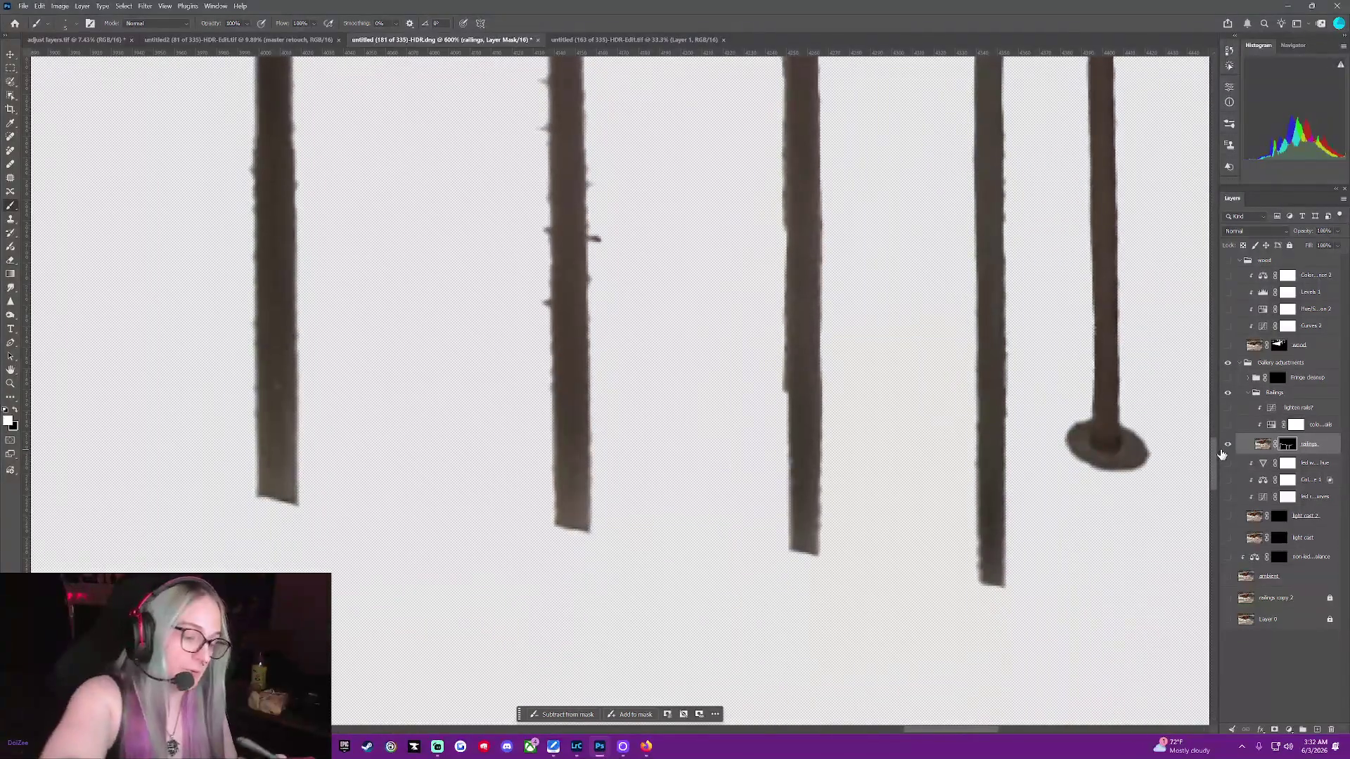
pyautogui.moveTo(791, 369); pyautogui.dragTo(790, 561)
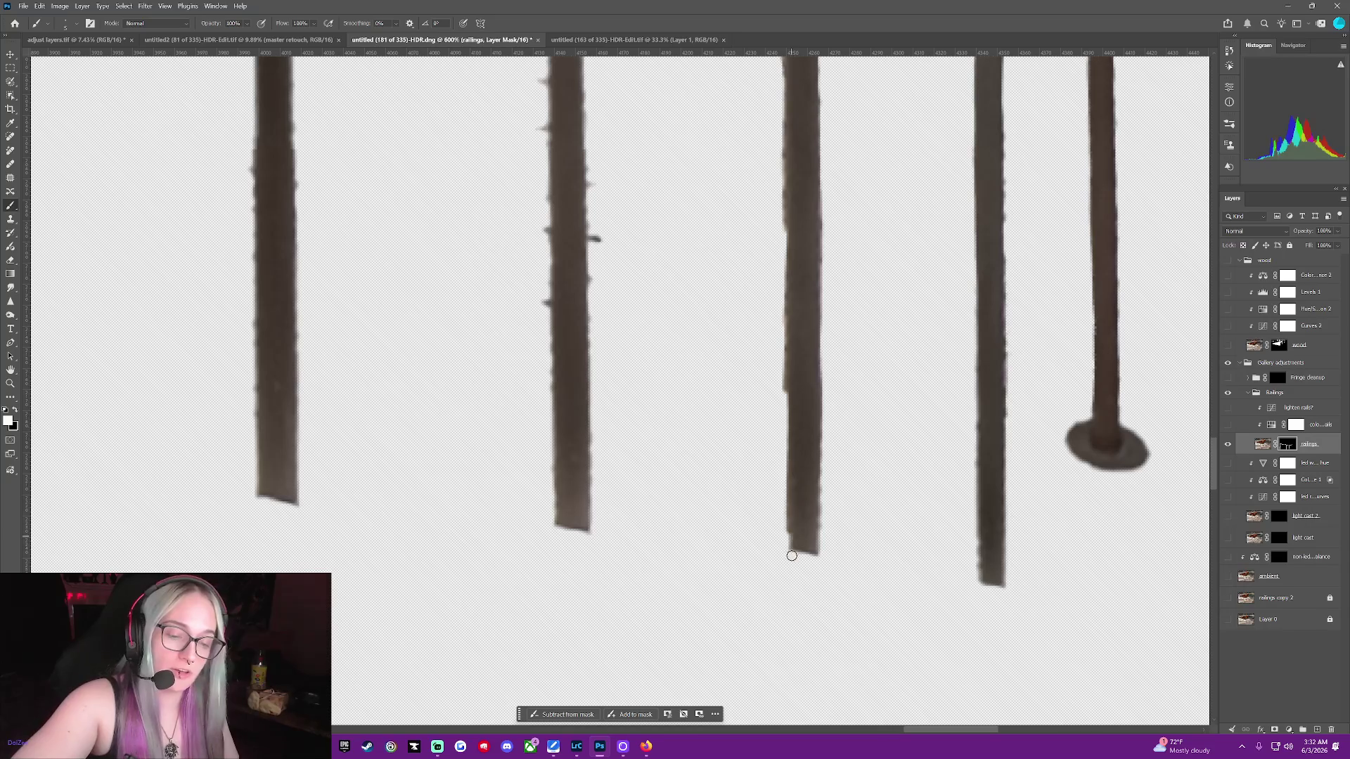
pyautogui.moveTo(790, 394); pyautogui.dragTo(791, 482)
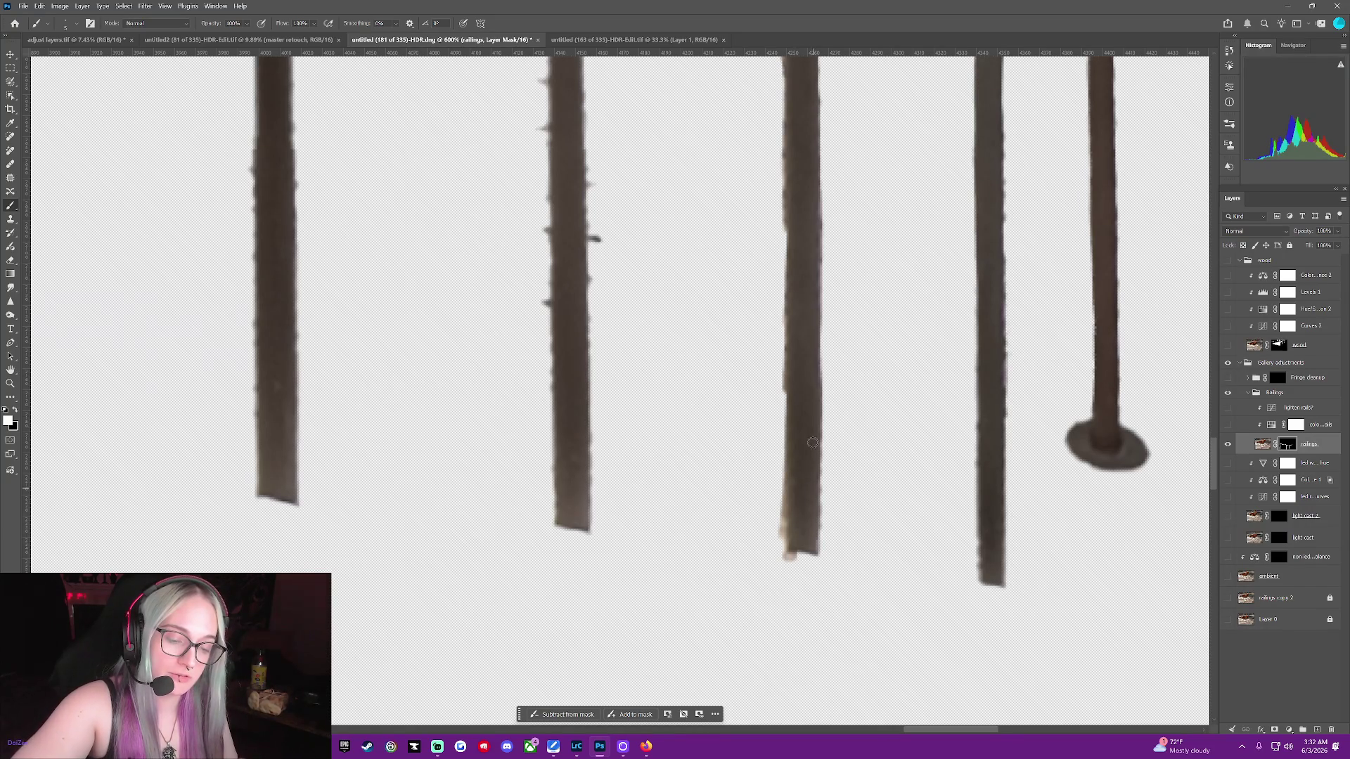
pyautogui.moveTo(780, 498); pyautogui.dragTo(787, 562)
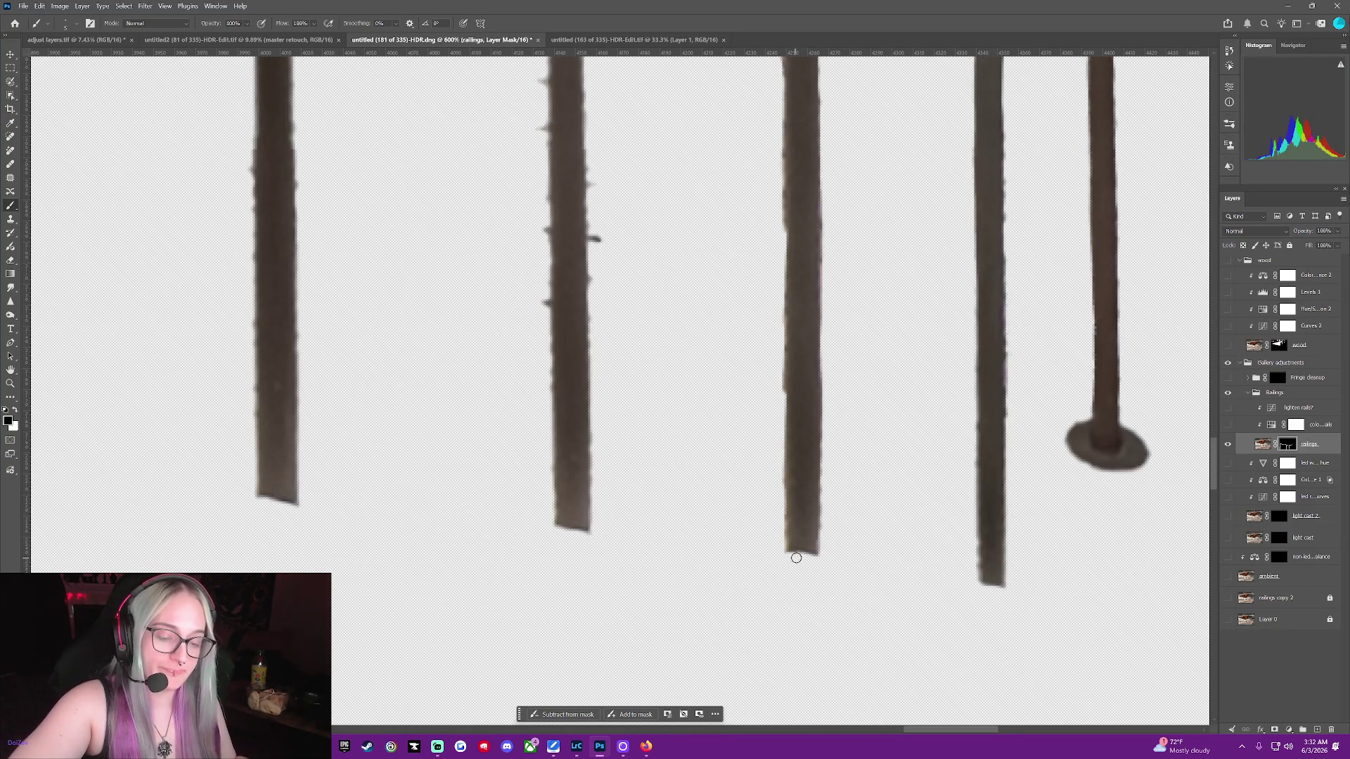
# Trim the third post's left edge from its upper part downward
pyautogui.moveTo(776, 83); pyautogui.dragTo(783, 233)
pyautogui.moveTo(782, 328); pyautogui.dragTo(779, 520)
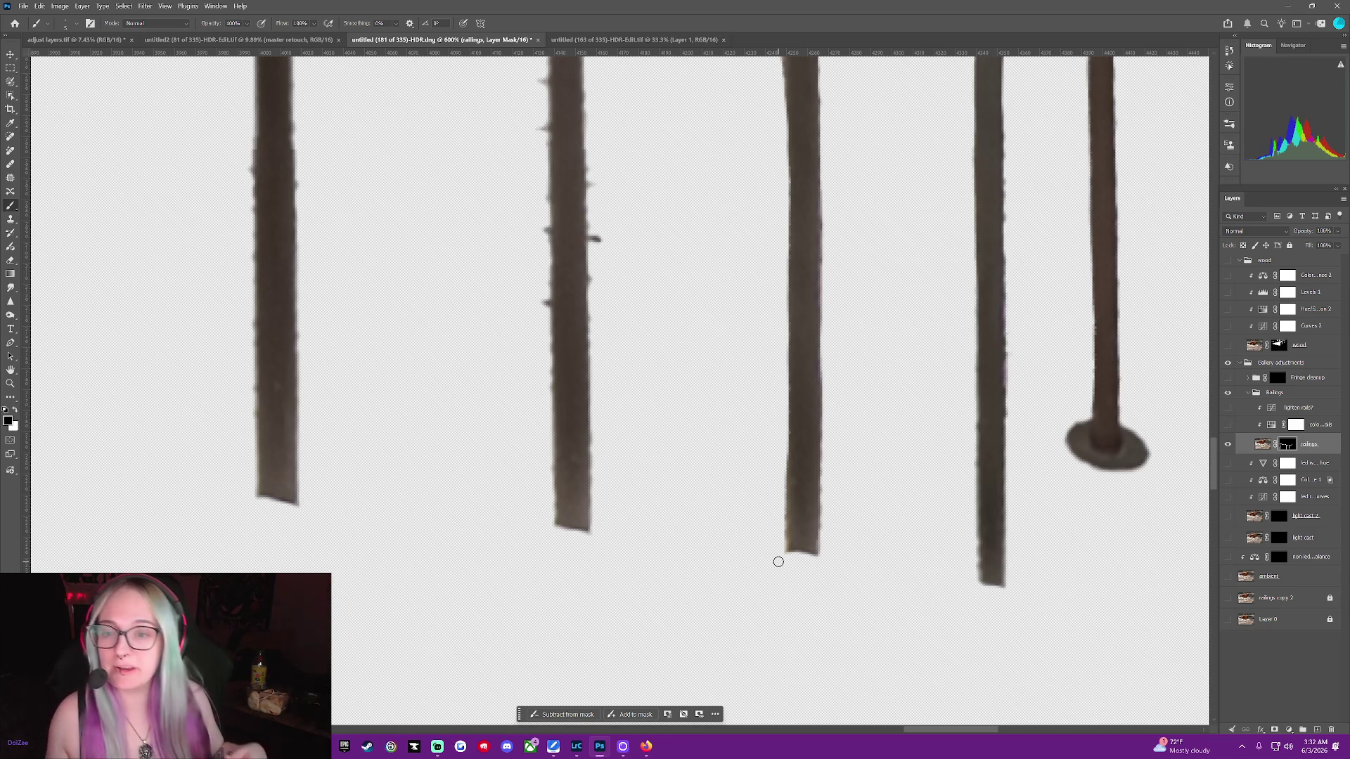
pyautogui.scroll(2, 798, 543)
pyautogui.scroll(3, 796, 542)
pyautogui.scroll(1, 796, 542)
pyautogui.scroll(2, 795, 542)
pyautogui.scroll(1, 794, 542)
pyautogui.scroll(1, 793, 542)
pyautogui.scroll(1, 793, 542)
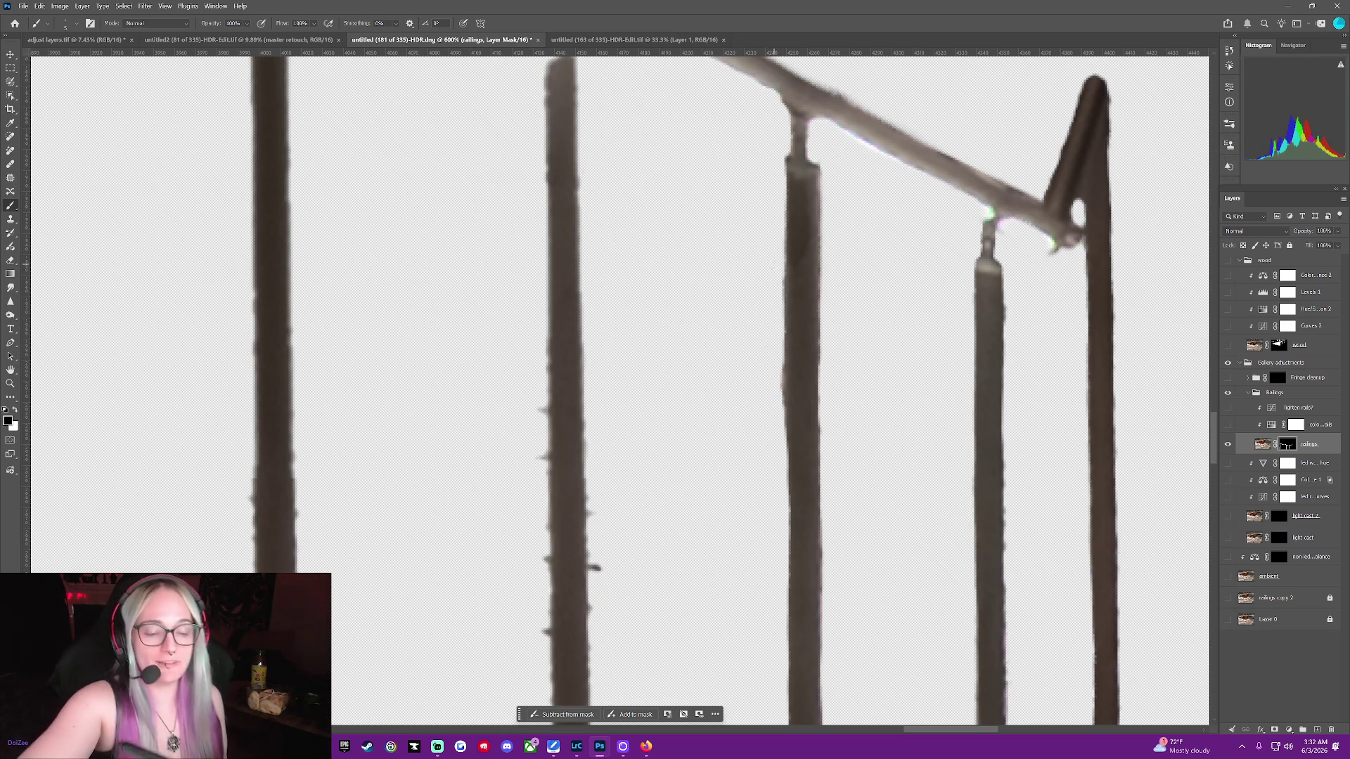
# Trim fringe on the third post's left edge and paint part of it back in white
pyautogui.moveTo(782, 351); pyautogui.dragTo(778, 432)
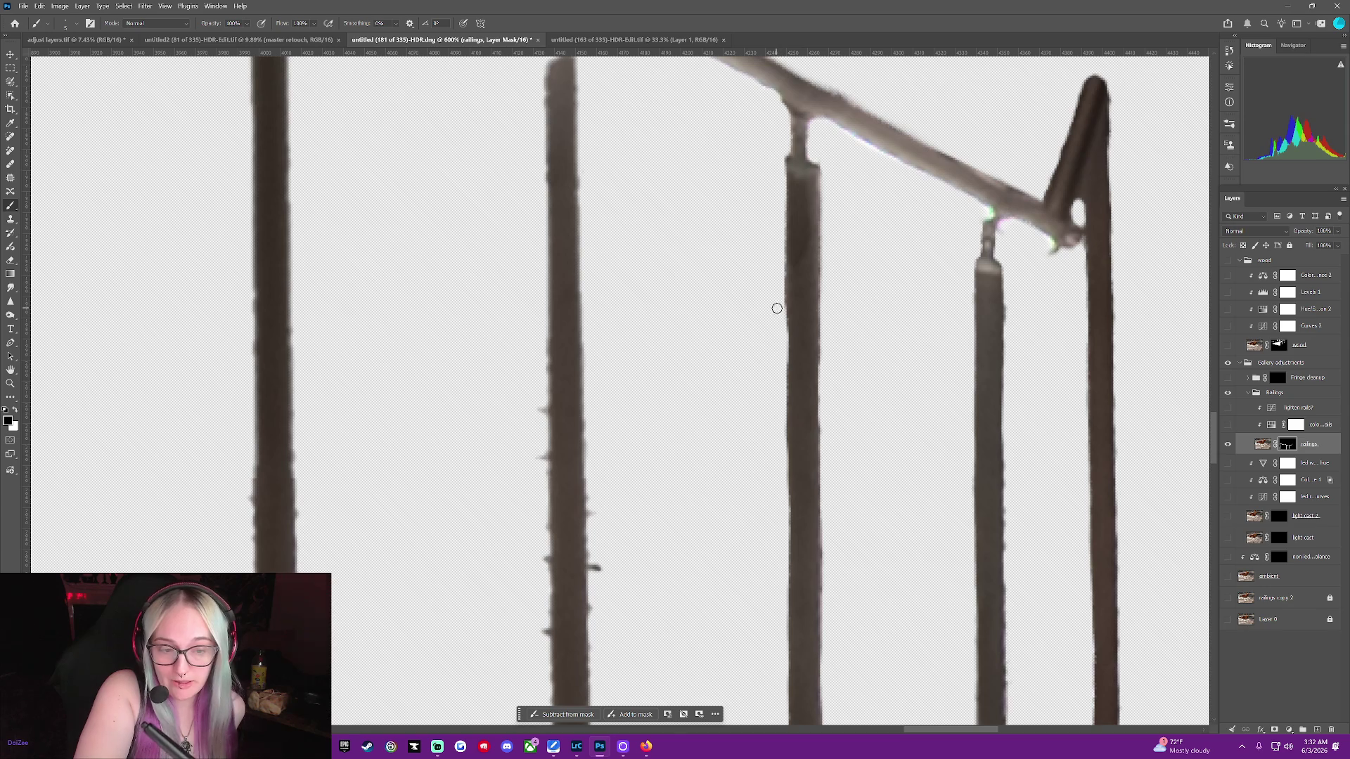
pyautogui.press('x')
pyautogui.moveTo(788, 310); pyautogui.dragTo(798, 343)
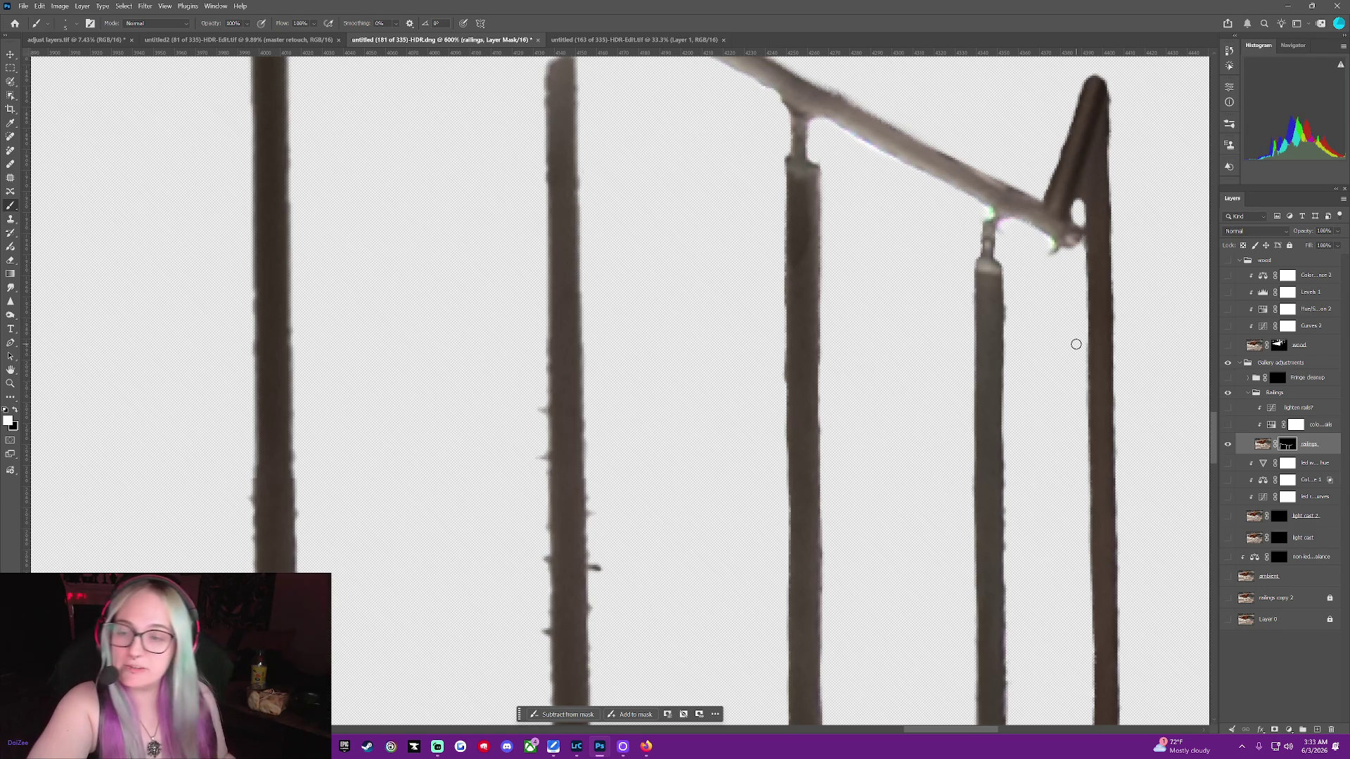
pyautogui.press('x')
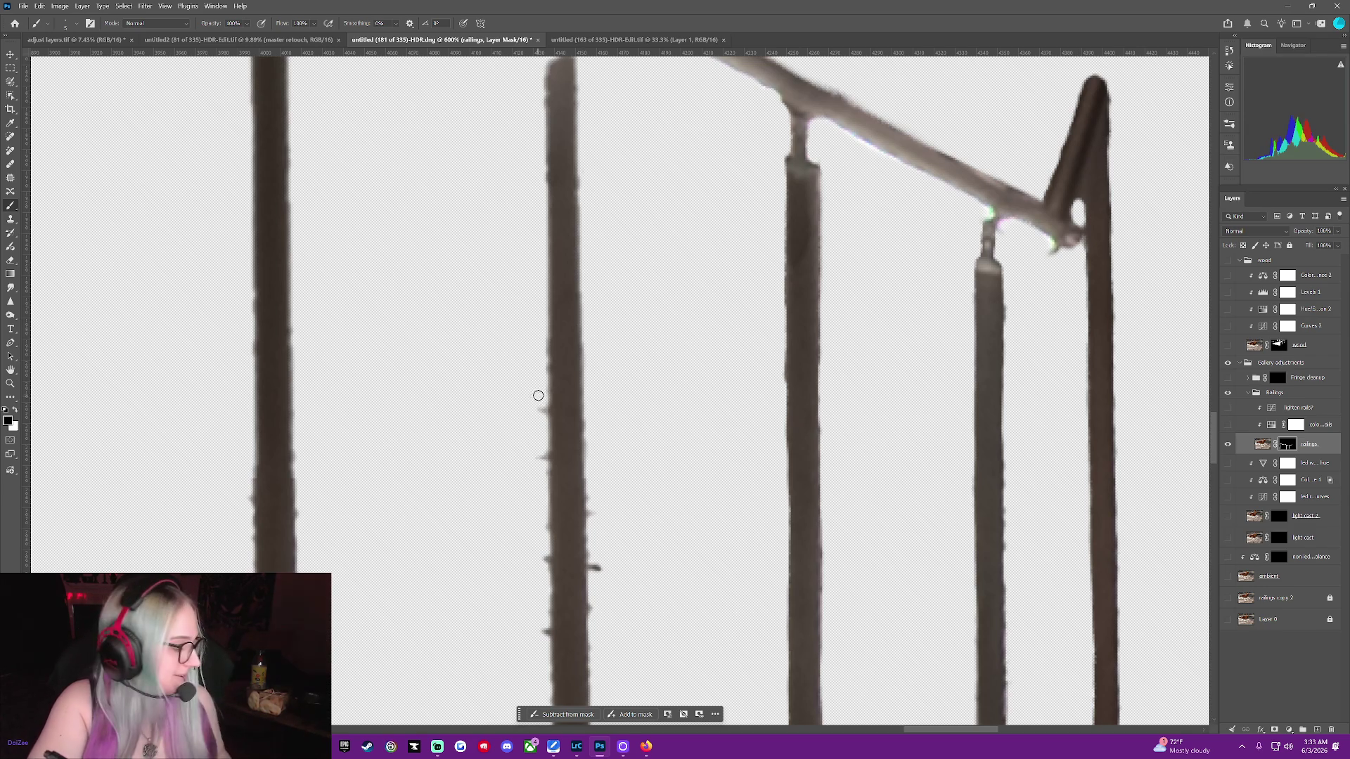
# Remove the dark spikes and fringe along both edges of the second post
pyautogui.moveTo(538, 396); pyautogui.dragTo(540, 424)
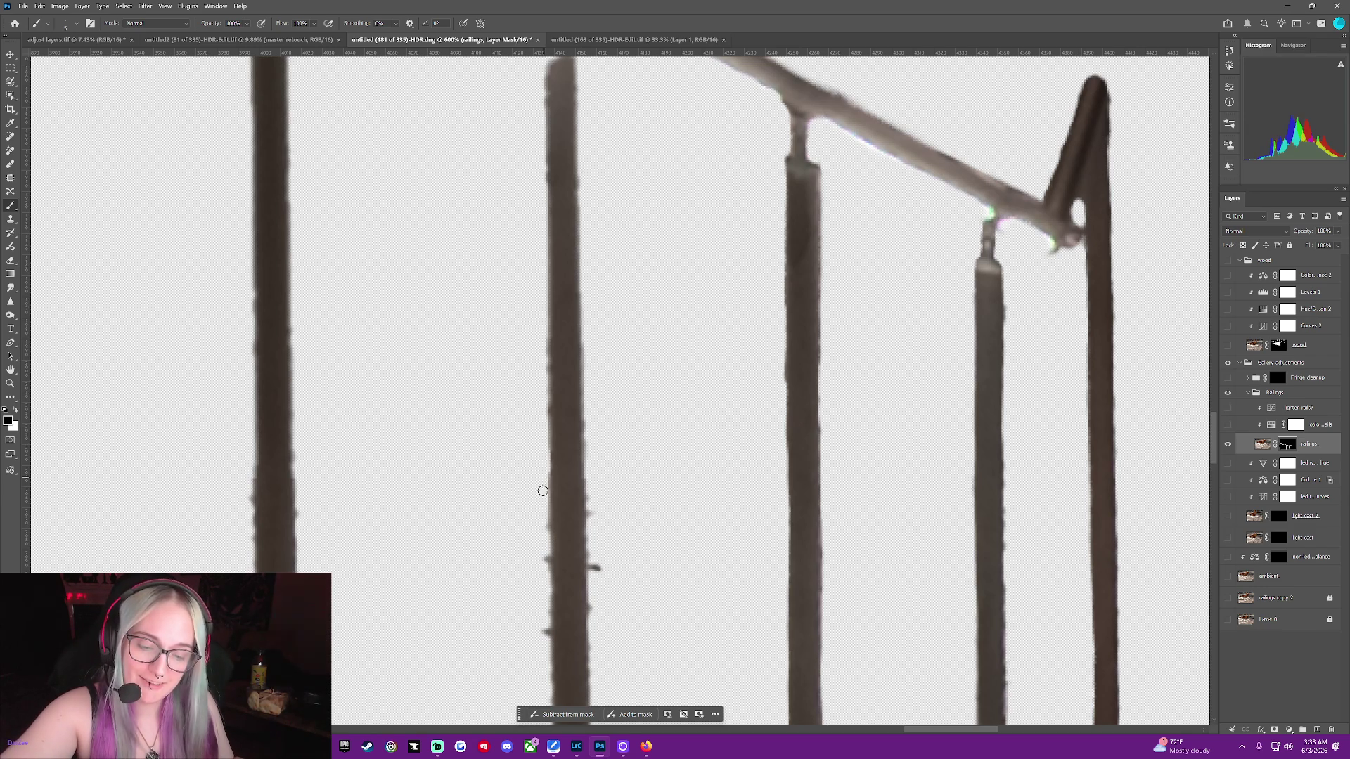
pyautogui.moveTo(541, 509); pyautogui.dragTo(545, 633)
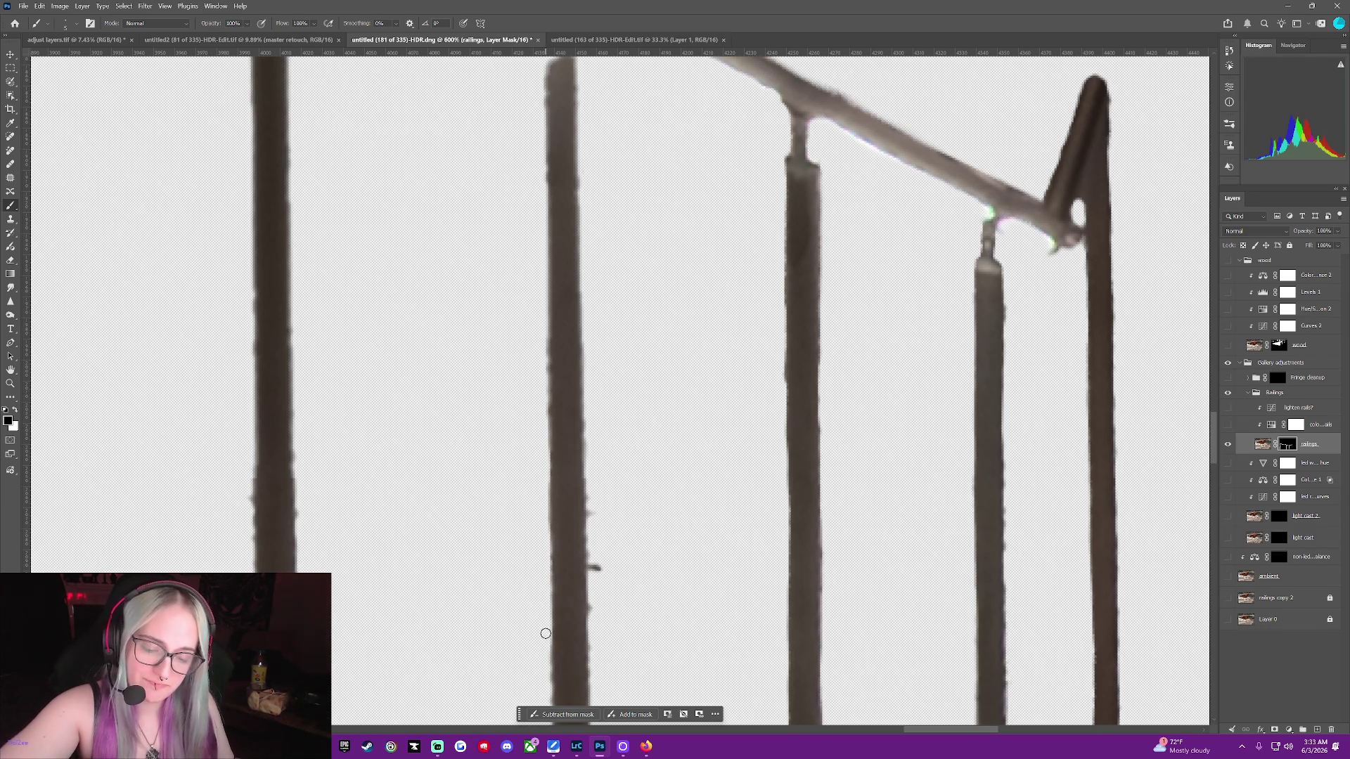
pyautogui.moveTo(591, 557); pyautogui.dragTo(593, 594)
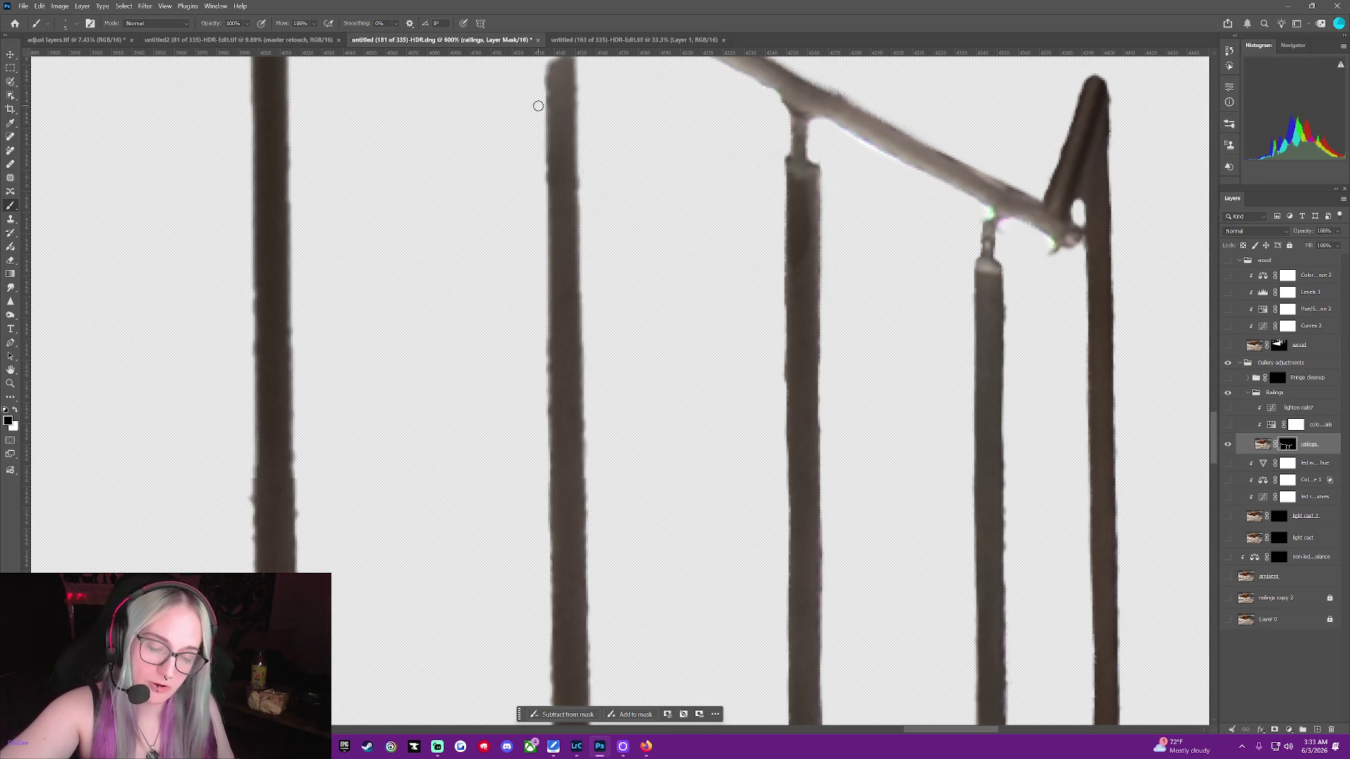
pyautogui.moveTo(540, 130); pyautogui.dragTo(531, 554)
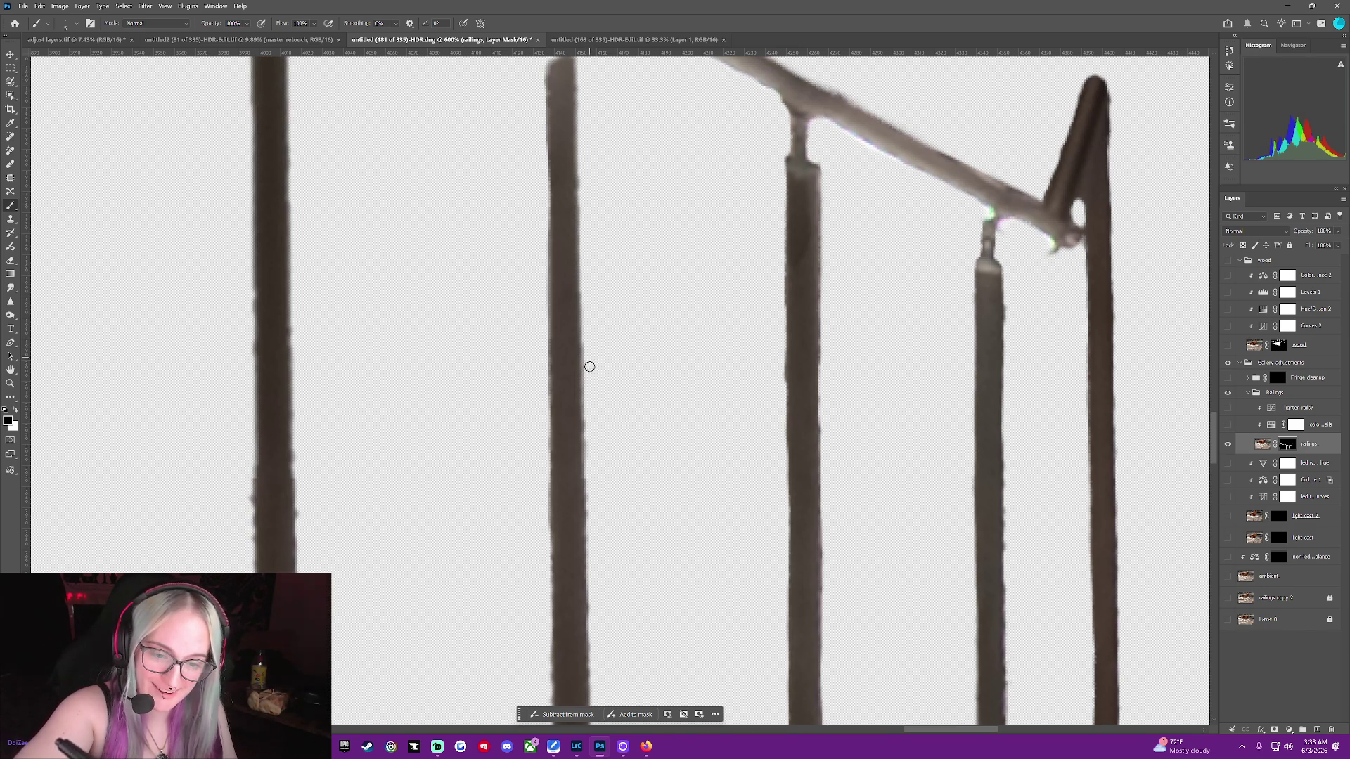
pyautogui.moveTo(593, 458); pyautogui.dragTo(592, 551)
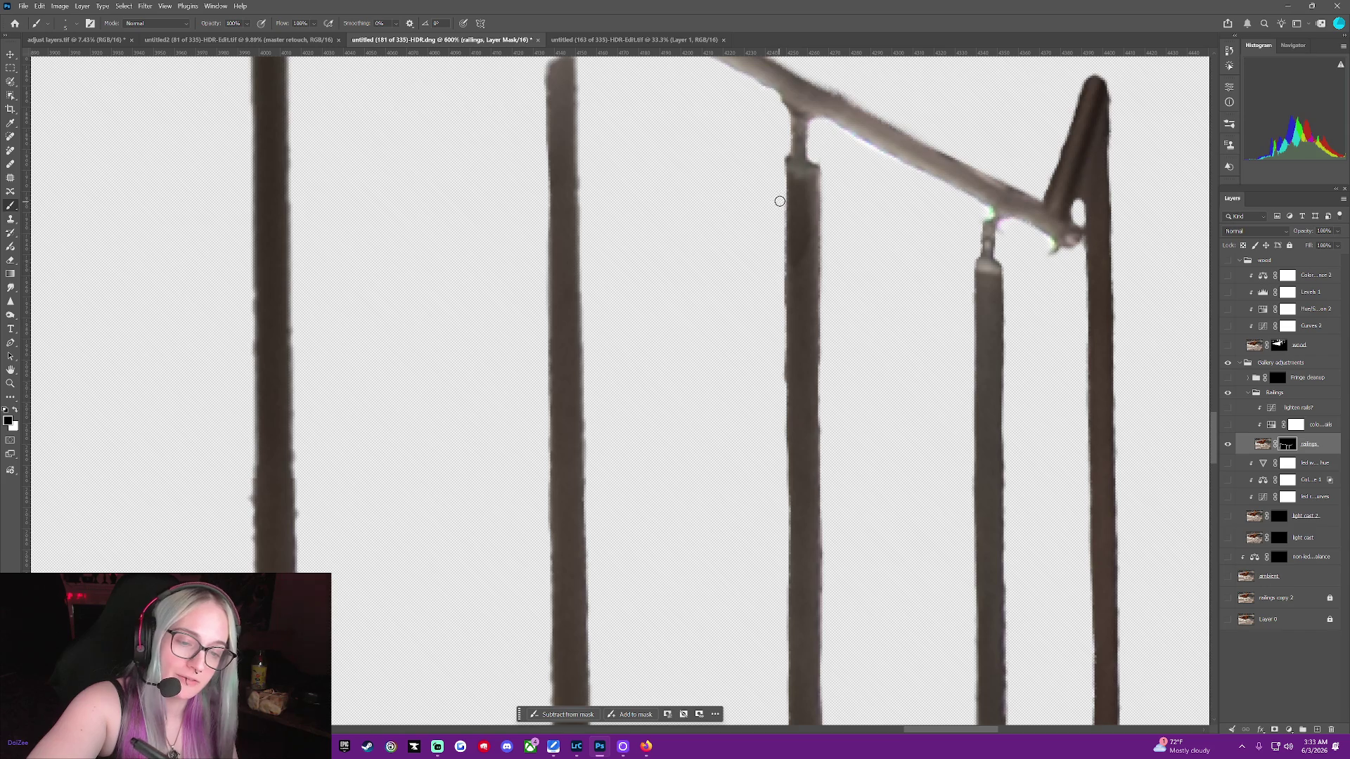
pyautogui.press('x')
pyautogui.press('x')
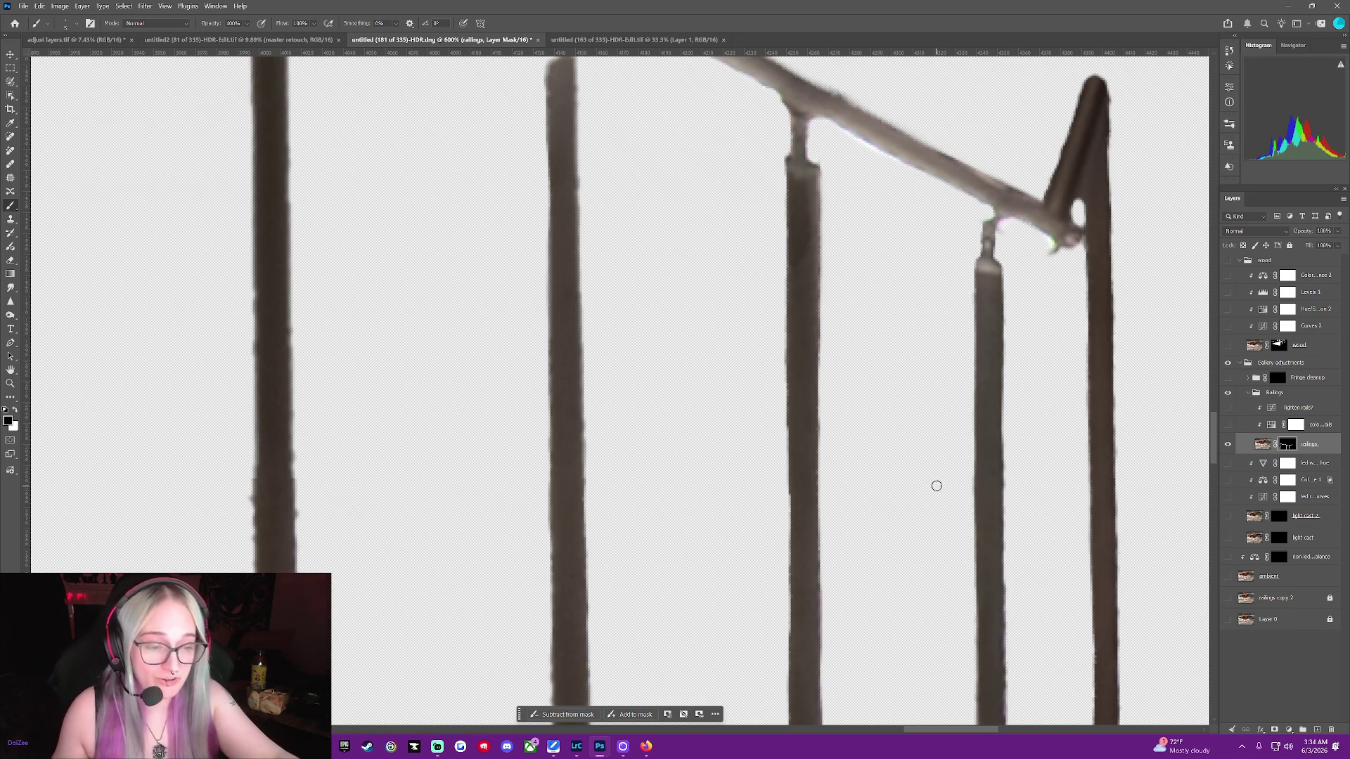
pyautogui.moveTo(980, 727); pyautogui.dragTo(961, 727)
# Paint the rail and post top back in, reconnecting the third post to the handrail
pyautogui.scroll(2, 927, 488)
pyautogui.scroll(2, 922, 483)
pyautogui.scroll(2, 922, 483)
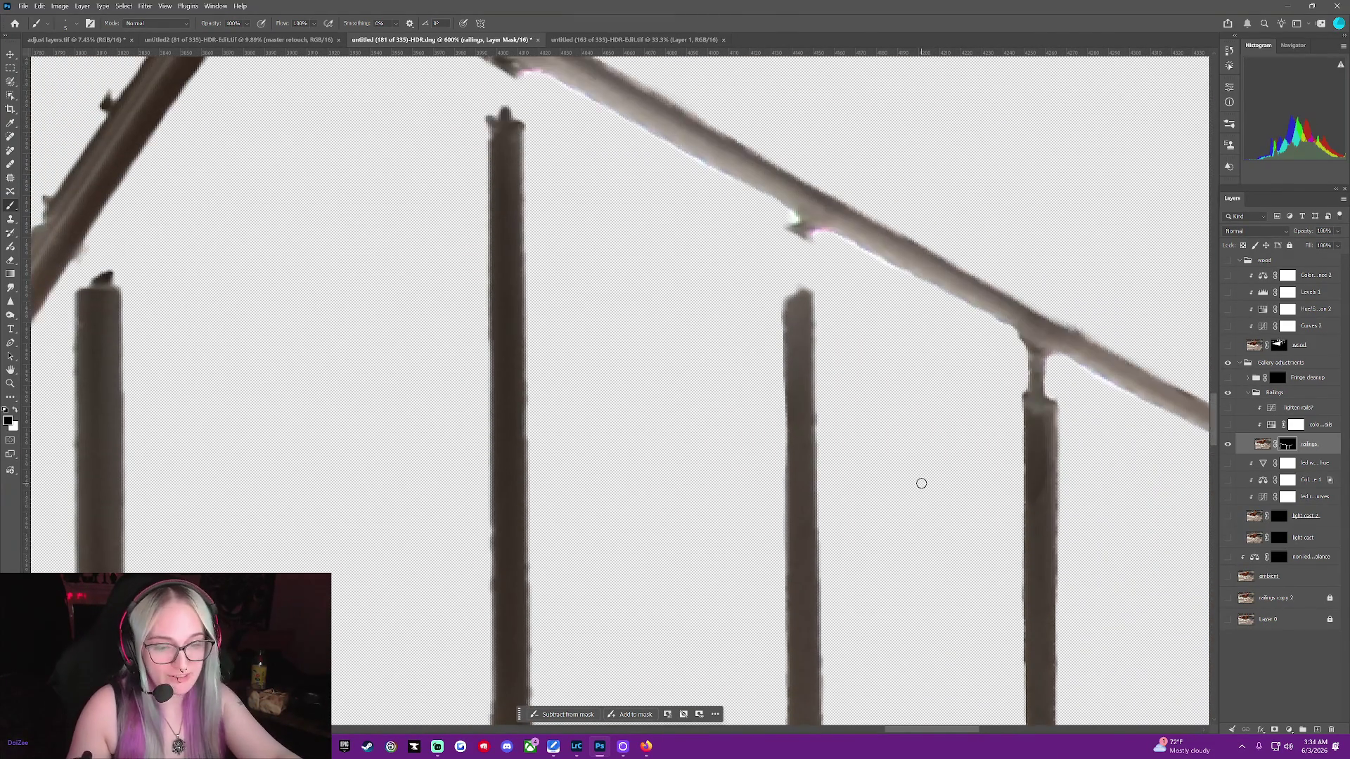
pyautogui.scroll(2, 922, 483)
pyautogui.scroll(1, 922, 483)
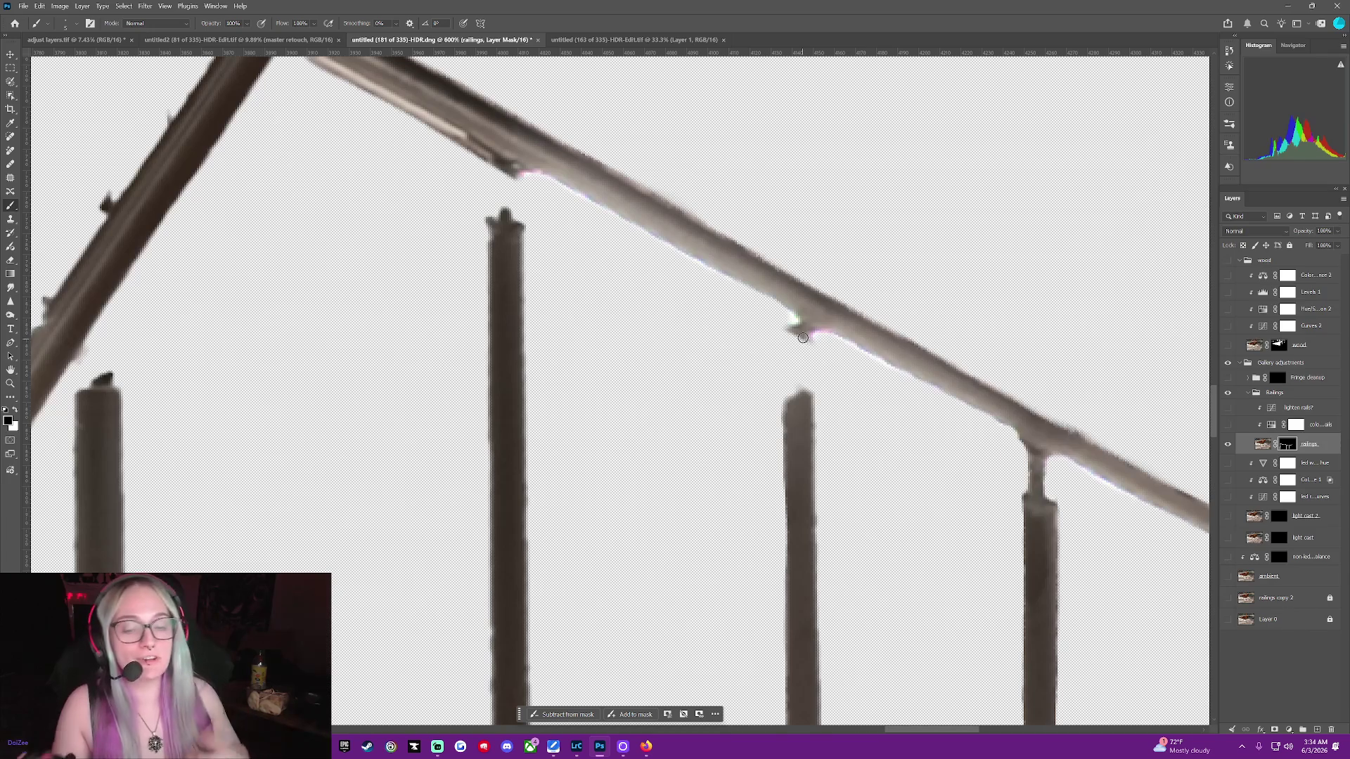
pyautogui.moveTo(805, 334); pyautogui.dragTo(801, 399)
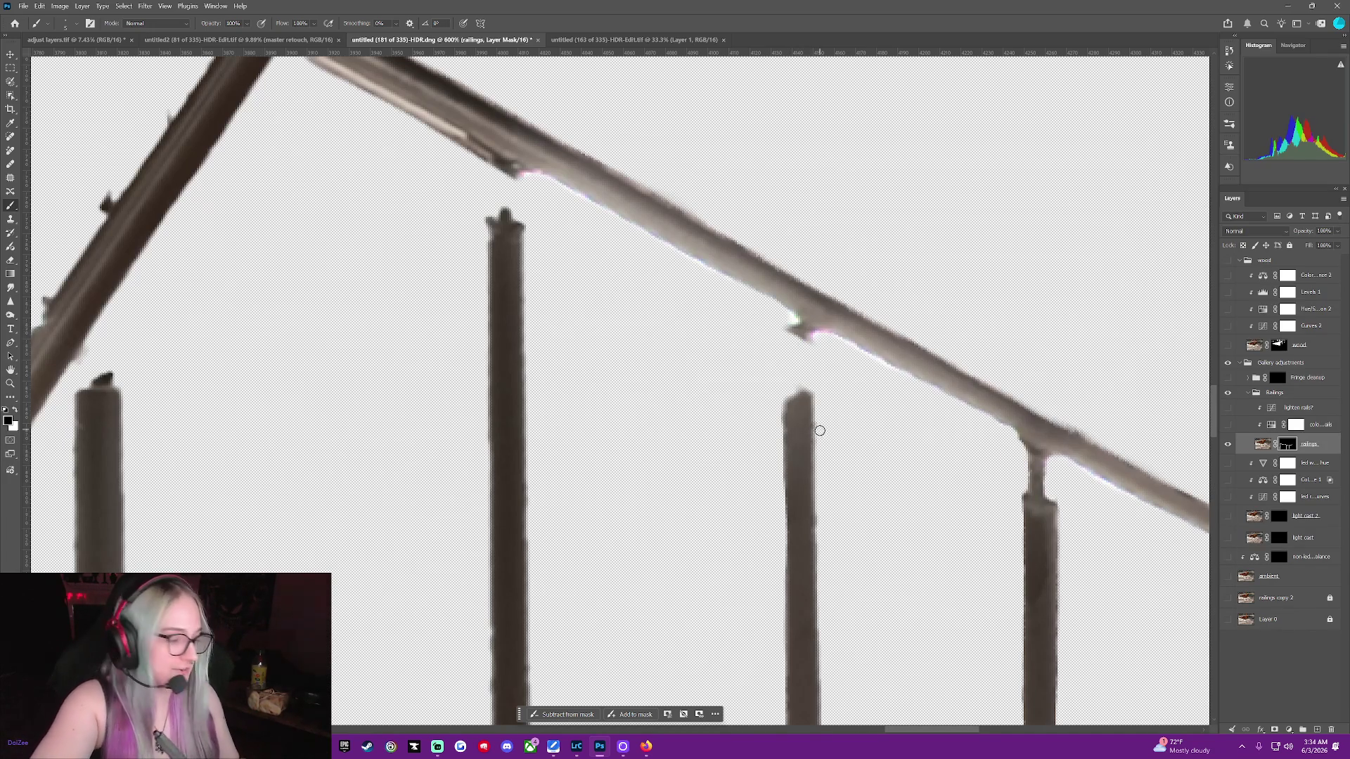
pyautogui.press('x')
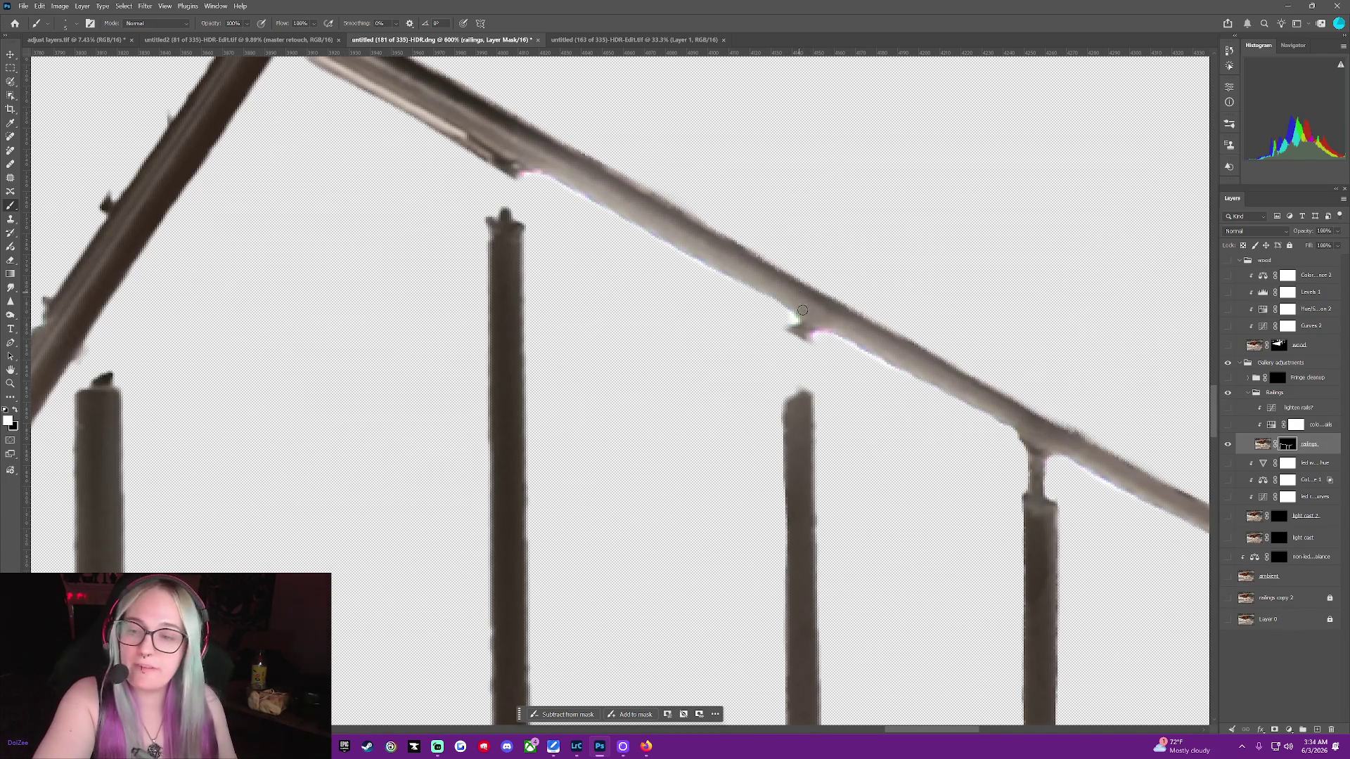
pyautogui.moveTo(803, 386)
pyautogui.mouseDown()
pyautogui.moveTo(789, 351)
pyautogui.moveTo(777, 422)
pyautogui.mouseUp()
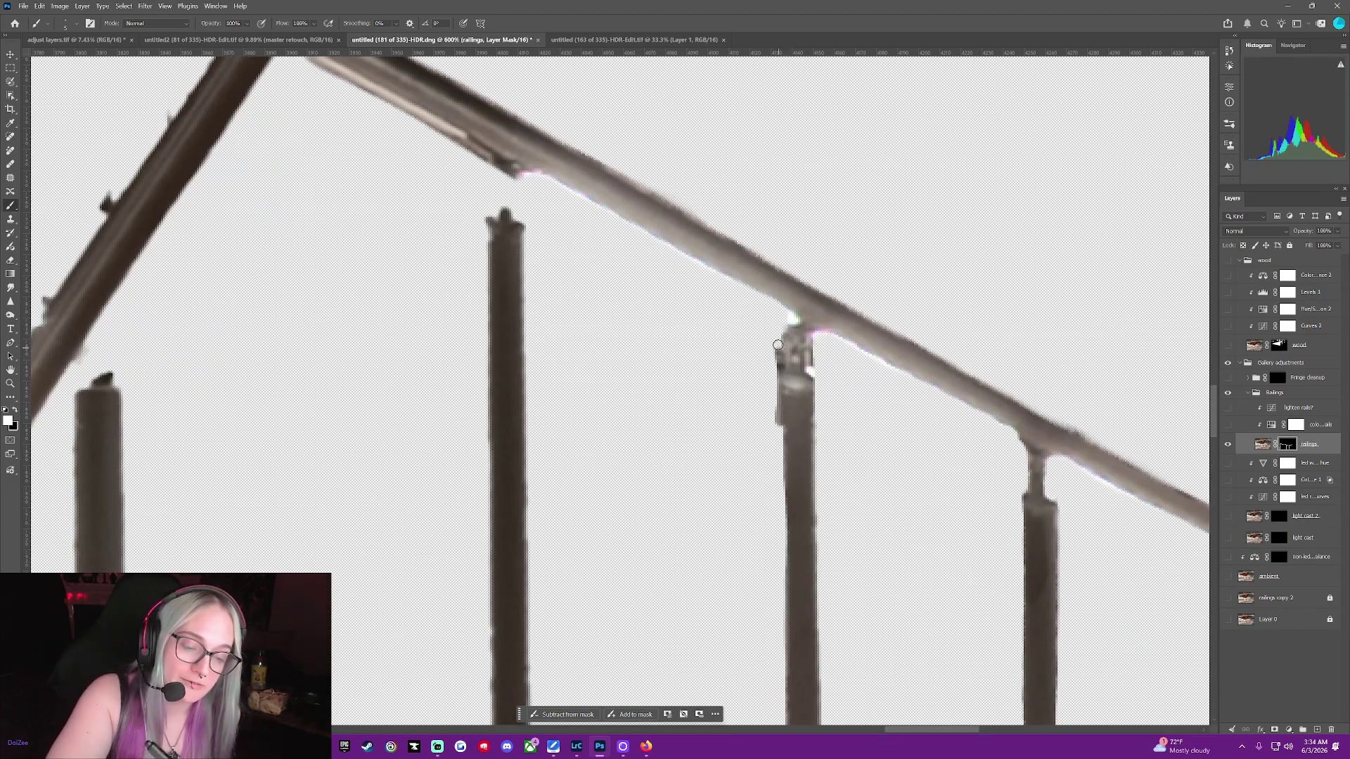
pyautogui.moveTo(815, 341); pyautogui.dragTo(810, 447)
# Restore both edges of the post down to its lower section
pyautogui.moveTo(779, 400)
pyautogui.mouseDown()
pyautogui.moveTo(780, 545)
pyautogui.moveTo(812, 427)
pyautogui.moveTo(820, 645)
pyautogui.mouseUp()
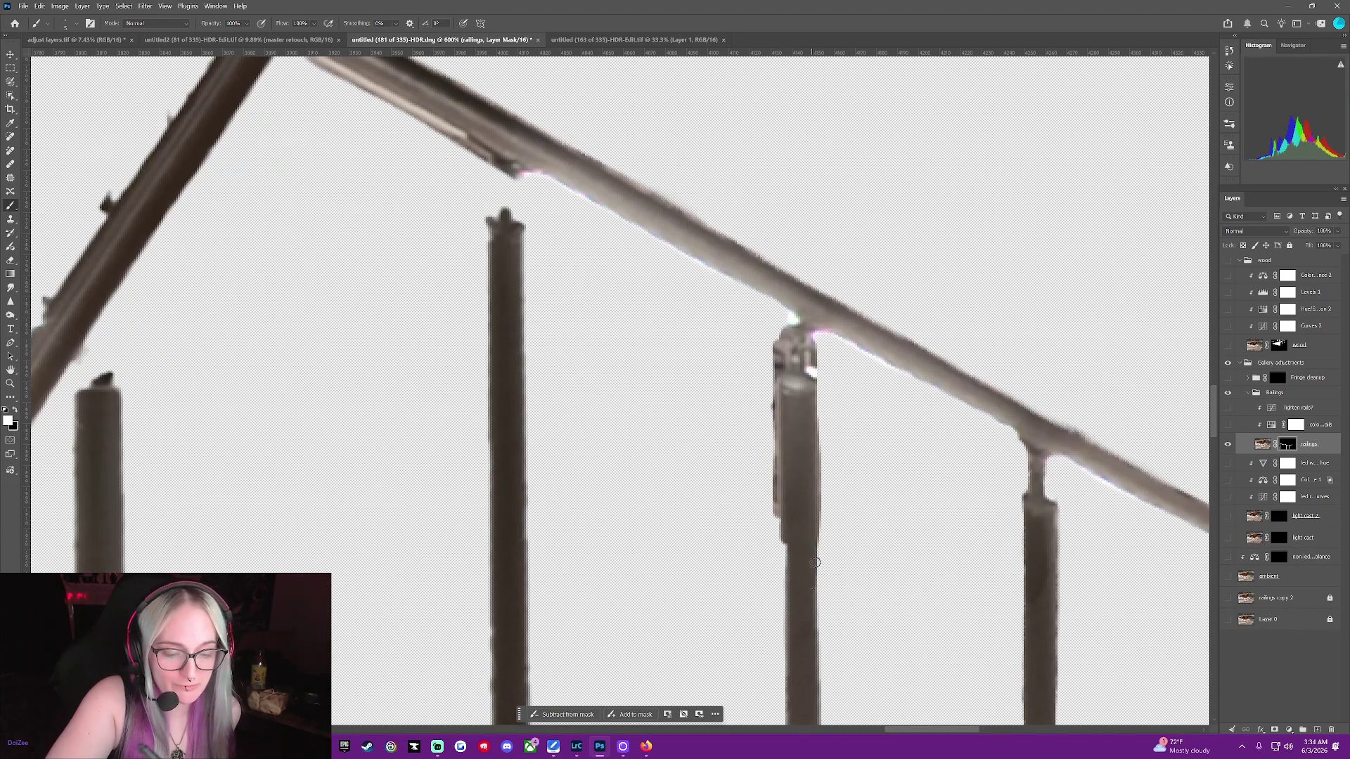
pyautogui.moveTo(782, 492); pyautogui.dragTo(784, 672)
pyautogui.moveTo(815, 612); pyautogui.dragTo(819, 693)
pyautogui.moveTo(780, 647); pyautogui.dragTo(783, 701)
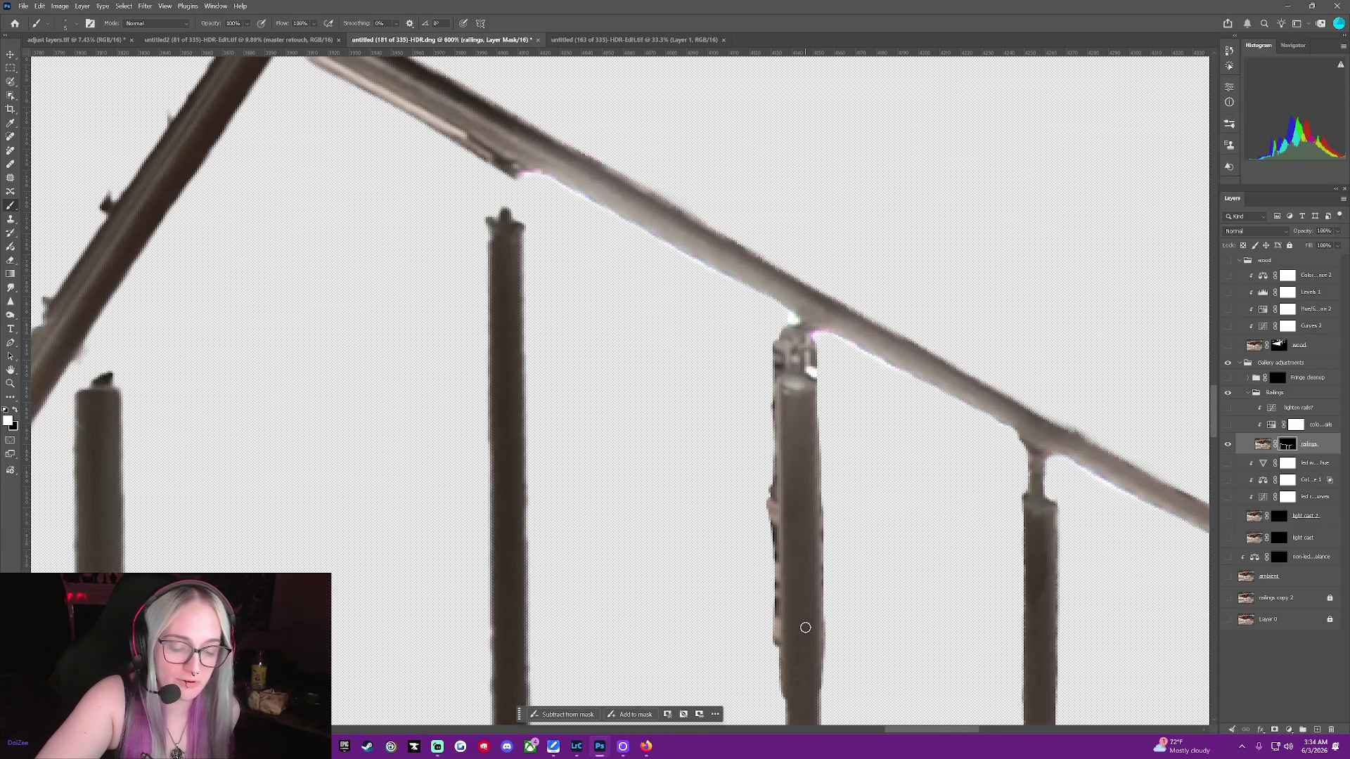
# Erase the dark fringe along the post's left edge from top to bottom
pyautogui.press('x')
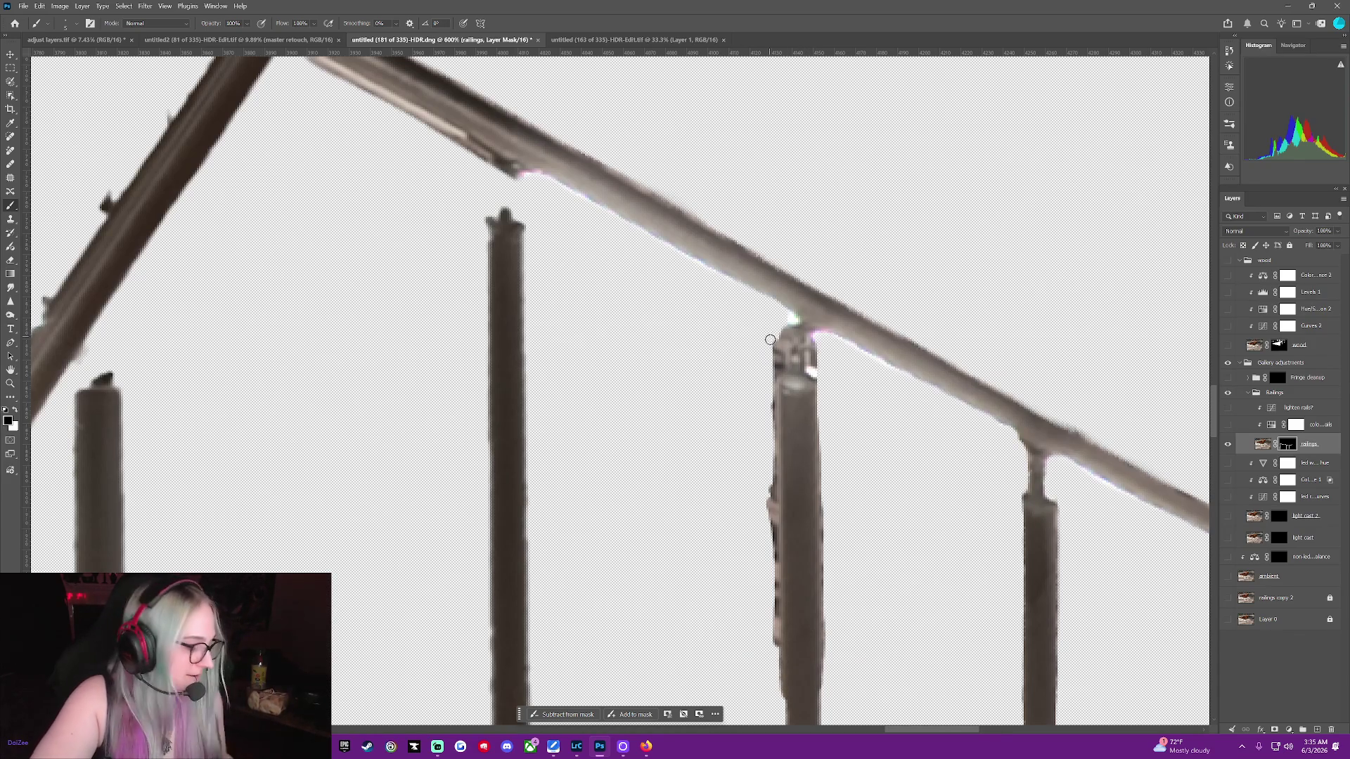
pyautogui.moveTo(775, 330); pyautogui.dragTo(774, 359)
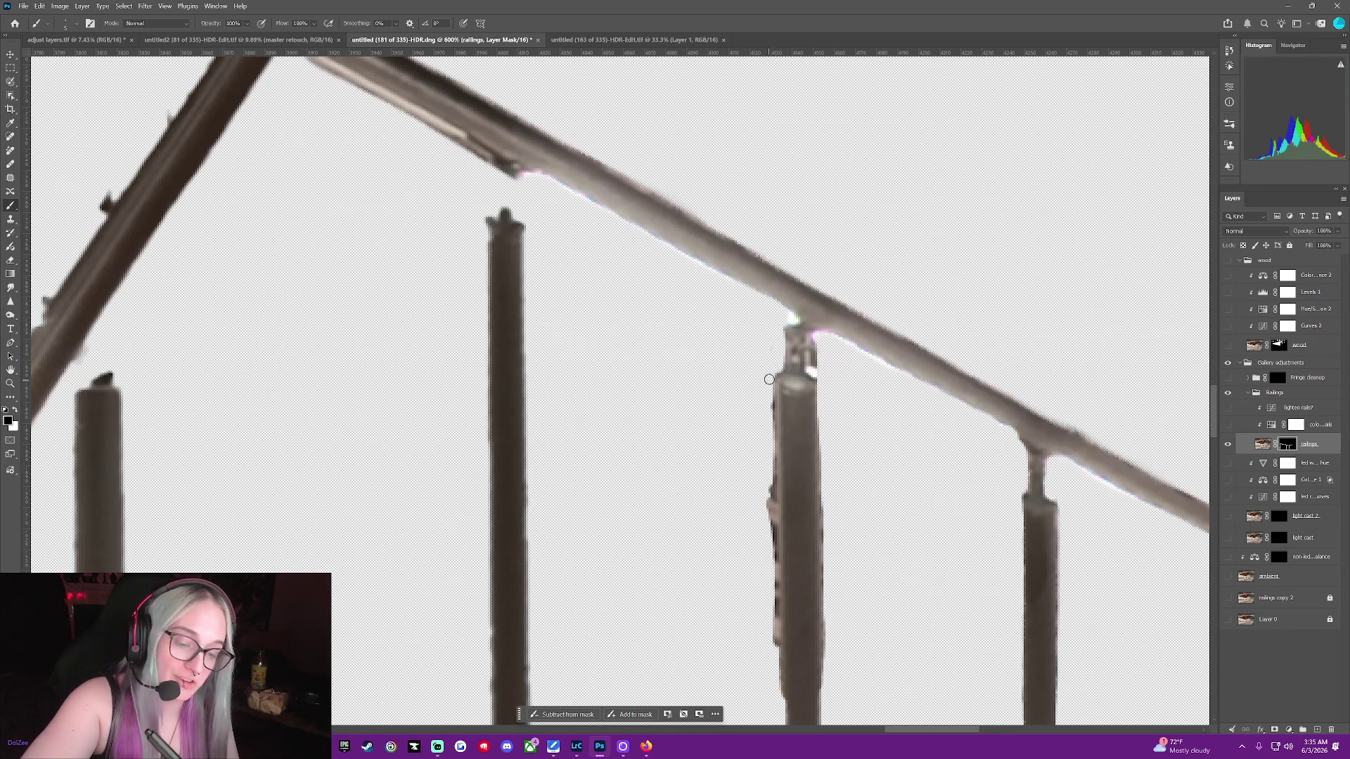
pyautogui.moveTo(768, 400); pyautogui.dragTo(765, 548)
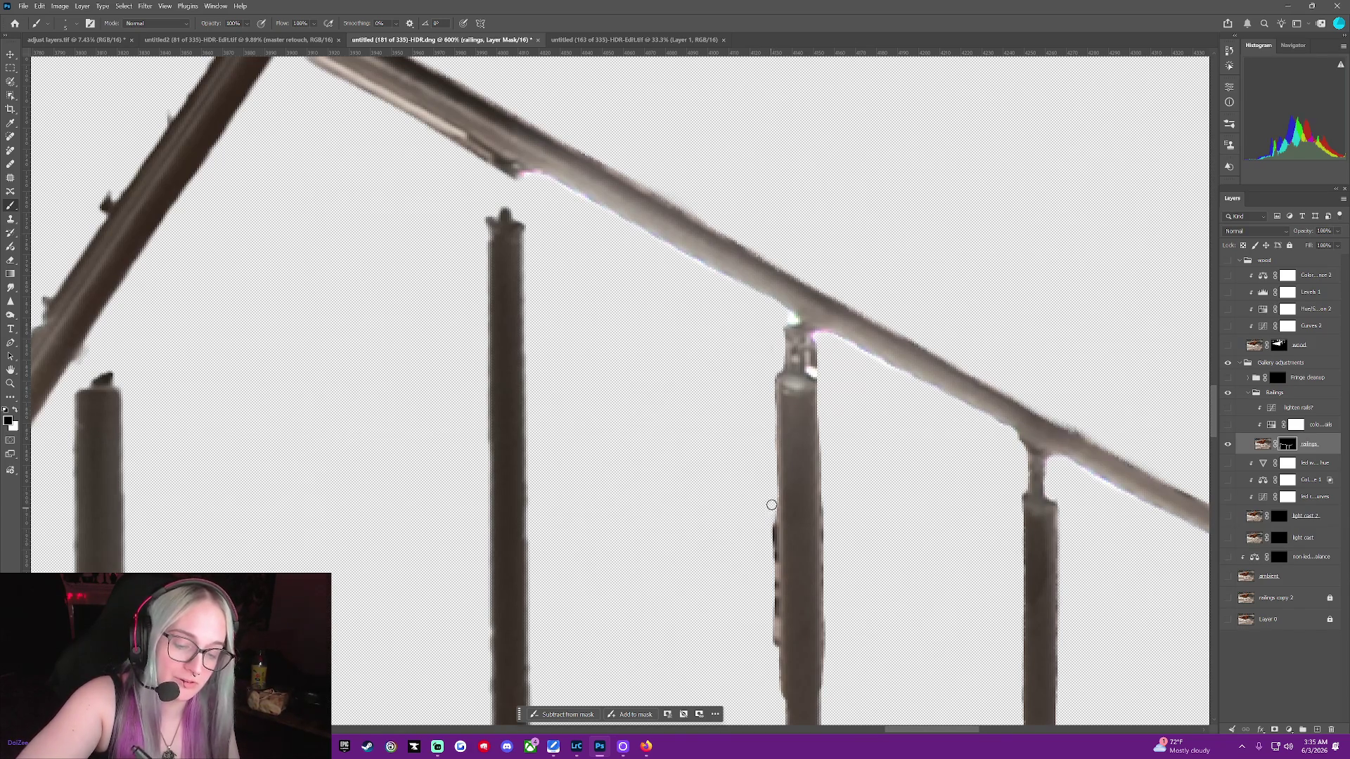
pyautogui.moveTo(771, 506); pyautogui.dragTo(776, 639)
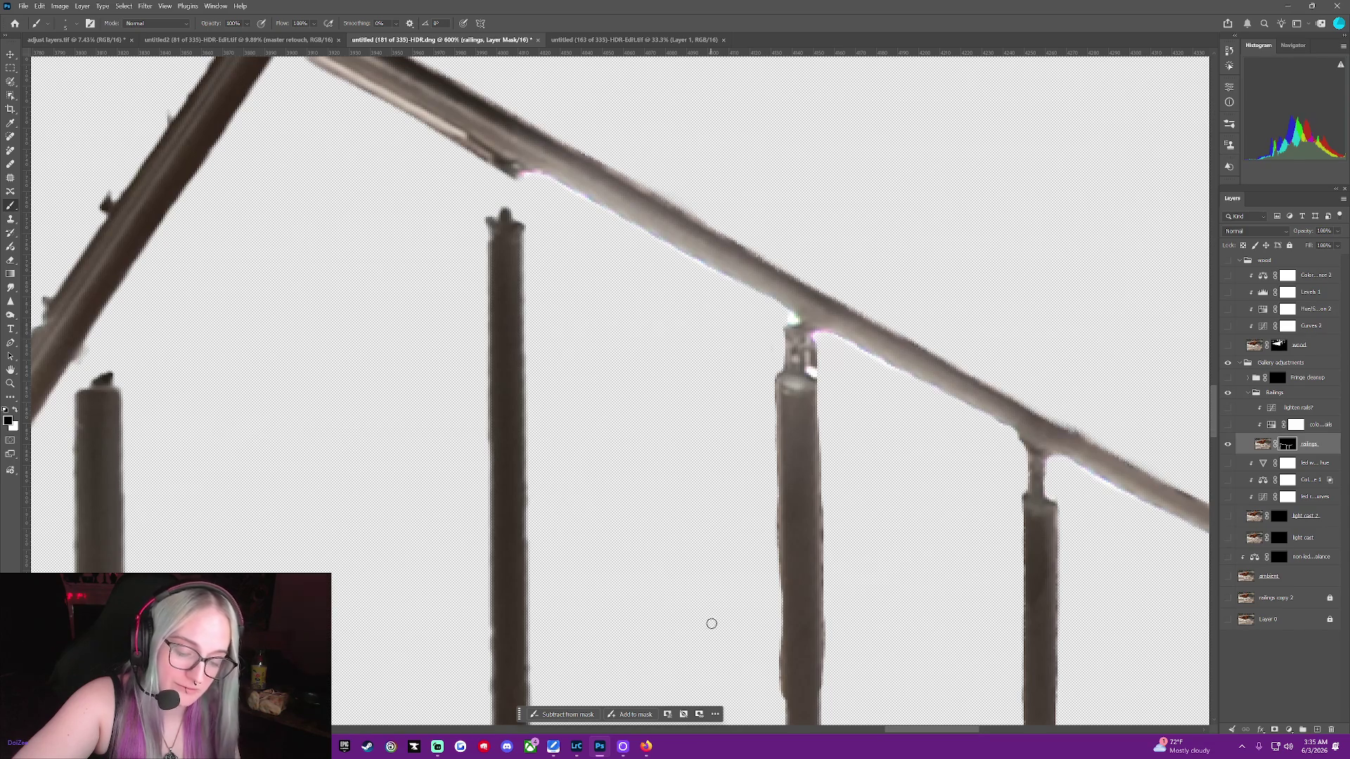
pyautogui.hotkey('ctrl', 'z')
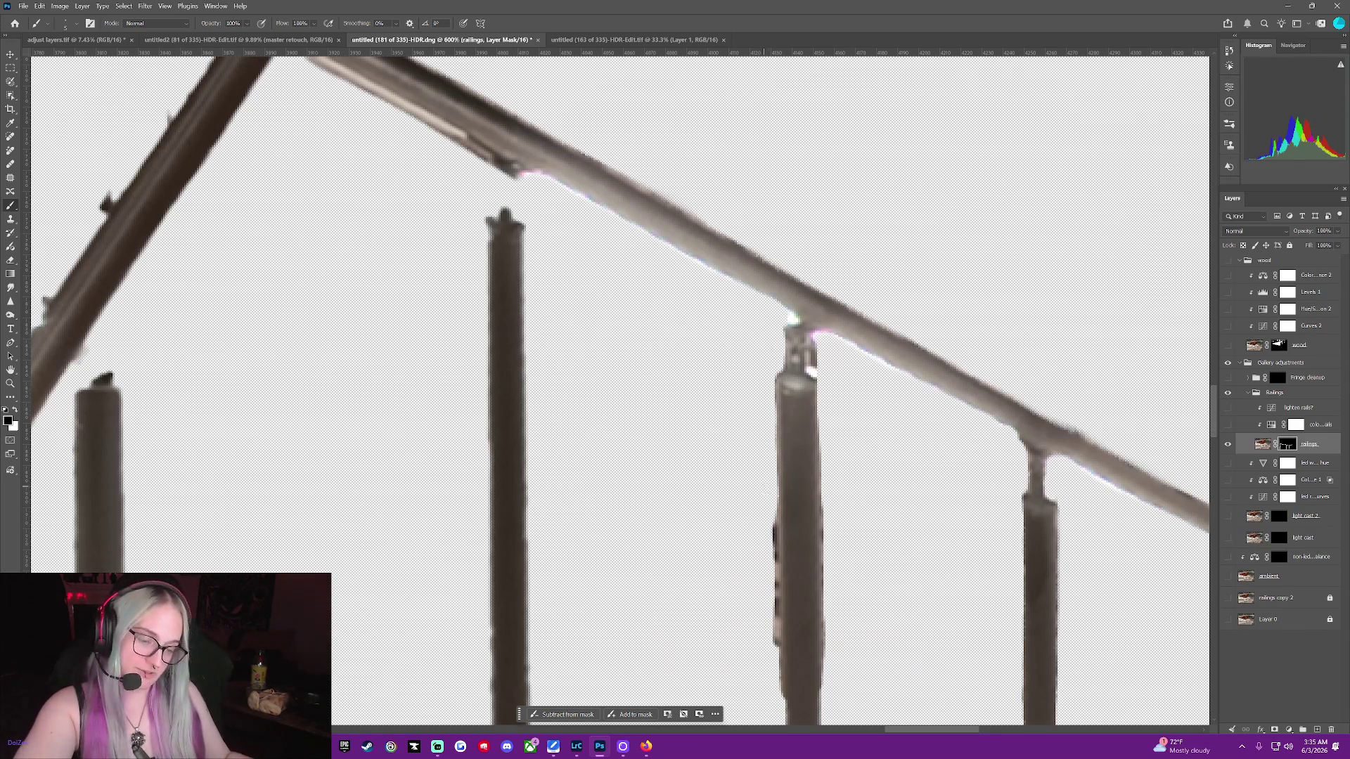
pyautogui.hotkey('ctrl', 'shift', 'z')
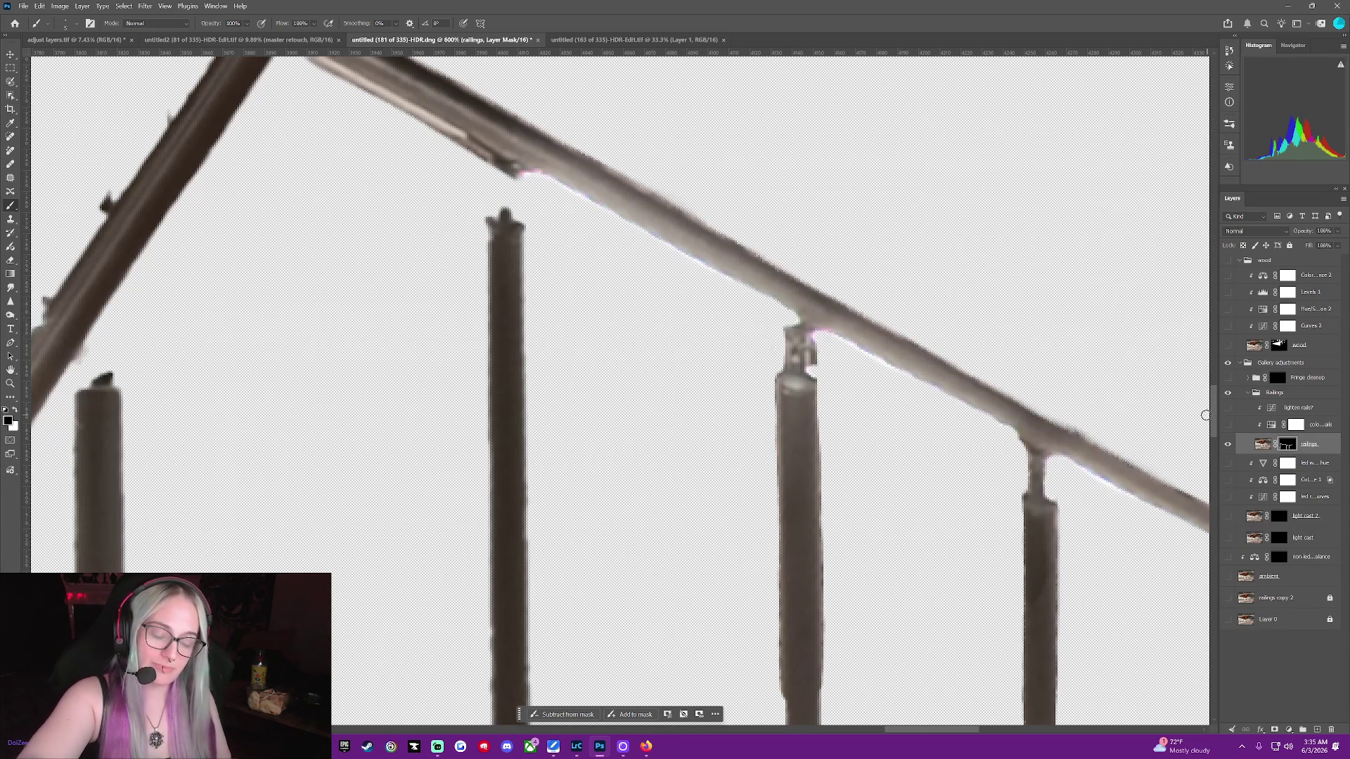
pyautogui.moveTo(1213, 405); pyautogui.dragTo(1214, 437)
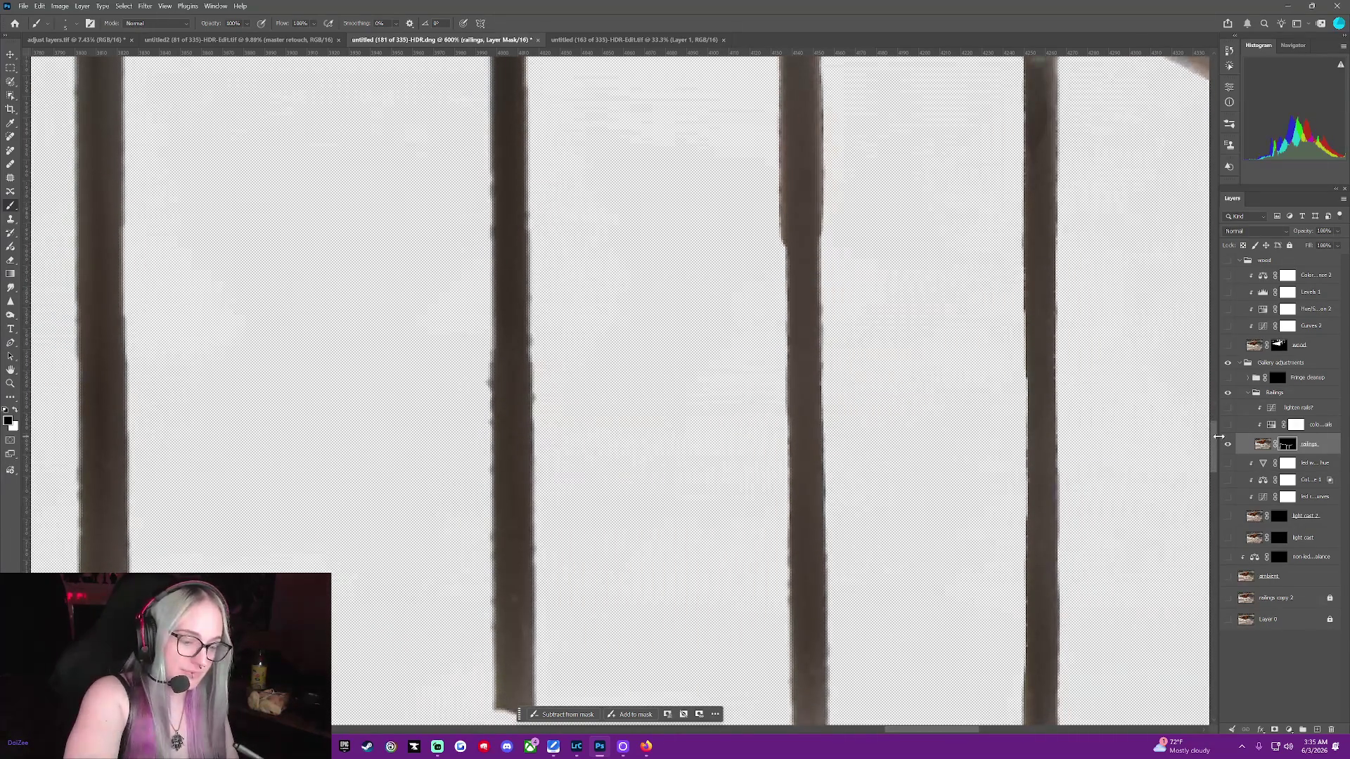
pyautogui.moveTo(788, 226); pyautogui.dragTo(789, 291)
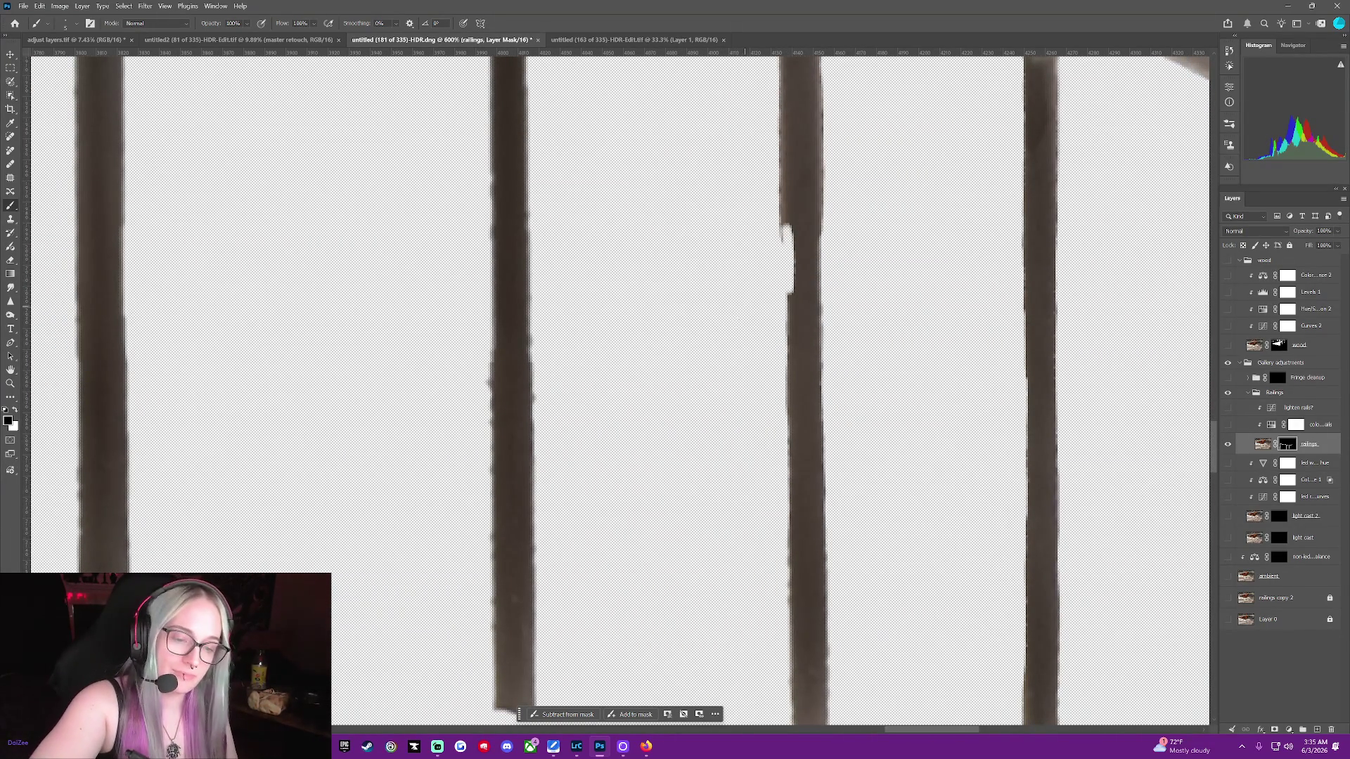
pyautogui.hotkey('ctrl', 'z')
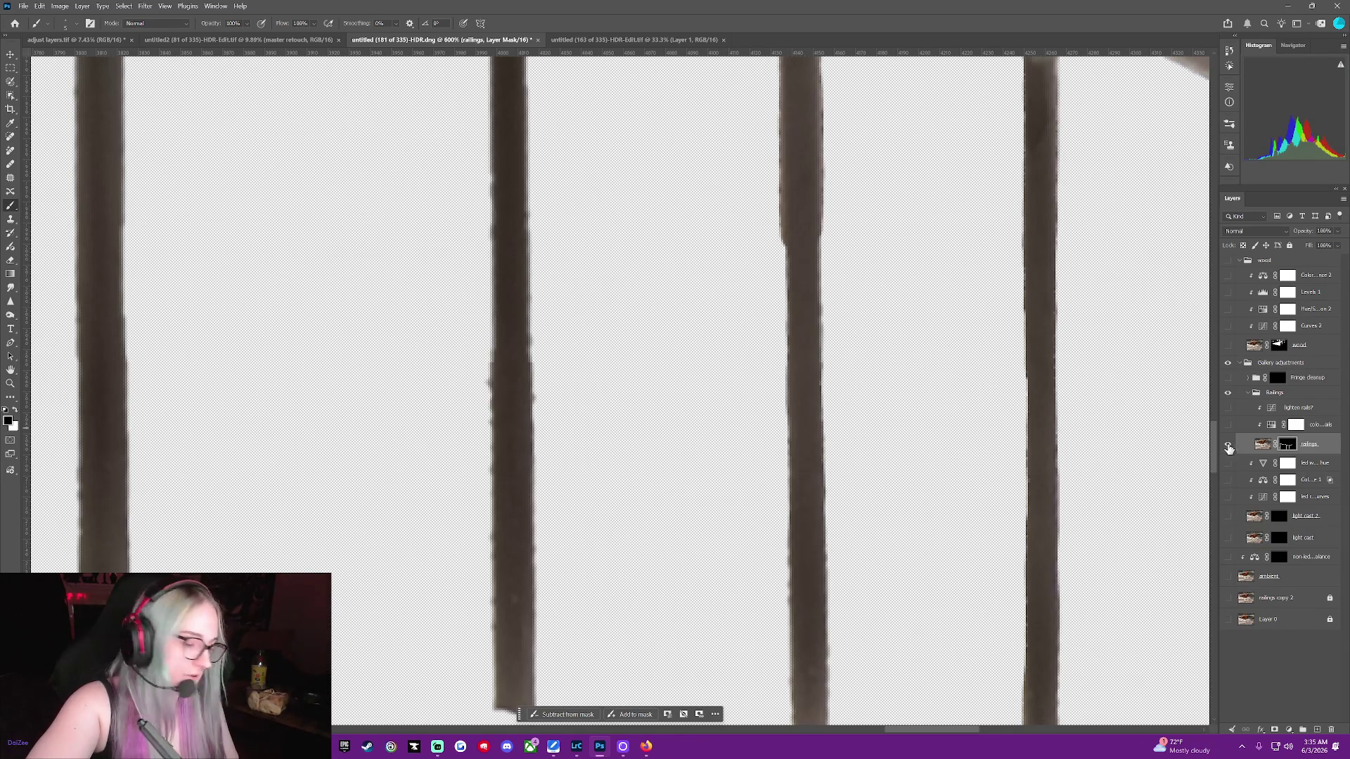
pyautogui.click(1227, 576)
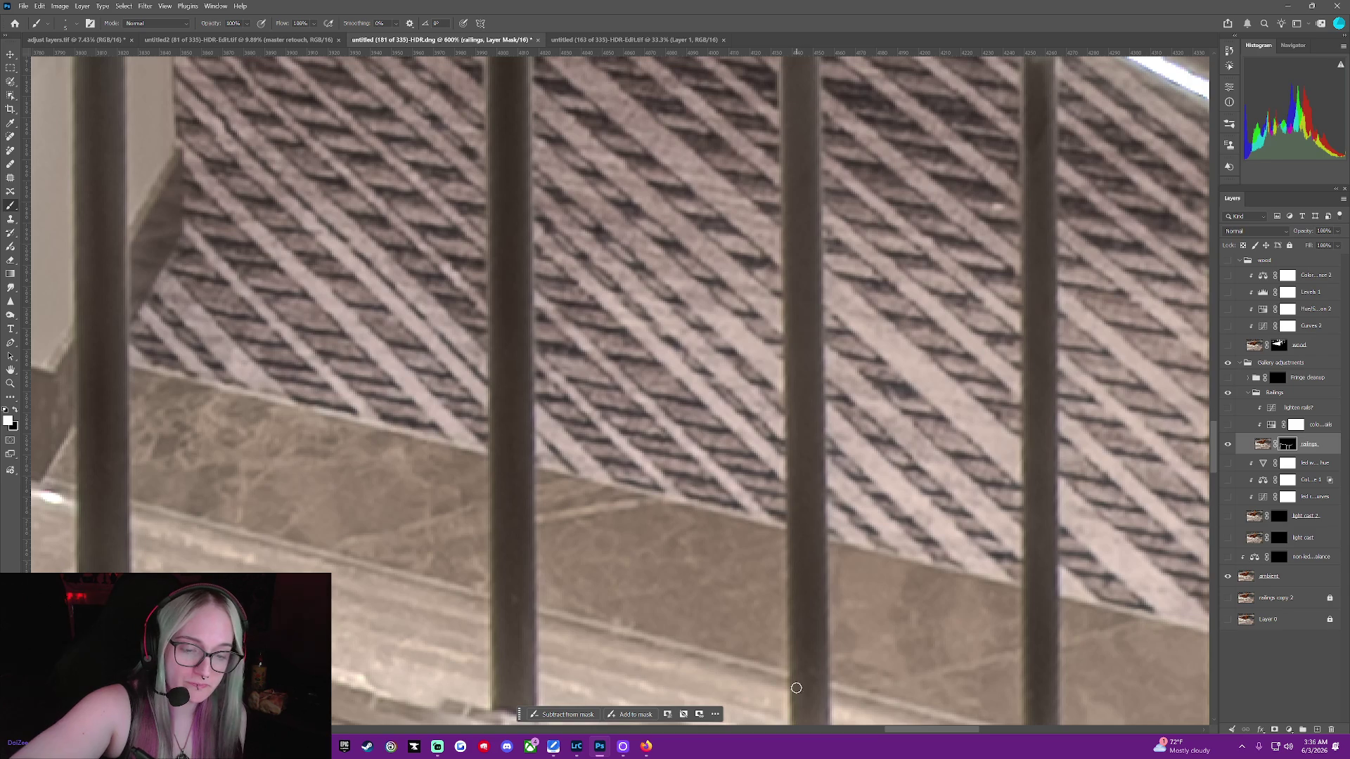
pyautogui.click(1227, 575)
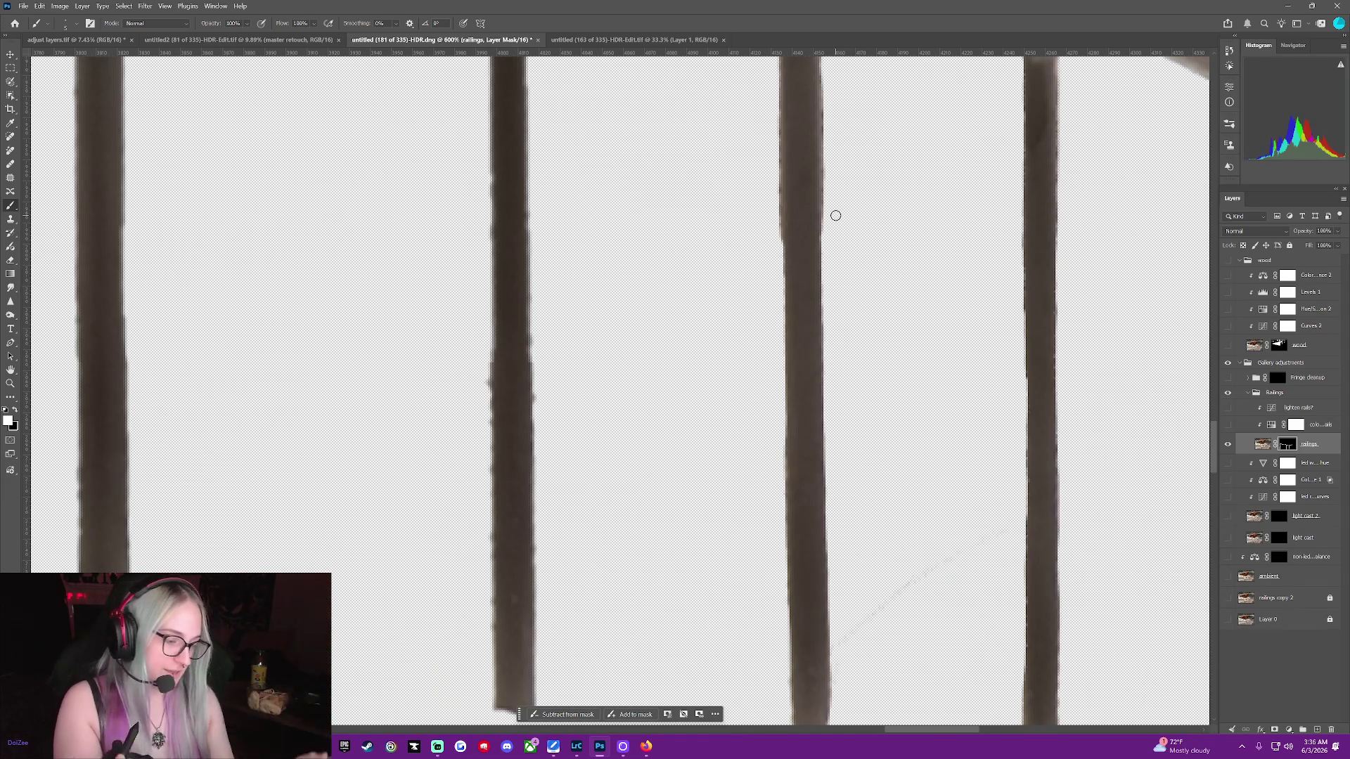
pyautogui.press('x')
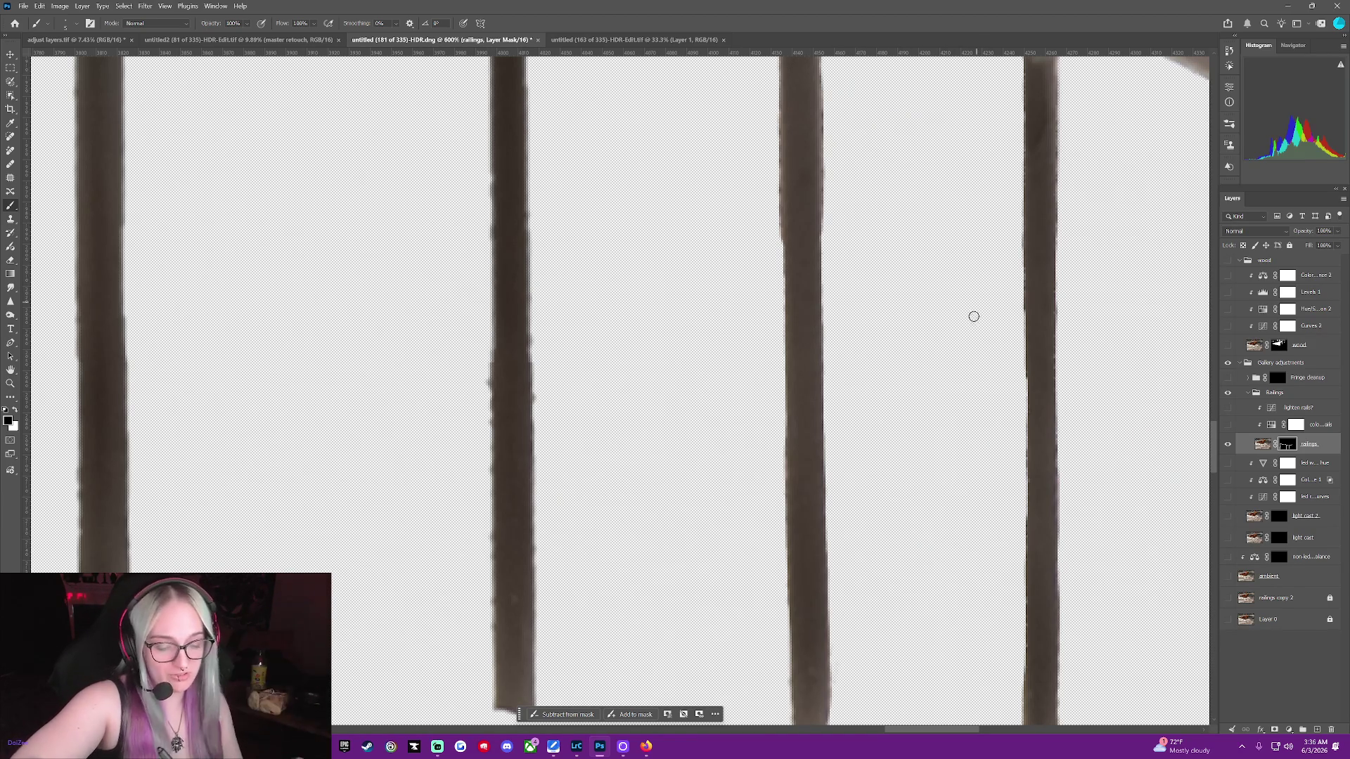
# Undo a trial trim on the rightmost post, then trim the third post's upper left-edge fringe
pyautogui.moveTo(1022, 616); pyautogui.dragTo(1020, 657)
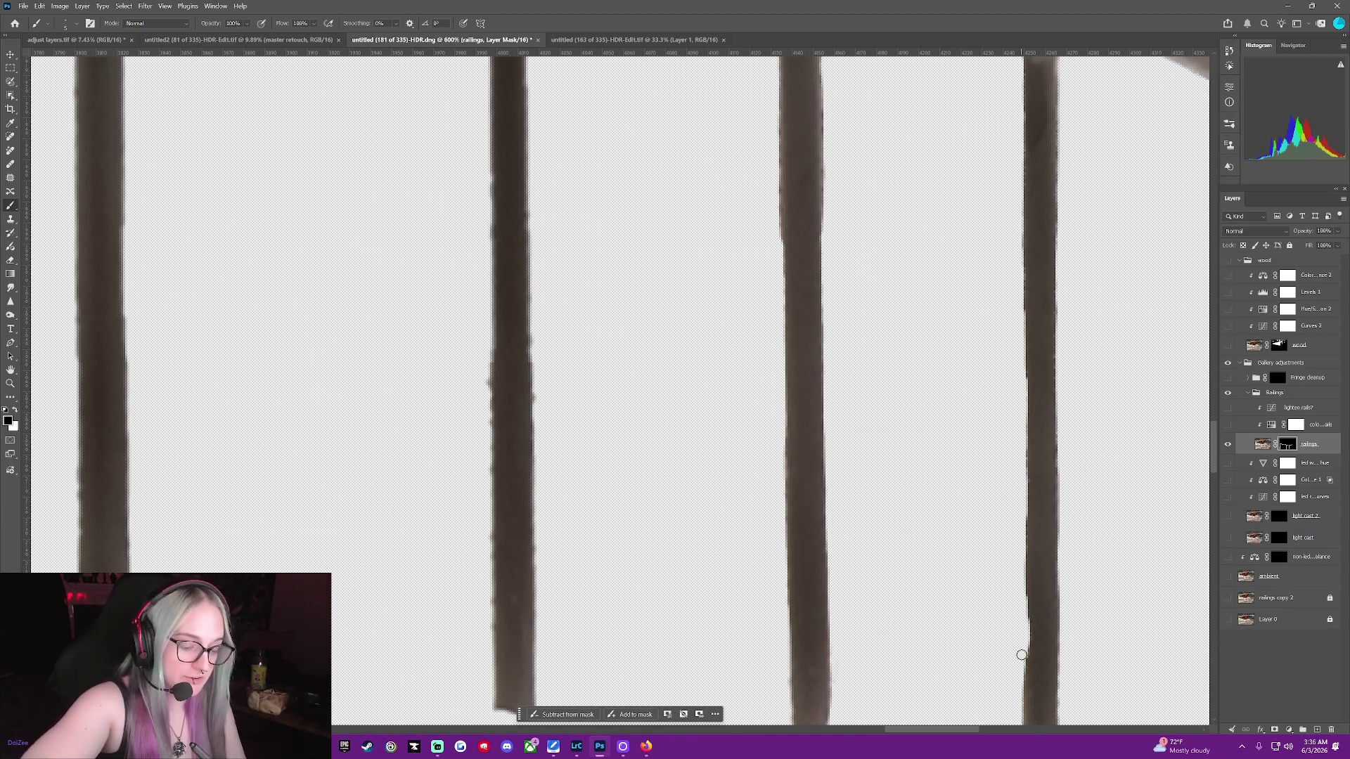
pyautogui.hotkey('ctrl', 'z')
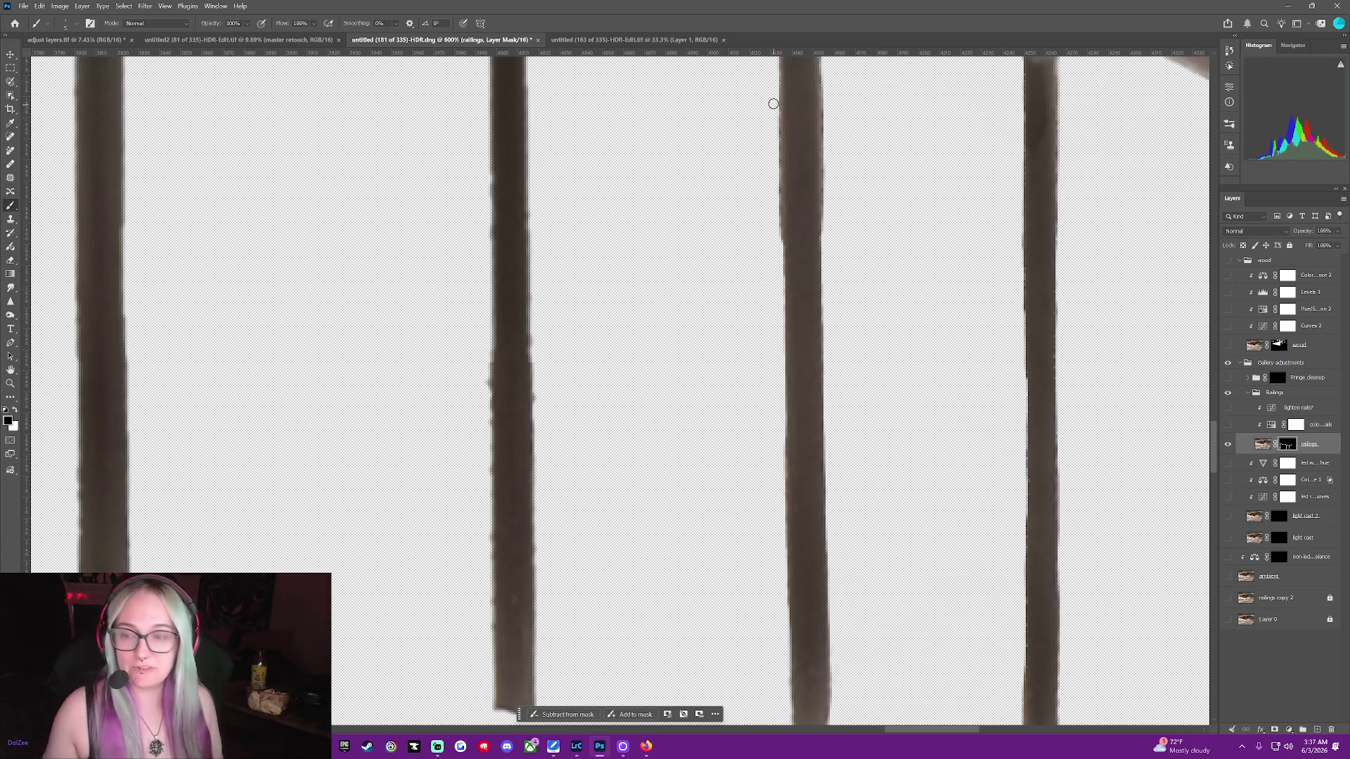
pyautogui.moveTo(774, 120); pyautogui.dragTo(775, 143)
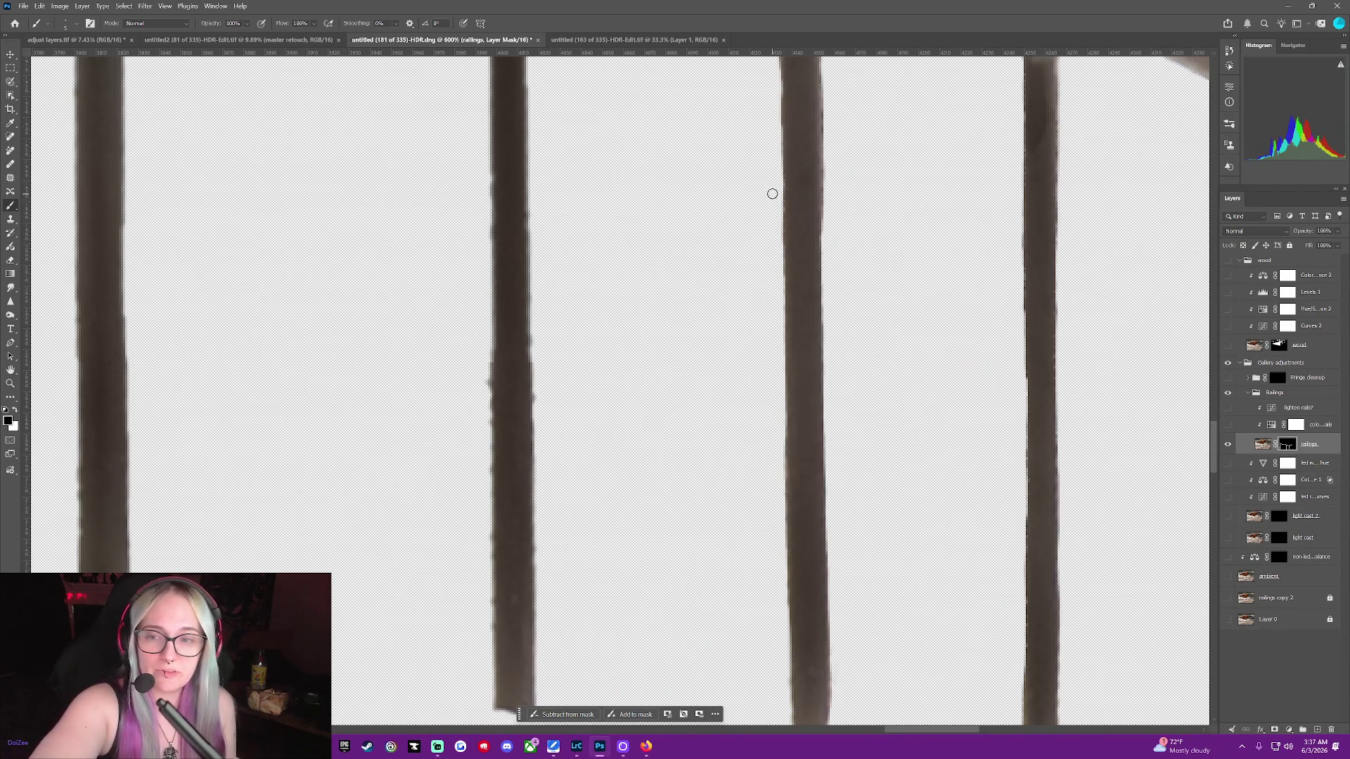
pyautogui.moveTo(1216, 439); pyautogui.dragTo(1217, 400)
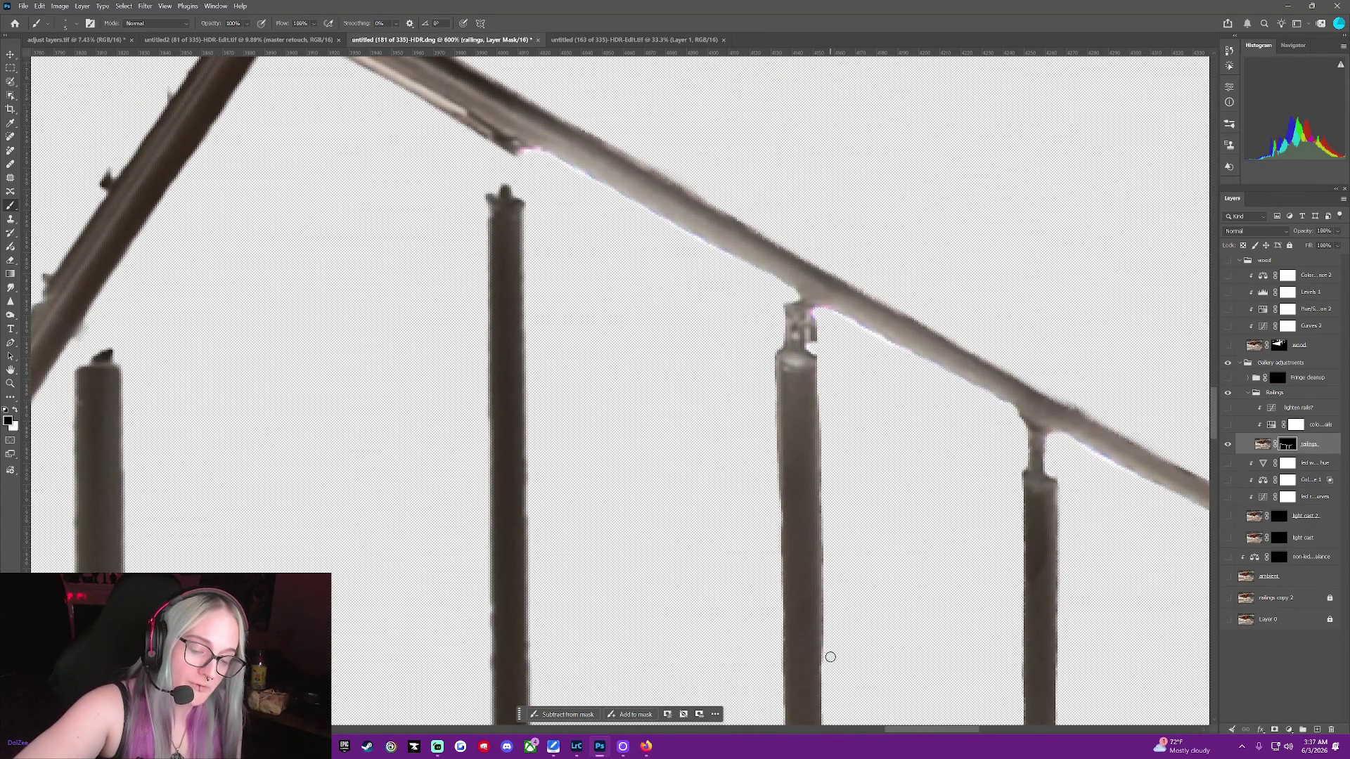
# Paint the second post up to the handrail, trim its top edges, and touch up the third post's edges
pyautogui.moveTo(825, 479); pyautogui.dragTo(829, 596)
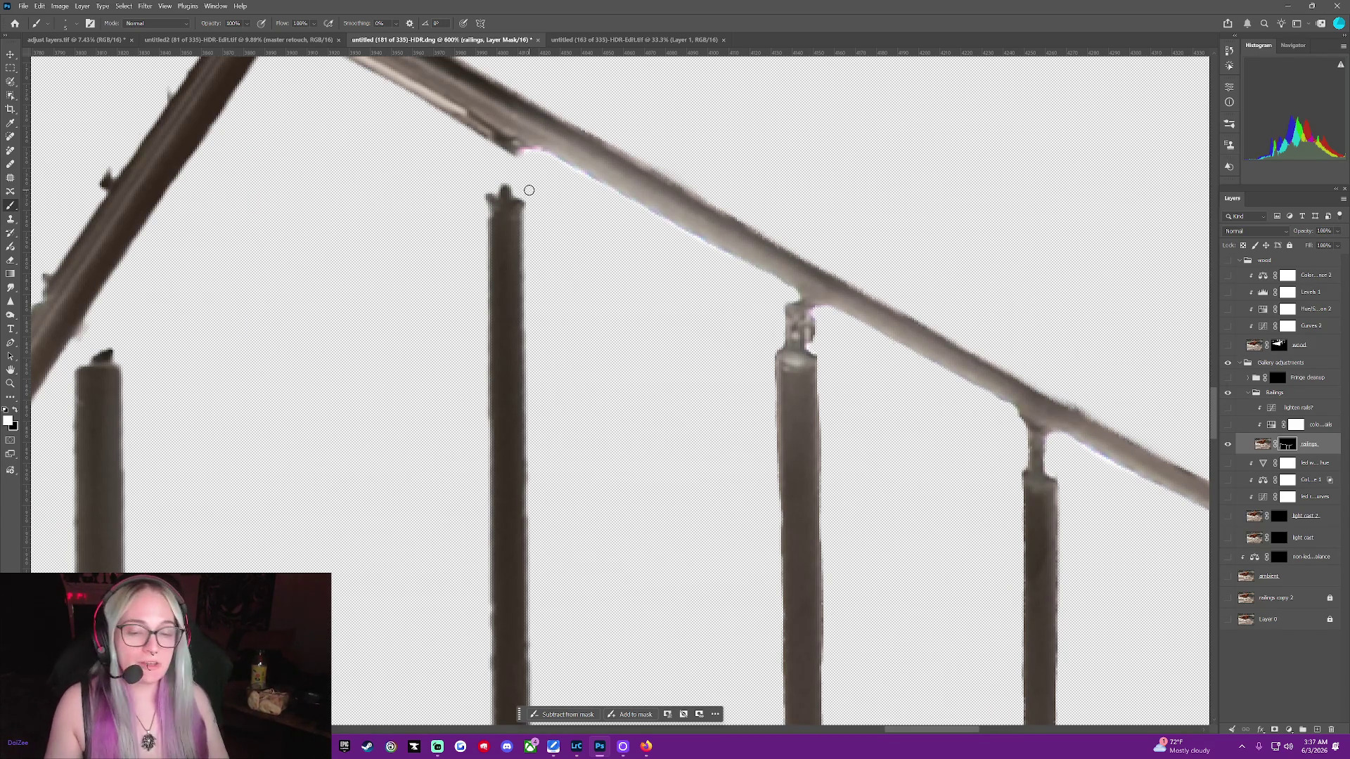
pyautogui.moveTo(511, 153); pyautogui.dragTo(514, 214)
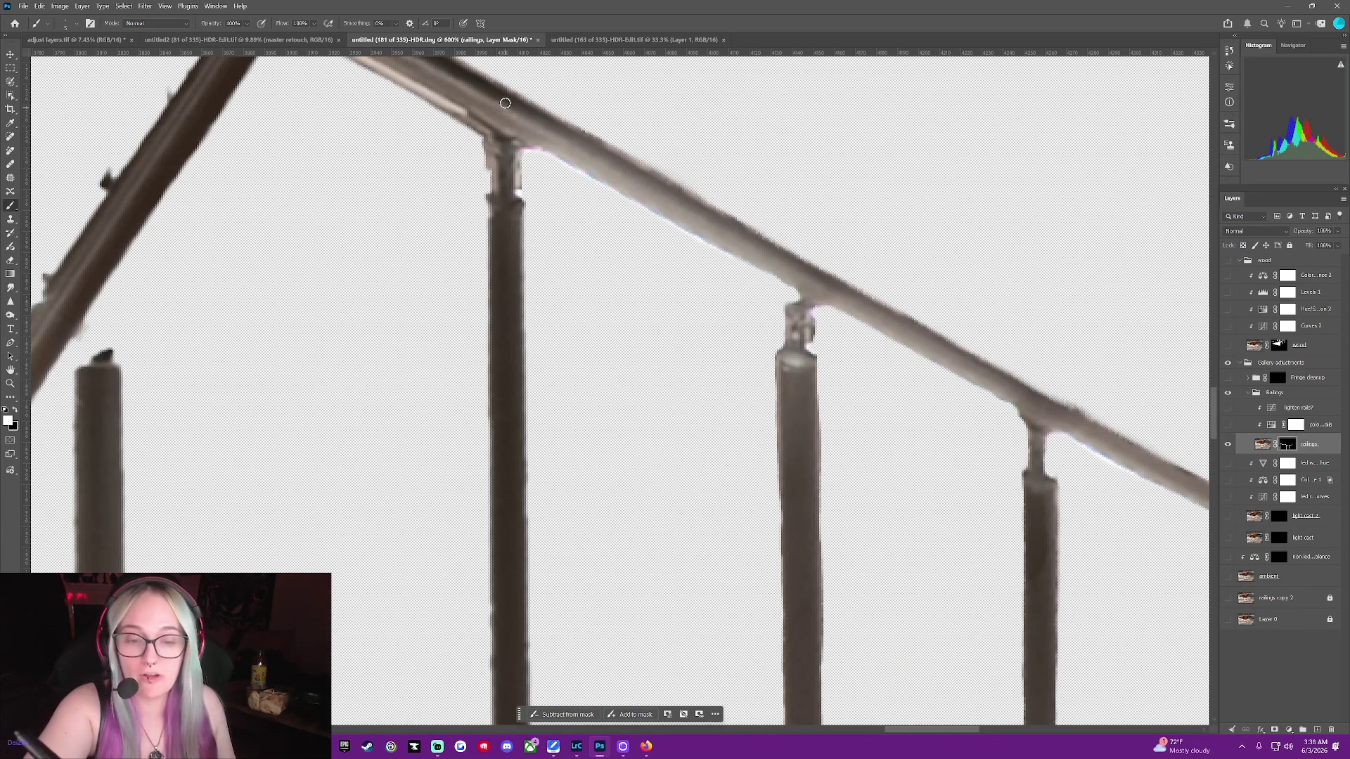
pyautogui.press('x')
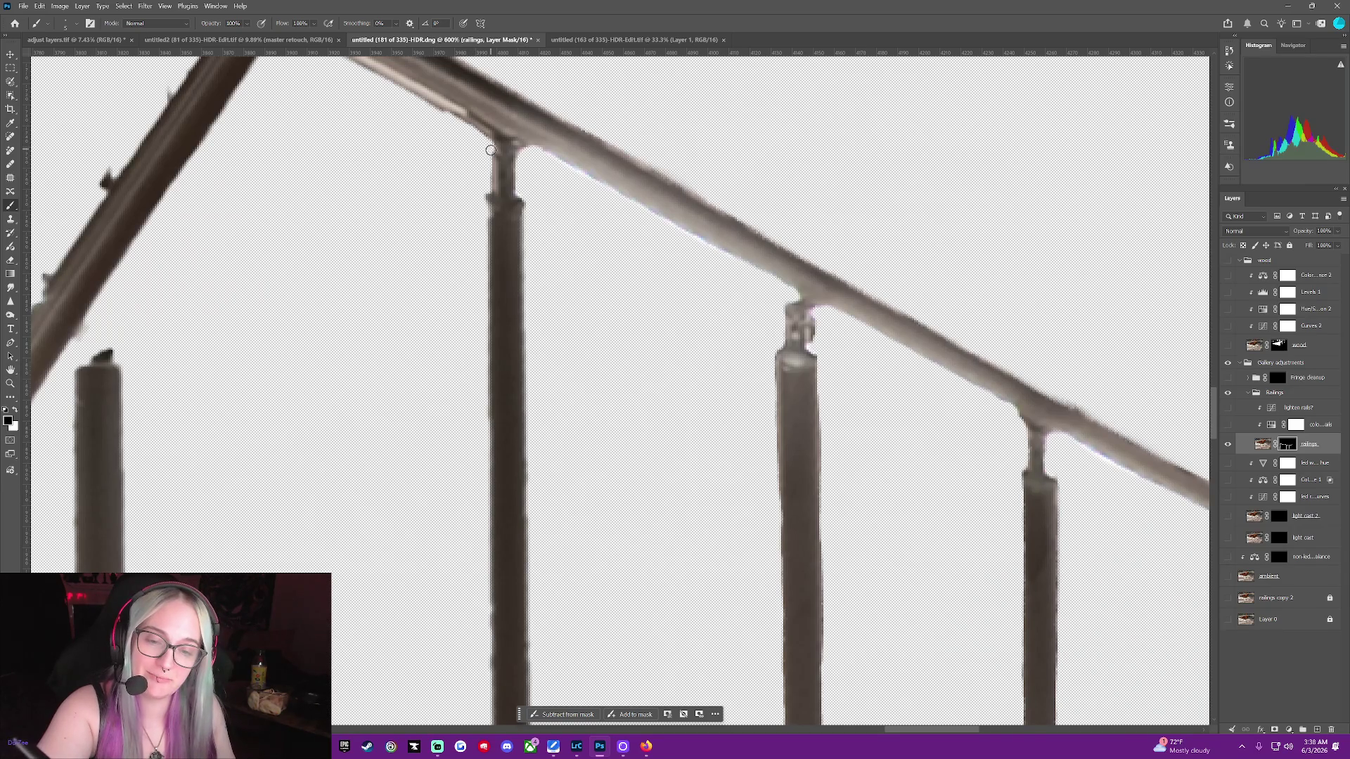
pyautogui.moveTo(487, 157); pyautogui.dragTo(491, 187)
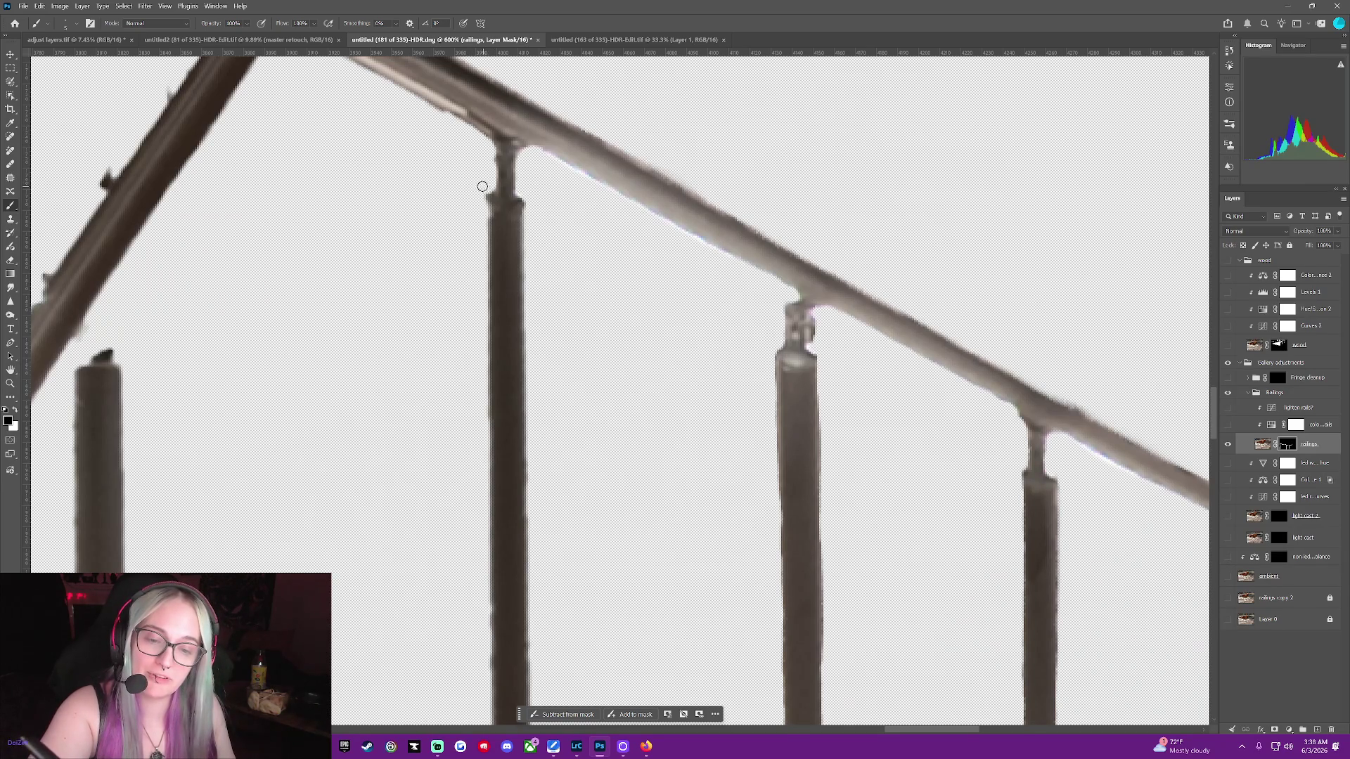
pyautogui.press('x')
pyautogui.moveTo(493, 204); pyautogui.dragTo(503, 224)
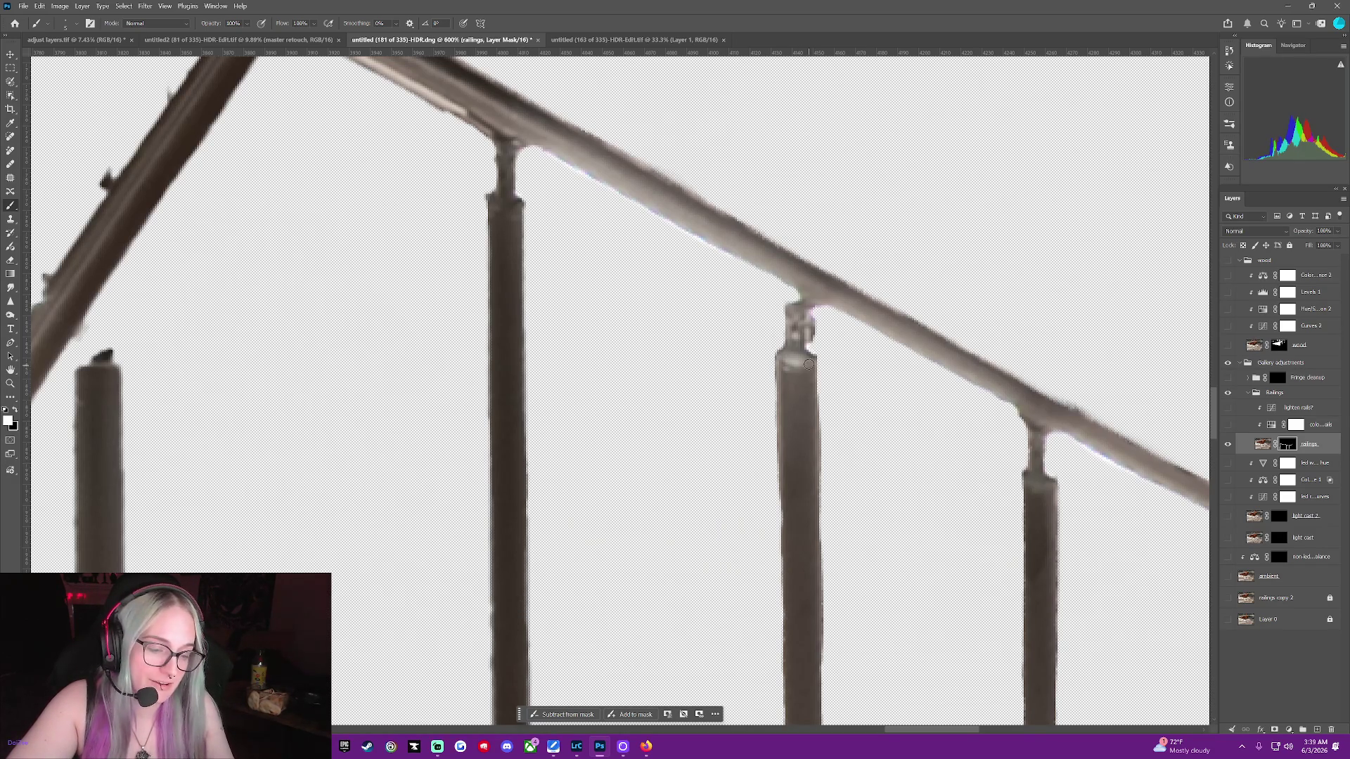
pyautogui.moveTo(816, 469); pyautogui.dragTo(817, 569)
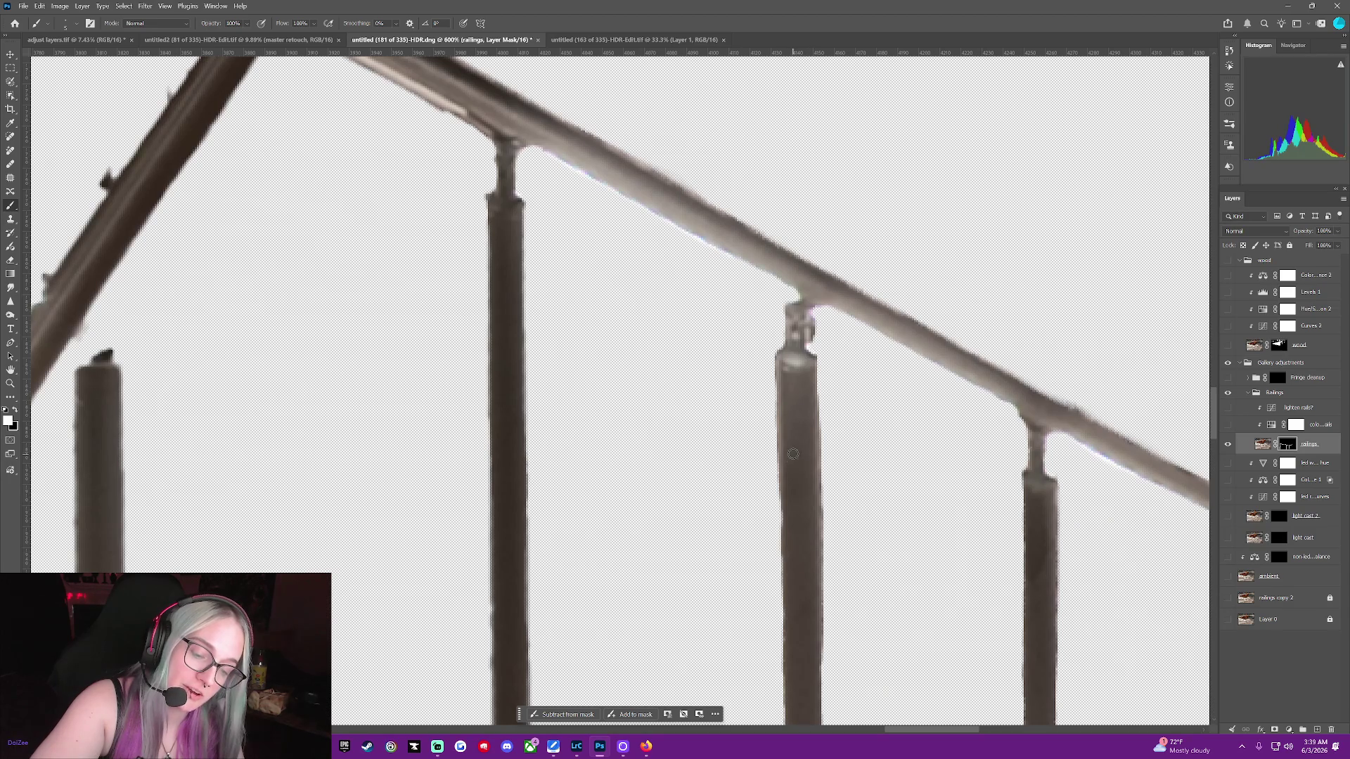
pyautogui.moveTo(783, 503); pyautogui.dragTo(784, 618)
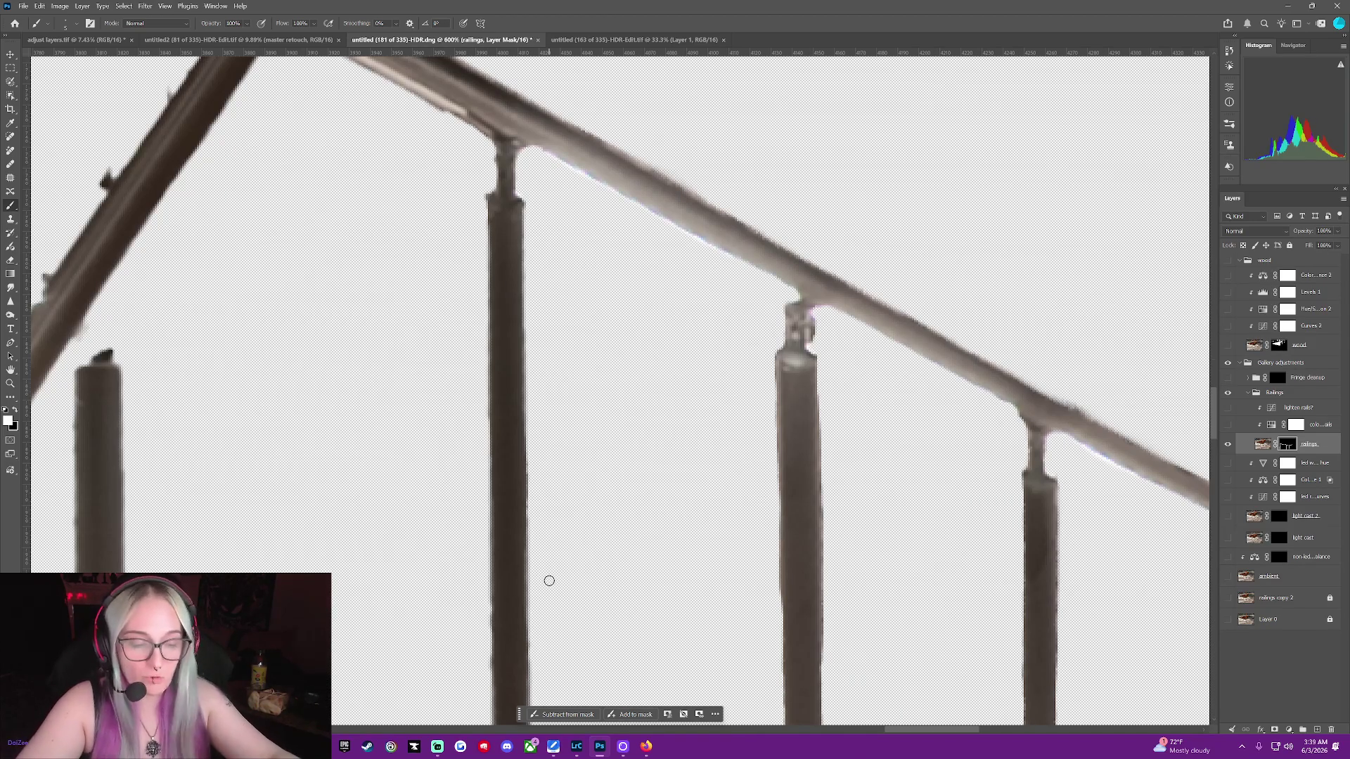
# Mask out the light fringe at the railing's top corner and the small nub on its edge
pyautogui.scroll(2, 1216, 405)
pyautogui.scroll(5, 1216, 404)
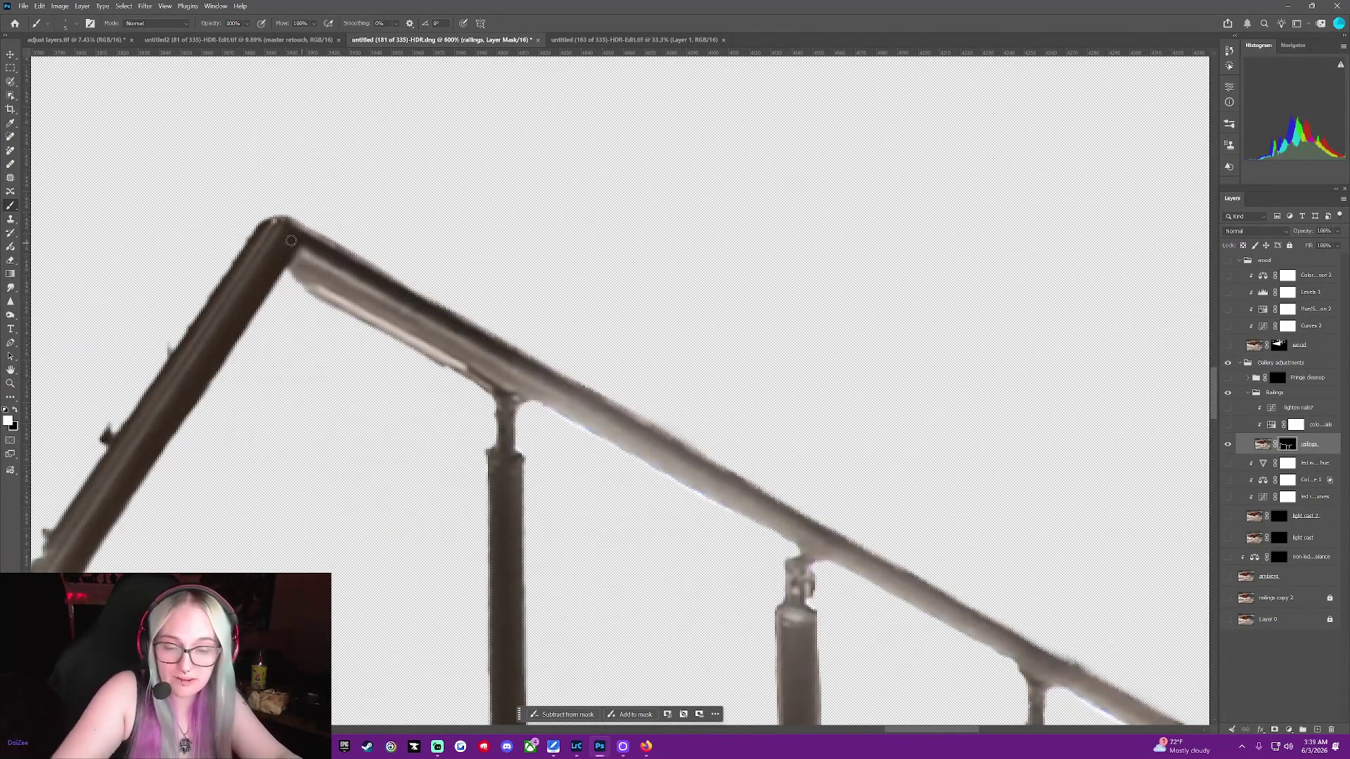
pyautogui.moveTo(288, 222); pyautogui.dragTo(251, 227)
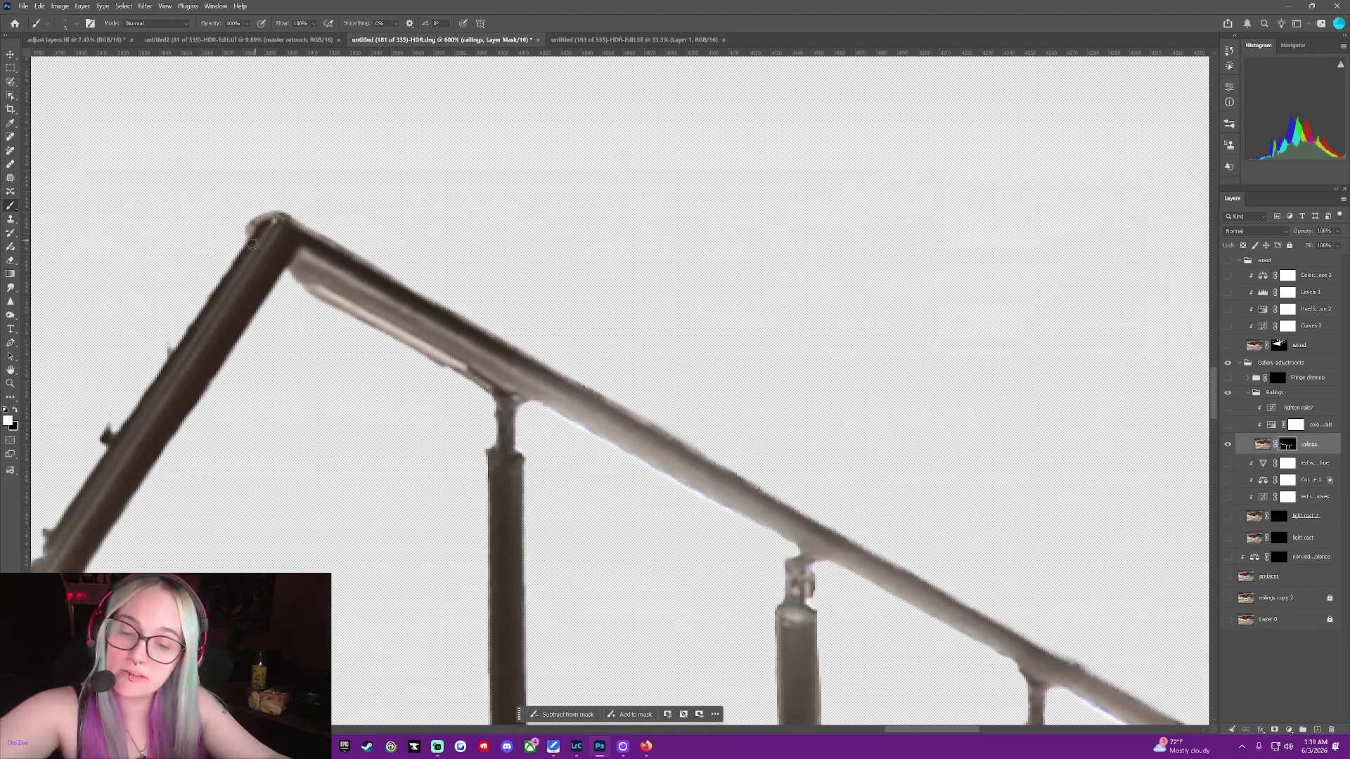
pyautogui.press('x')
pyautogui.click(273, 205)
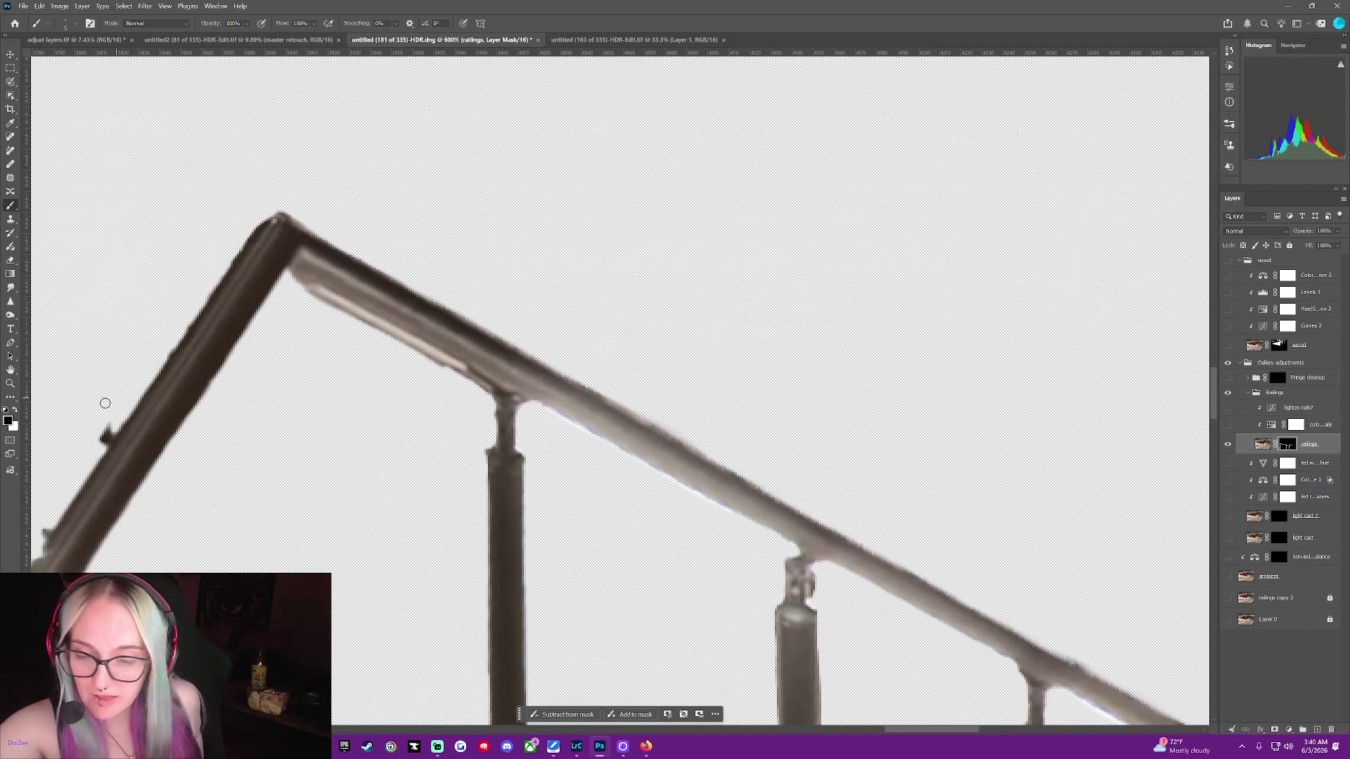
pyautogui.moveTo(90, 441); pyautogui.dragTo(114, 429)
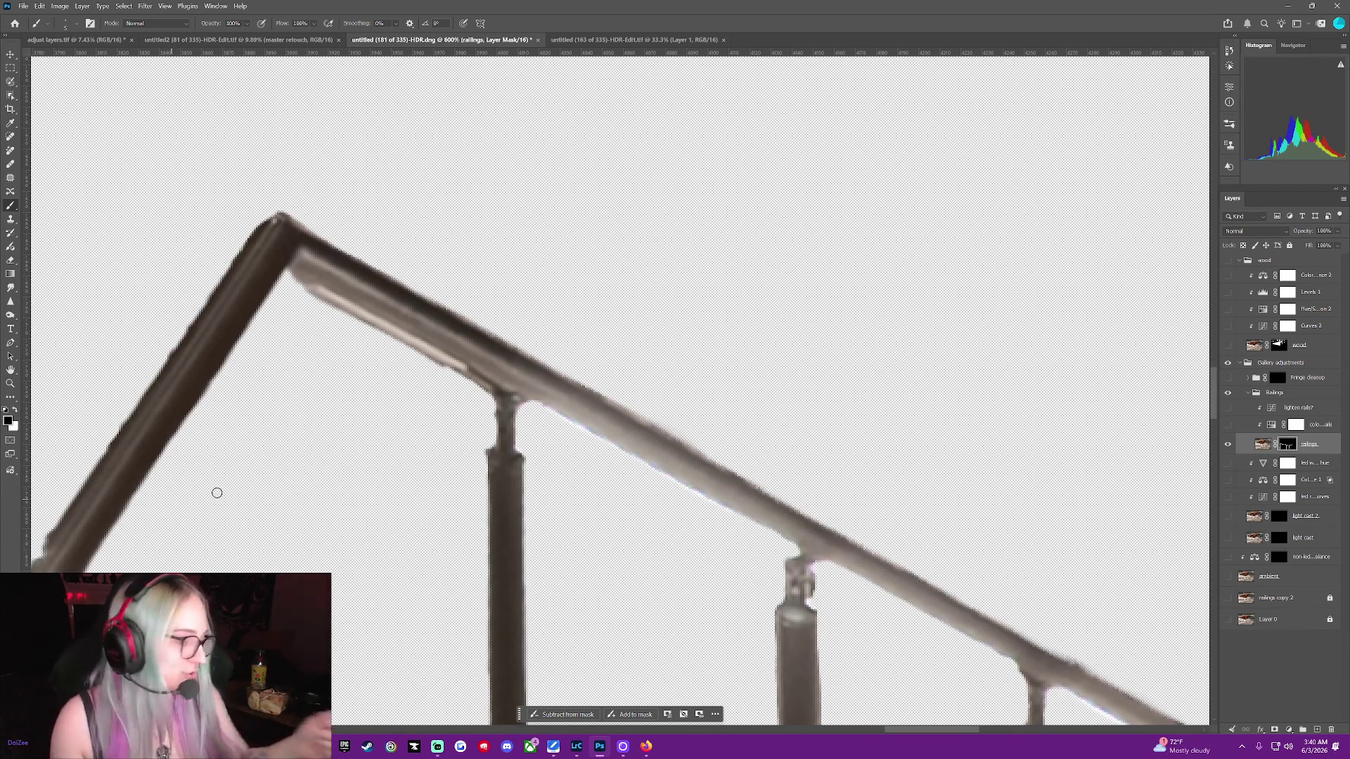
pyautogui.scroll(-1, 676, 489)
pyautogui.scroll(-1, 682, 489)
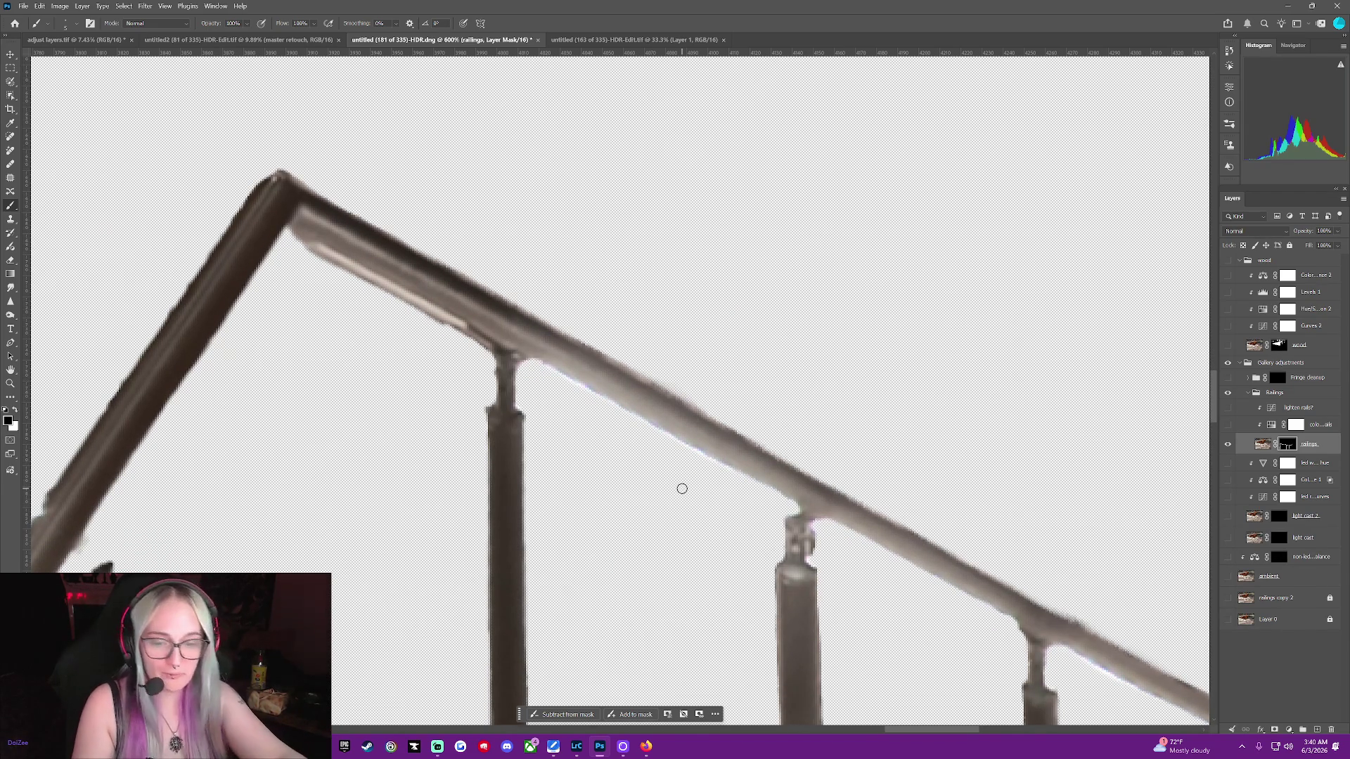
# Rotate the canvas, mask the post's right-edge fringe, then restore the over-erased notch
pyautogui.middleClick(682, 488)
pyautogui.scroll(-1, 682, 488)
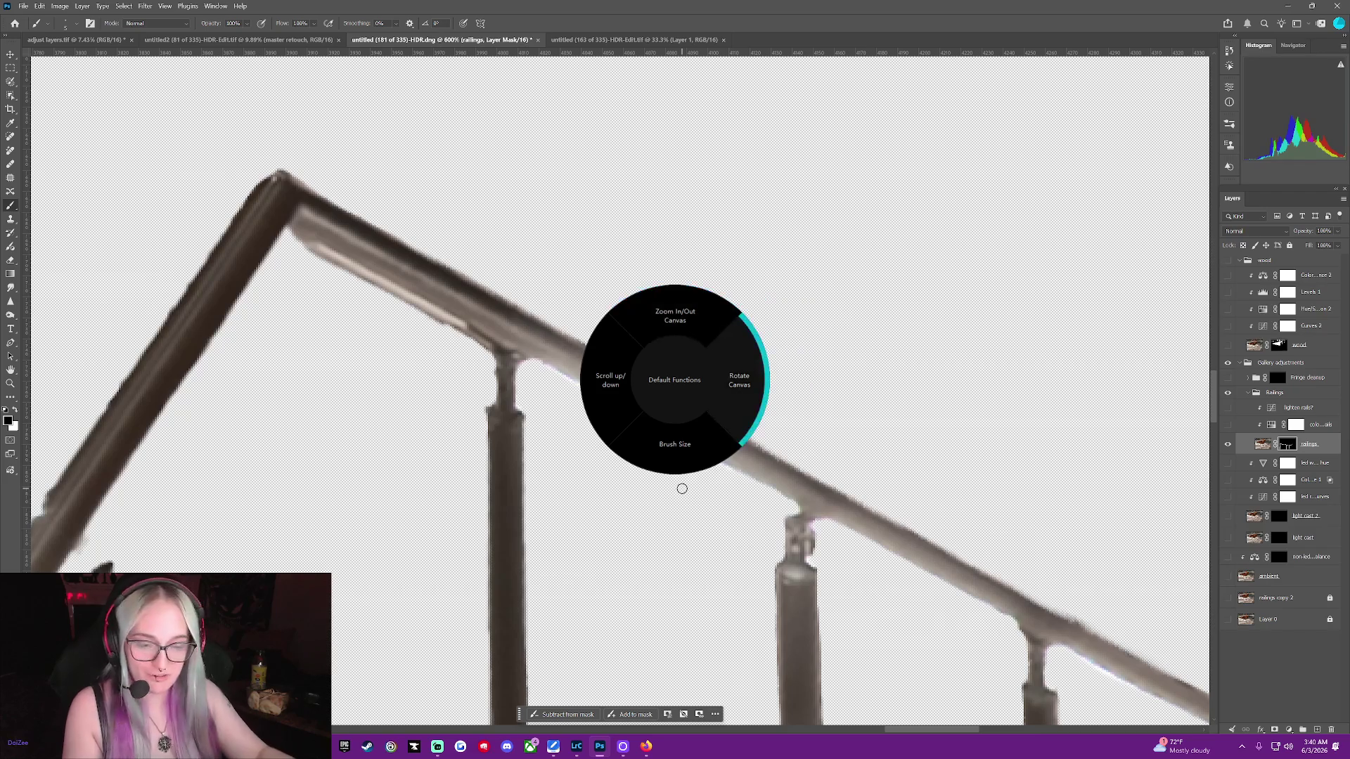
pyautogui.middleClick(682, 489)
pyautogui.scroll(-5, 682, 489)
pyautogui.scroll(-2, 682, 489)
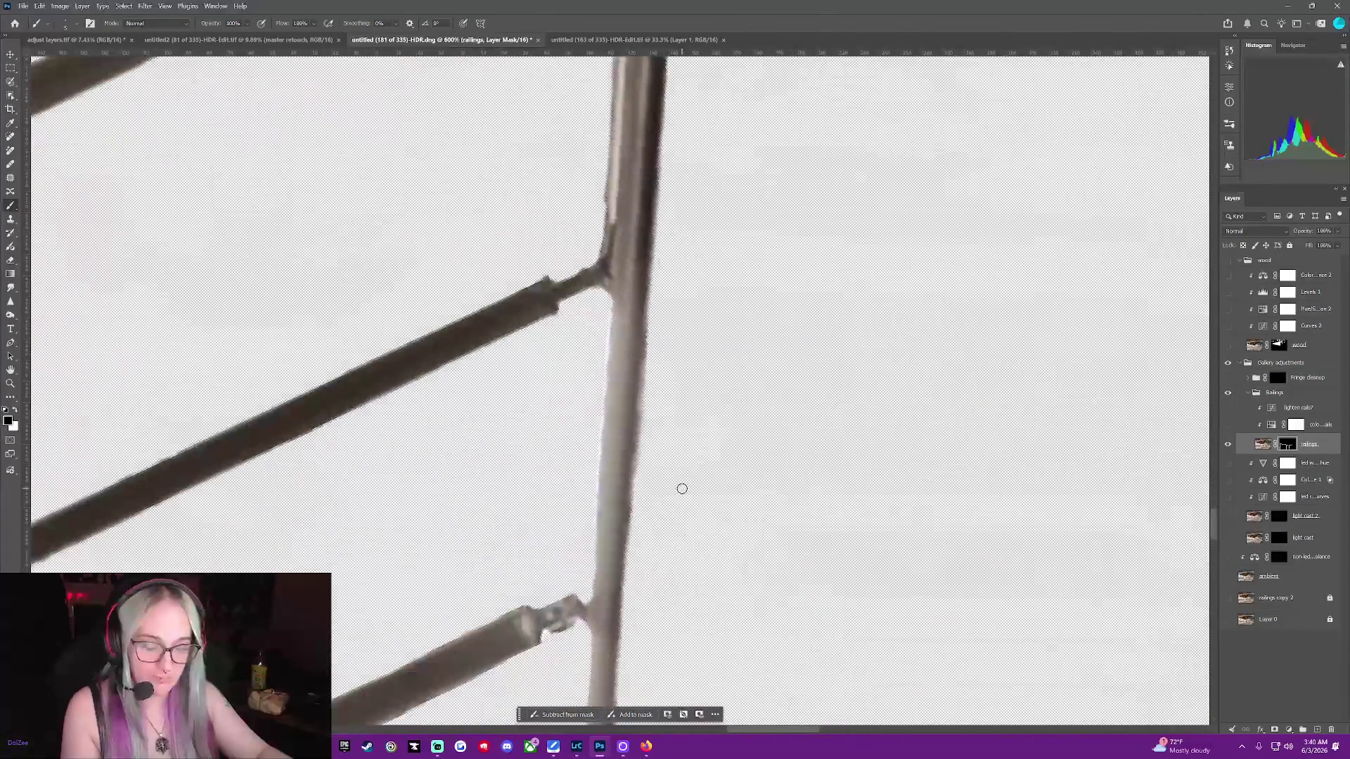
pyautogui.middleClick(682, 489)
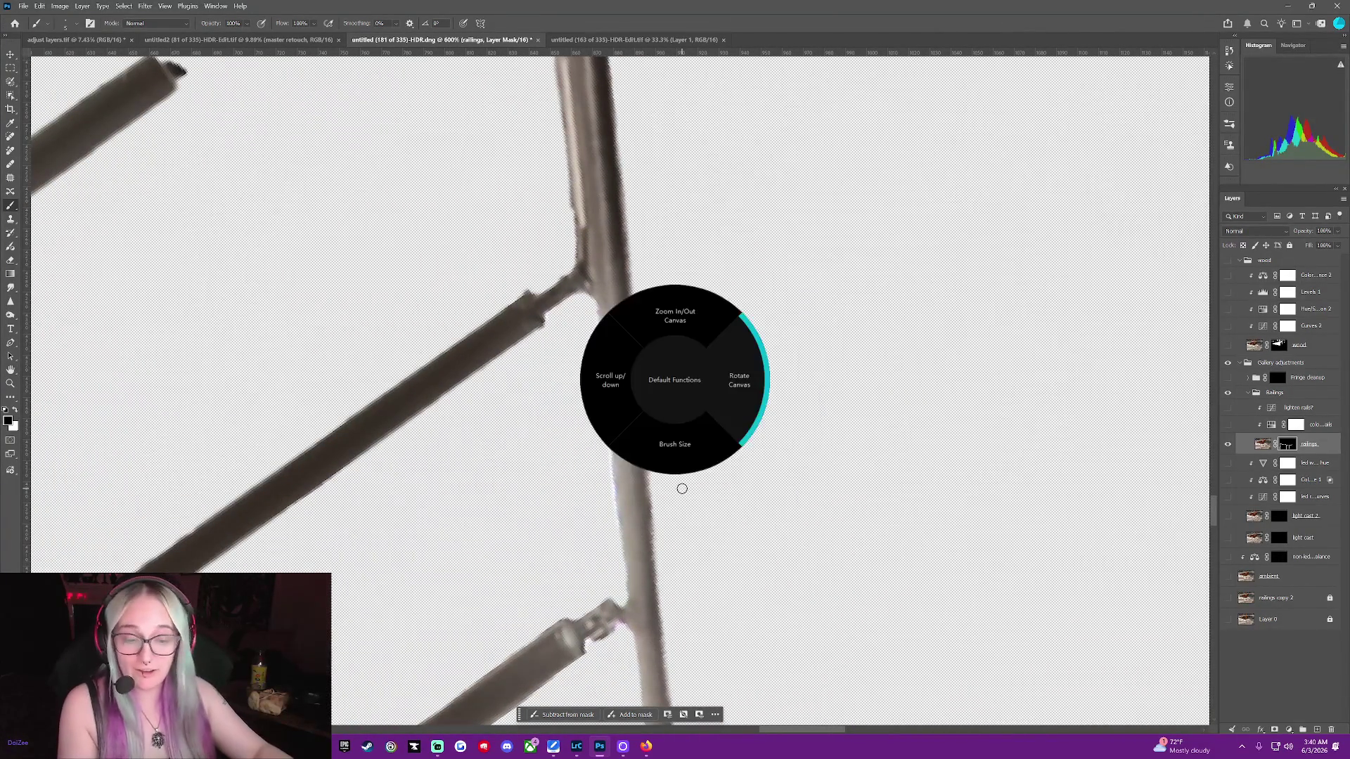
pyautogui.scroll(-1, 682, 488)
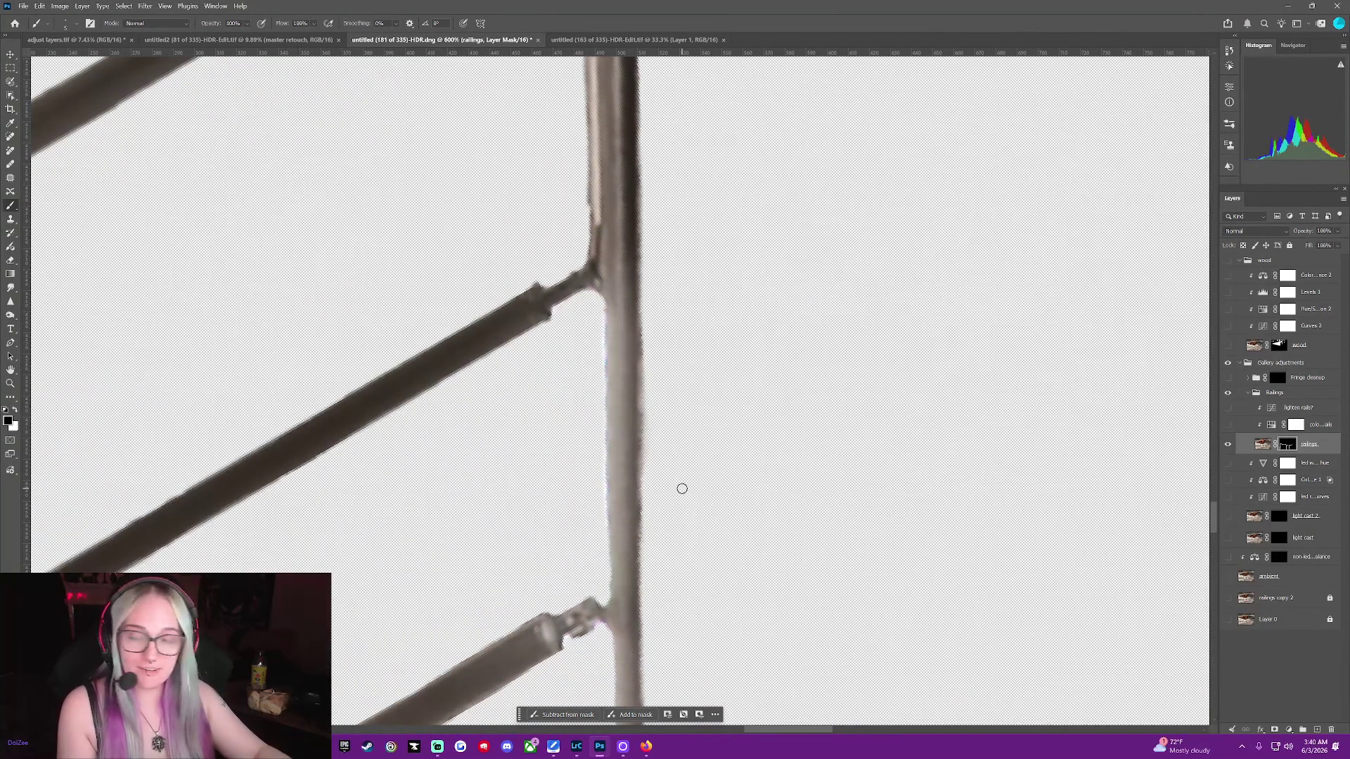
pyautogui.middleClick(682, 489)
pyautogui.scroll(-1, 682, 488)
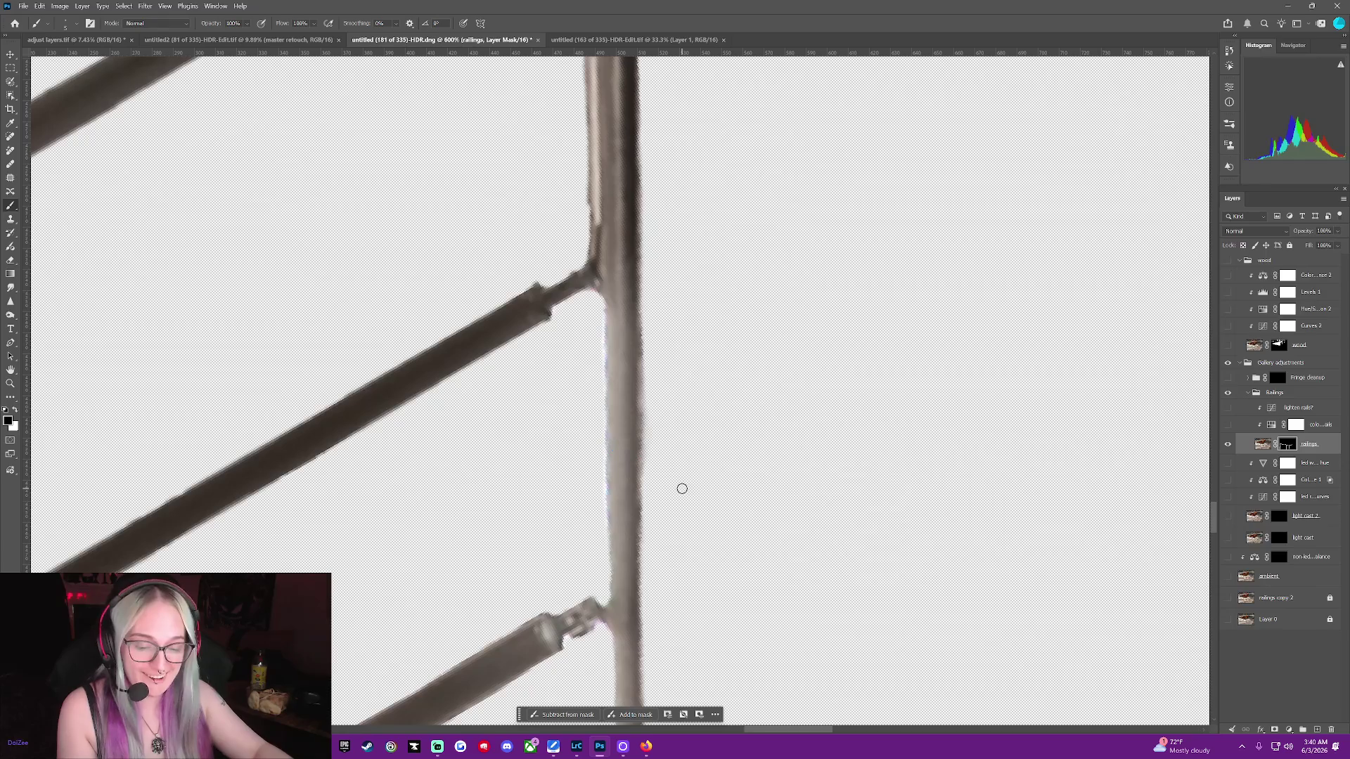
pyautogui.moveTo(626, 217); pyautogui.dragTo(628, 297)
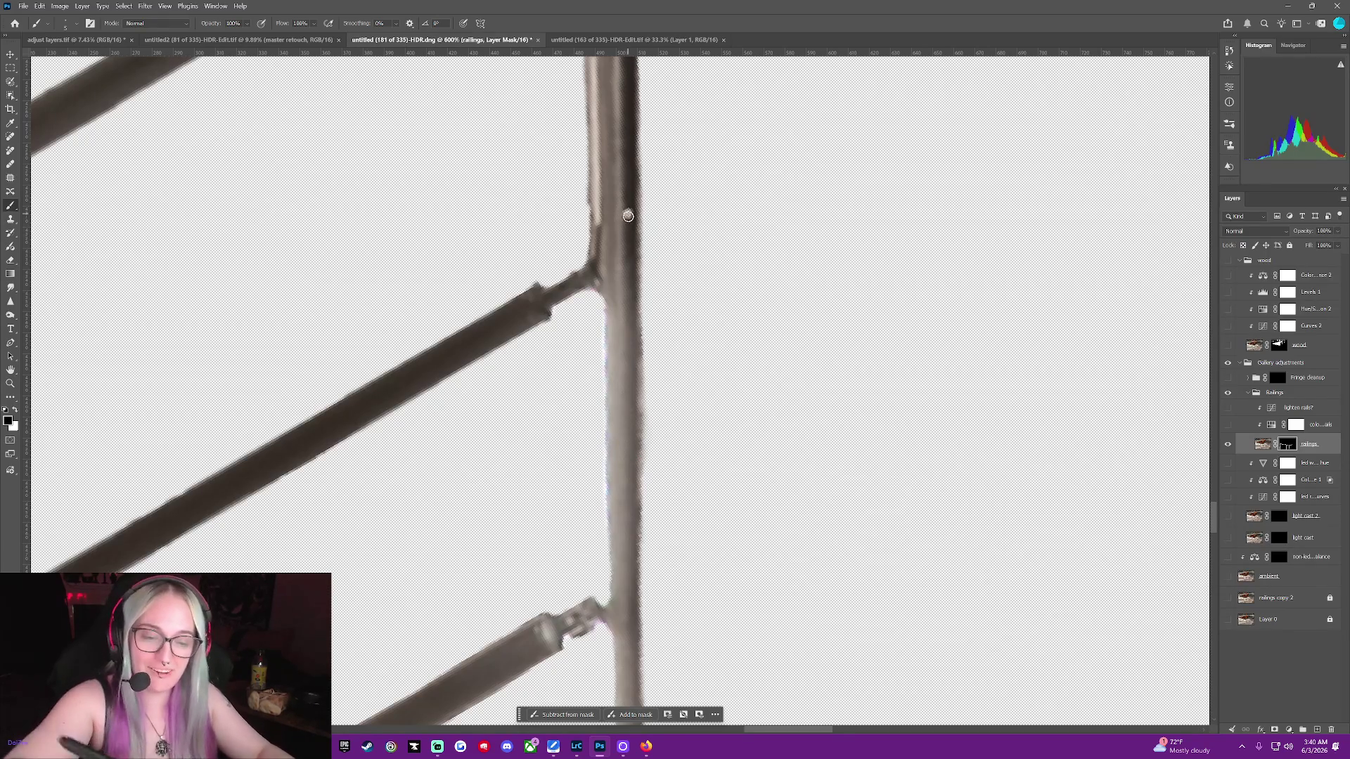
pyautogui.press('x')
pyautogui.moveTo(627, 210); pyautogui.dragTo(628, 299)
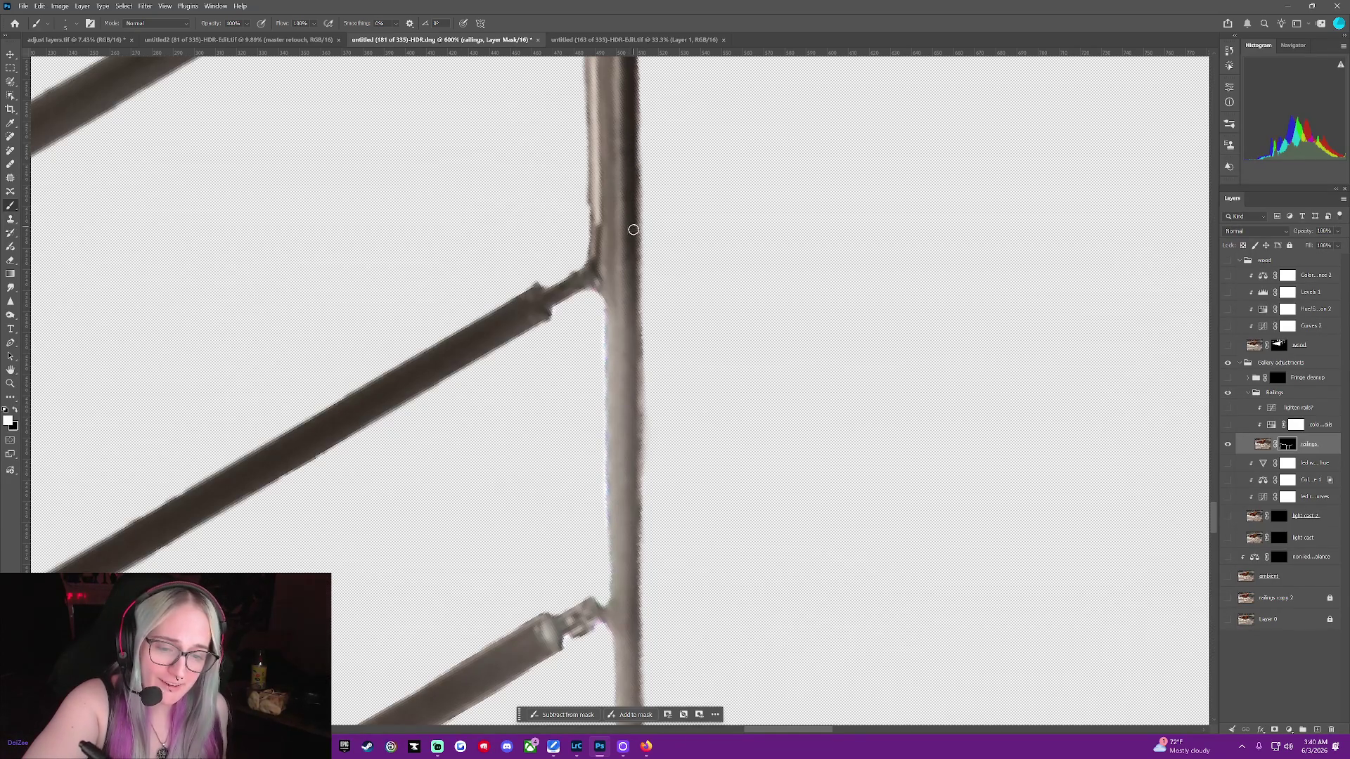
# Paint the post's right edge back in toward the lower joint, then trim the remaining dark fringe
pyautogui.moveTo(634, 284); pyautogui.dragTo(641, 461)
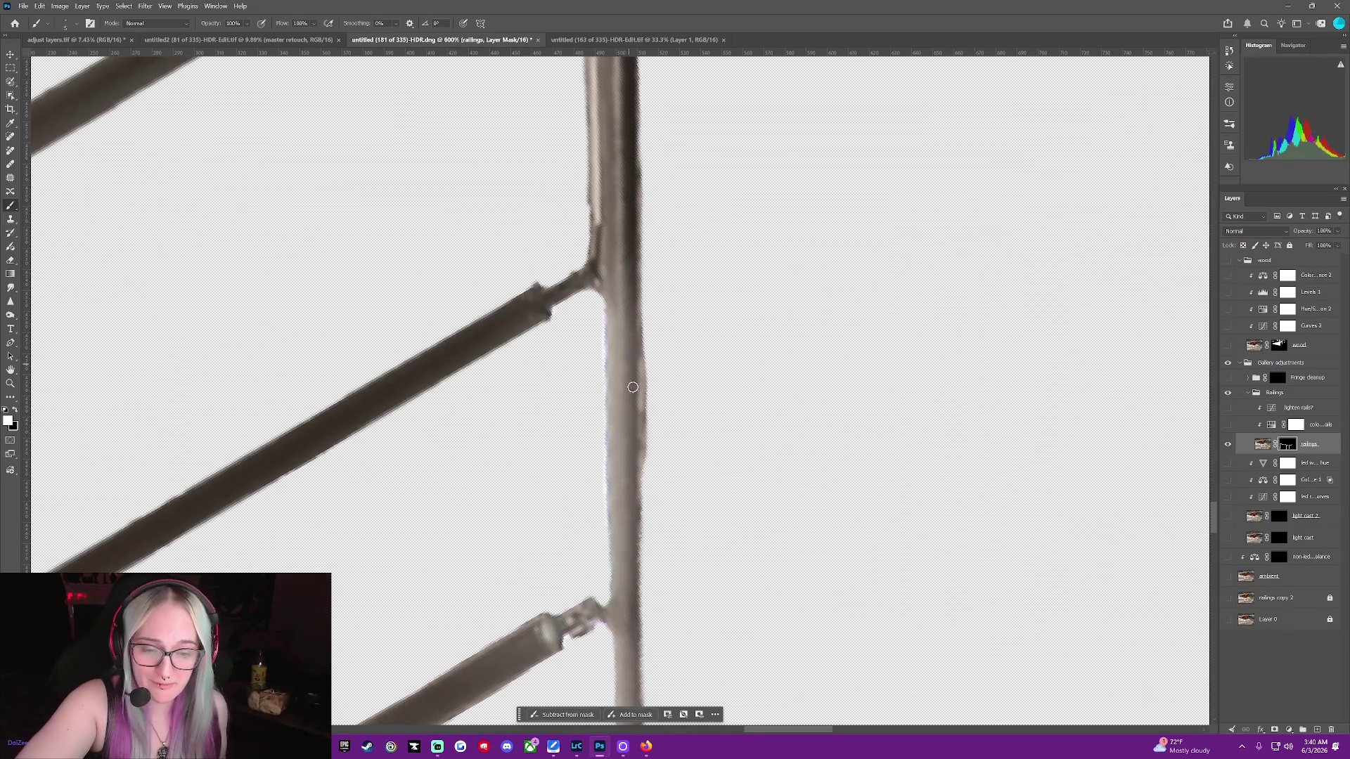
pyautogui.moveTo(634, 480); pyautogui.dragTo(639, 671)
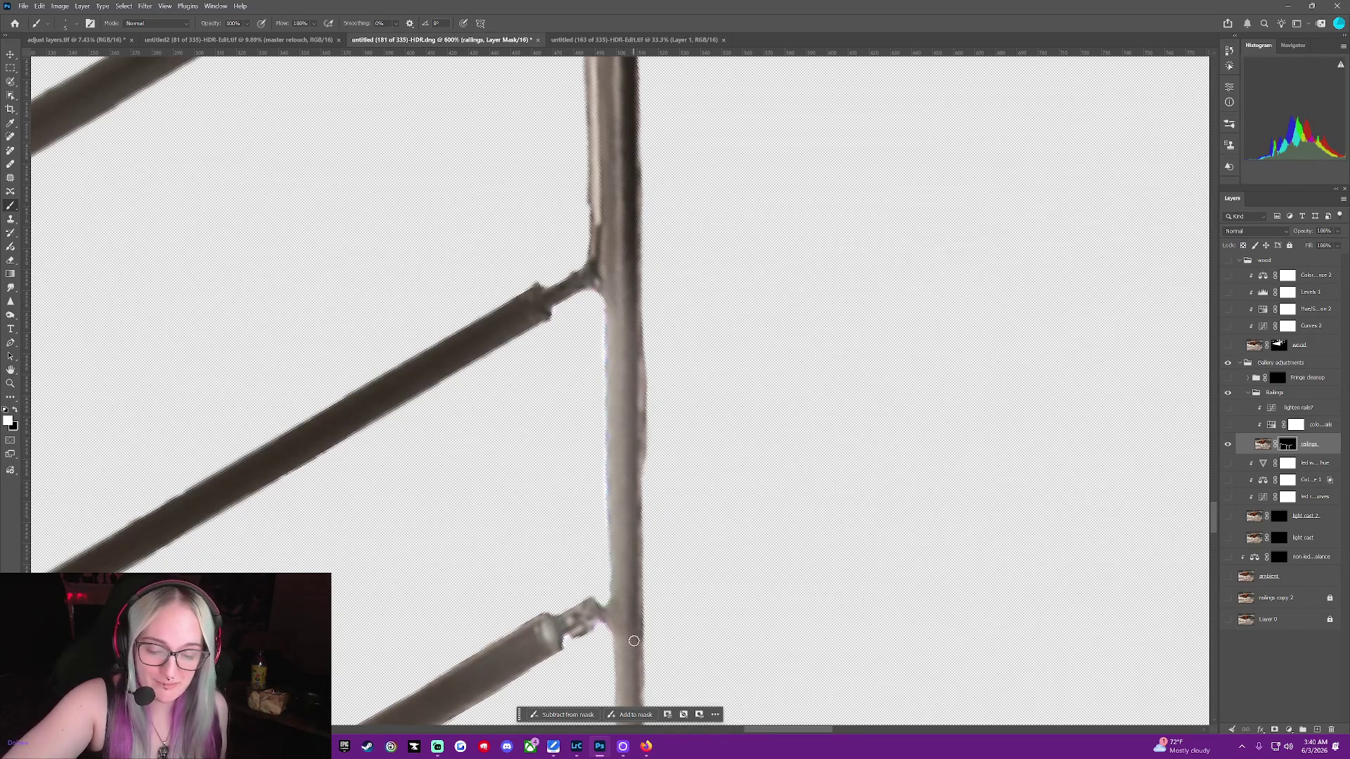
pyautogui.moveTo(638, 641); pyautogui.dragTo(638, 699)
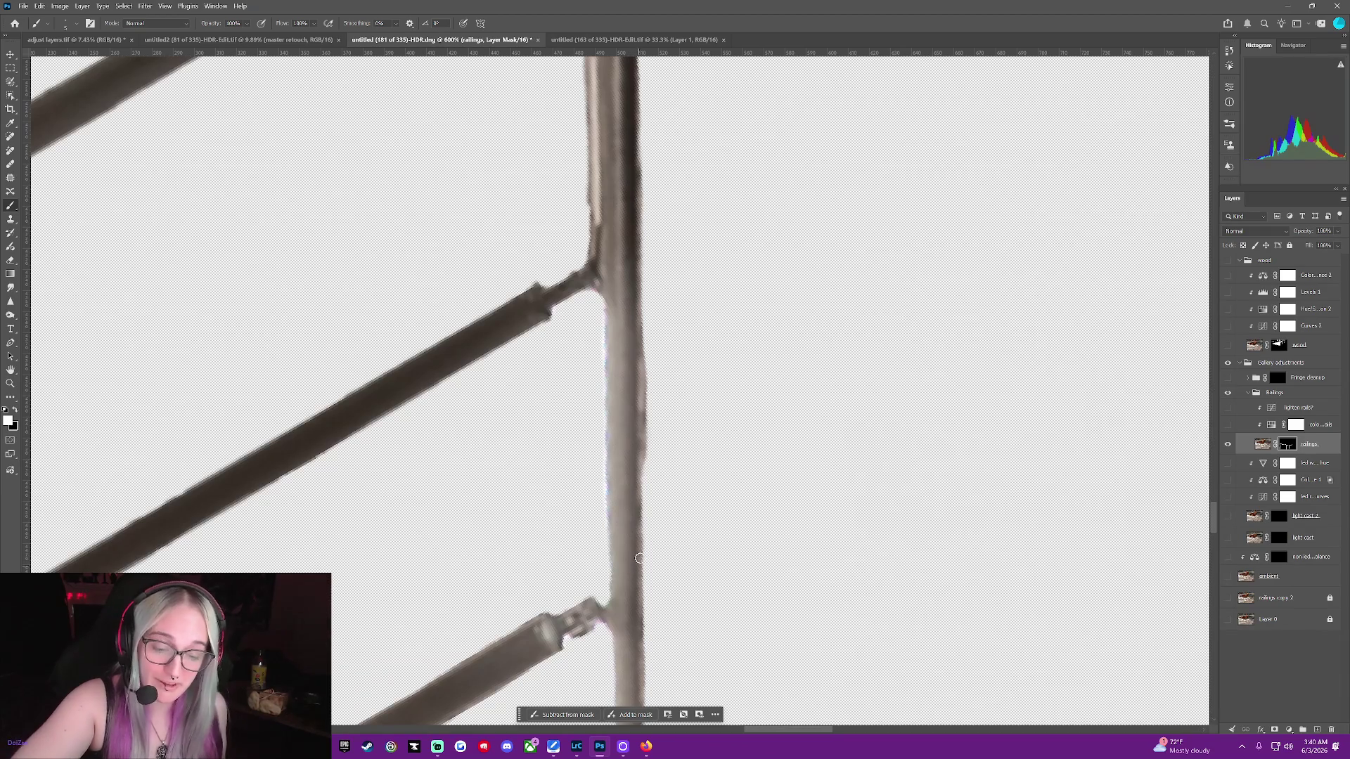
pyautogui.press('x')
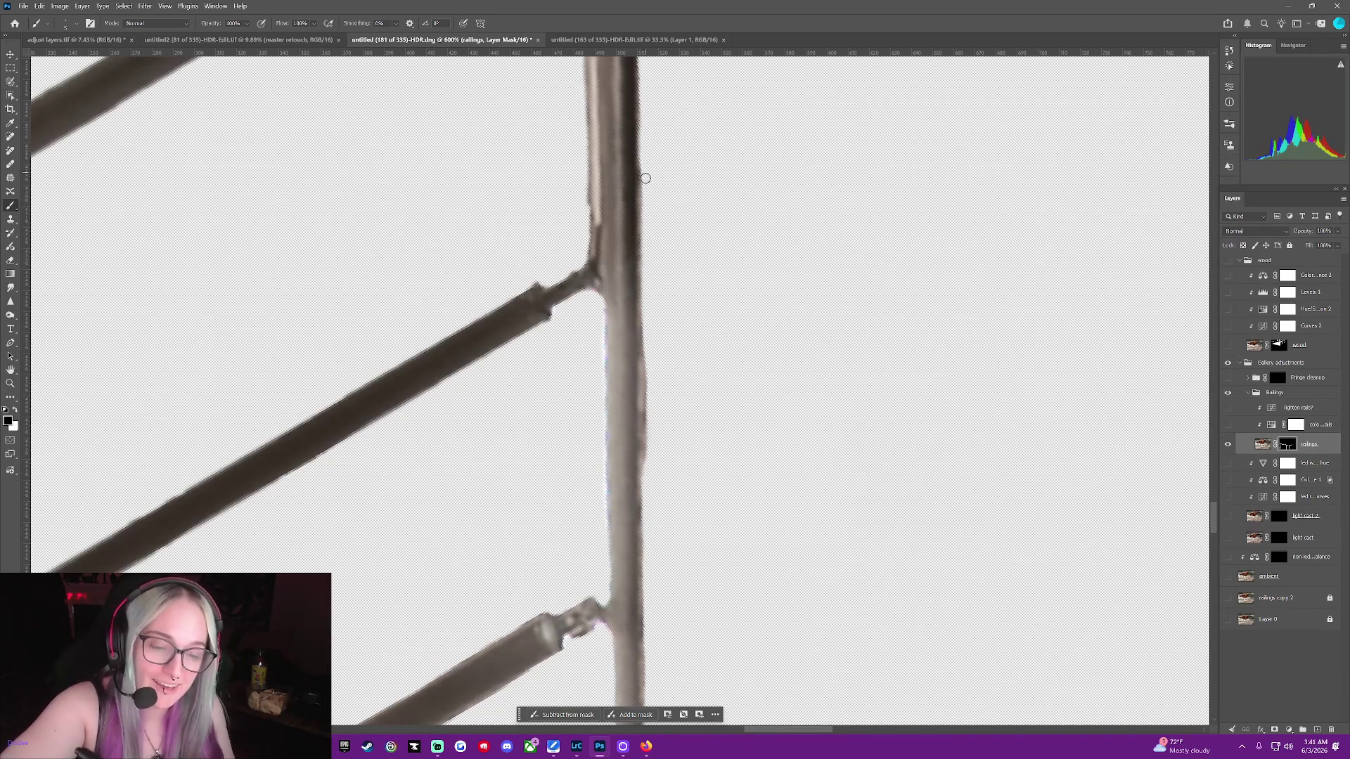
pyautogui.moveTo(650, 264); pyautogui.dragTo(645, 234)
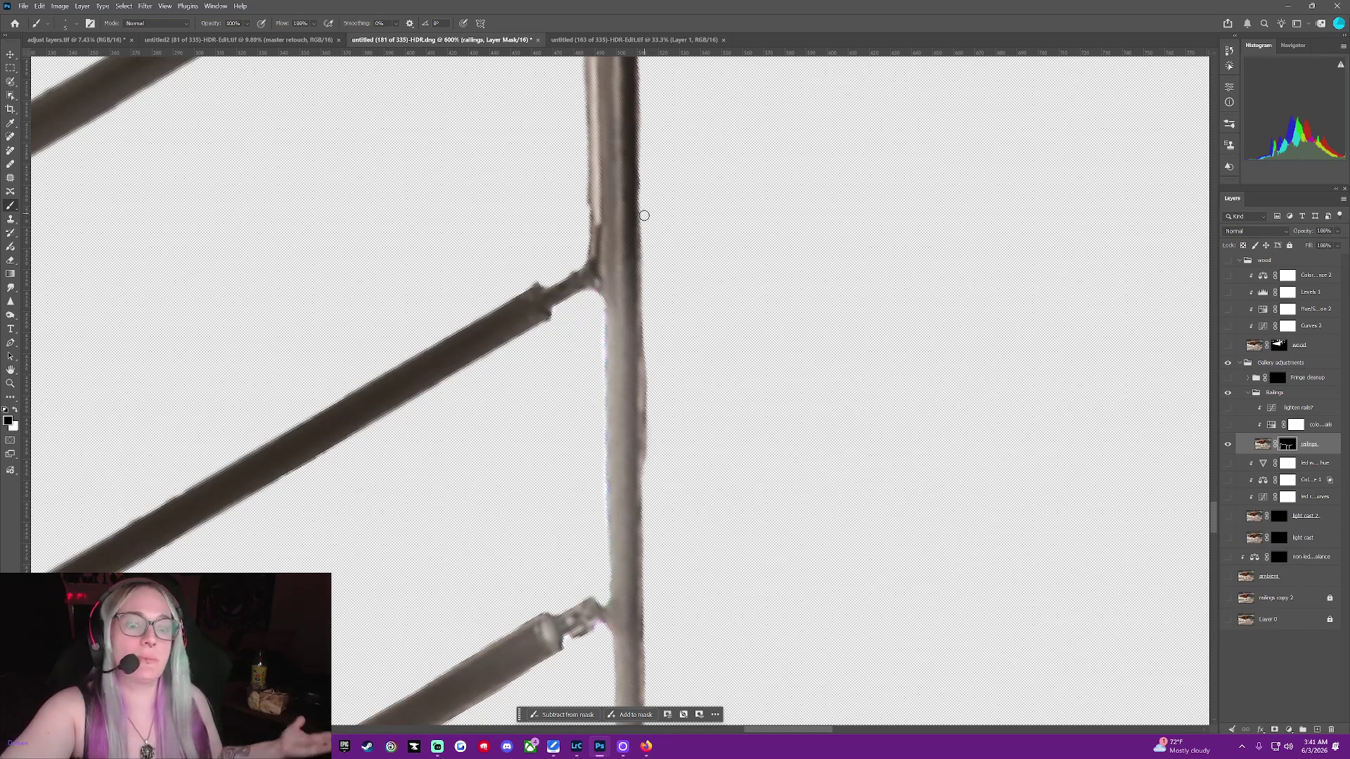
pyautogui.moveTo(646, 222); pyautogui.dragTo(642, 282)
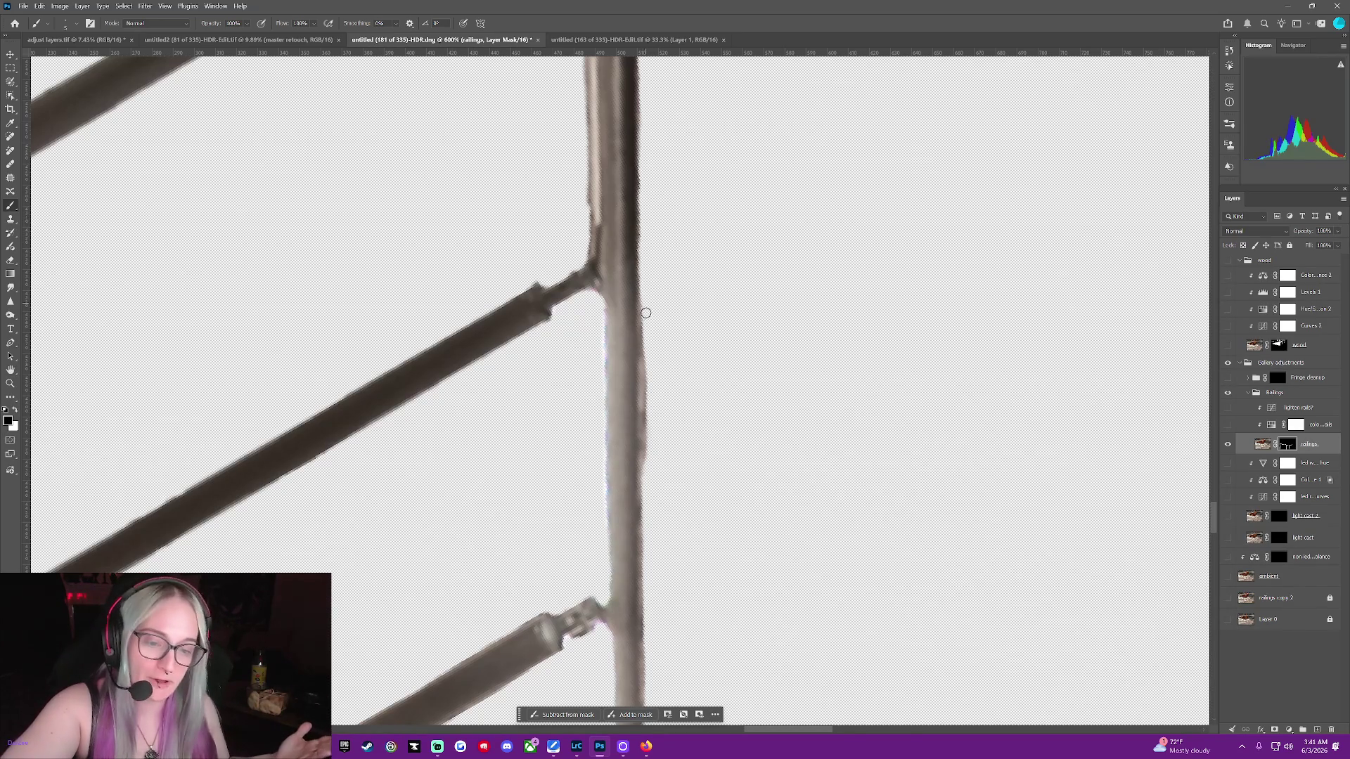
pyautogui.moveTo(642, 282); pyautogui.dragTo(648, 446)
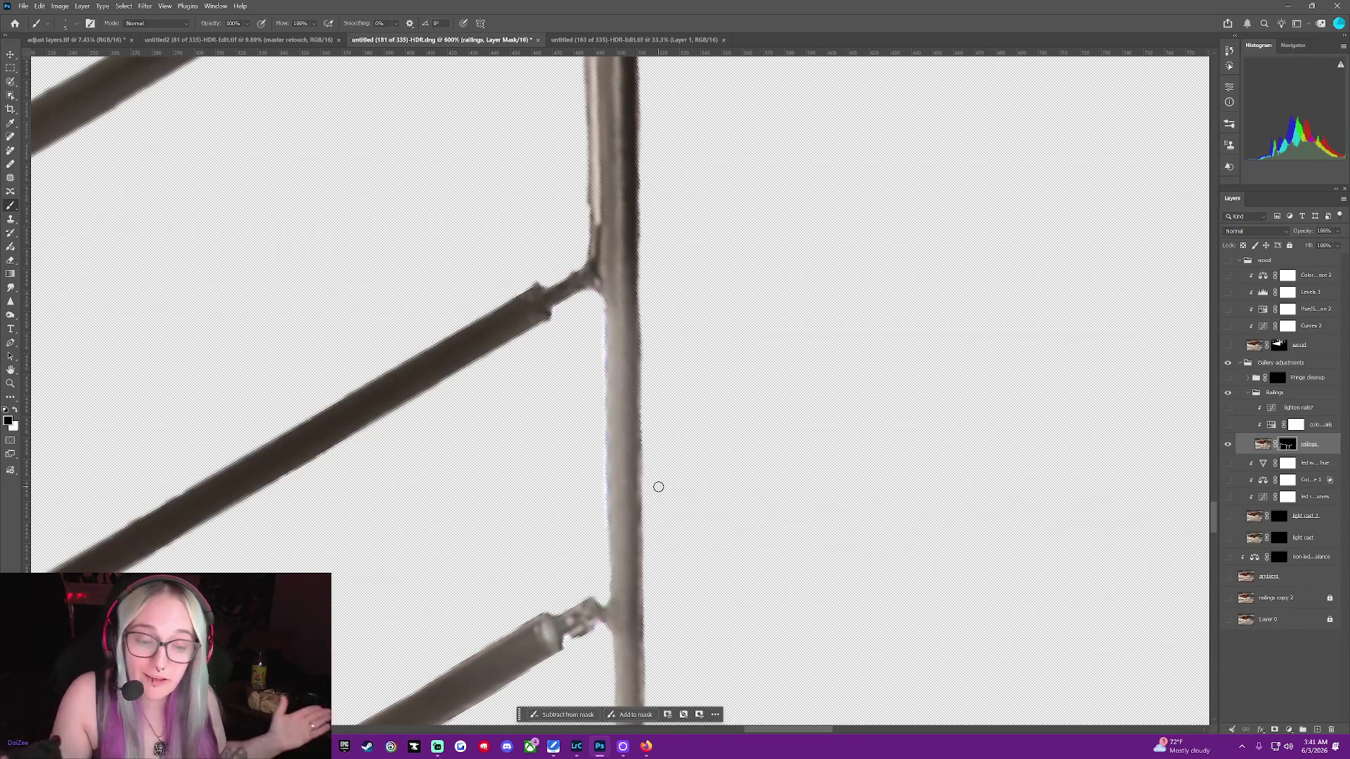
pyautogui.scroll(-2, 616, 472)
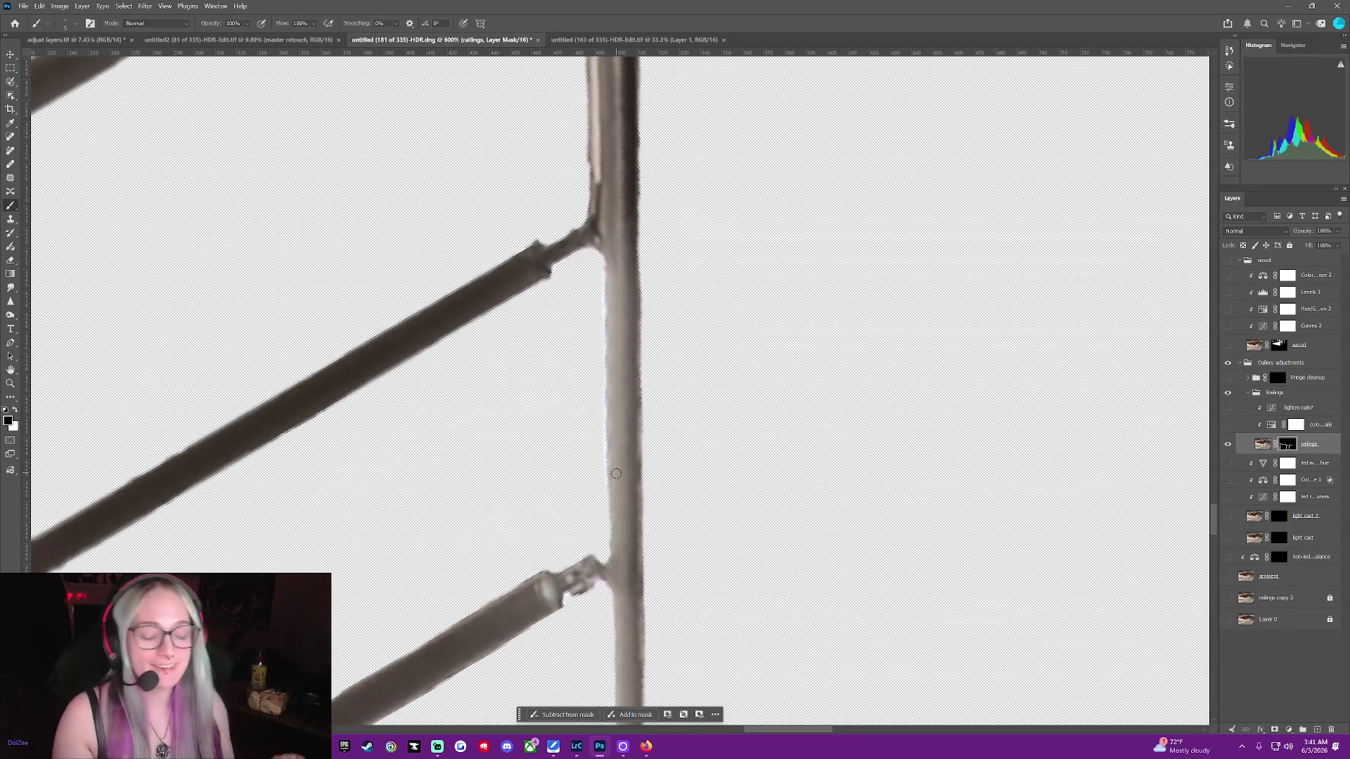
# Restore the post's edge near the lower rail joint in white, then brush away its right-edge fringe in black
pyautogui.scroll(-3, 617, 472)
pyautogui.scroll(-2, 616, 473)
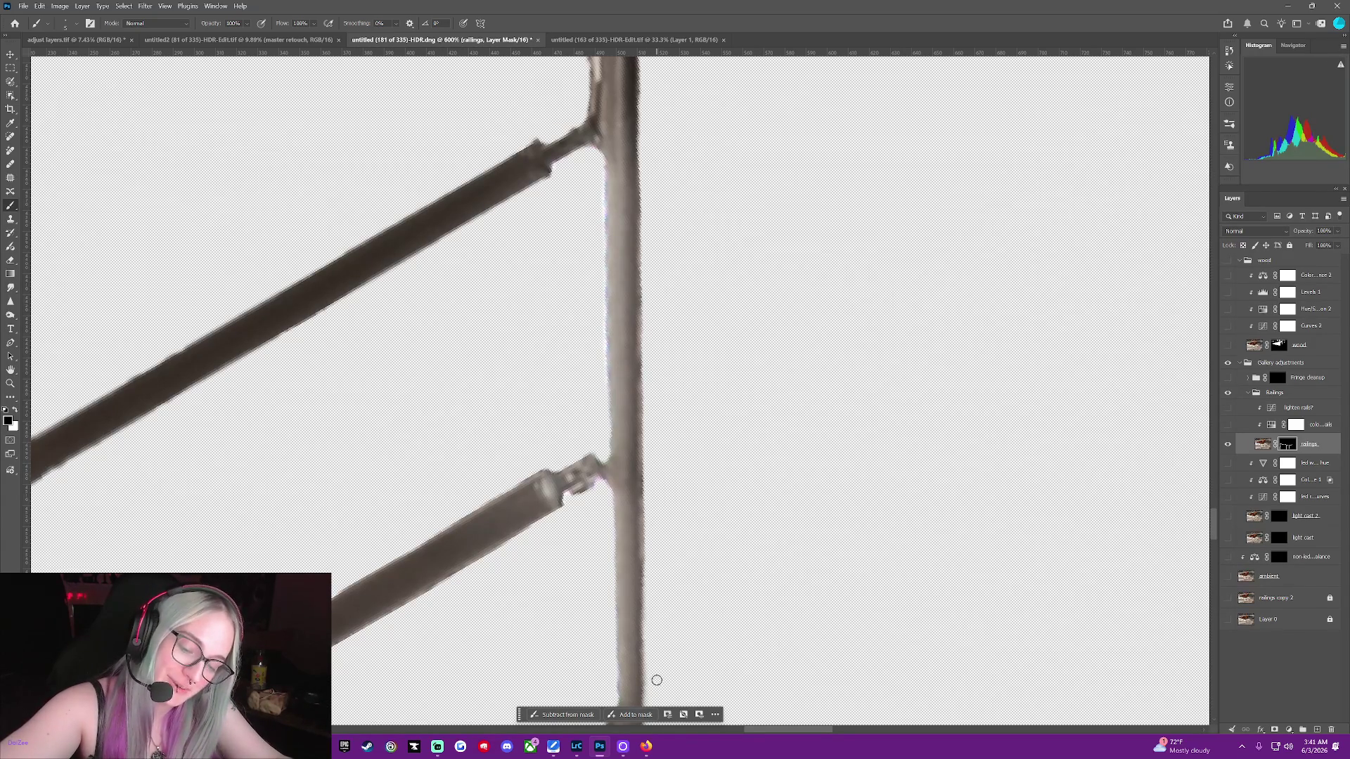
pyautogui.press('x')
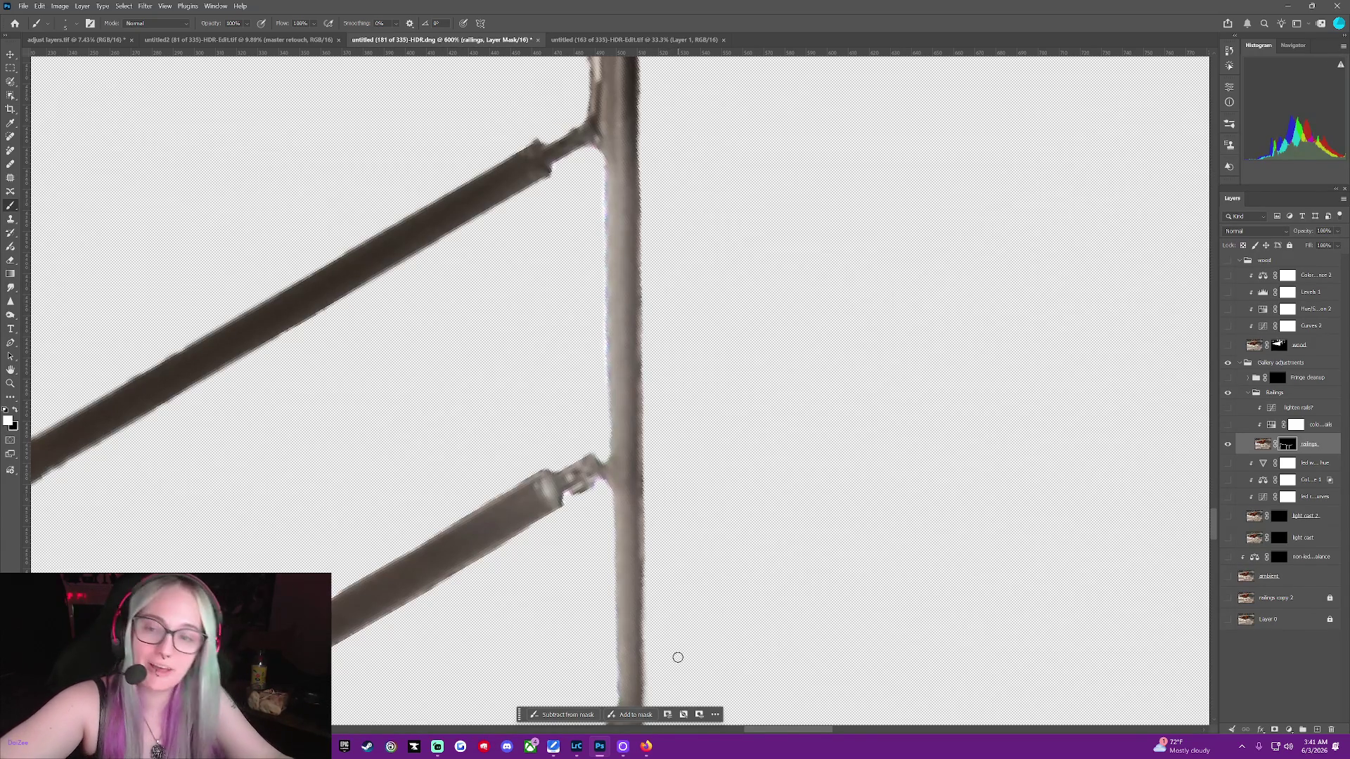
pyautogui.moveTo(636, 529); pyautogui.dragTo(637, 610)
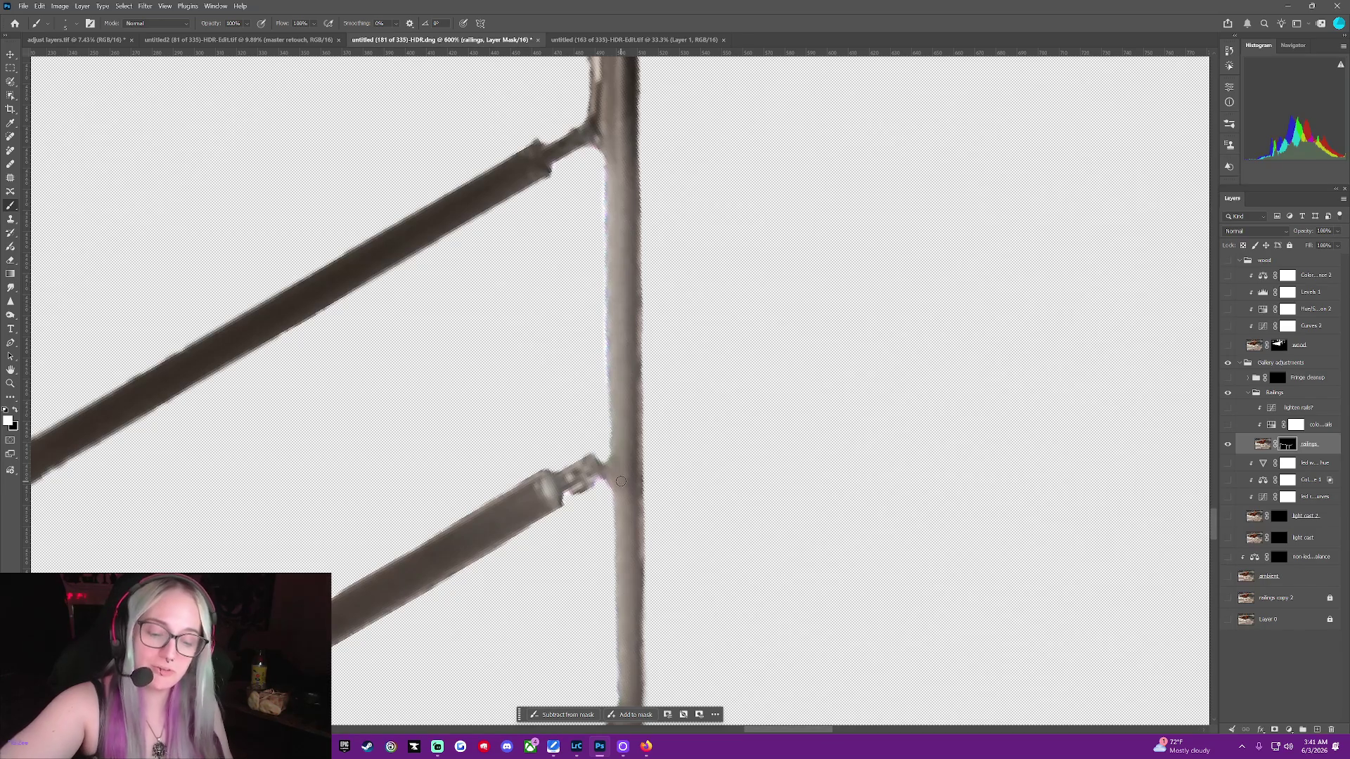
pyautogui.press('x')
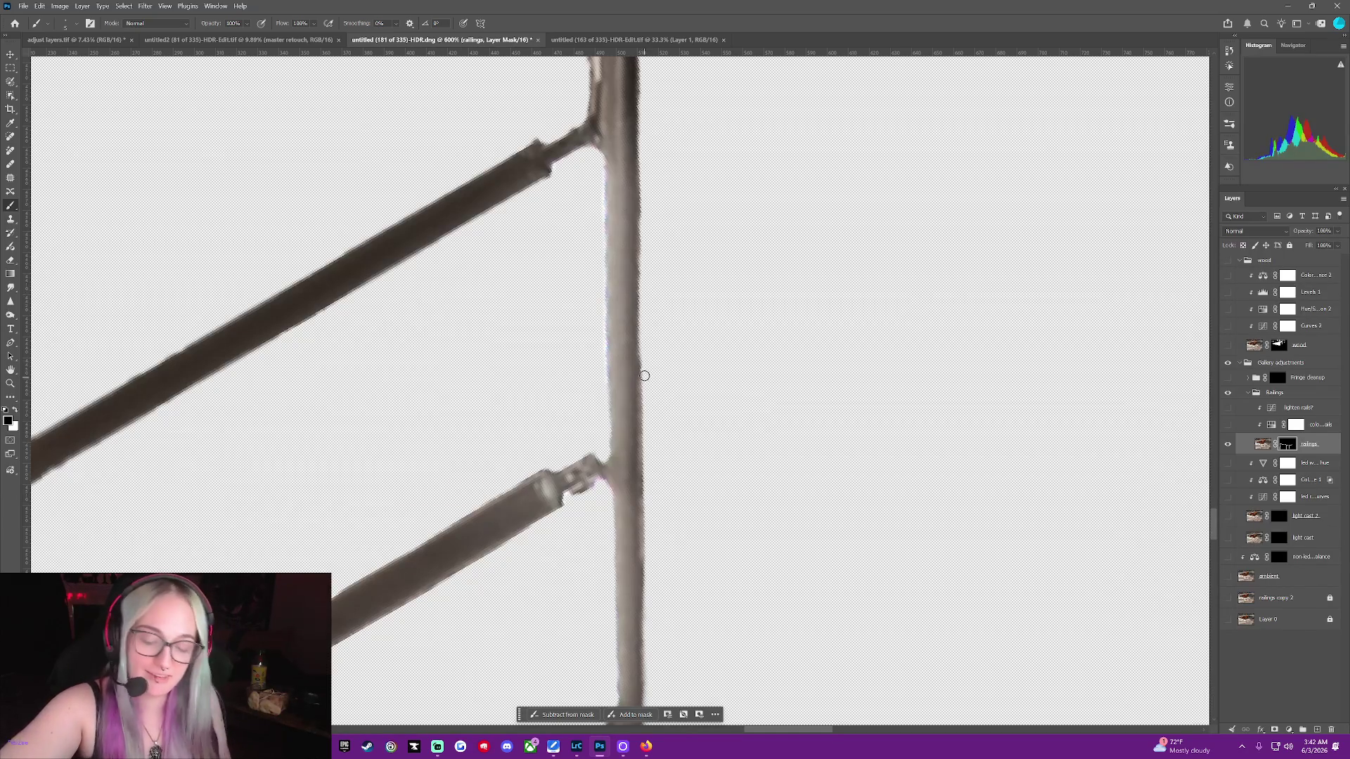
pyautogui.moveTo(646, 444); pyautogui.dragTo(662, 591)
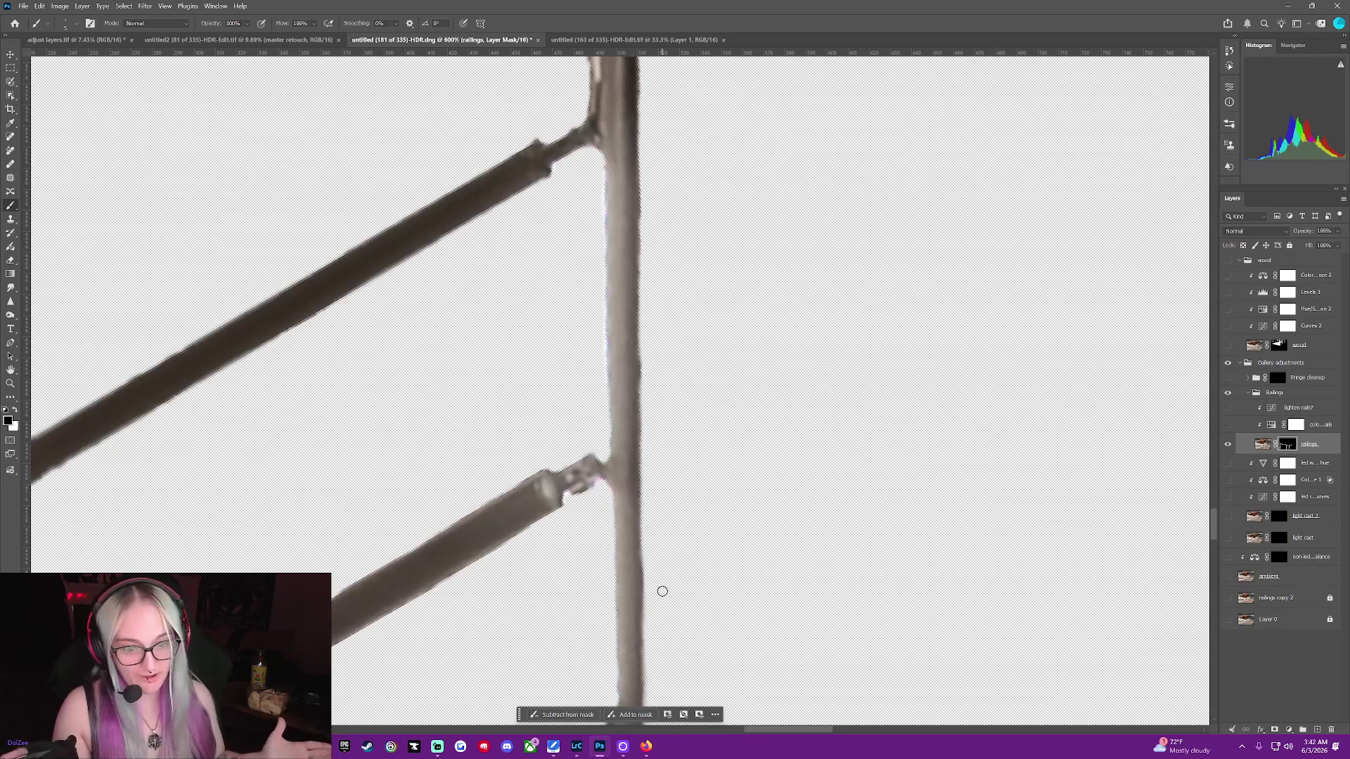
# Zoom the canvas out to about 300% with the dial to view more of the railings
pyautogui.middleClick(663, 591)
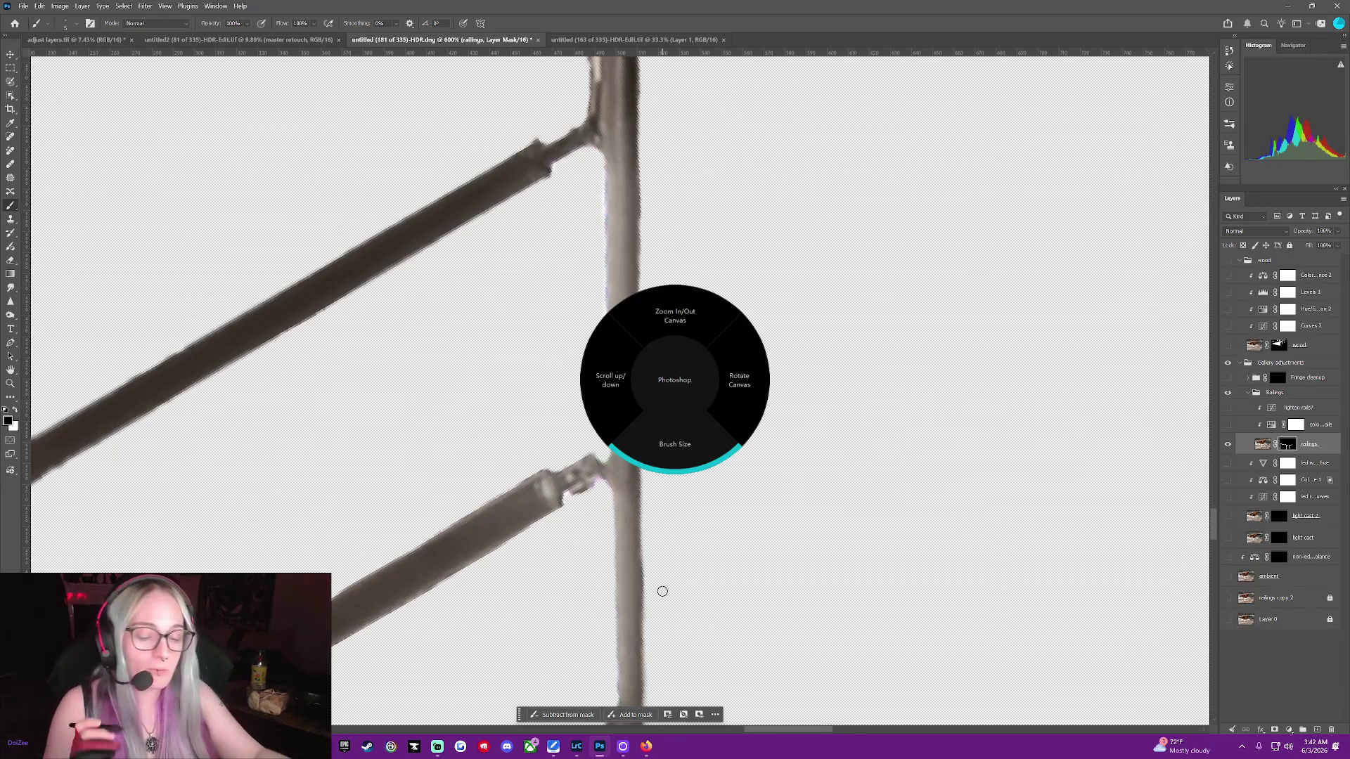
pyautogui.scroll(1, 662, 591)
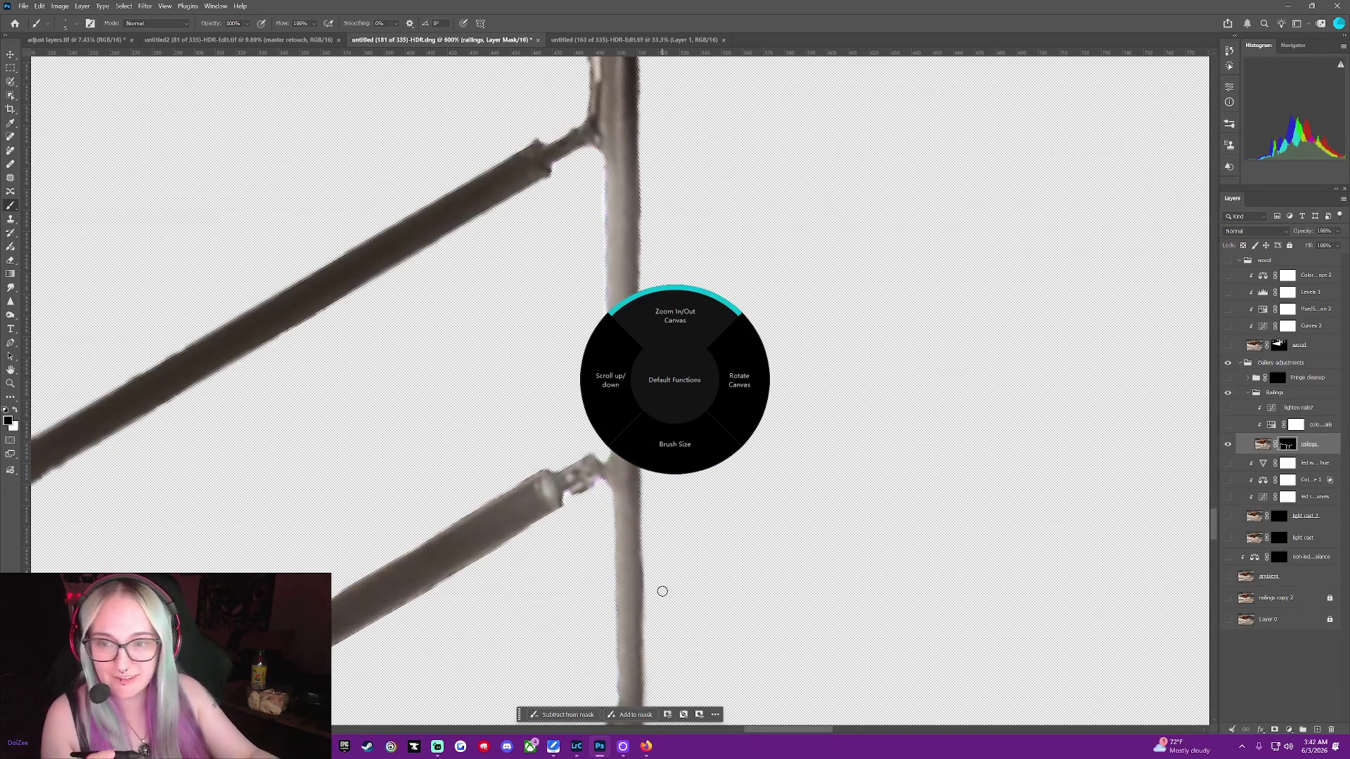
pyautogui.middleClick(662, 591)
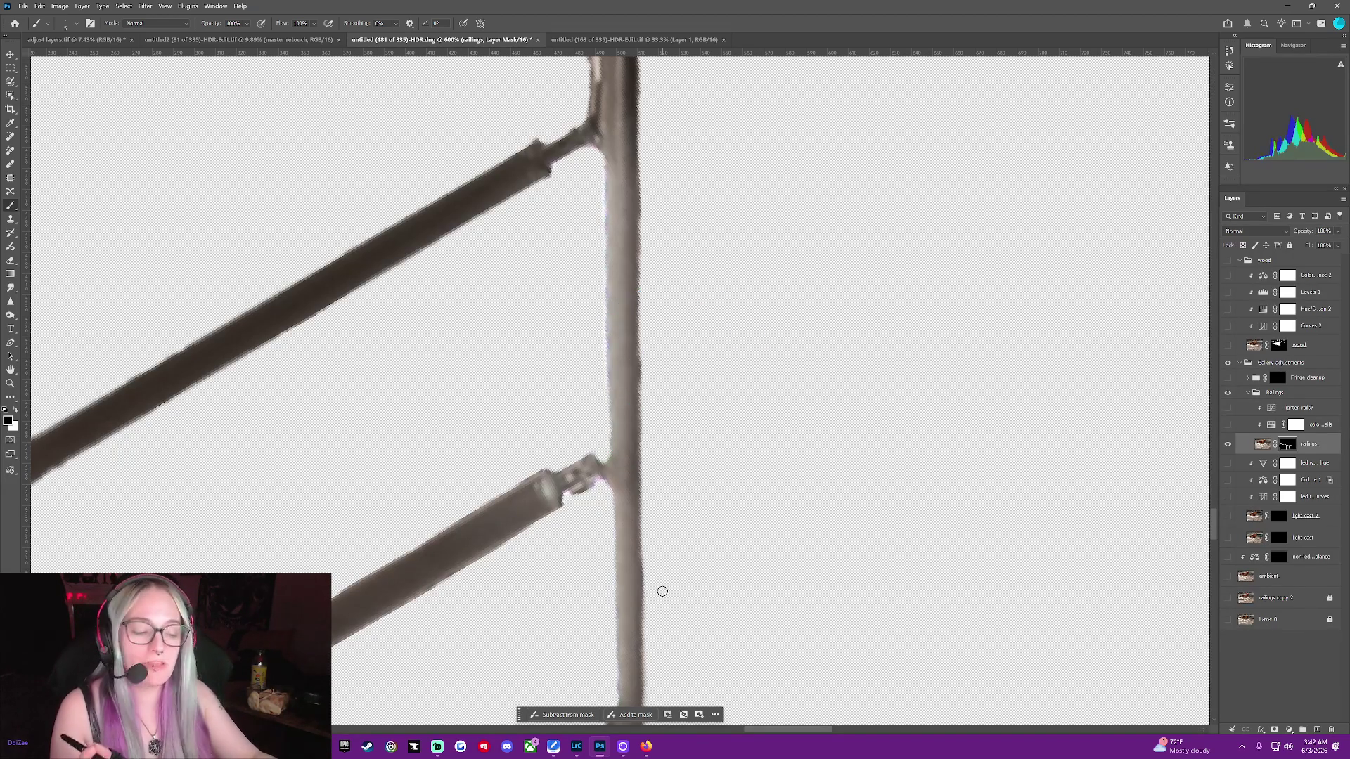
pyautogui.scroll(-2, 662, 592)
pyautogui.scroll(-2, 662, 592)
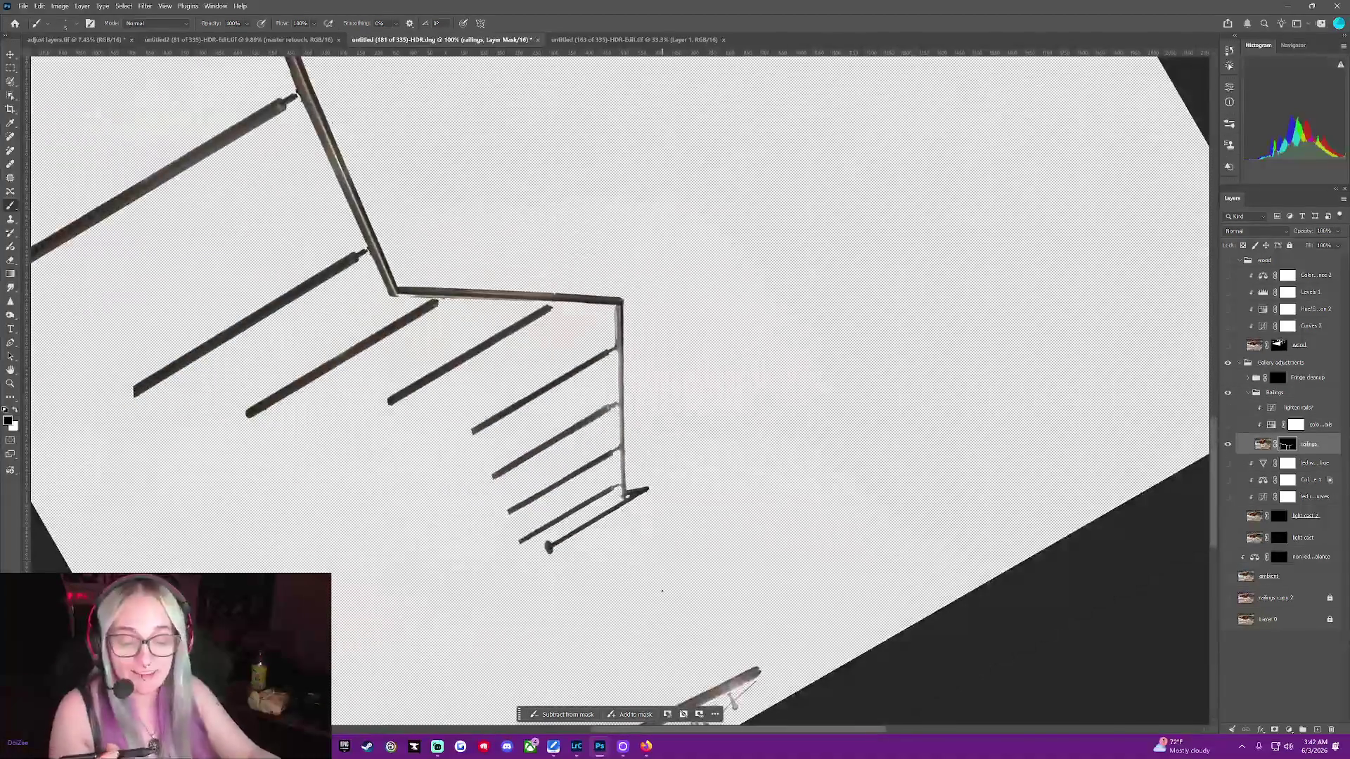
pyautogui.scroll(1, 662, 591)
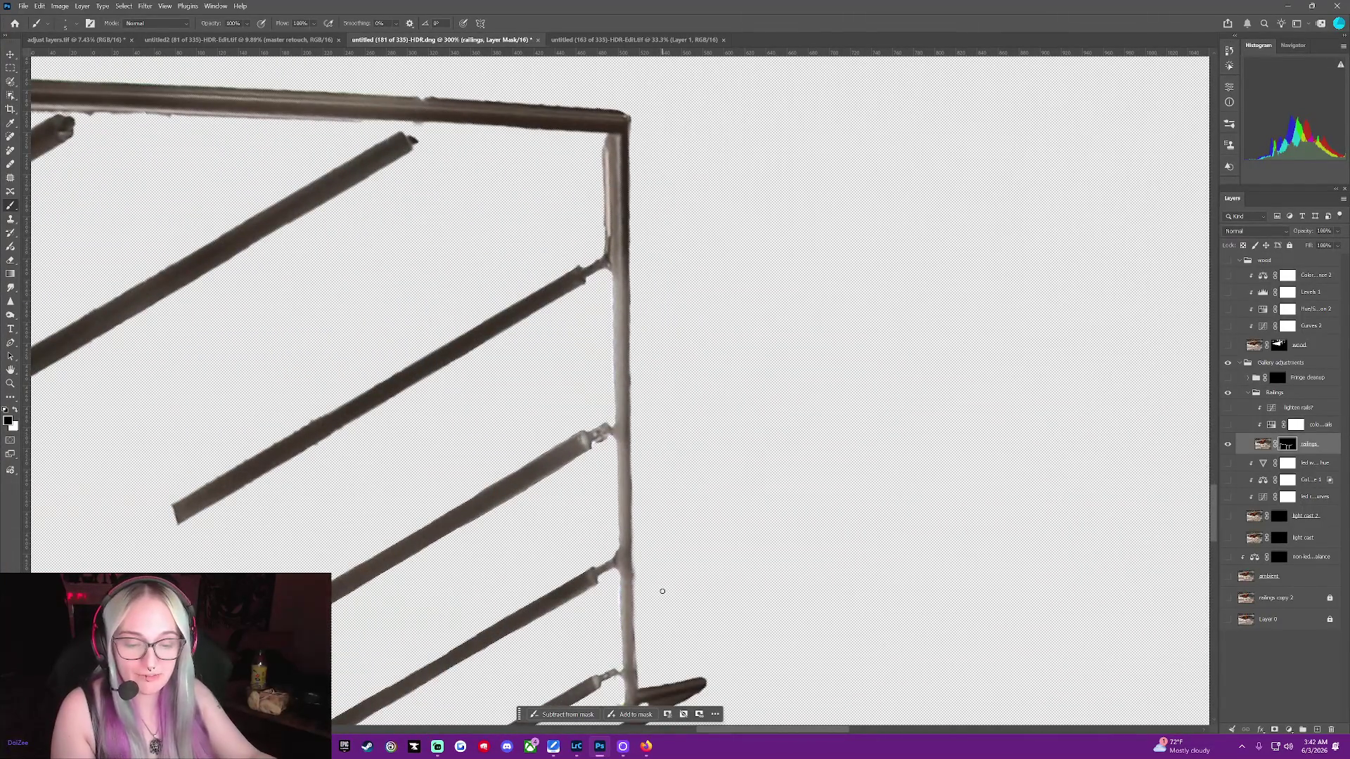
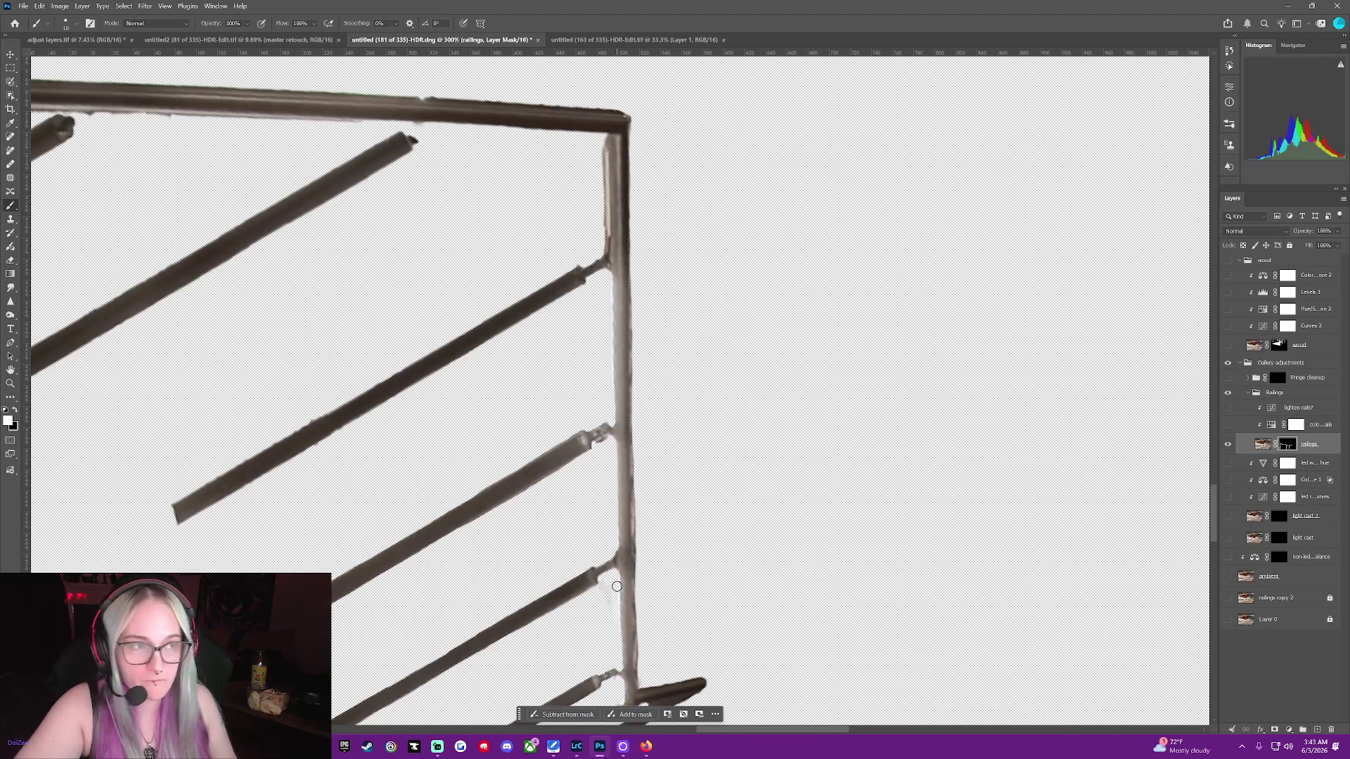
# Paint black along the post's edge in the railings mask, undo a trial white stroke, then show the ambient photo
pyautogui.press('x')
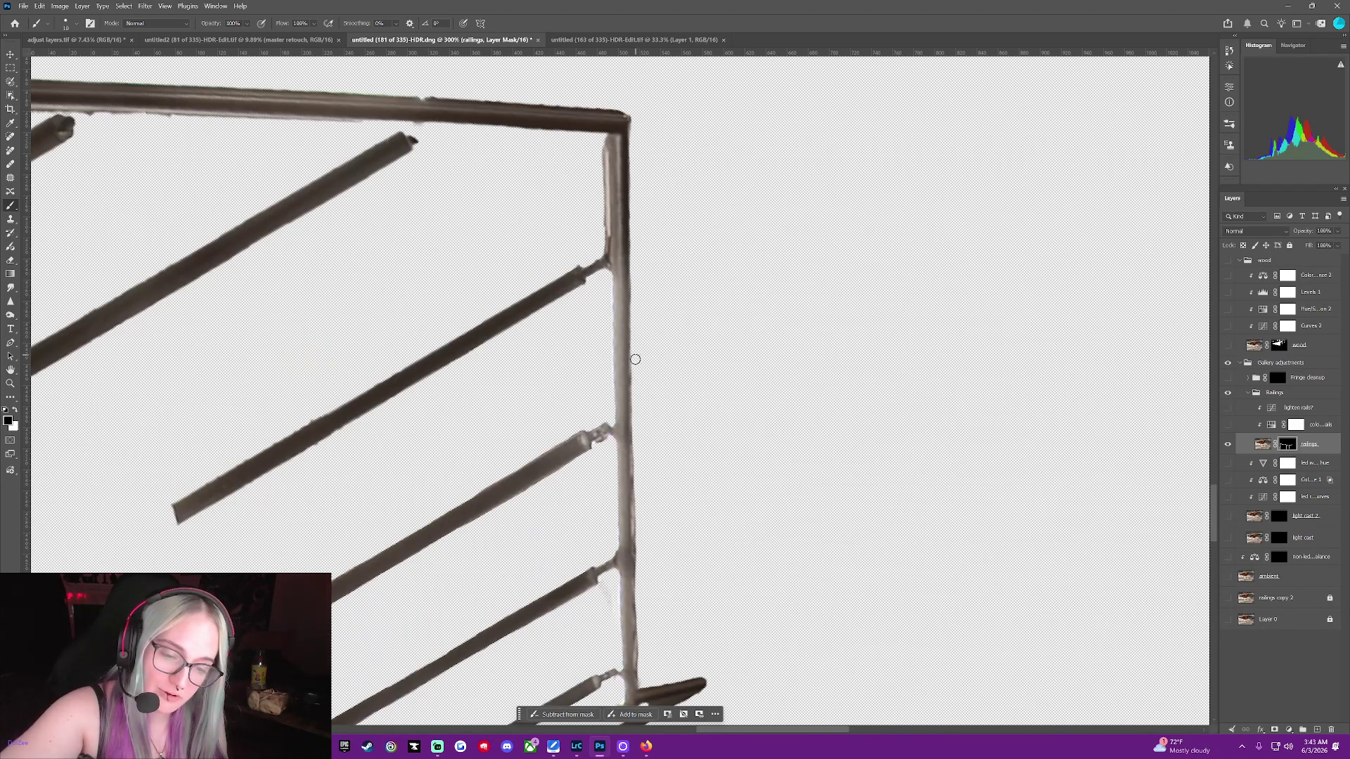
pyautogui.moveTo(636, 406); pyautogui.dragTo(644, 670)
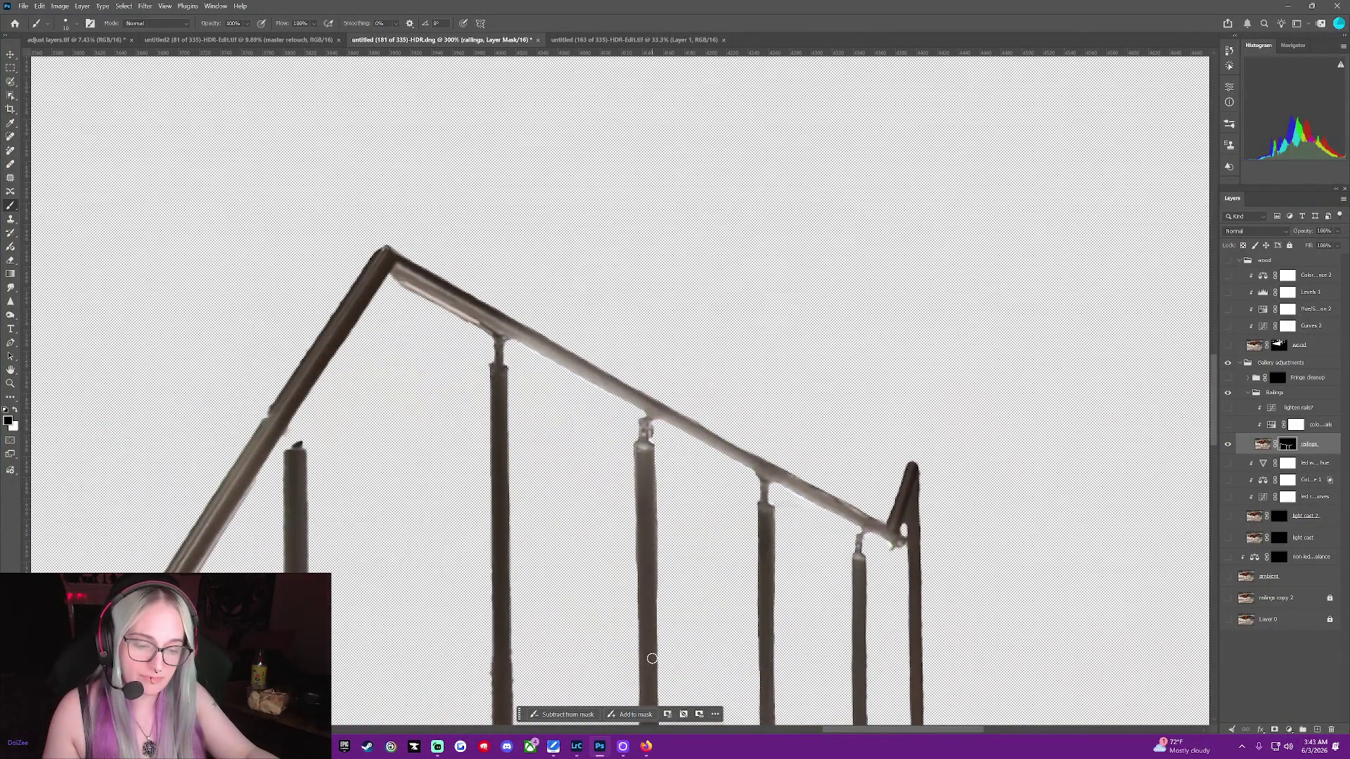
pyautogui.press('x')
pyautogui.moveTo(784, 500); pyautogui.dragTo(797, 494)
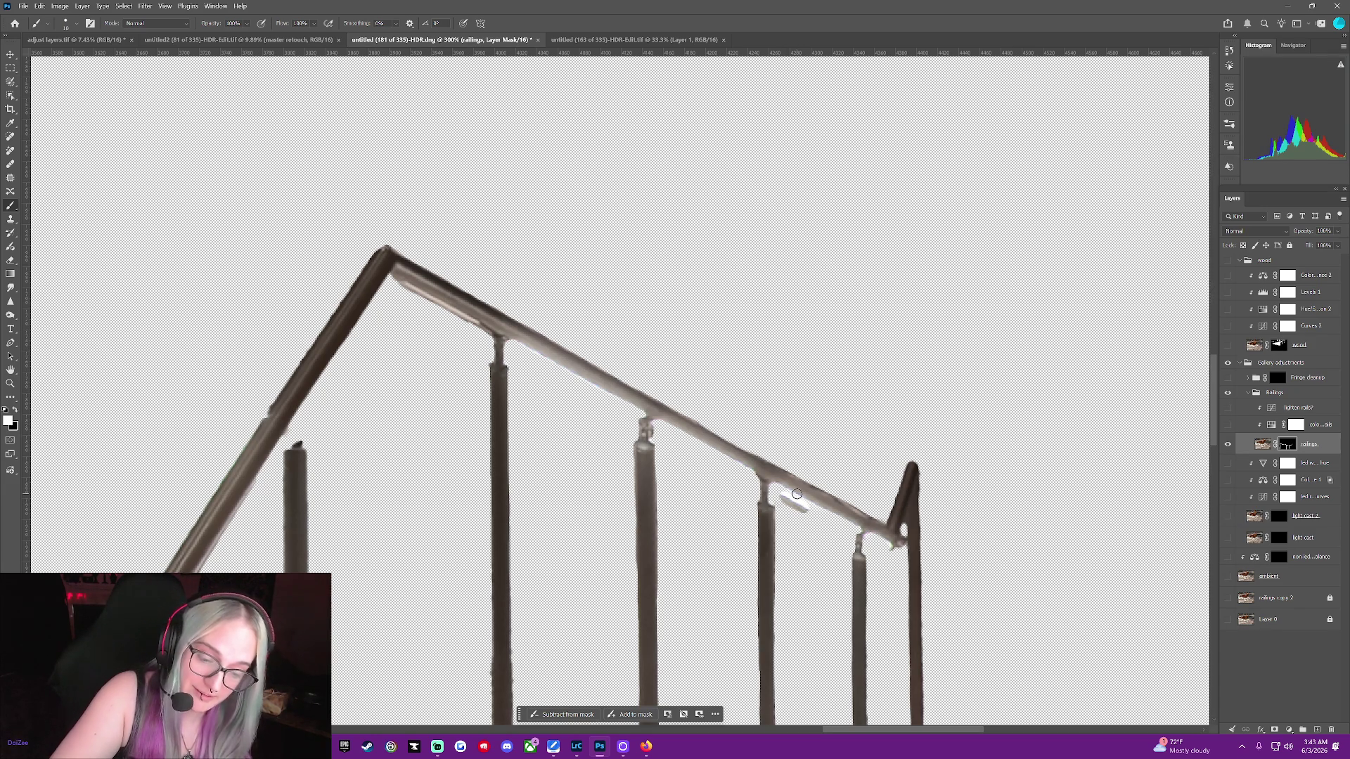
pyautogui.hotkey('ctrl', 'z')
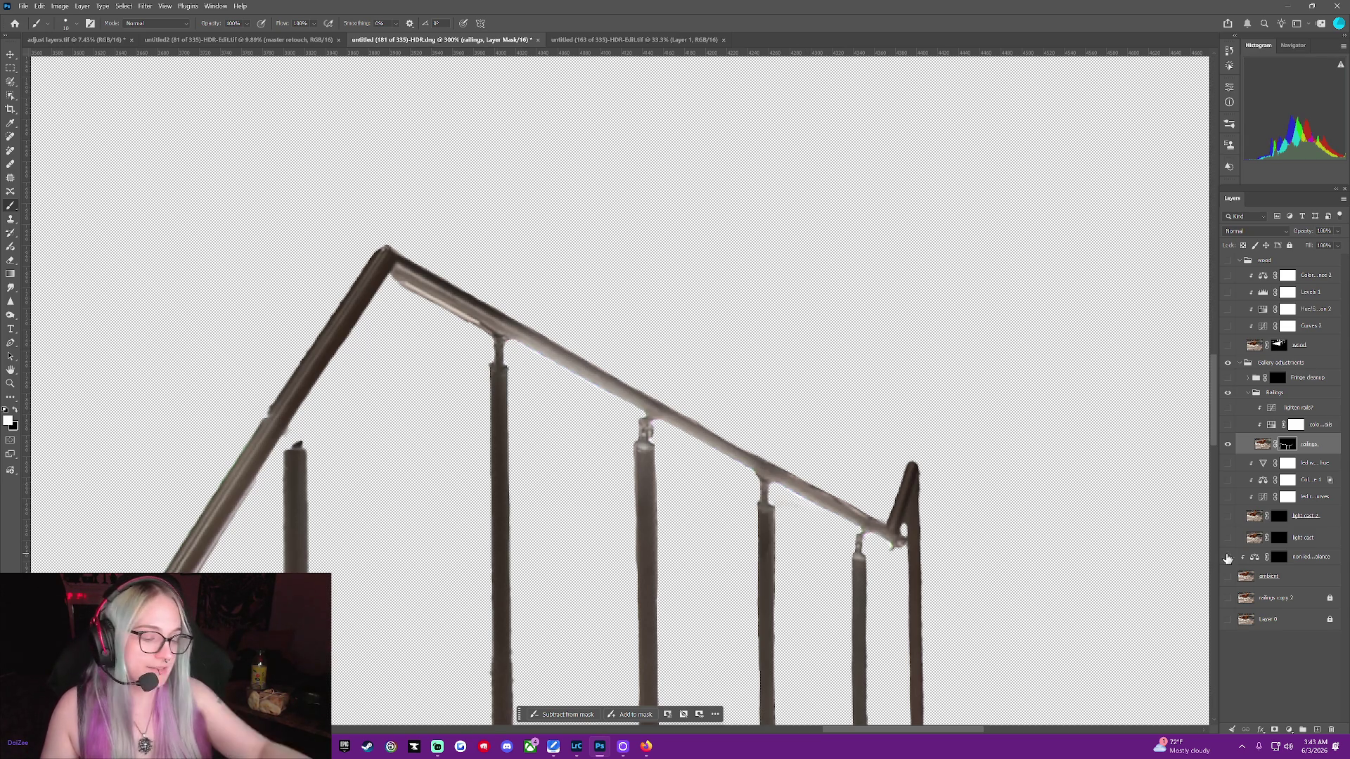
pyautogui.click(1228, 576)
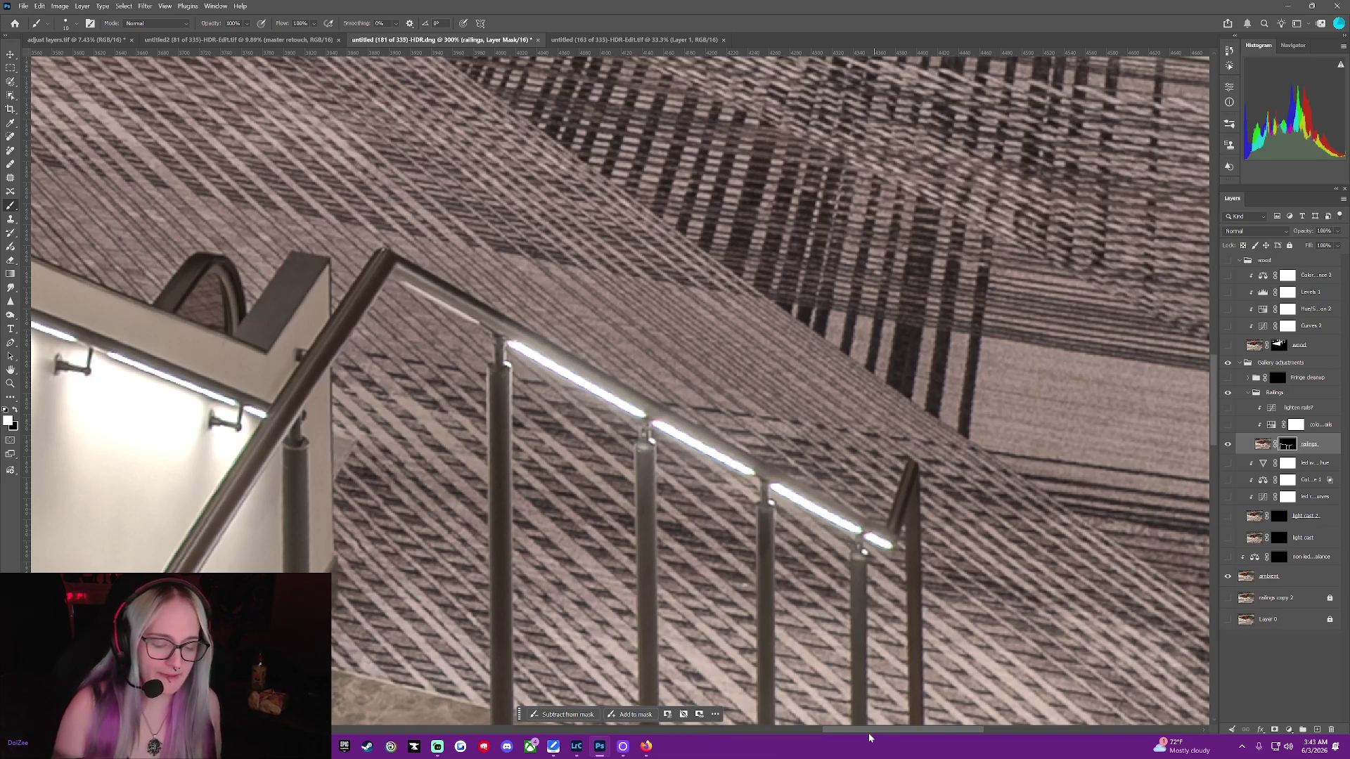
pyautogui.moveTo(859, 730); pyautogui.dragTo(824, 732)
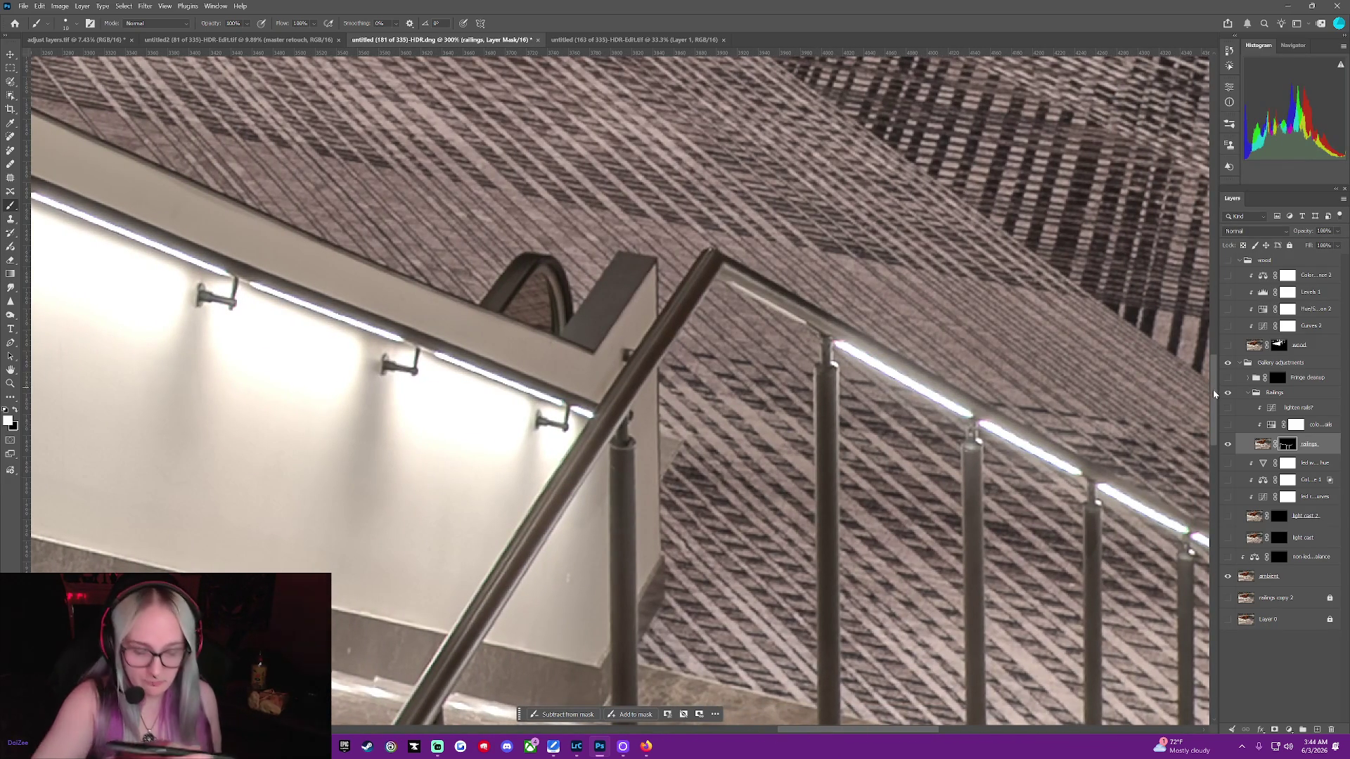
pyautogui.moveTo(1213, 389); pyautogui.dragTo(1213, 400)
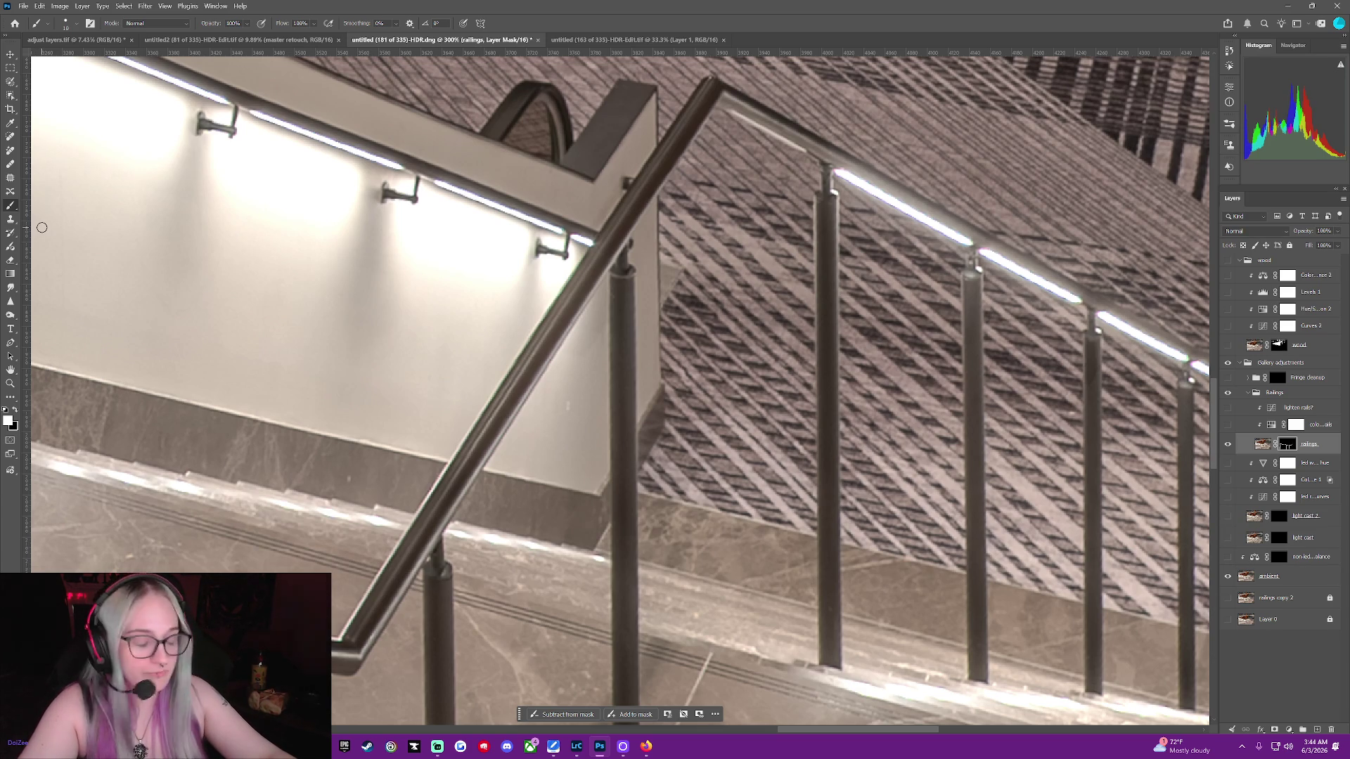
pyautogui.click(1227, 576)
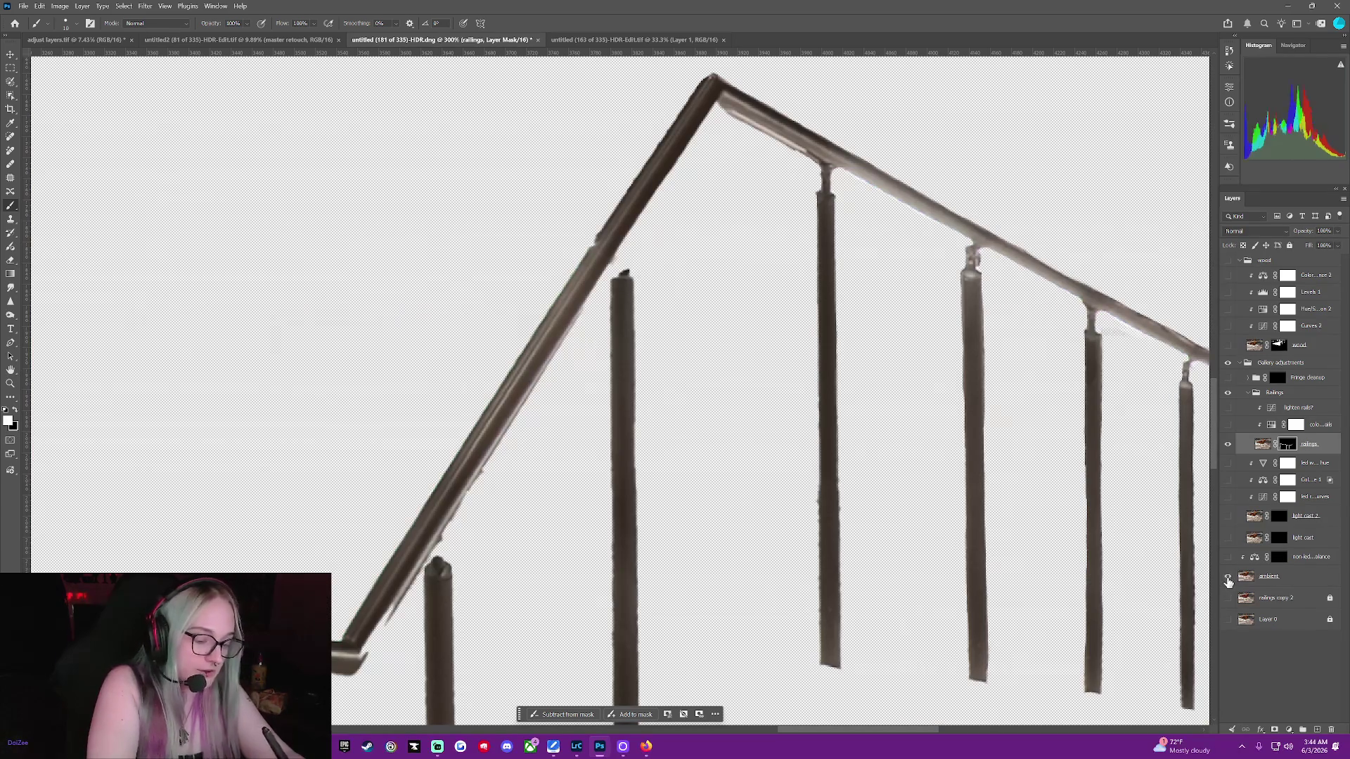
pyautogui.click(1227, 580)
pyautogui.click(1227, 580)
pyautogui.click(1227, 580)
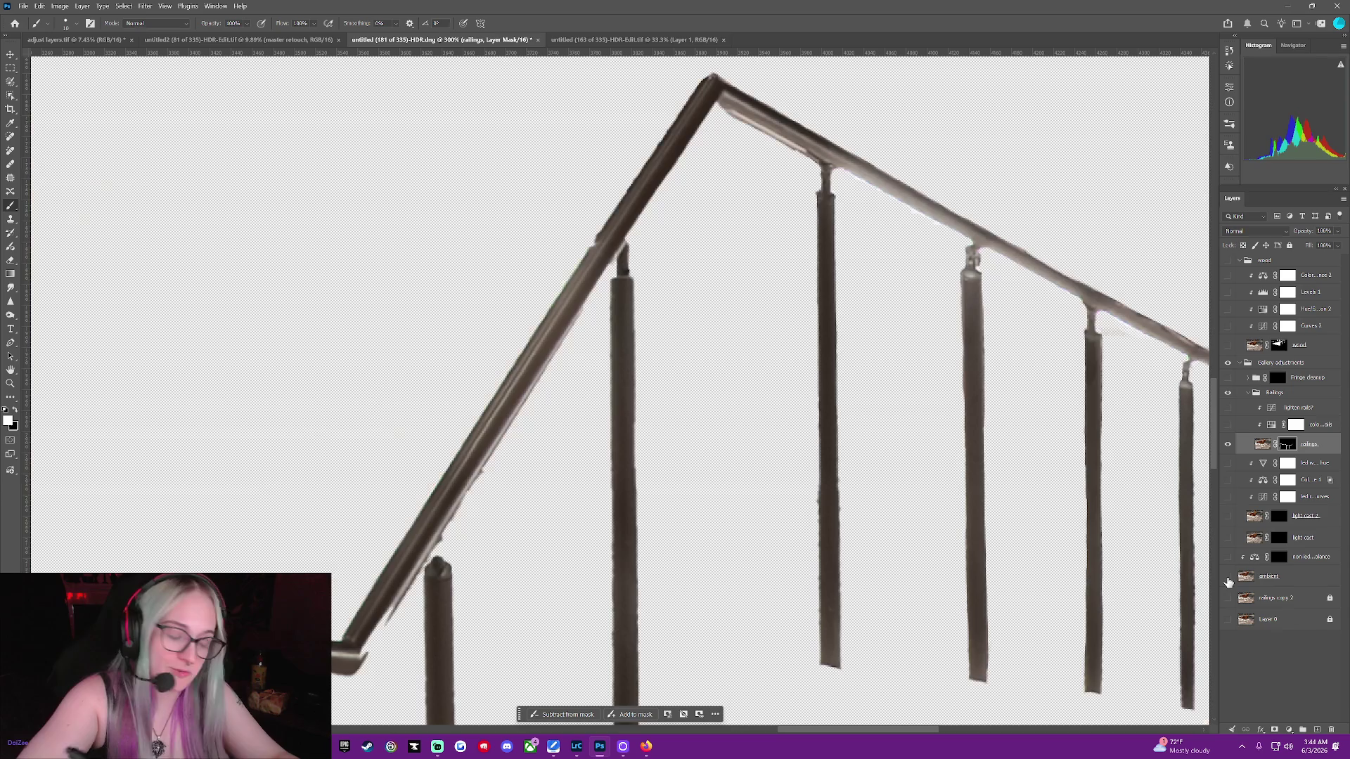
pyautogui.click(1227, 579)
pyautogui.click(1227, 580)
pyautogui.click(1227, 581)
pyautogui.click(1227, 581)
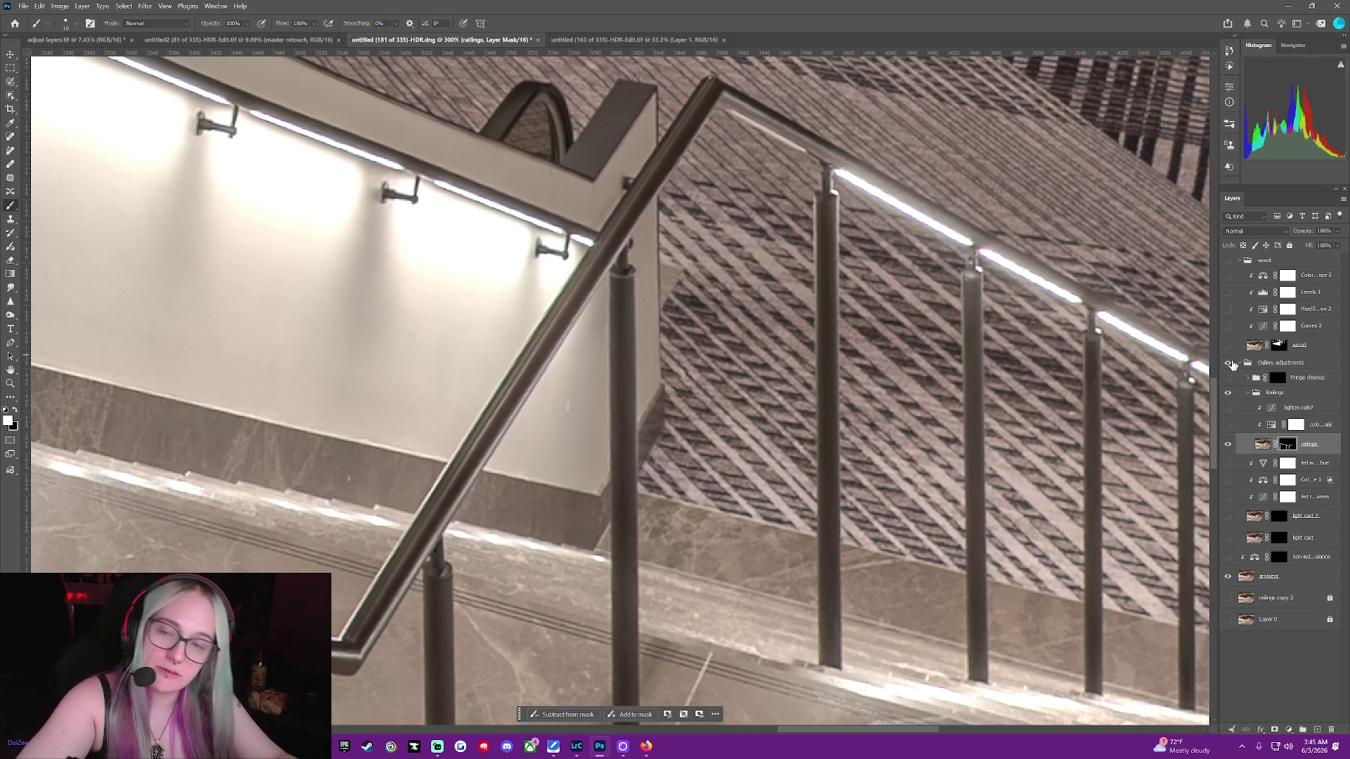
pyautogui.click(1228, 577)
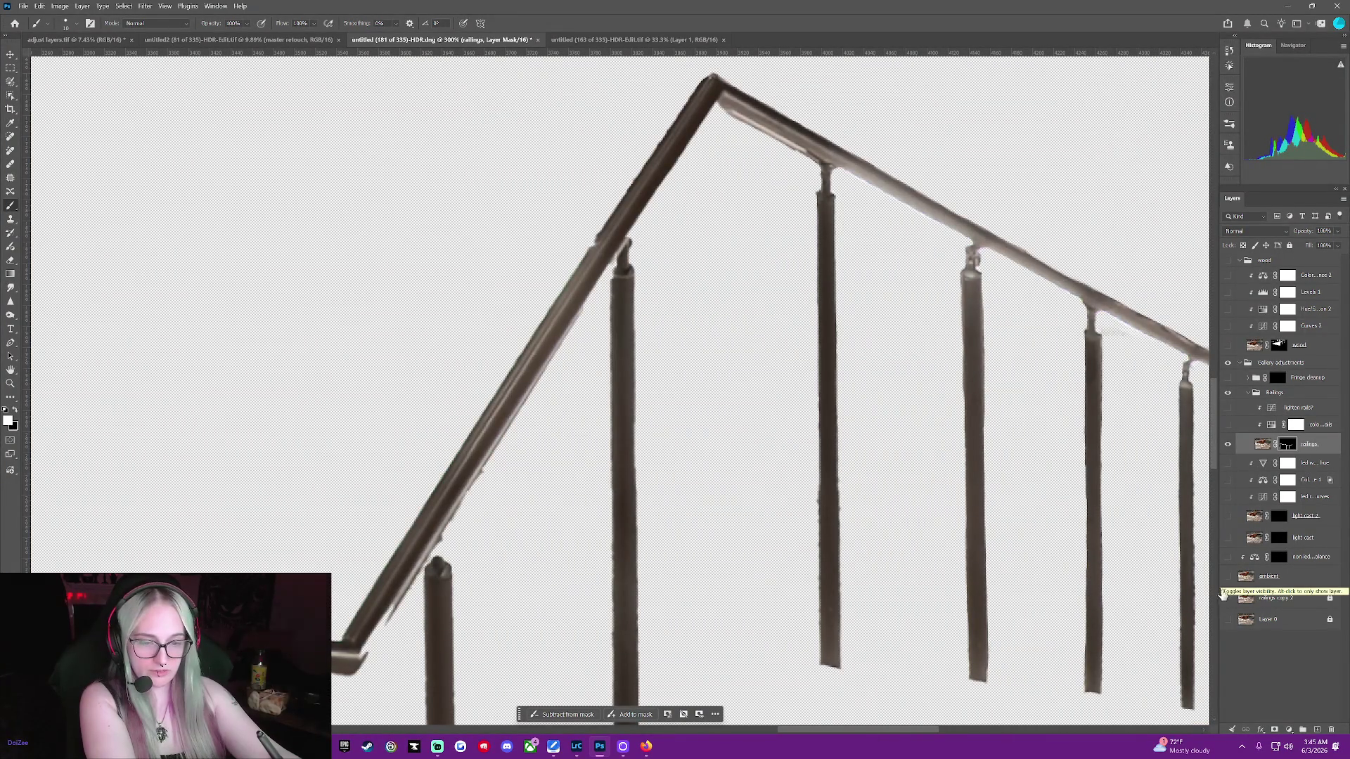
pyautogui.click(1227, 582)
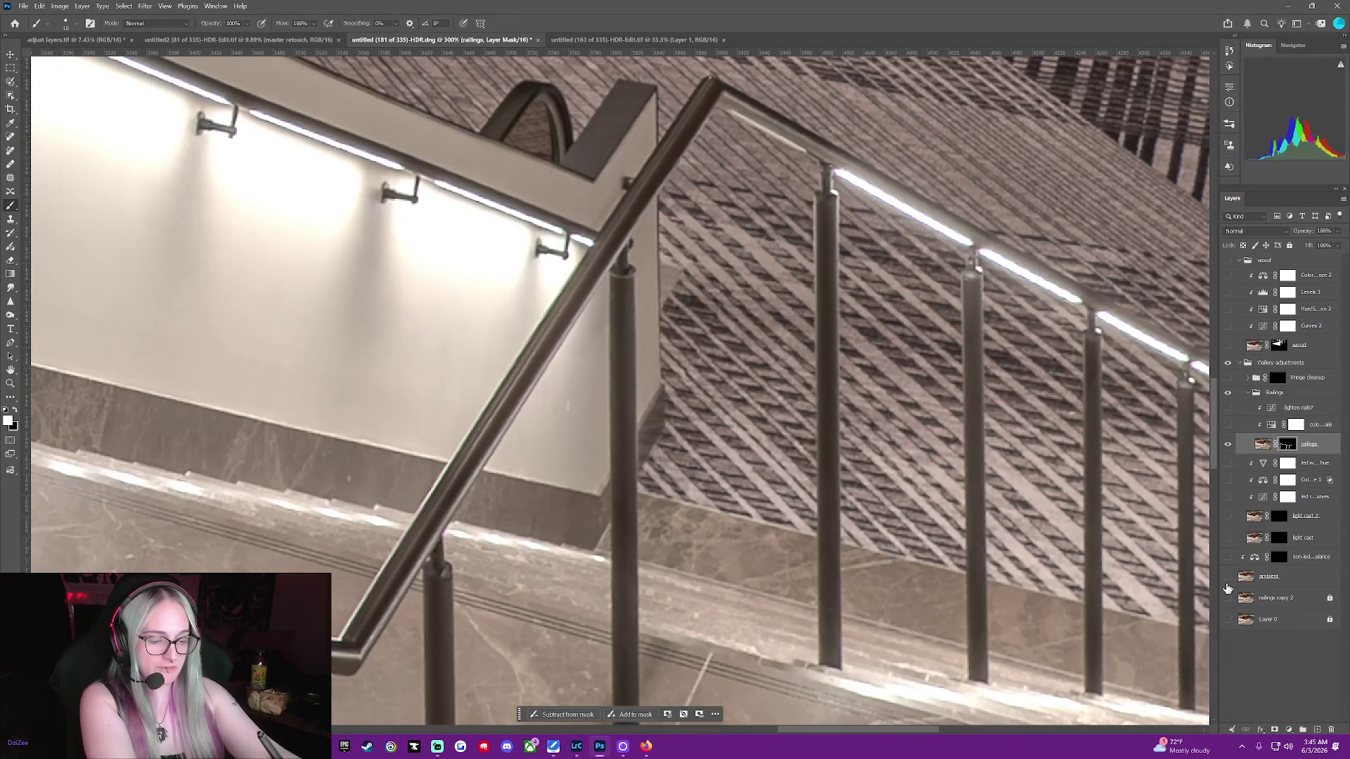
pyautogui.click(1228, 583)
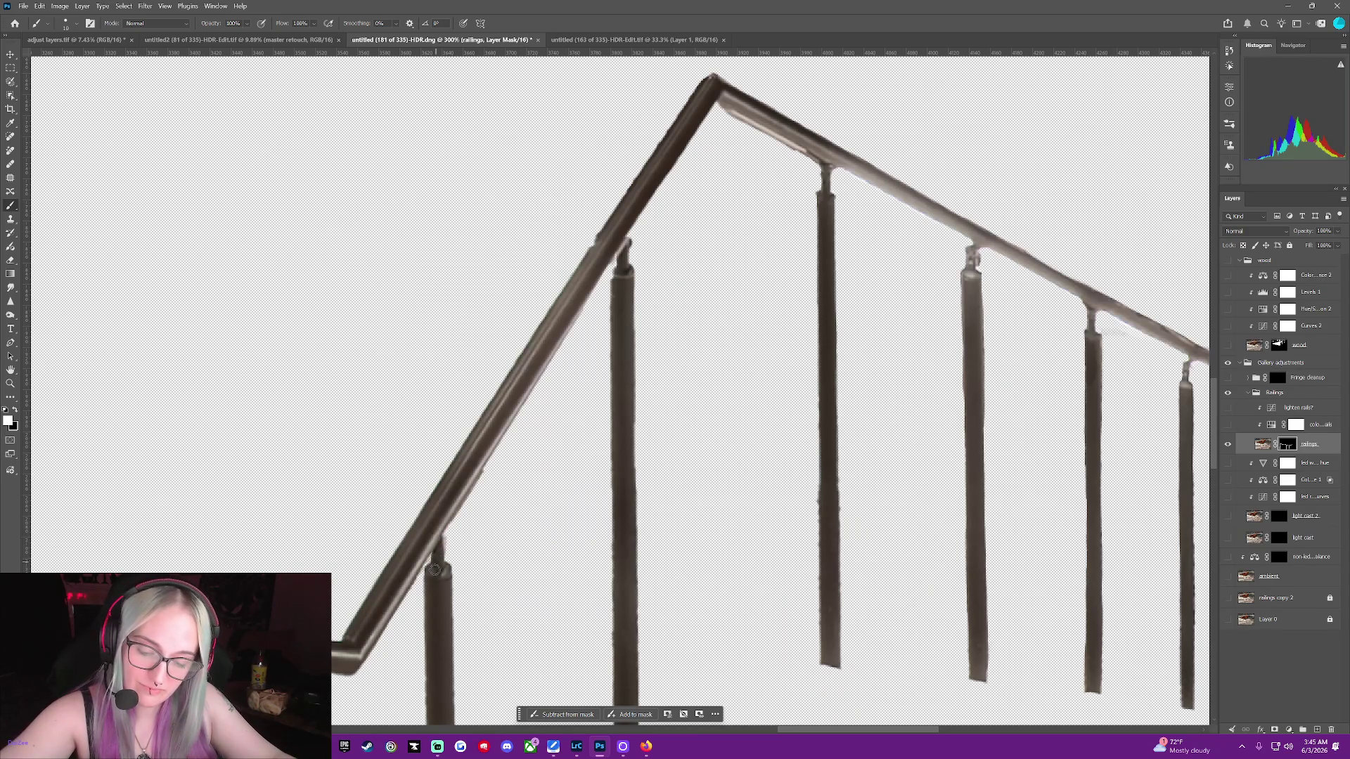
# Rotate the view to follow the rail, then try a white reveal stroke near the top corner and undo it
pyautogui.press('x')
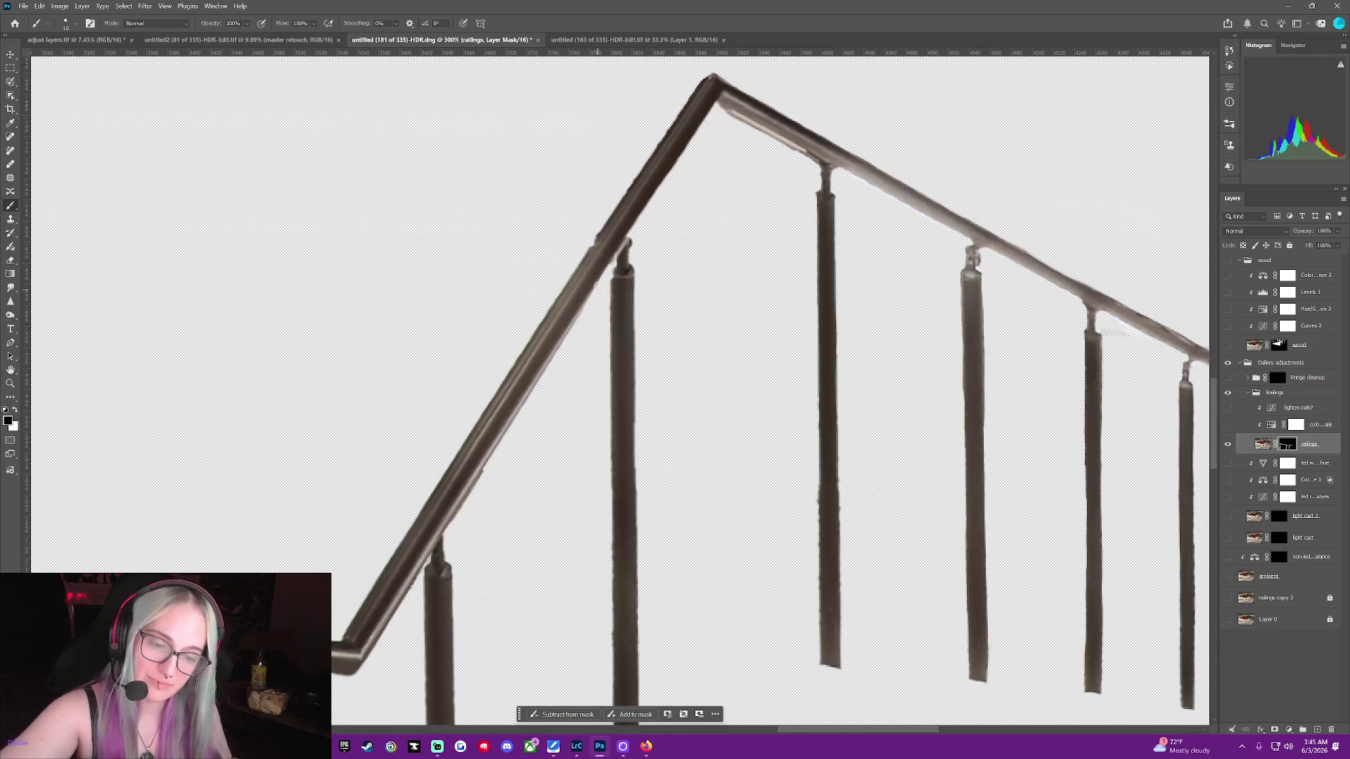
pyautogui.moveTo(615, 242); pyautogui.dragTo(731, 118)
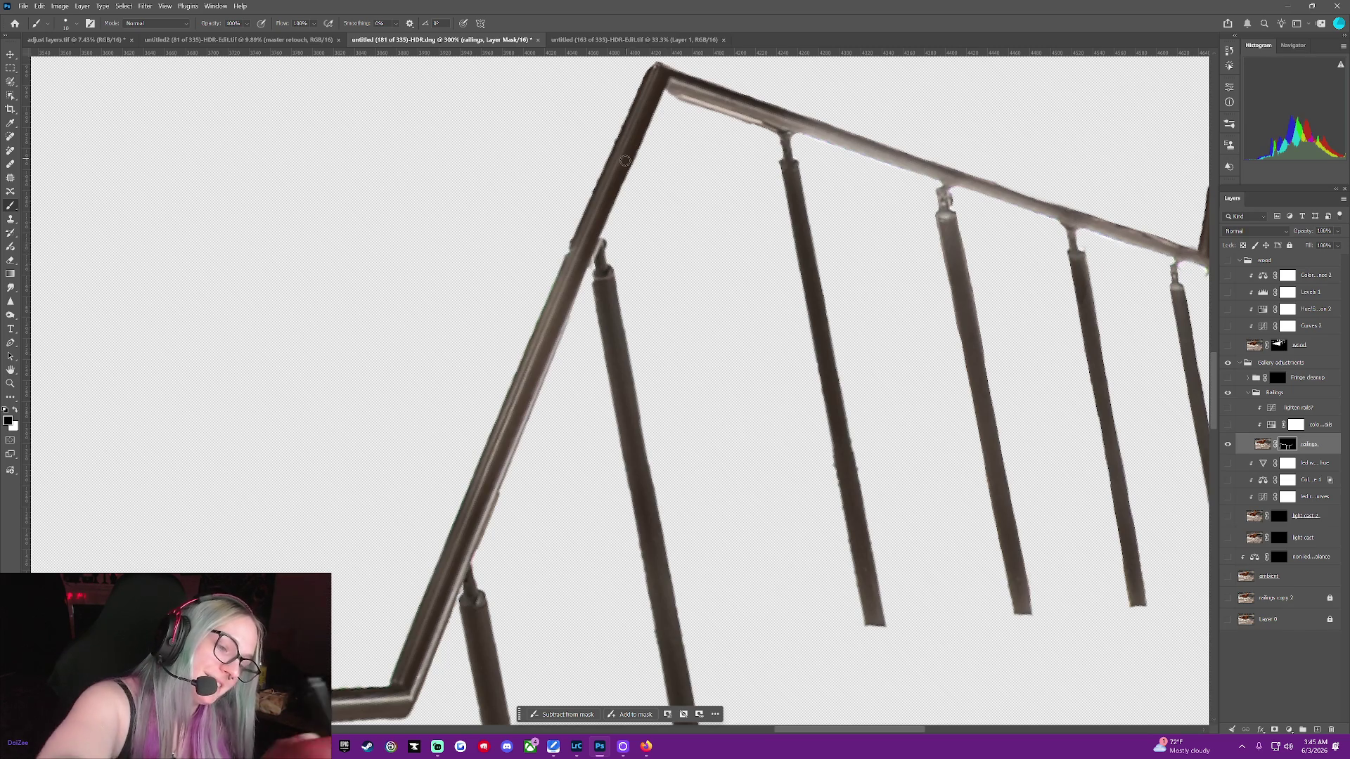
pyautogui.press('x')
pyautogui.moveTo(638, 70); pyautogui.dragTo(619, 112)
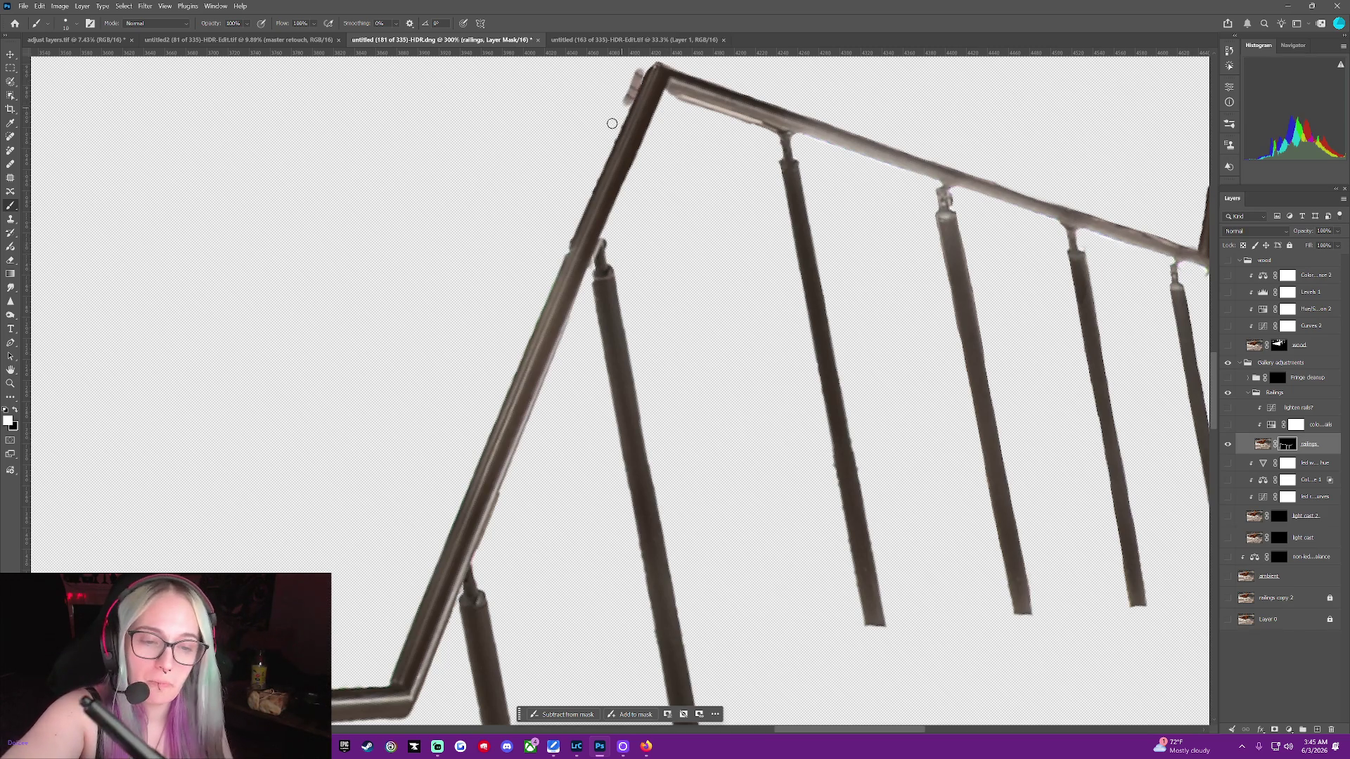
pyautogui.hotkey('ctrl', 'z')
# Set black as the paint colour, bring the bottom rail into view, and show the ambient photo
pyautogui.press('x')
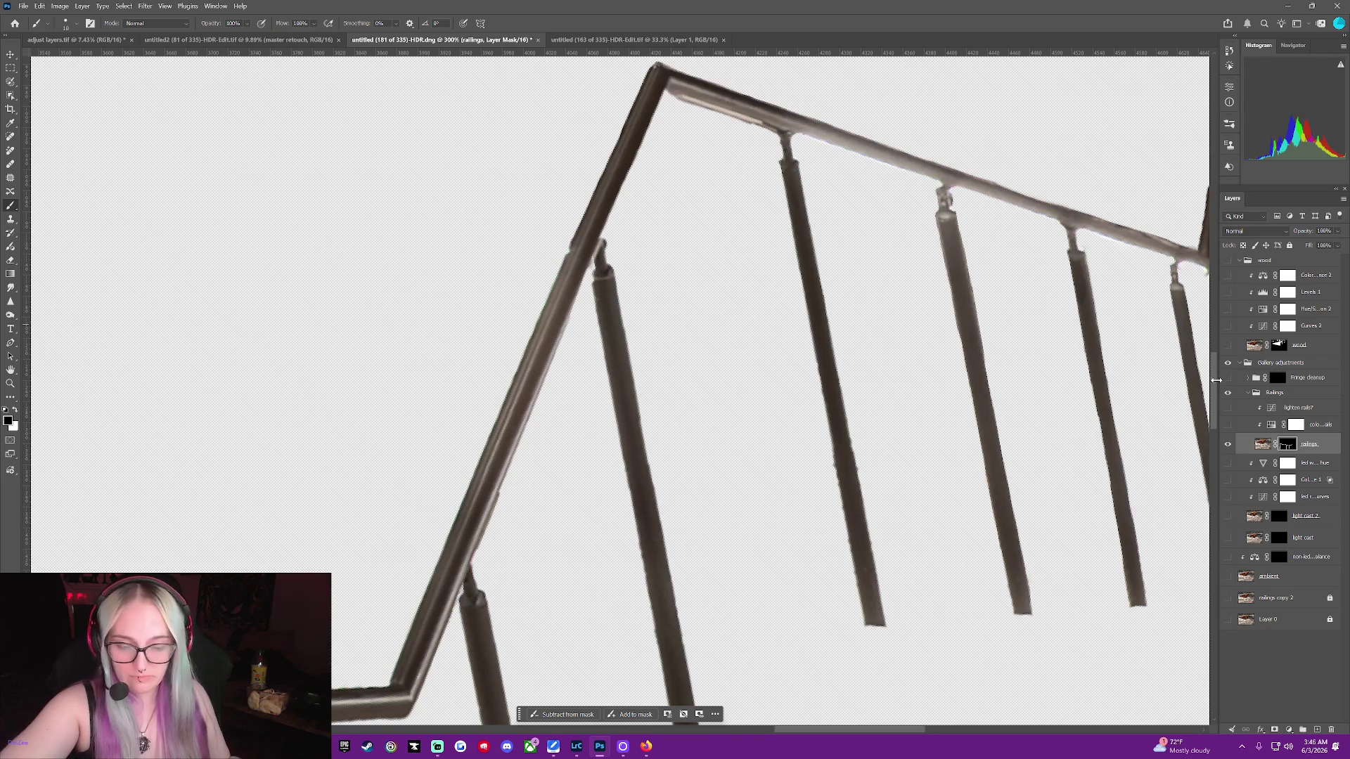
pyautogui.moveTo(1217, 400); pyautogui.dragTo(1214, 402)
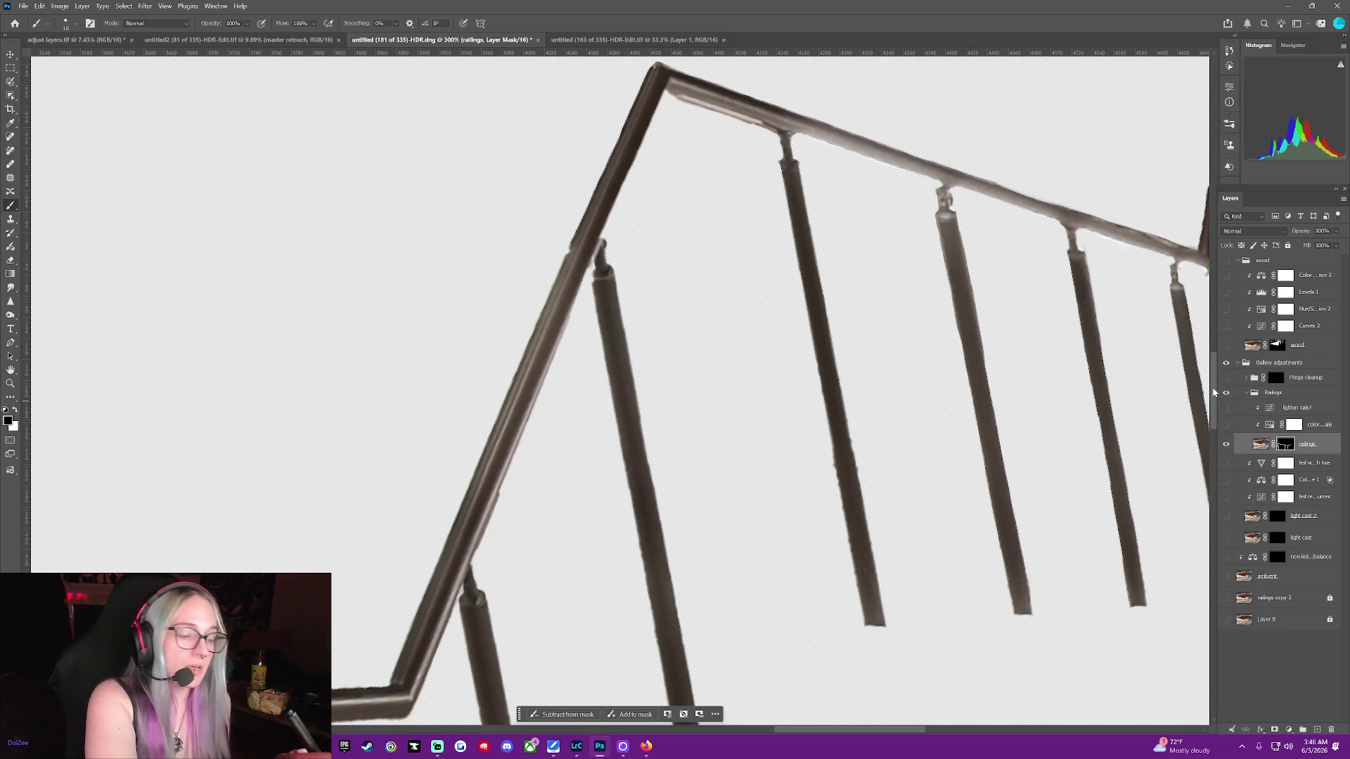
pyautogui.scroll(-3, 1214, 399)
pyautogui.moveTo(1214, 399); pyautogui.dragTo(1218, 404)
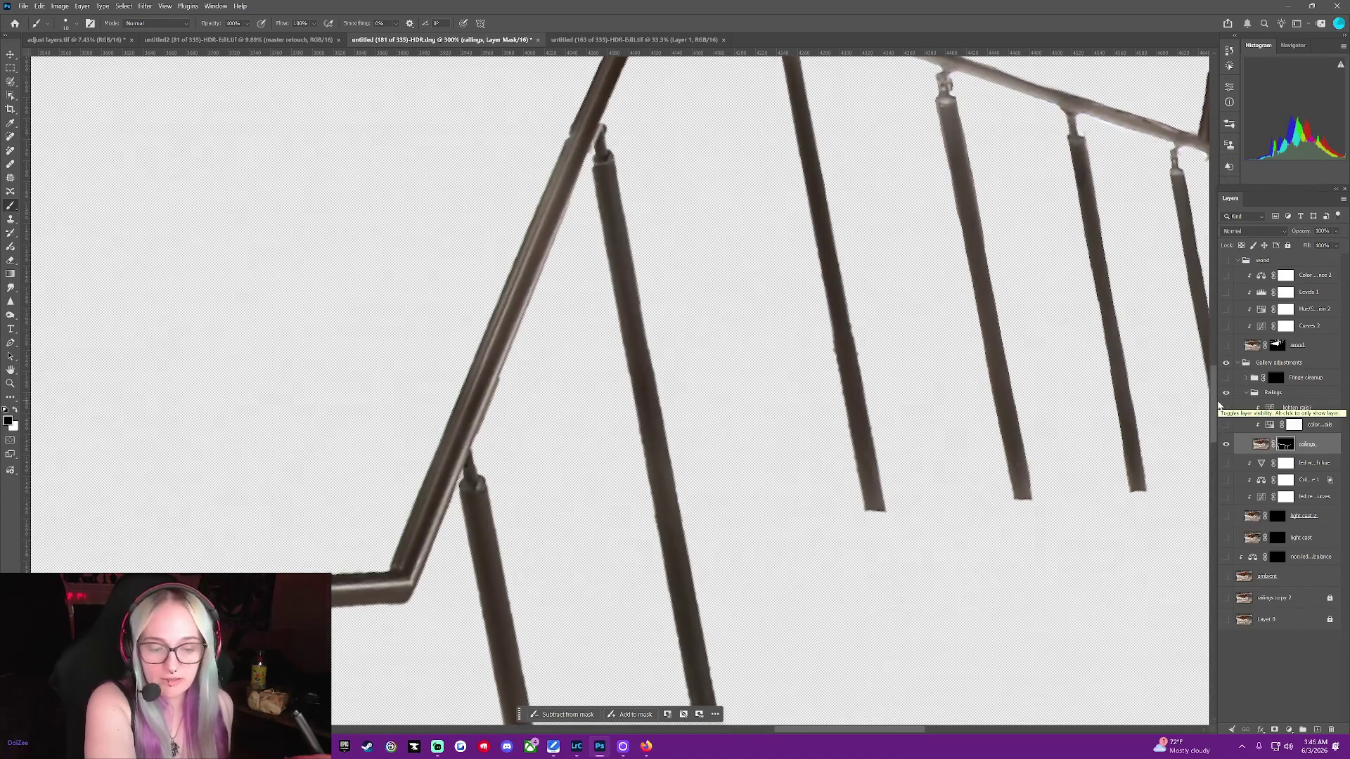
pyautogui.moveTo(1218, 405); pyautogui.dragTo(1222, 406)
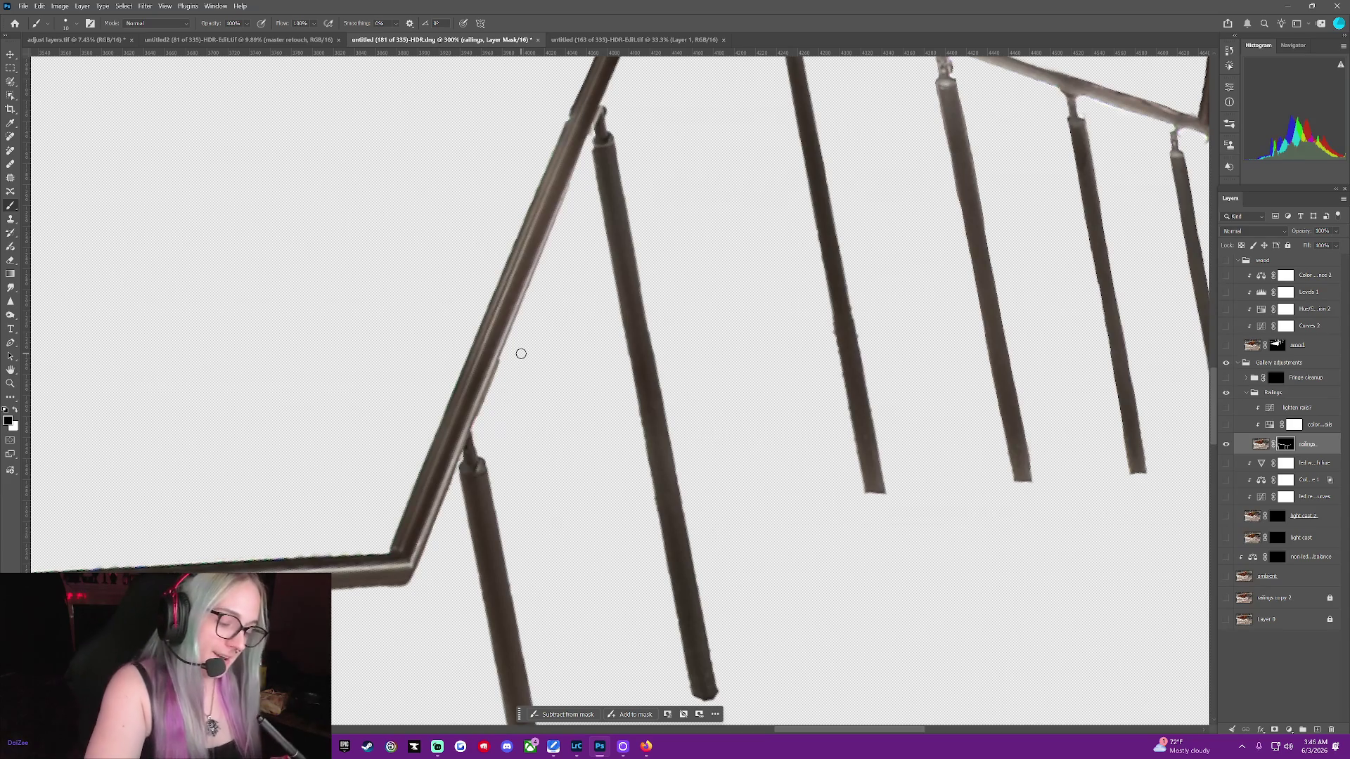
pyautogui.click(1226, 575)
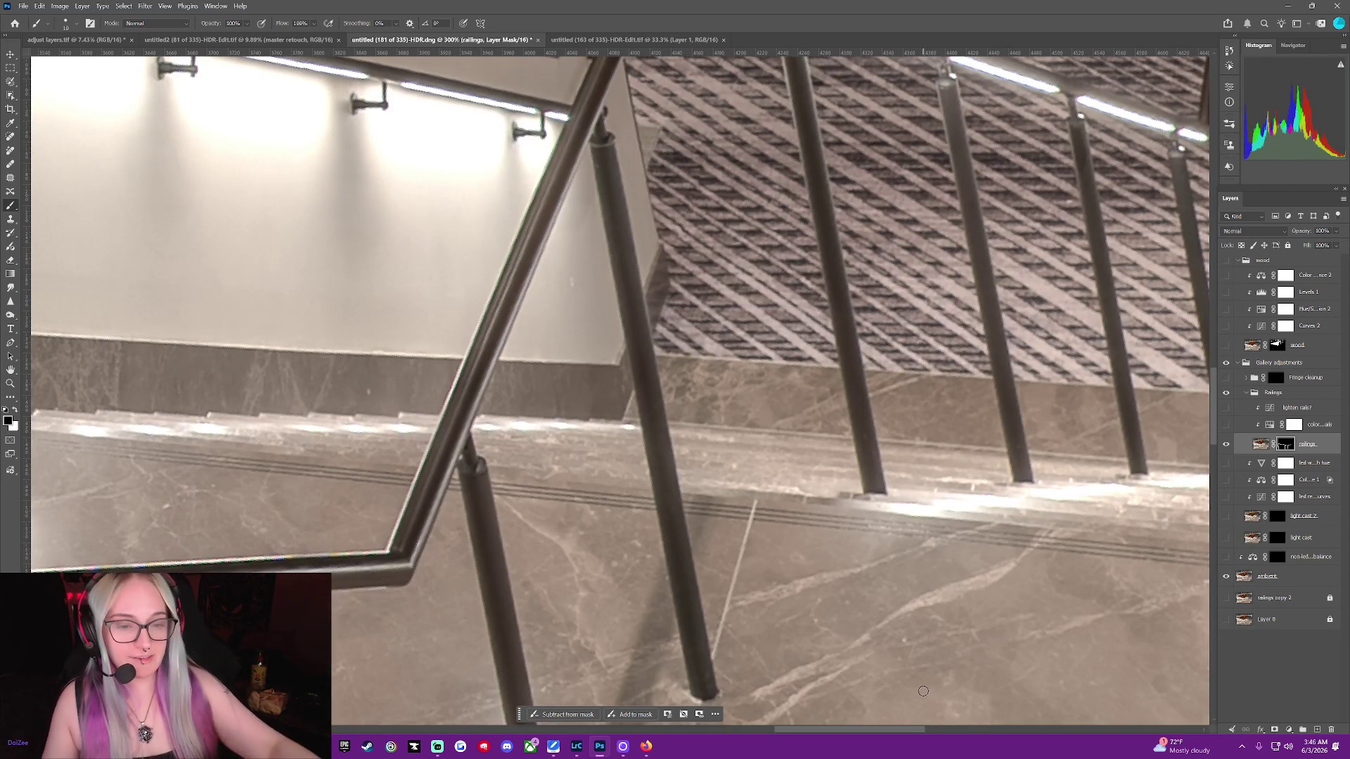
pyautogui.hscroll(-3, 918, 727)
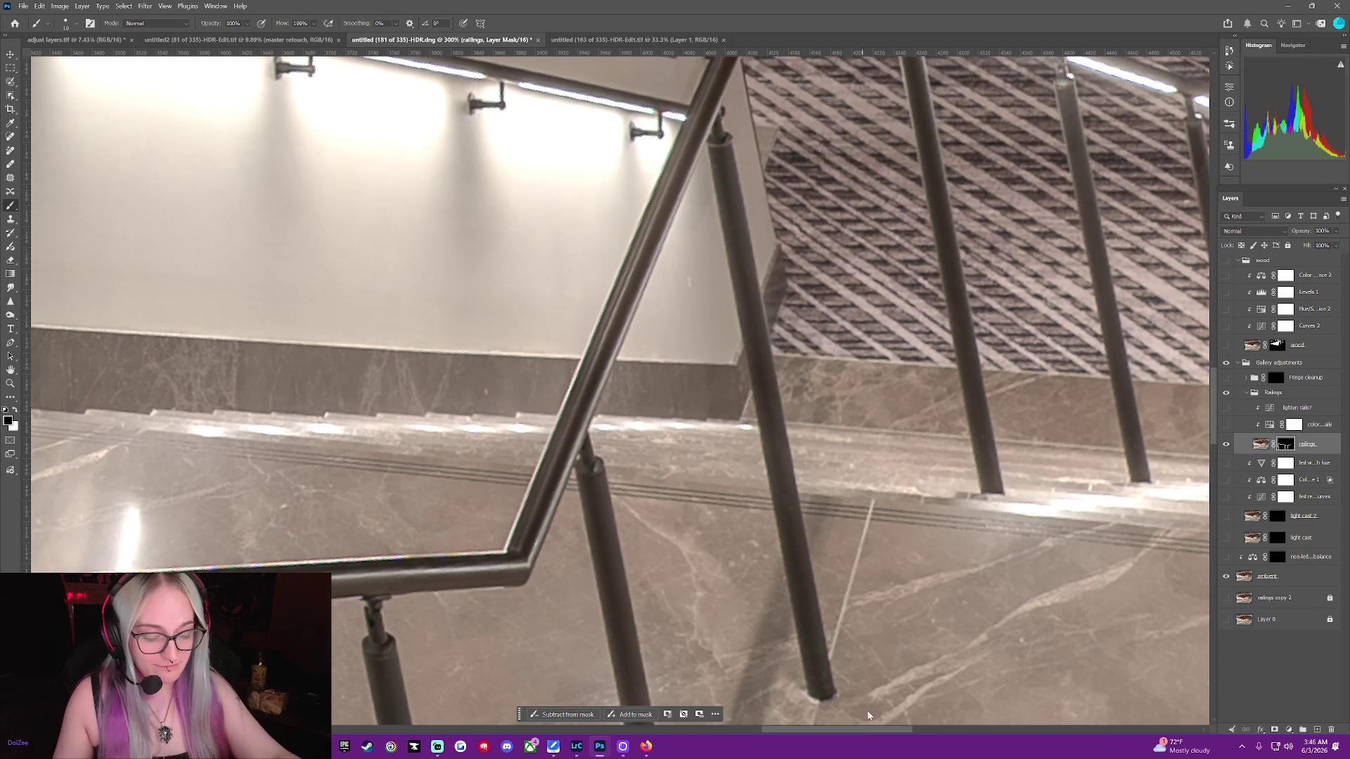
pyautogui.hscroll(-2, 891, 720)
pyautogui.scroll(-2, 863, 552)
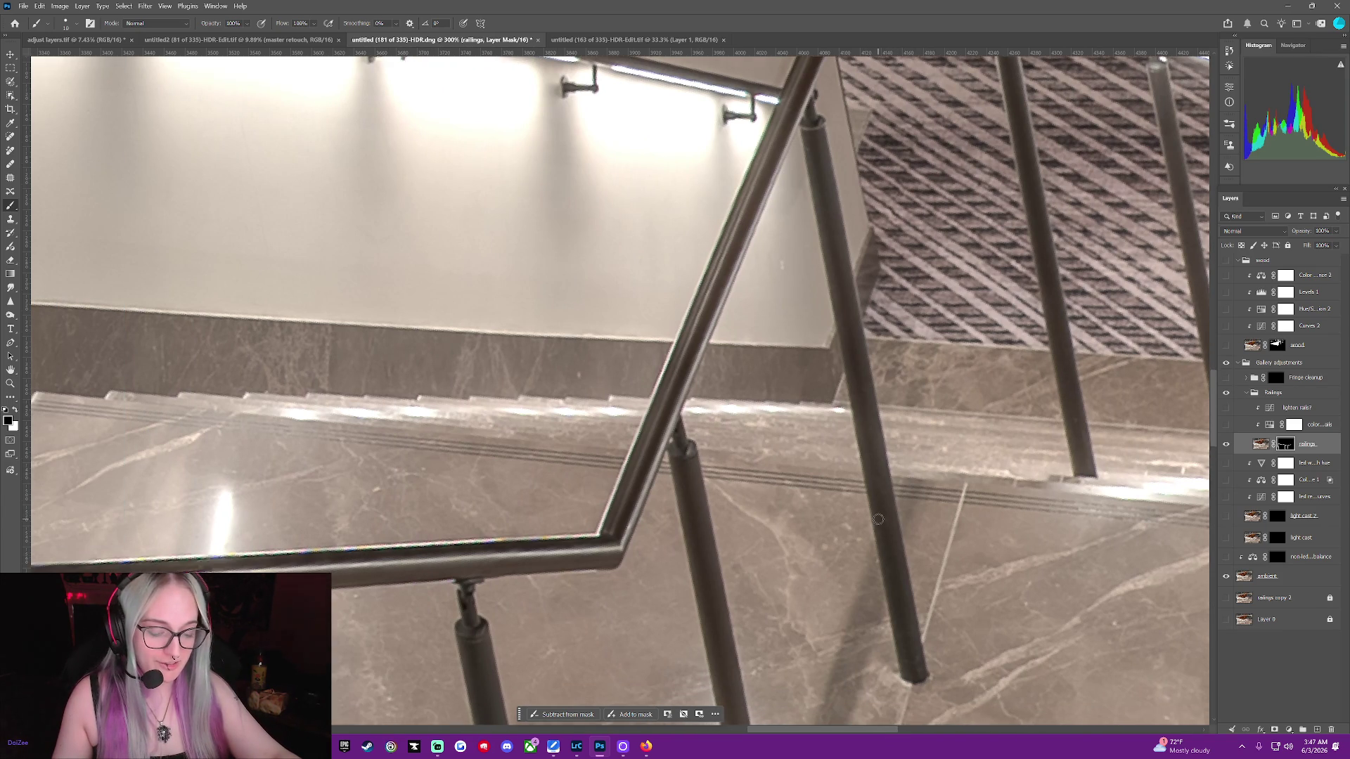
pyautogui.hotkey('ctrl', 'alt', 'r')
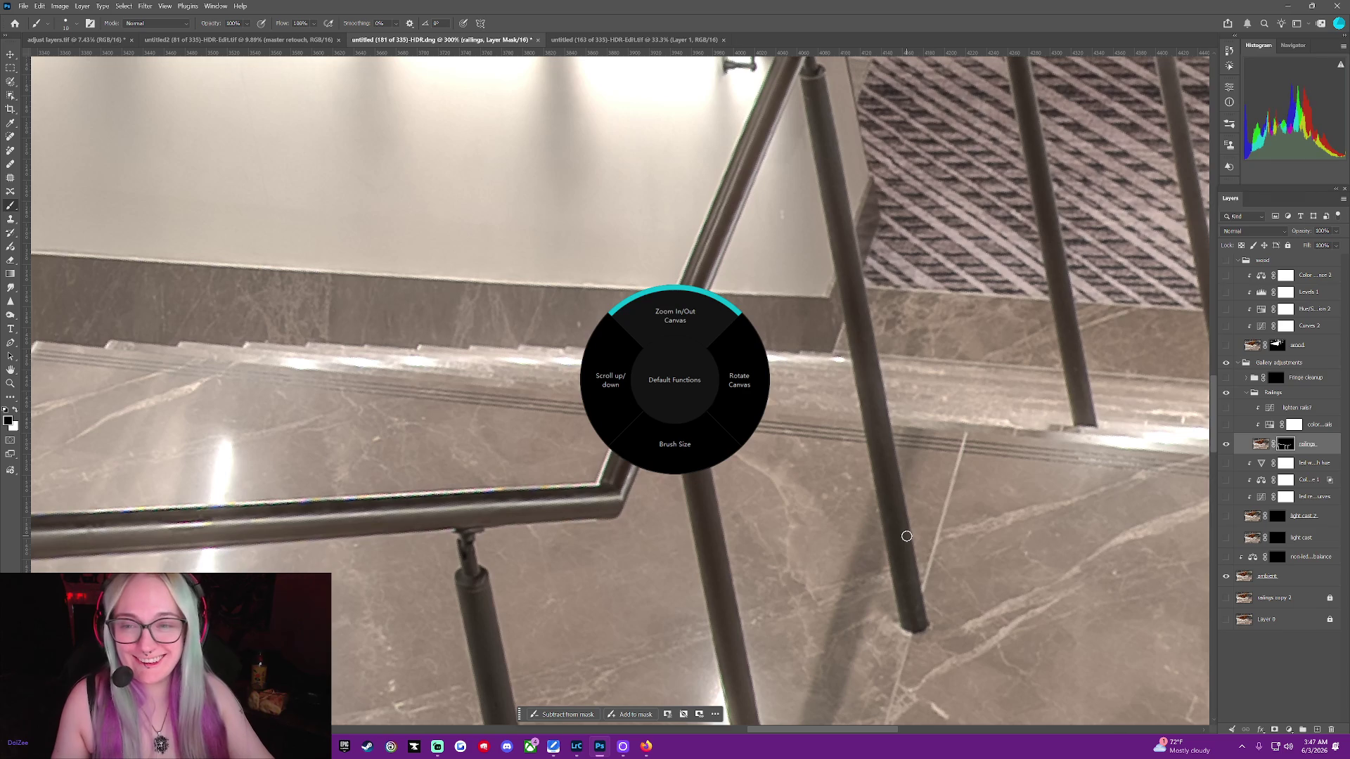
pyautogui.hotkey('ctrl', 'alt', 'r')
pyautogui.hotkey('ctrl', 'alt', 'r')
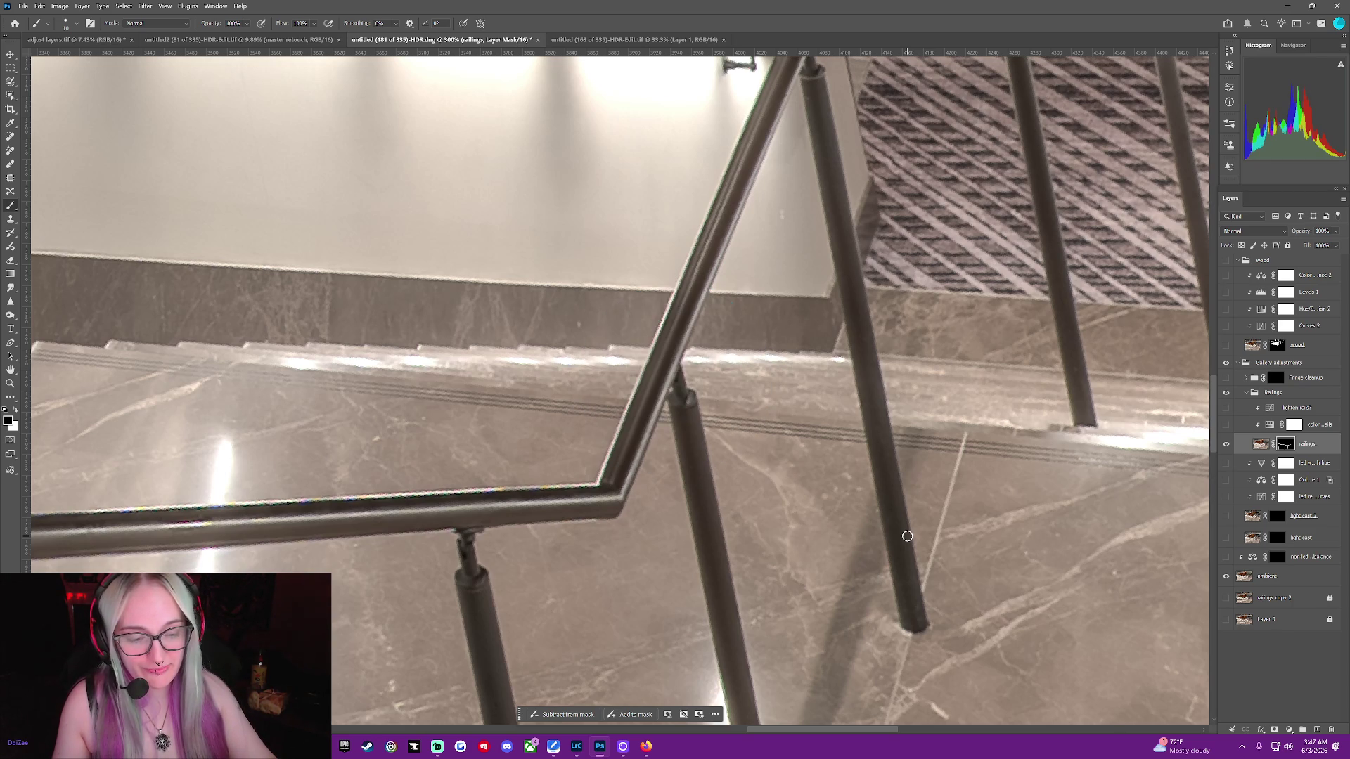
pyautogui.hotkey('ctrl', '-')
pyautogui.hotkey('ctrl', '-')
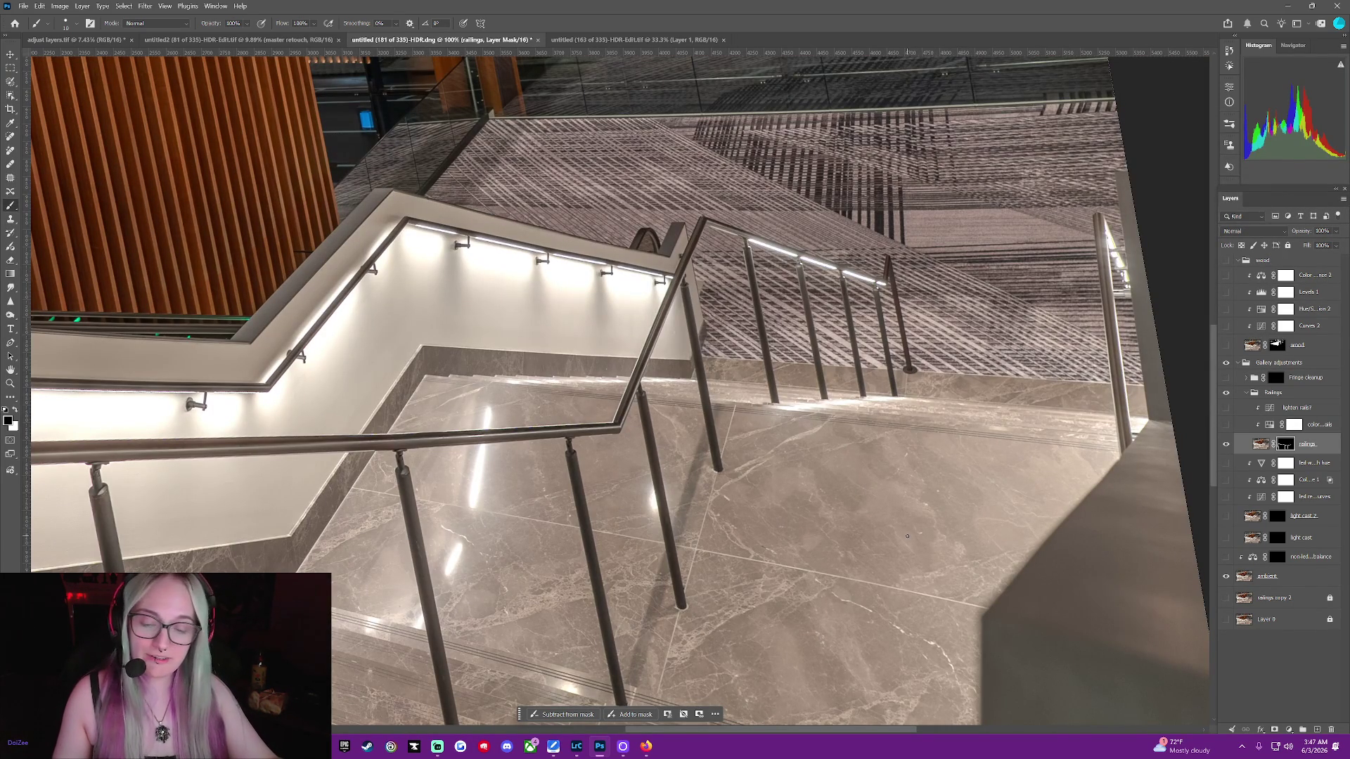
pyautogui.click(1226, 576)
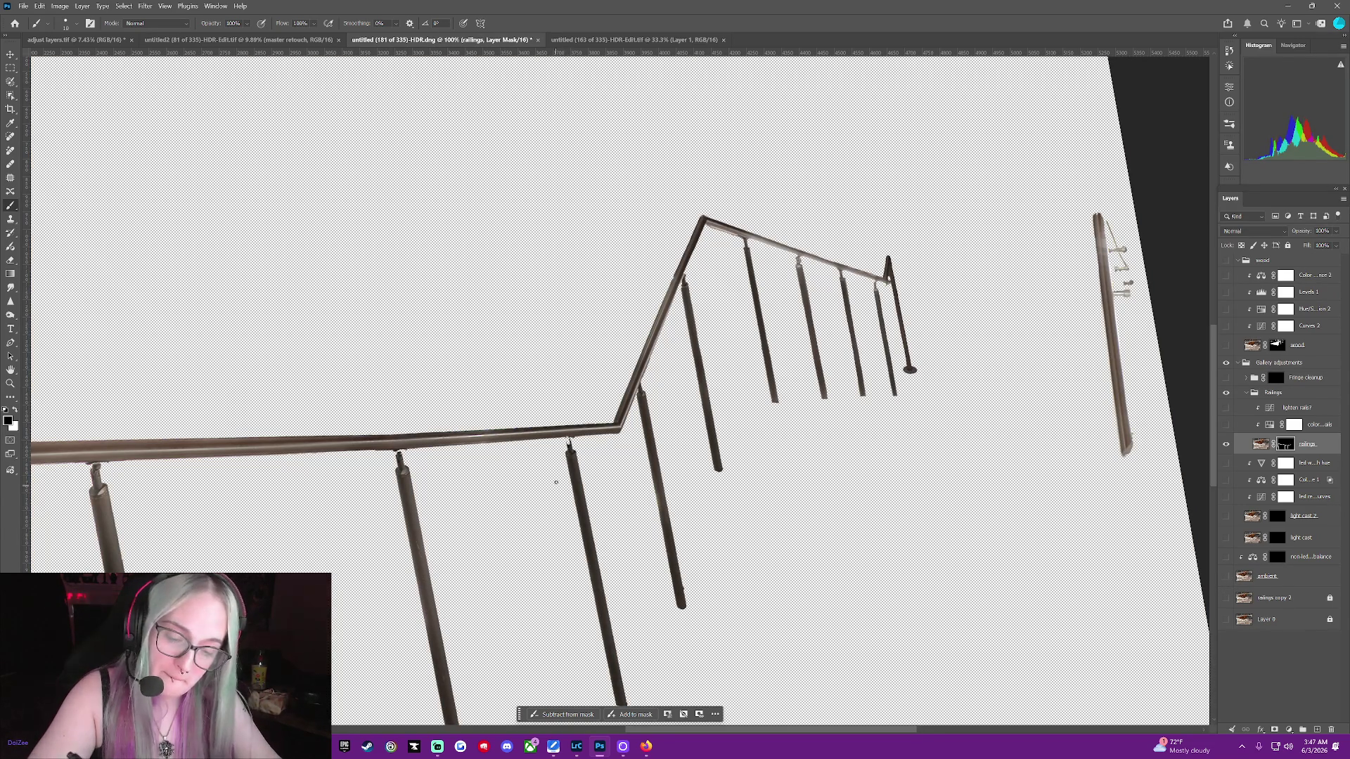
pyautogui.press('x')
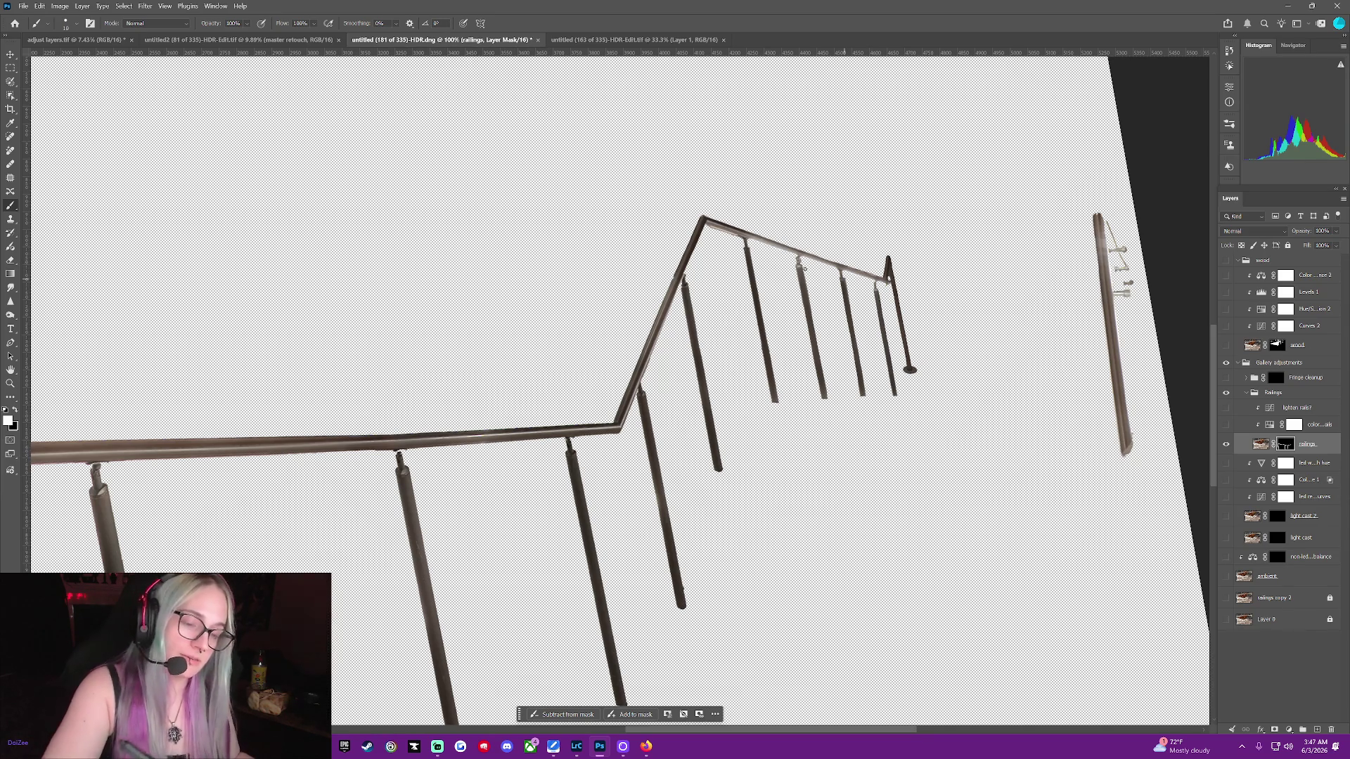
pyautogui.click(1225, 576)
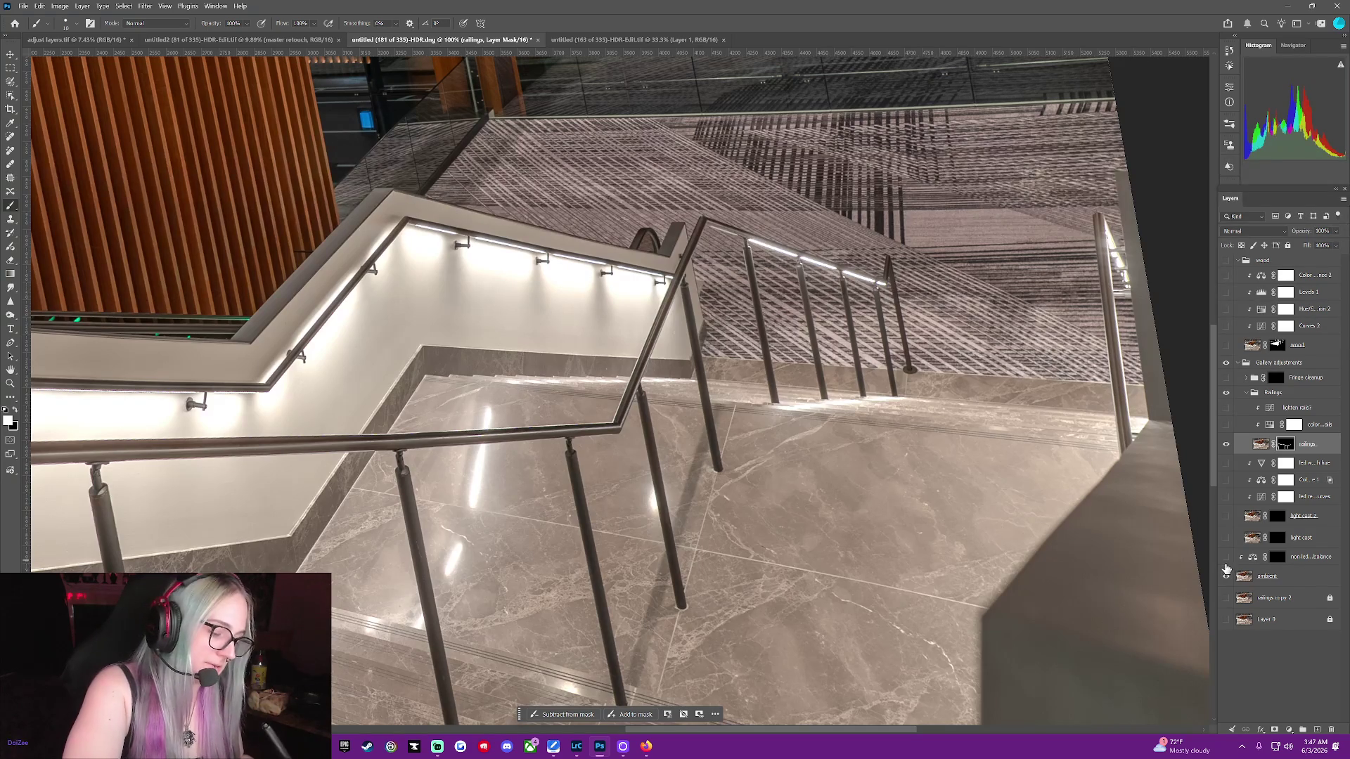
pyautogui.click(1225, 576)
pyautogui.click(1225, 576)
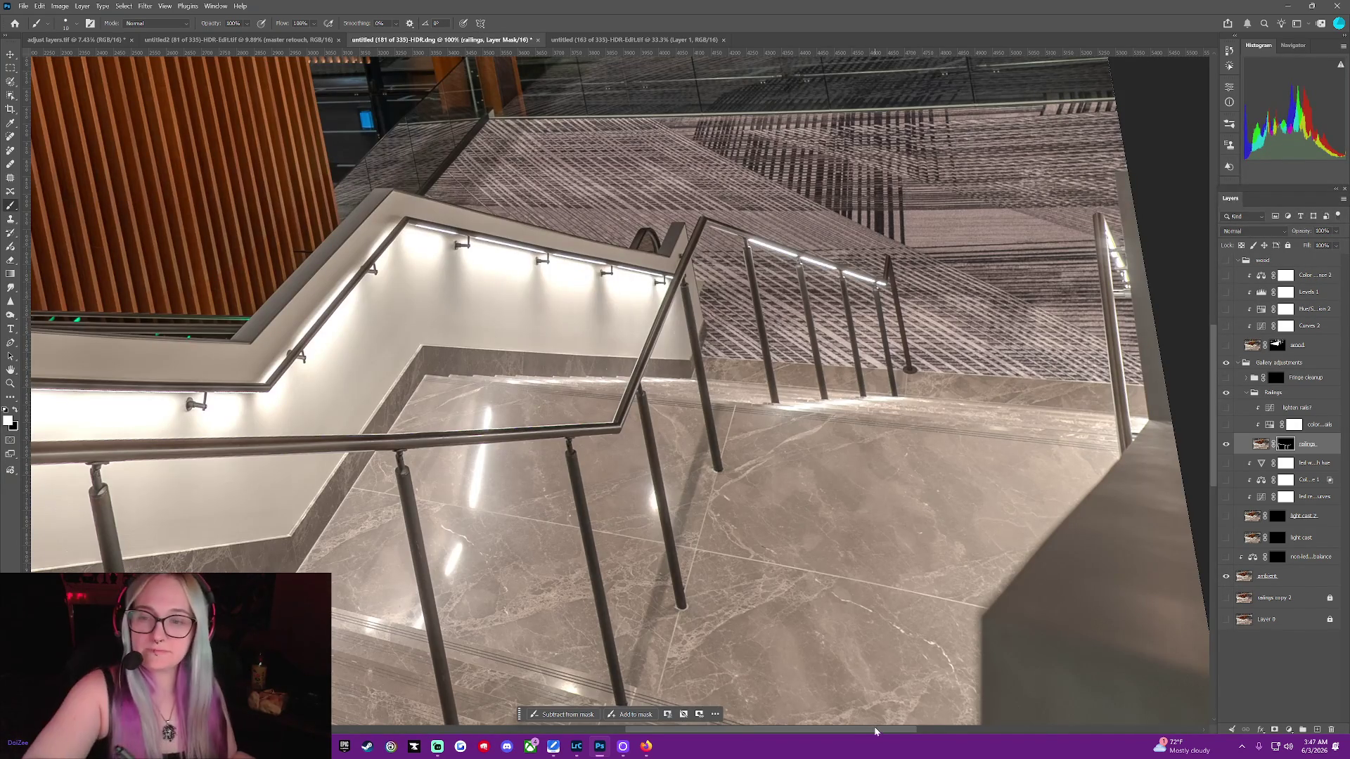
pyautogui.moveTo(875, 731); pyautogui.dragTo(747, 730)
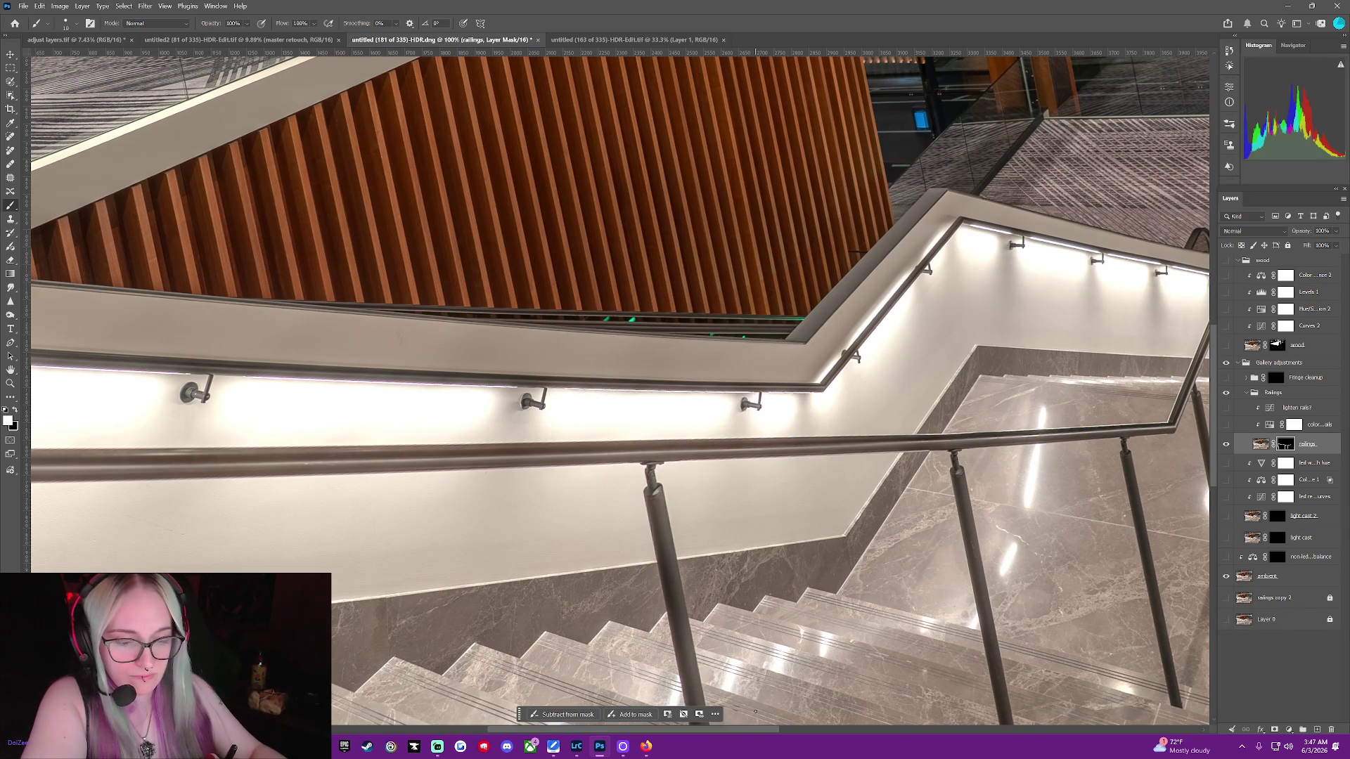
pyautogui.hotkey('ctrl', '-')
pyautogui.hotkey('ctrl', '-')
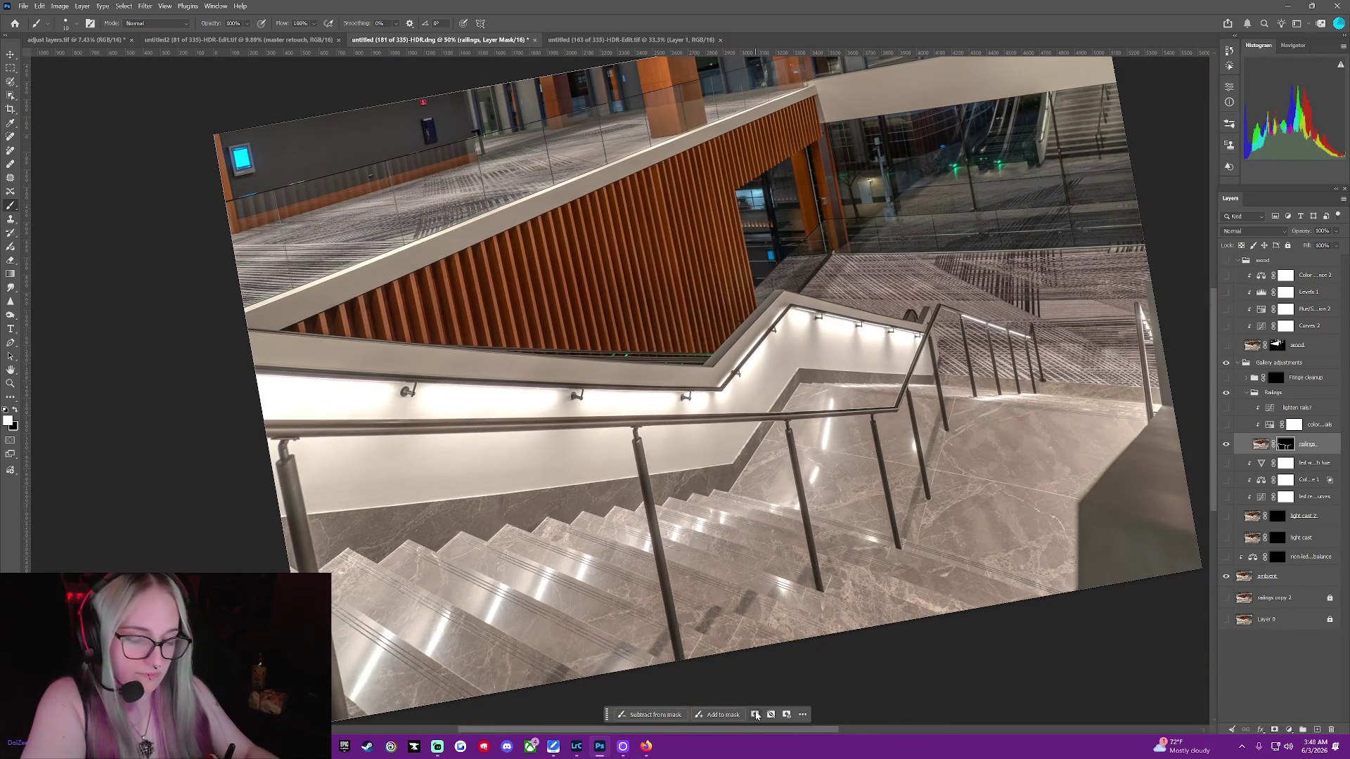
# Hide the ambient stair photo layer, leaving white as the painting colour
pyautogui.click(1225, 575)
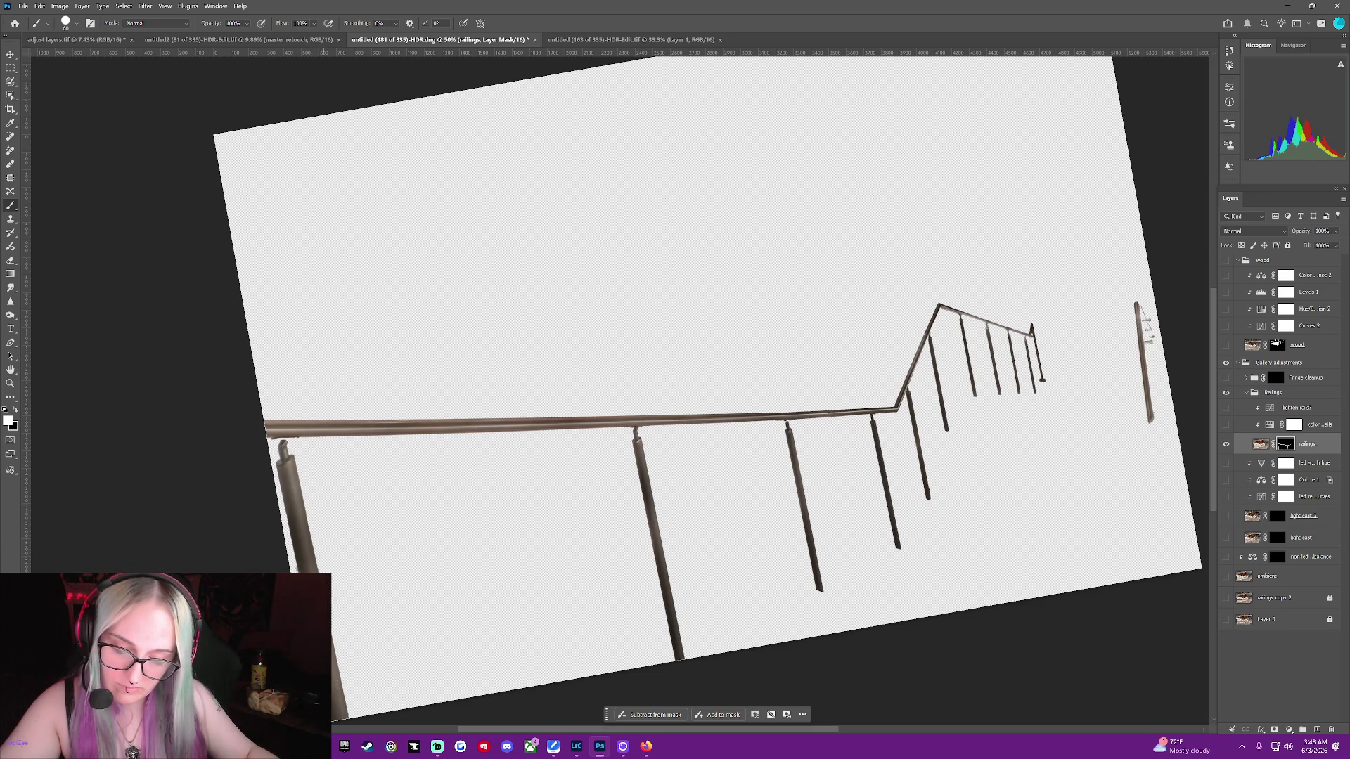
pyautogui.press('x')
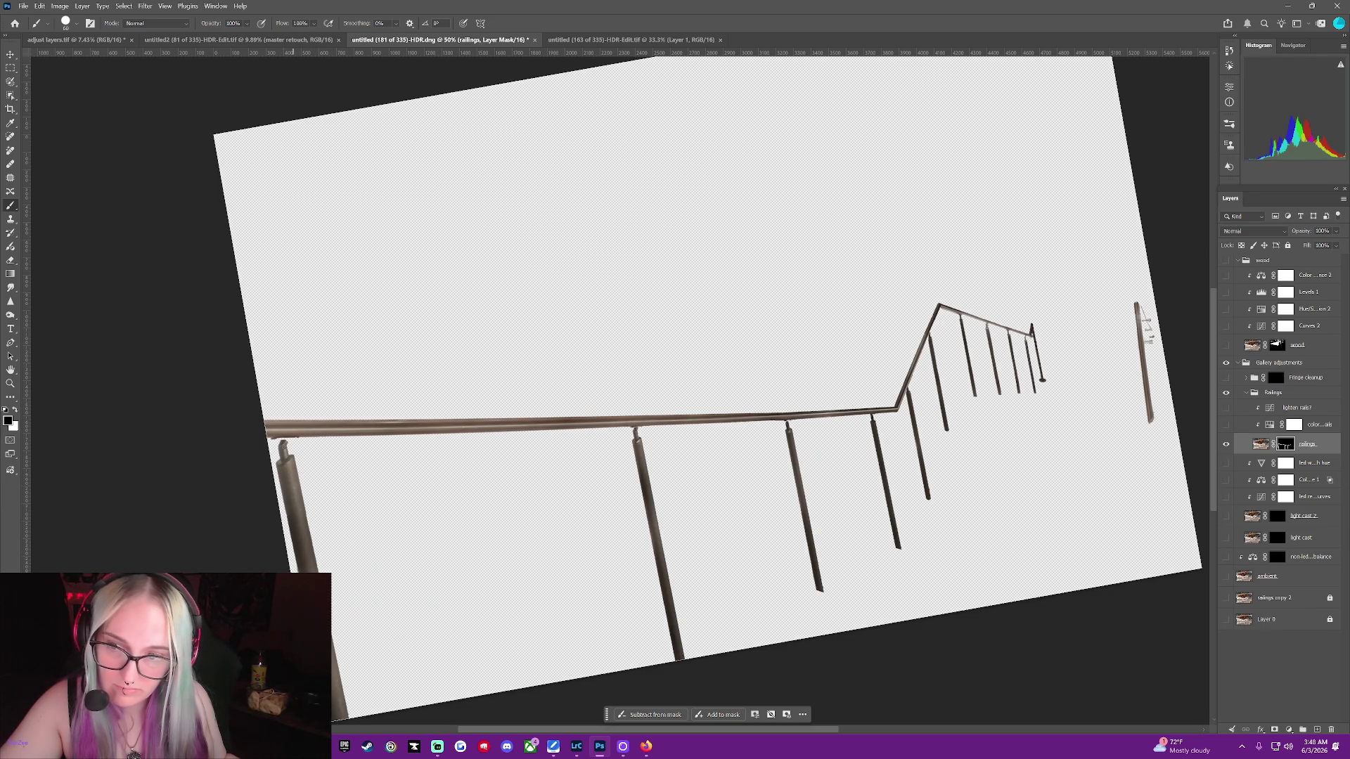
pyautogui.press('x')
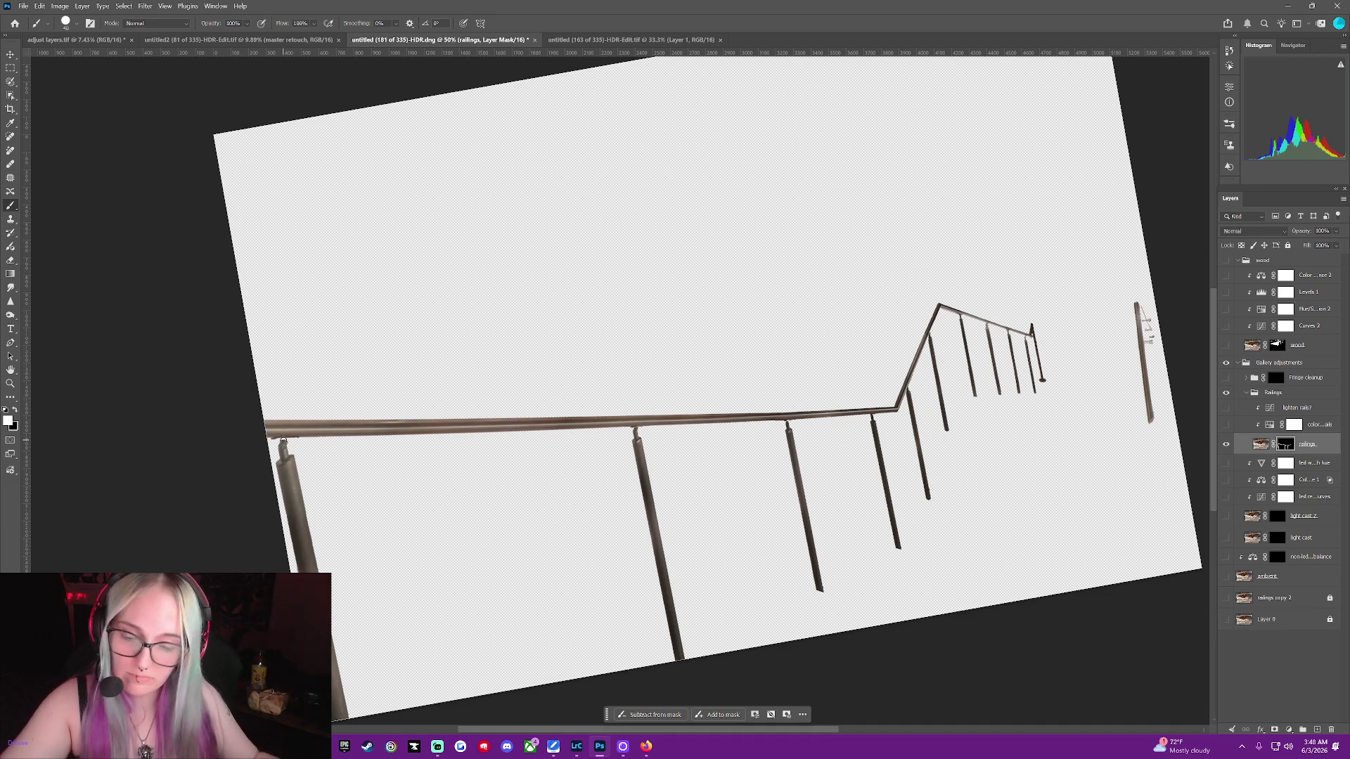
# Shrink the brush to 35 and reset the view to unrotated, zoomed to 200% on the handrail
pyautogui.press('[')
pyautogui.press('[')
pyautogui.press('[')
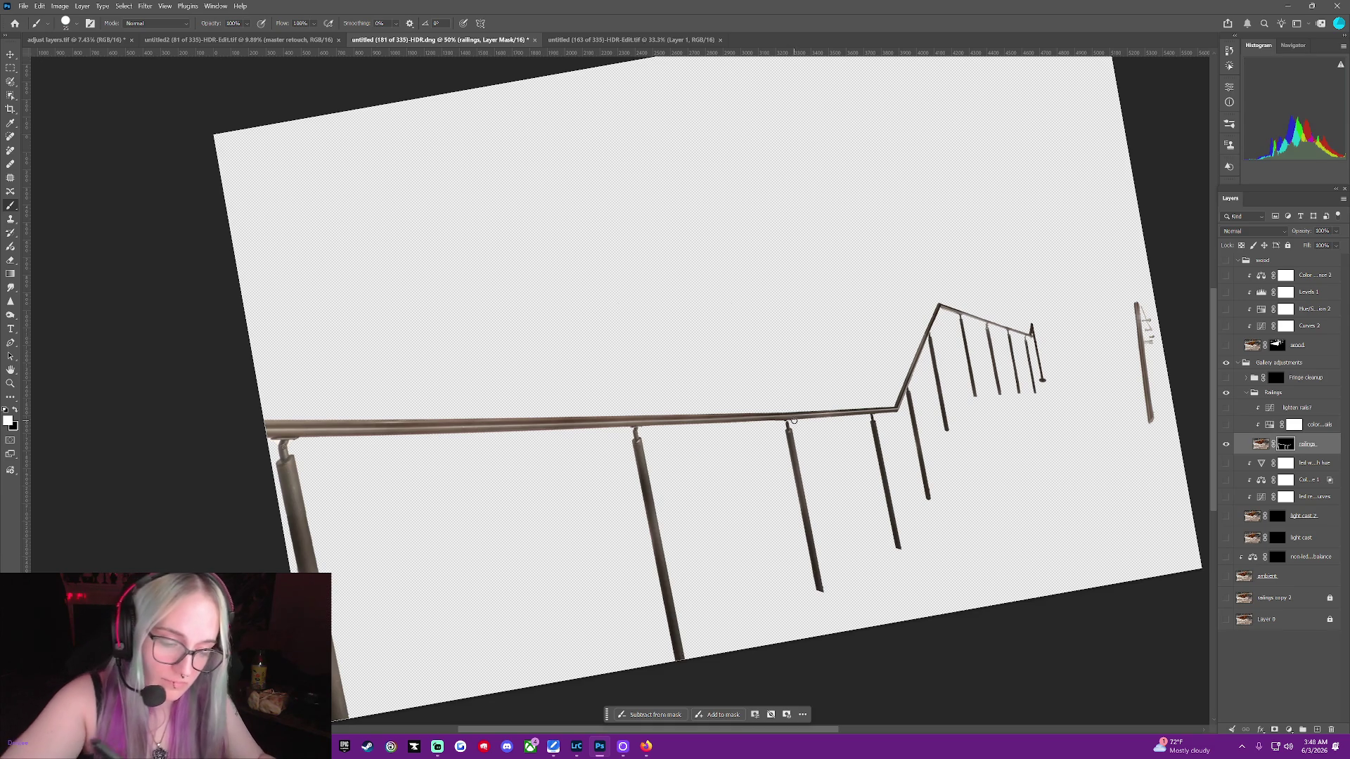
pyautogui.click(719, 368)
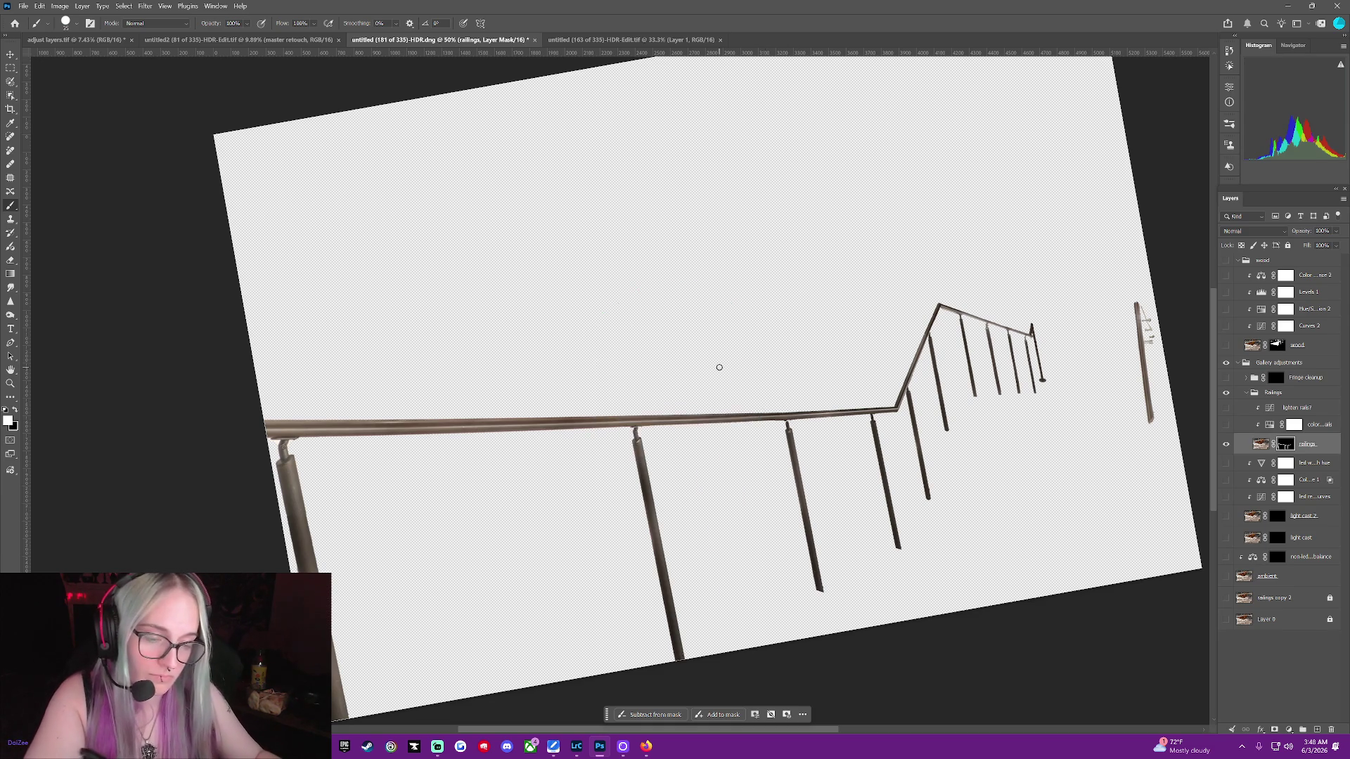
pyautogui.hotkey('ctrl', '+')
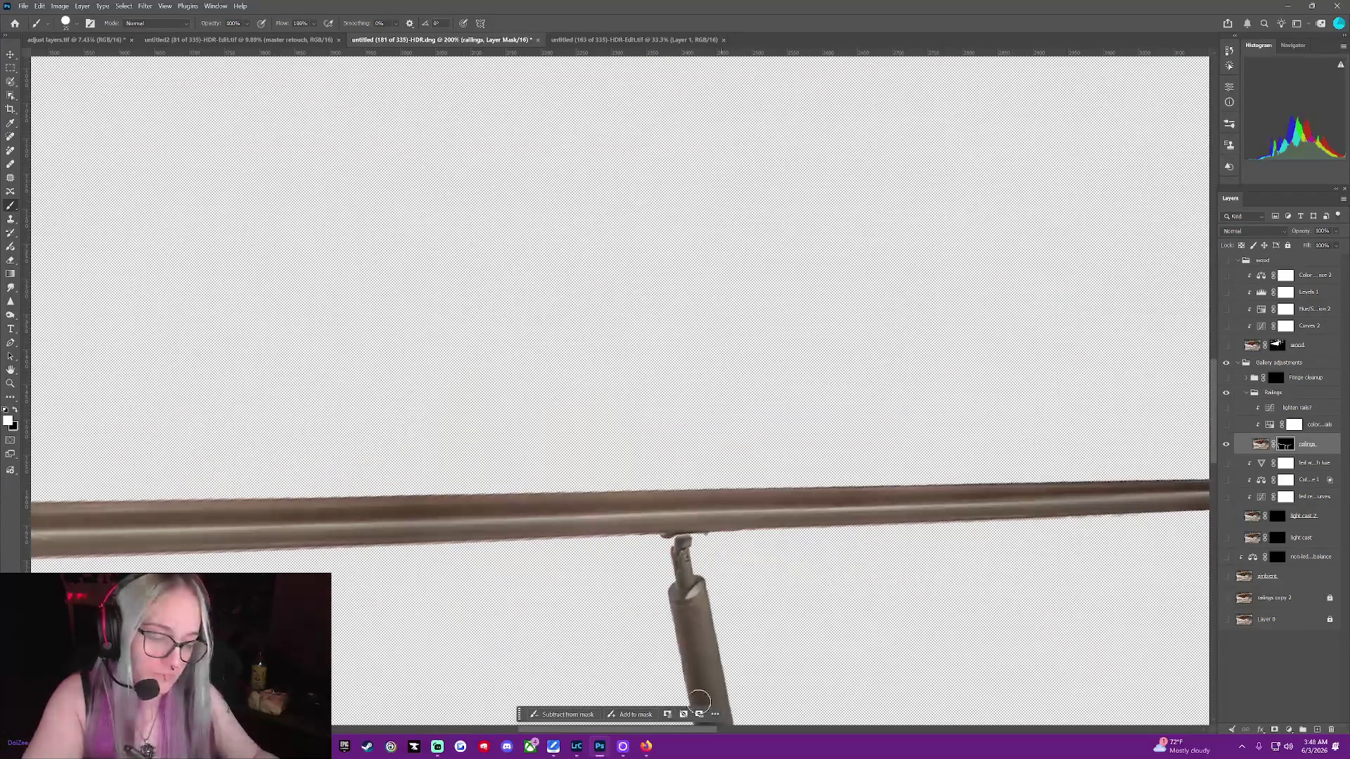
# Pan to the rail corner and adjust the brush size from the tablet's radial menu
pyautogui.moveTo(672, 731); pyautogui.dragTo(767, 729)
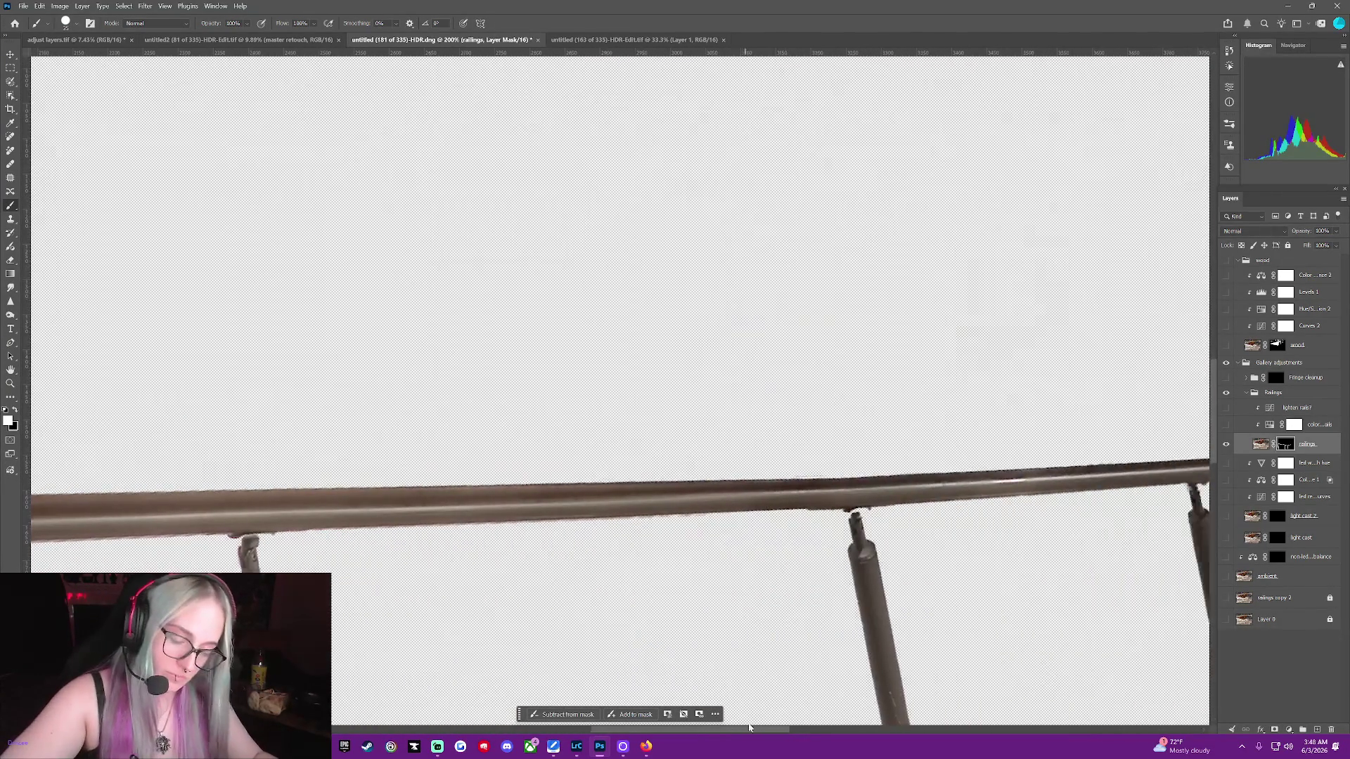
pyautogui.middleClick(726, 513)
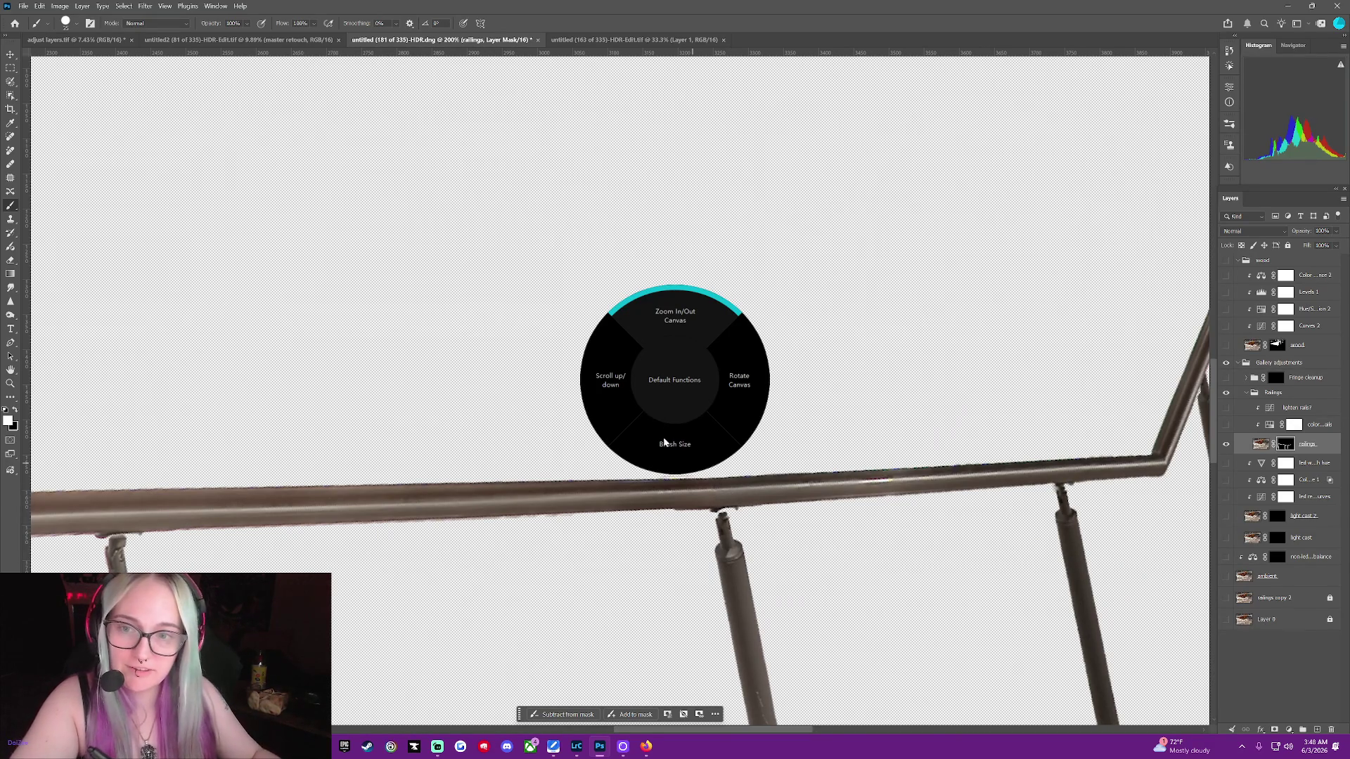
pyautogui.click(665, 443)
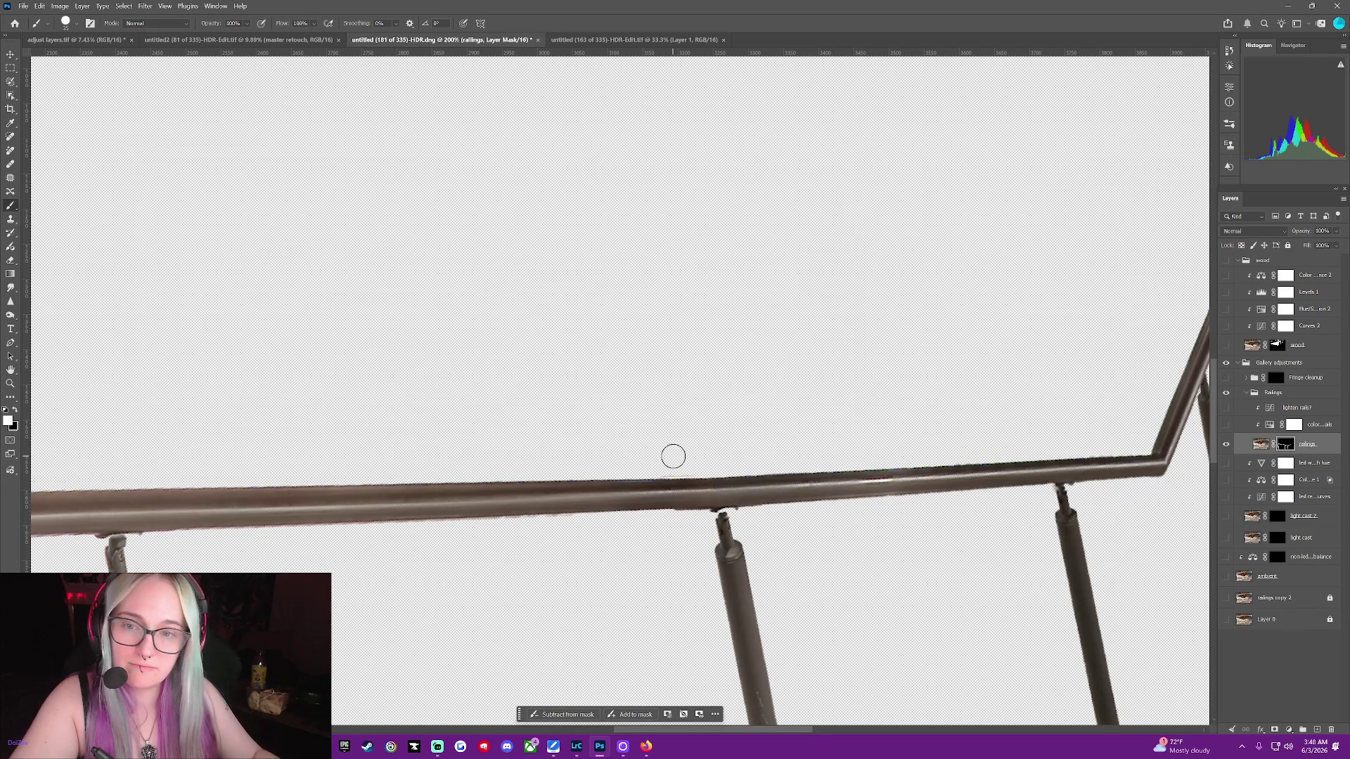
pyautogui.middleClick(709, 492)
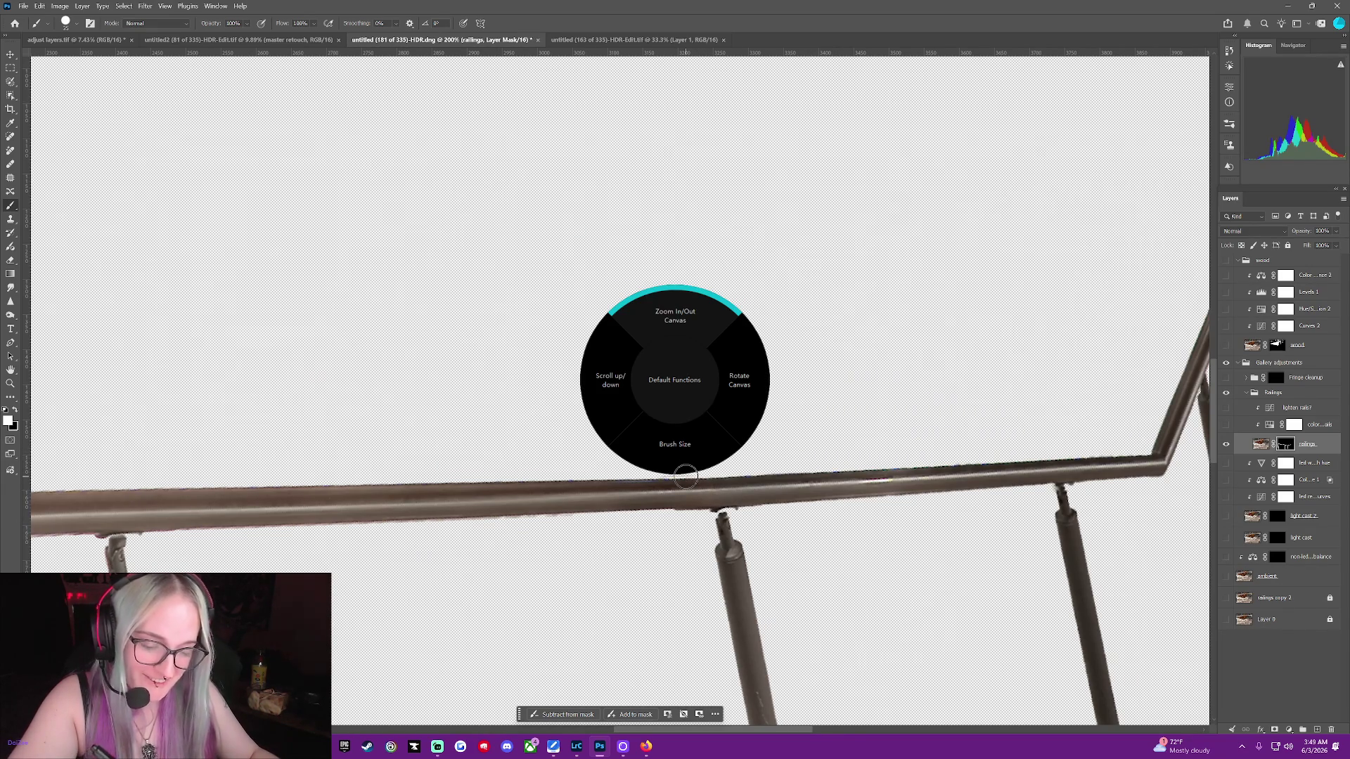
pyautogui.middleClick(685, 477)
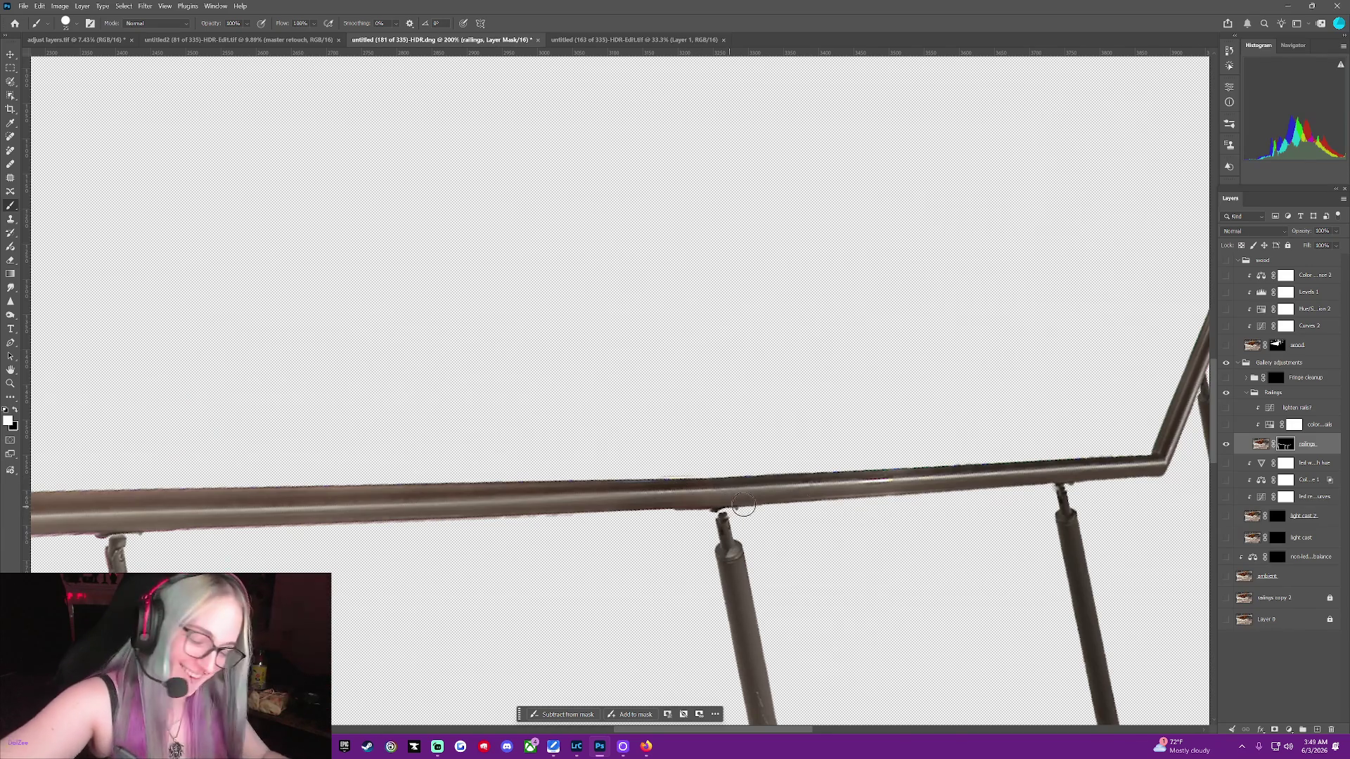
# Toggle the ambient photo on and off repeatedly to inspect mask edges, shrinking the brush to 15
pyautogui.click(1226, 576)
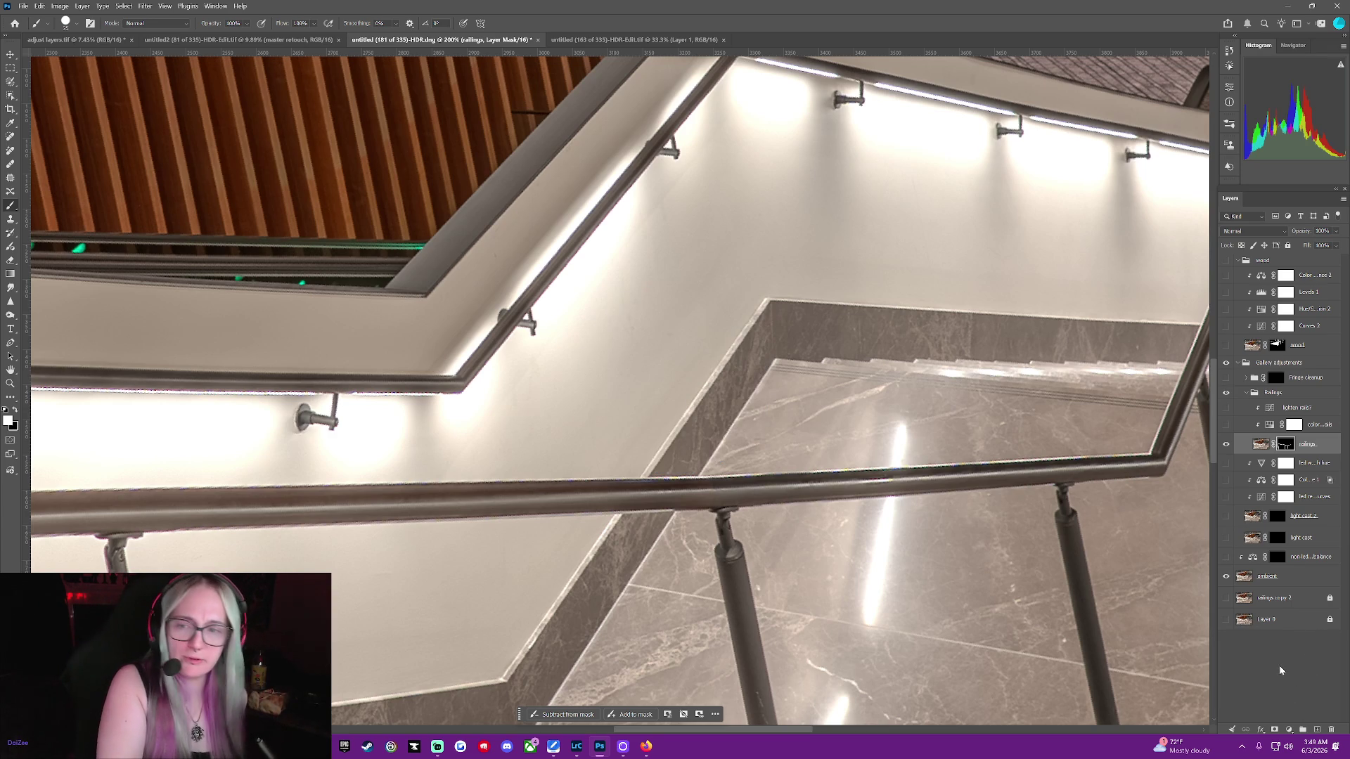
pyautogui.click(1226, 577)
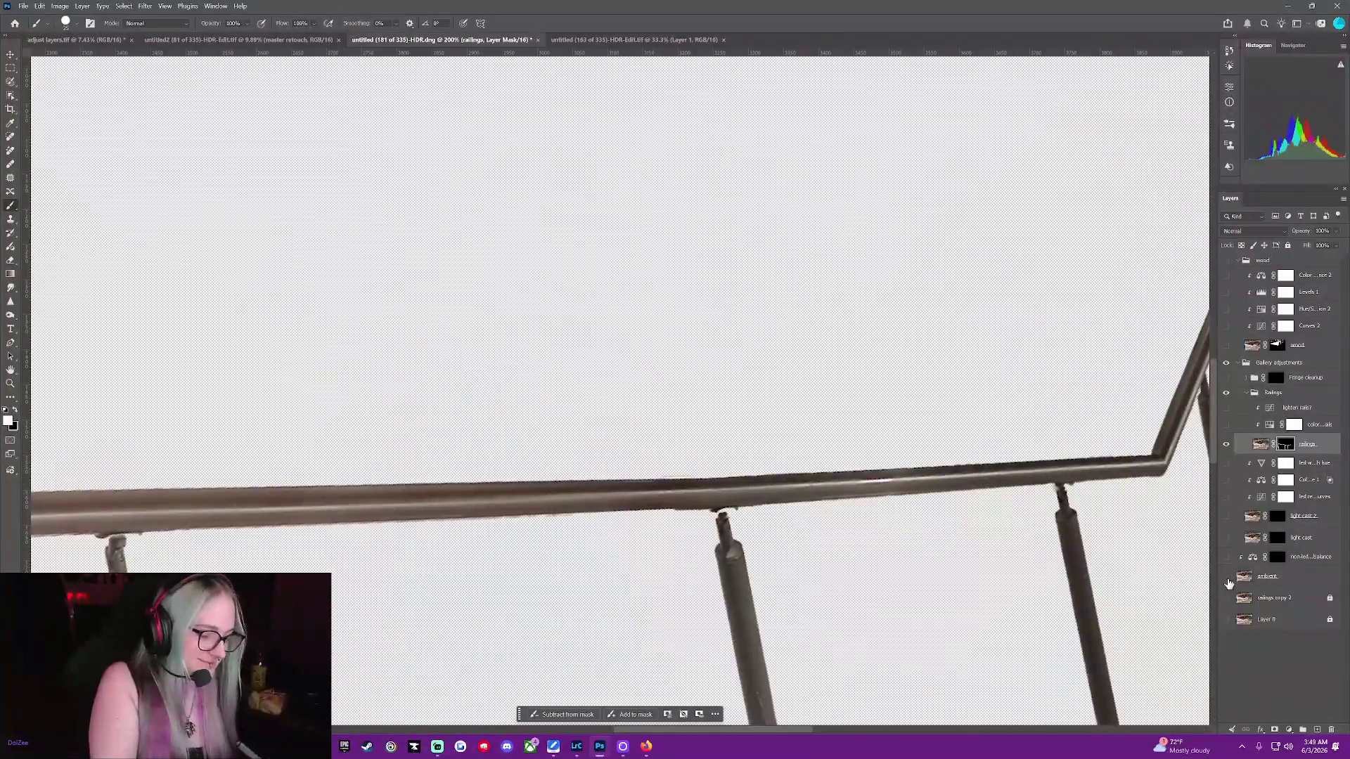
pyautogui.click(1226, 576)
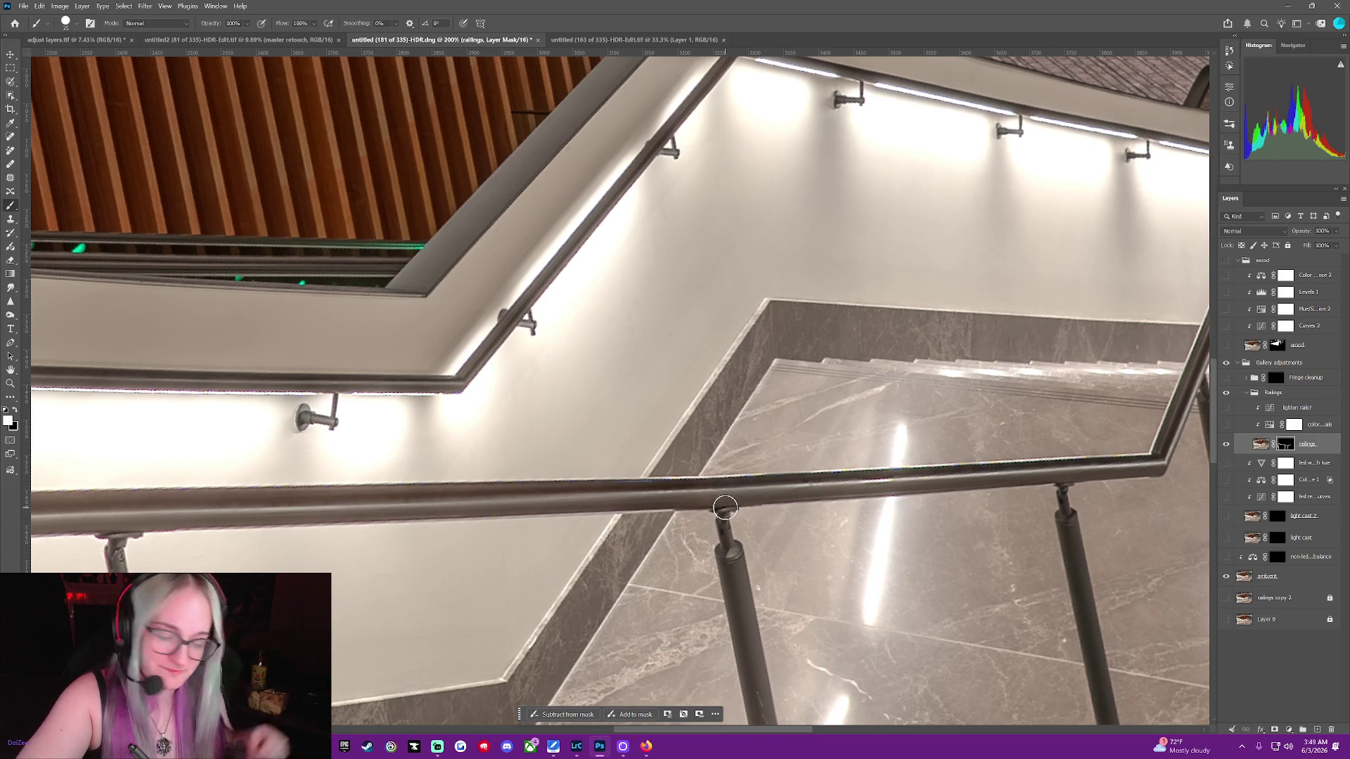
pyautogui.press('[')
pyautogui.press('[')
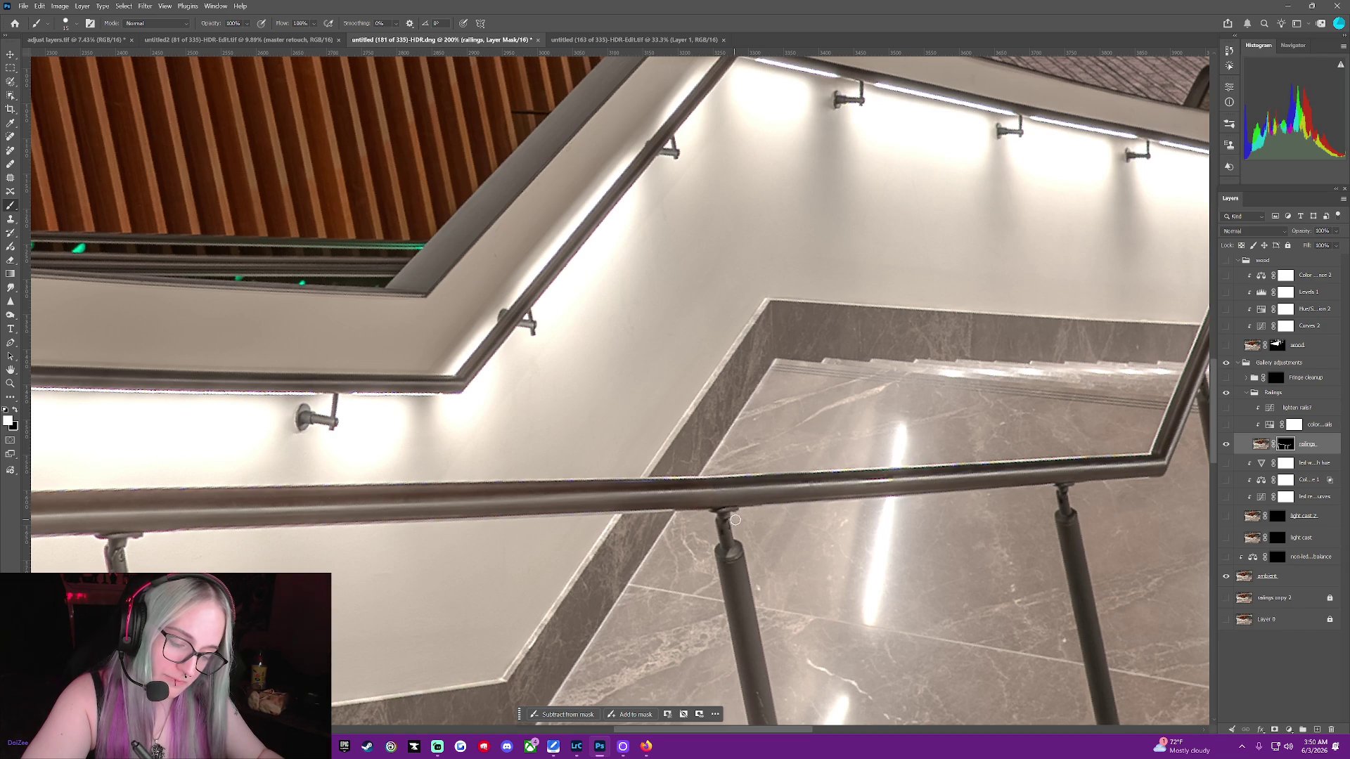
pyautogui.click(1226, 577)
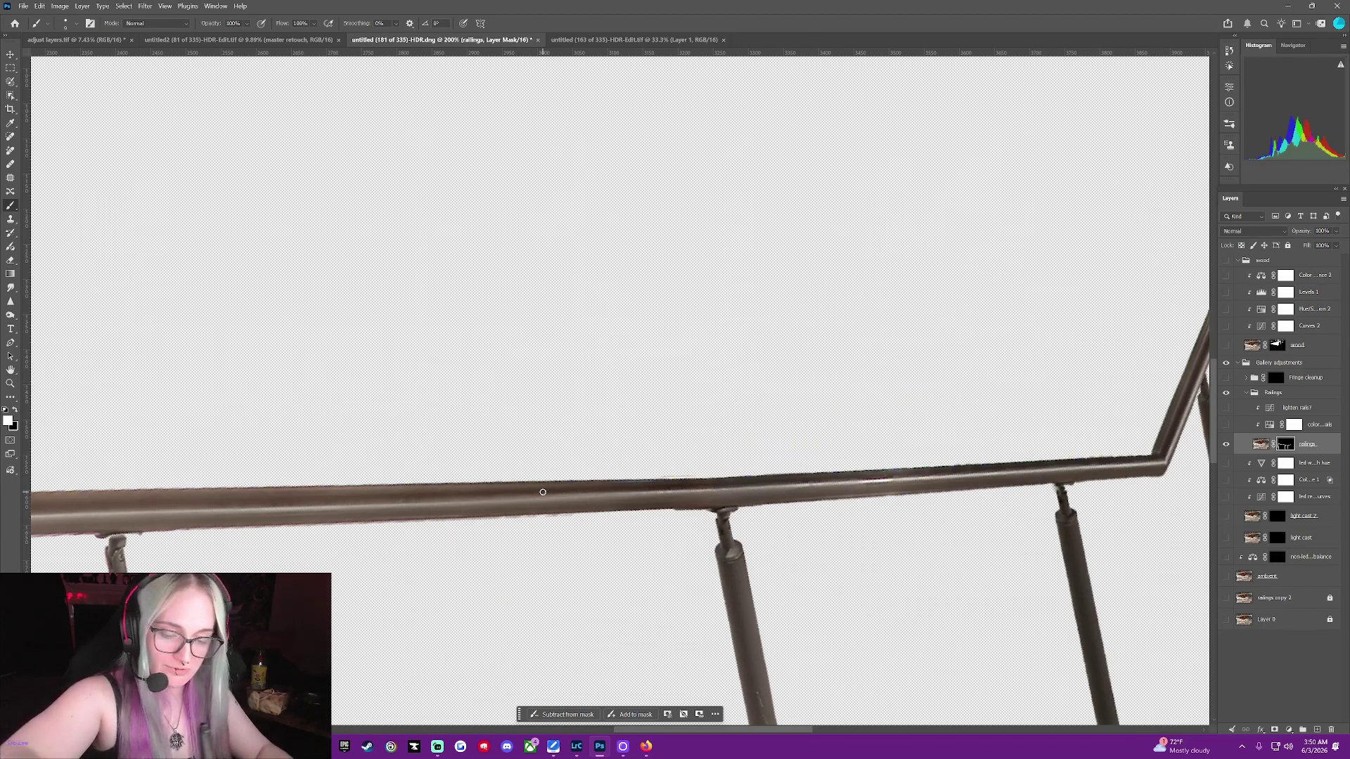
pyautogui.click(1226, 577)
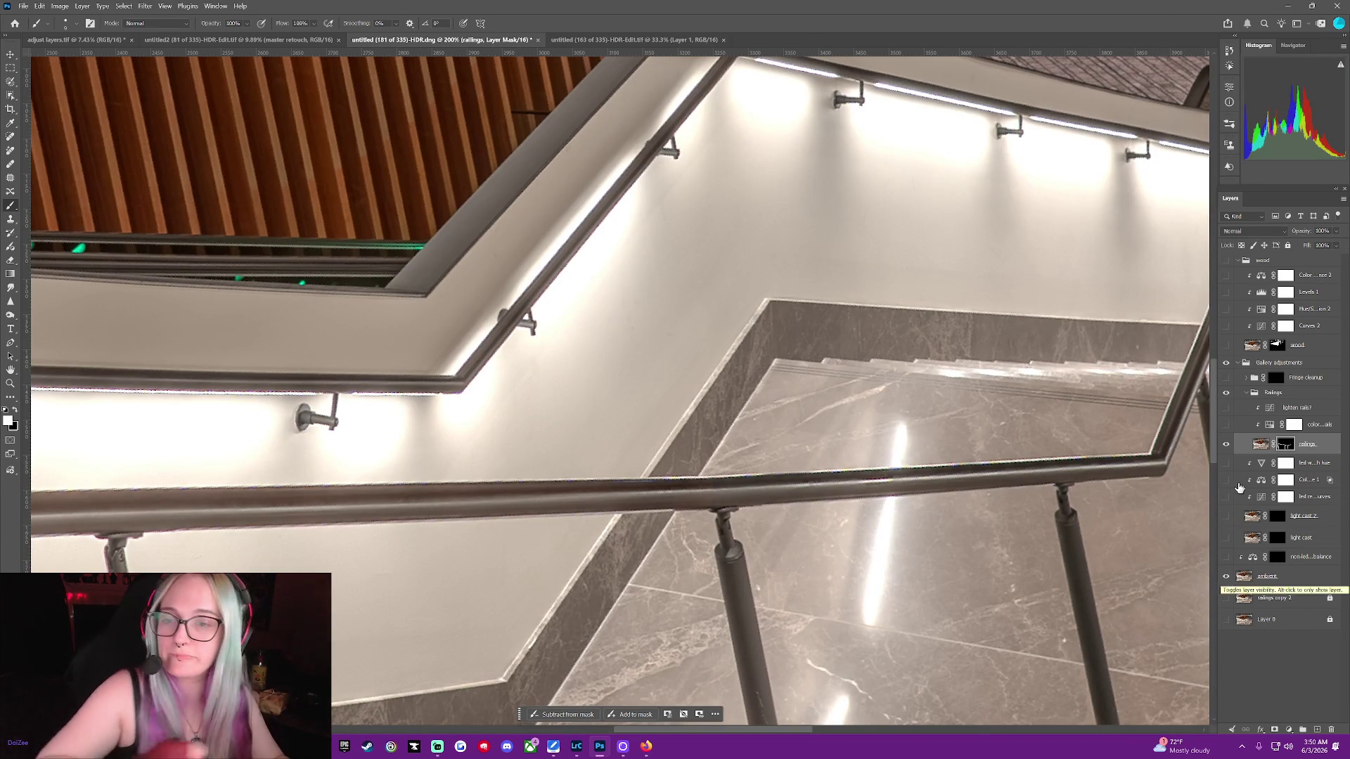
pyautogui.click(1226, 576)
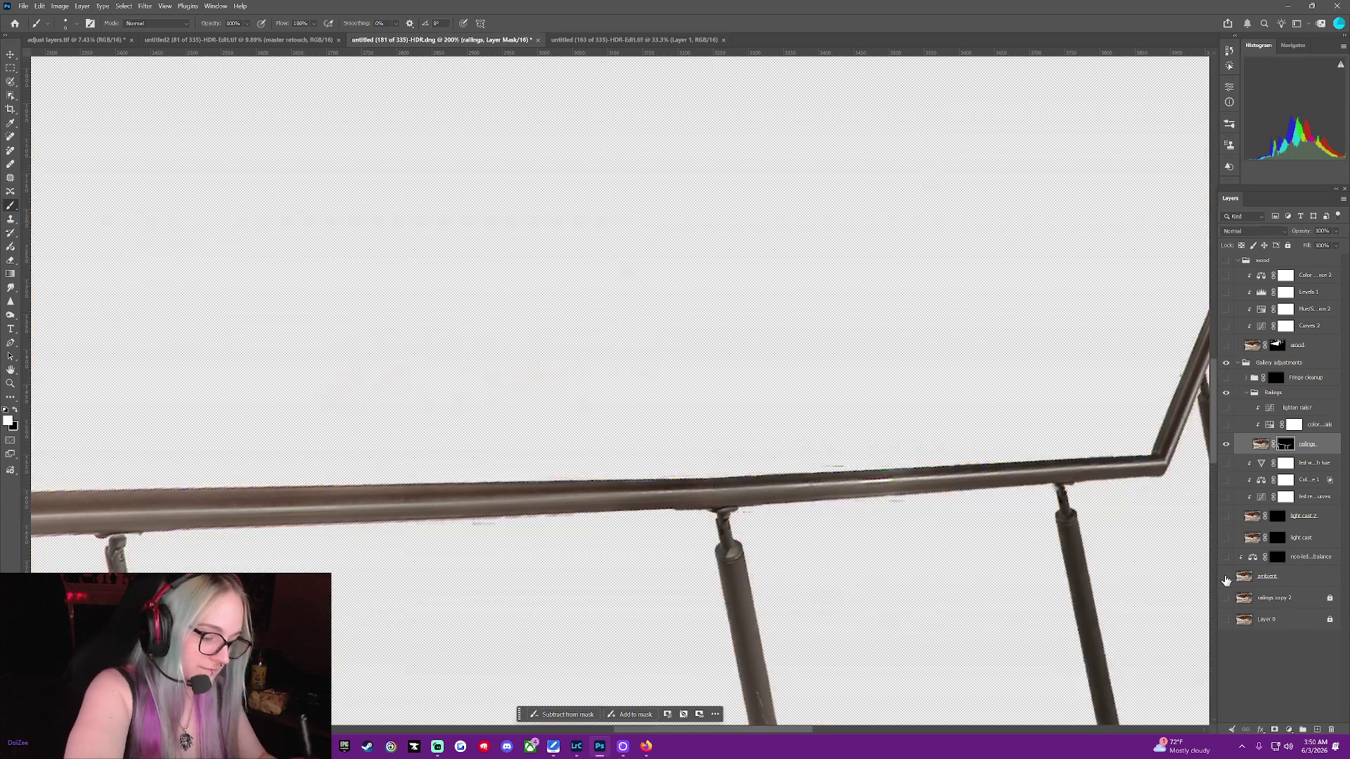
pyautogui.click(1224, 580)
pyautogui.click(1221, 582)
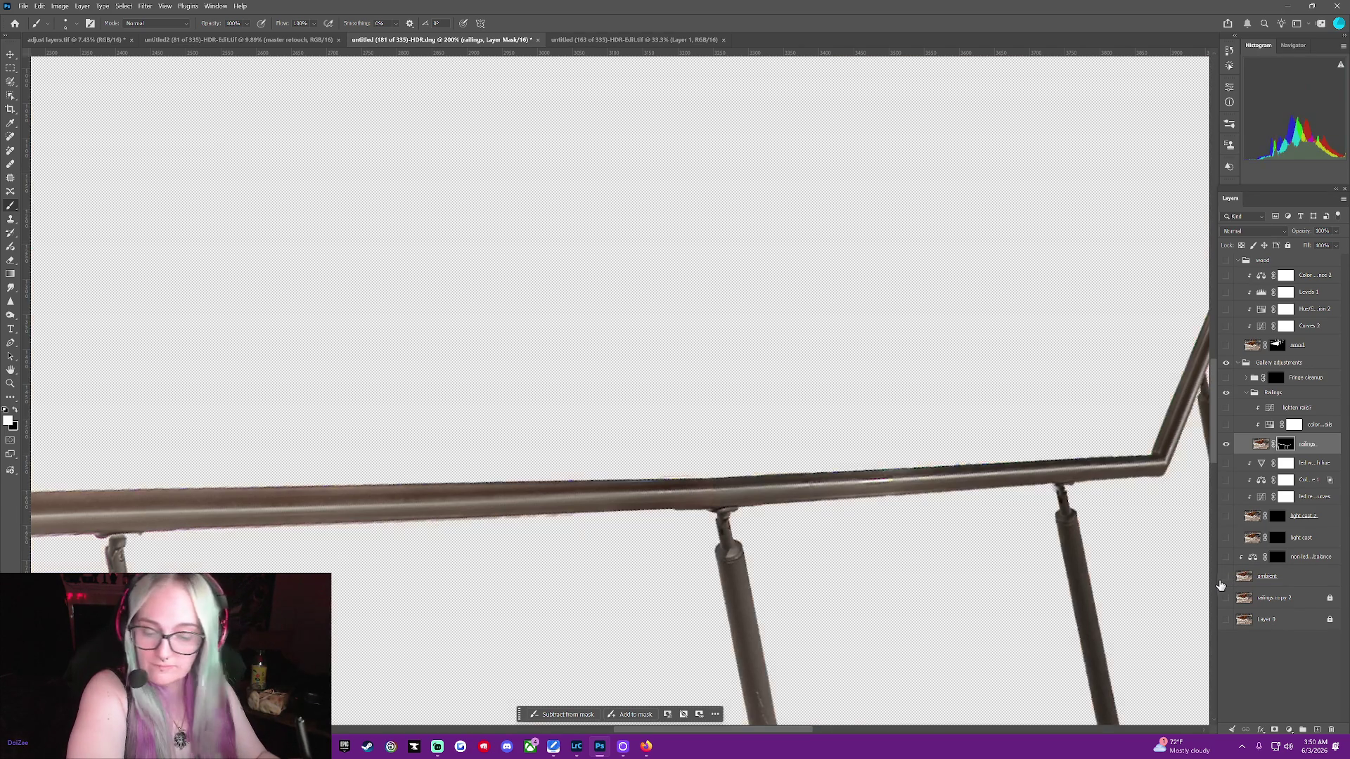
pyautogui.click(1221, 581)
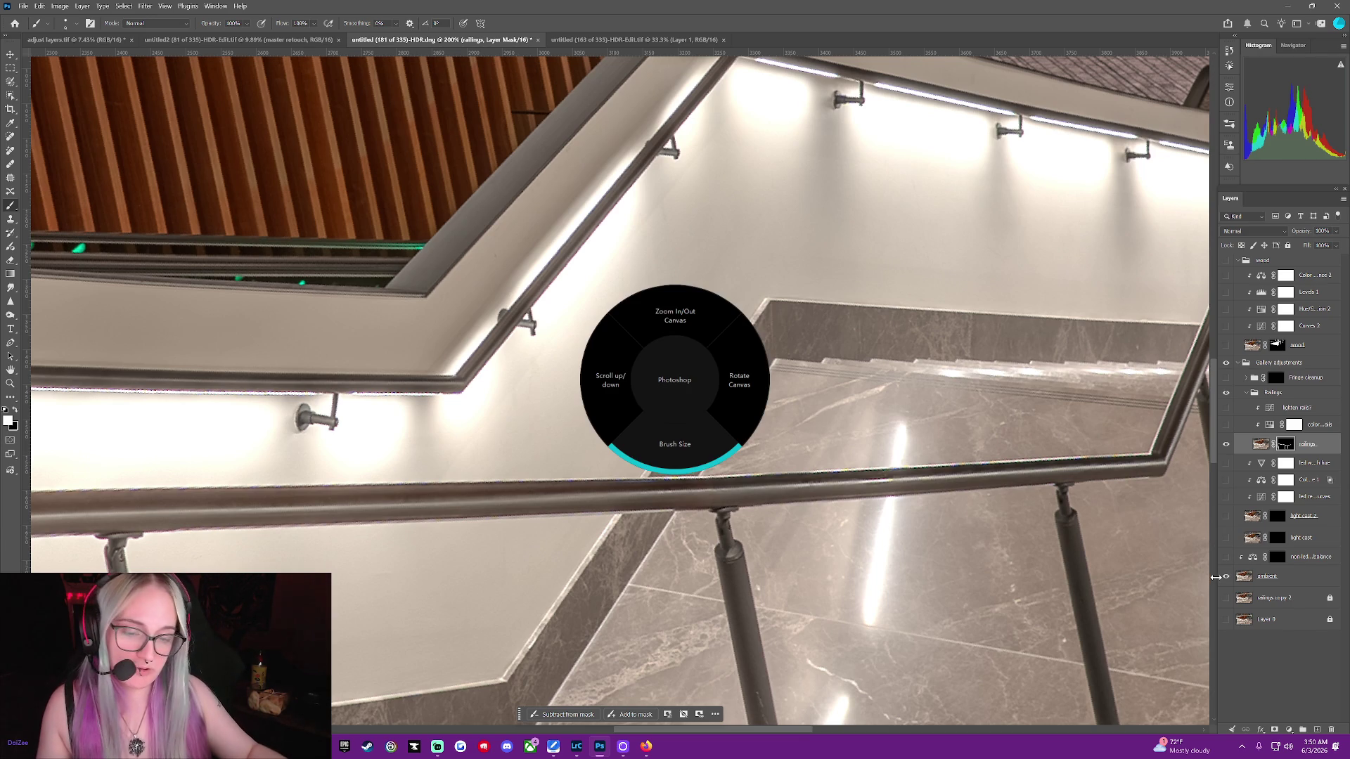
# Scroll down to the next vertical post and toggle the ambient photo to check its edges
pyautogui.scroll(-5, 618, 390)
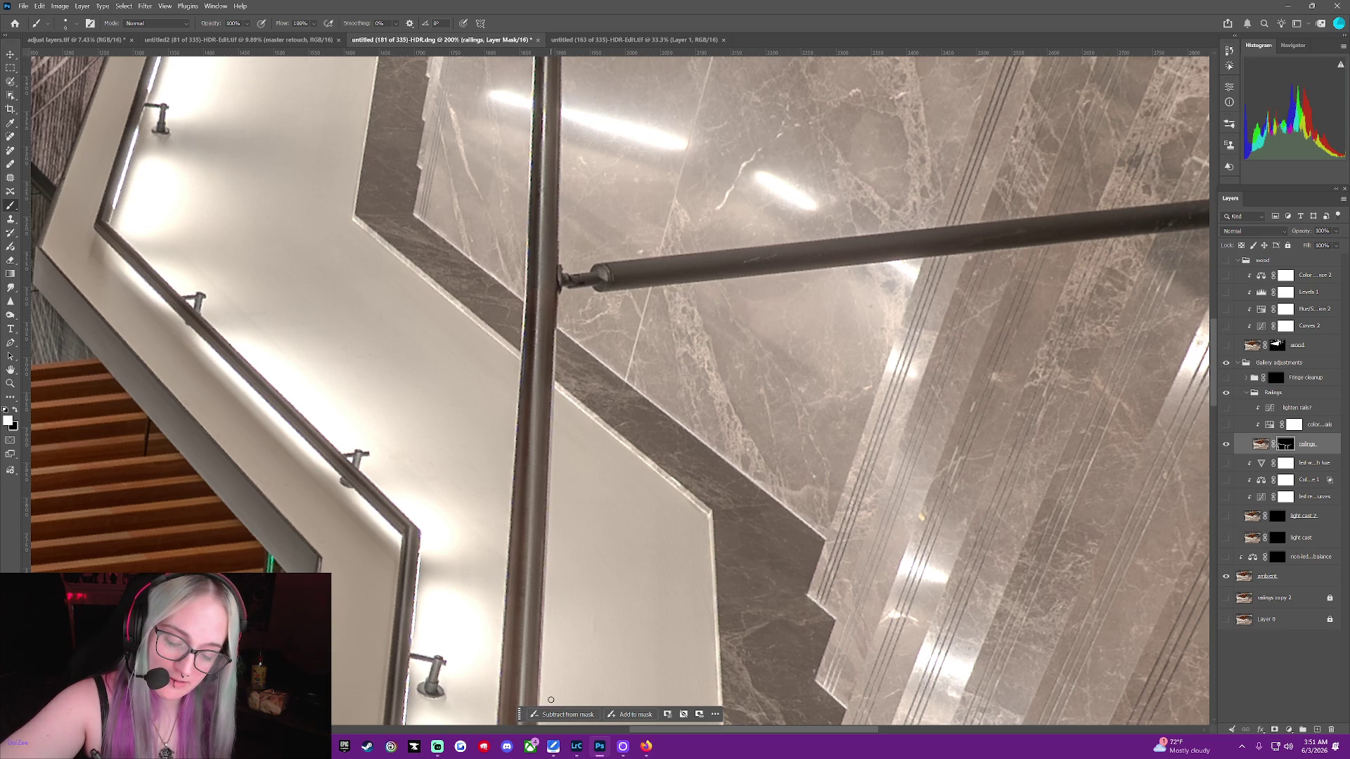
pyautogui.click(1226, 582)
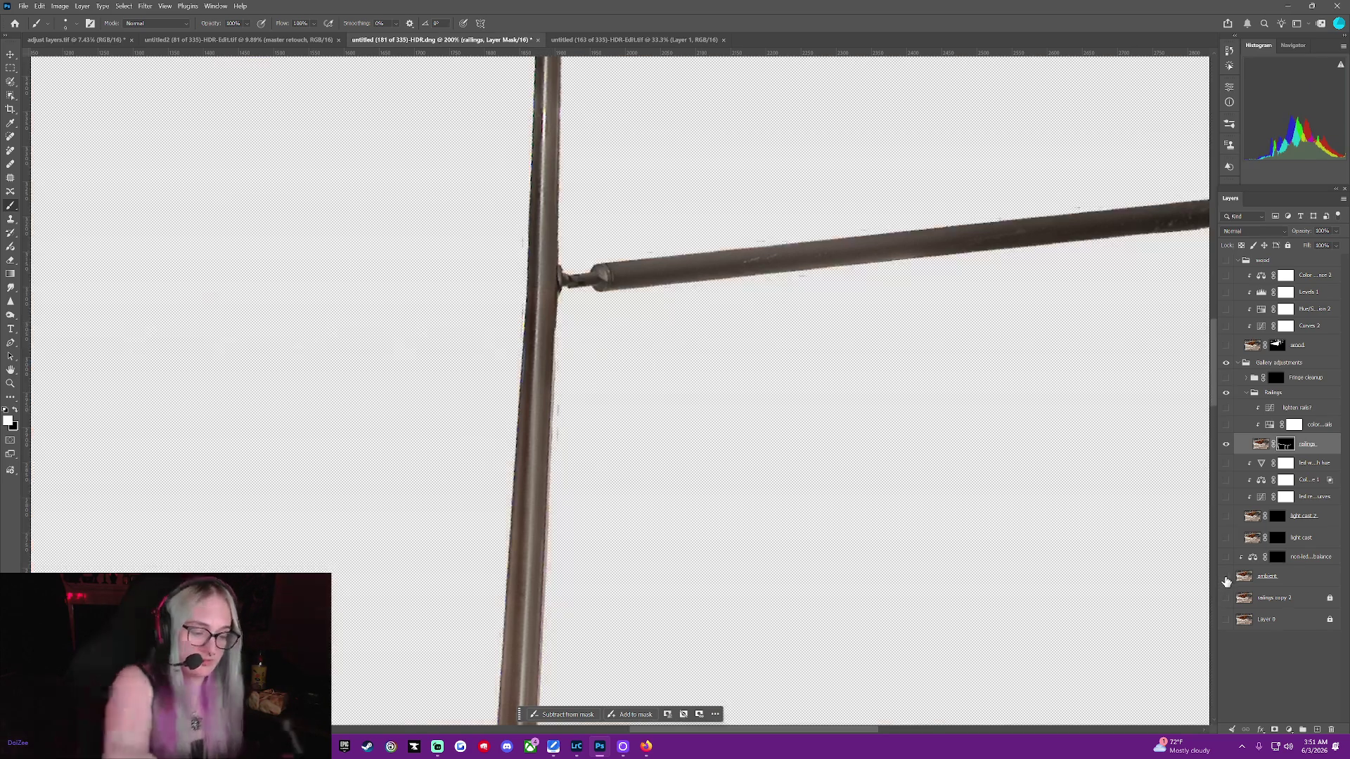
pyautogui.click(1226, 581)
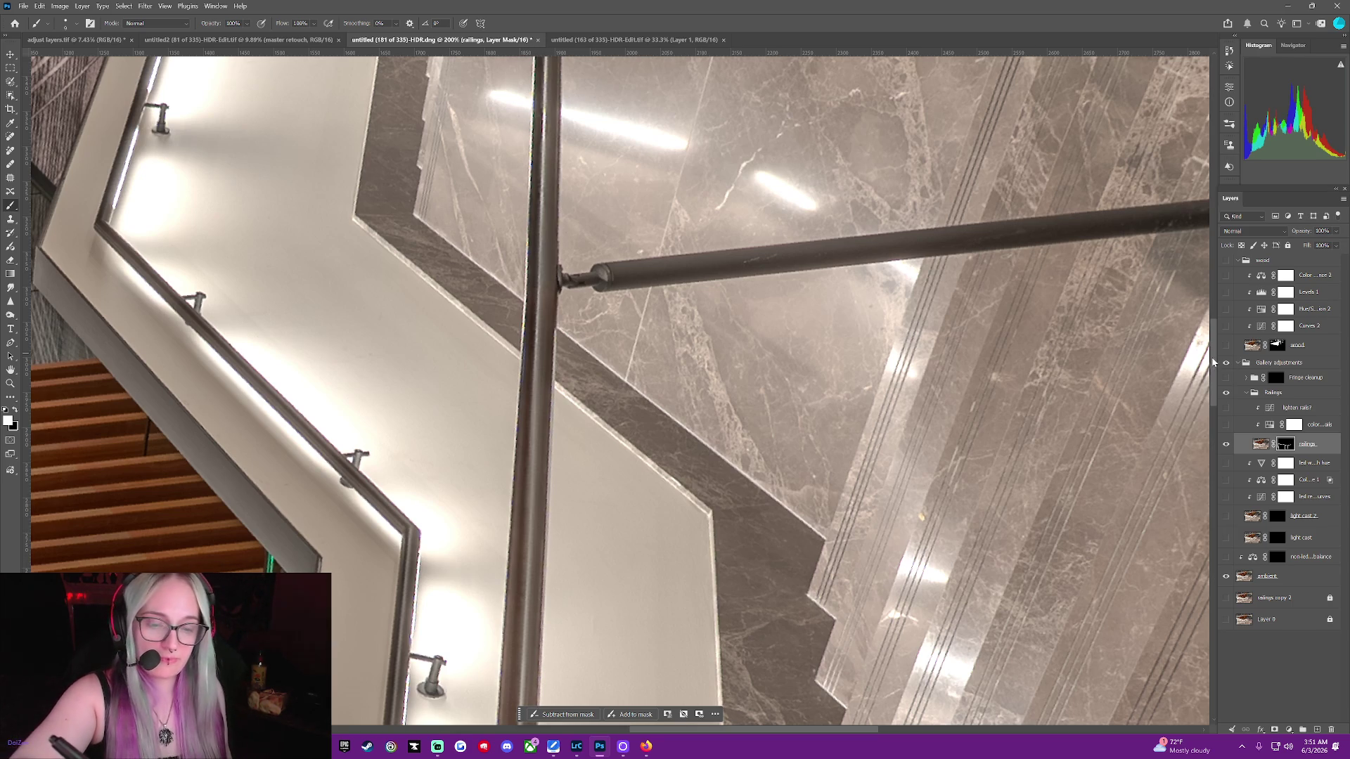
# Scroll back up, flip the ambient photo repeatedly to compare, then rotate the view about 45° clockwise
pyautogui.scroll(5, 1212, 373)
pyautogui.scroll(5, 1212, 385)
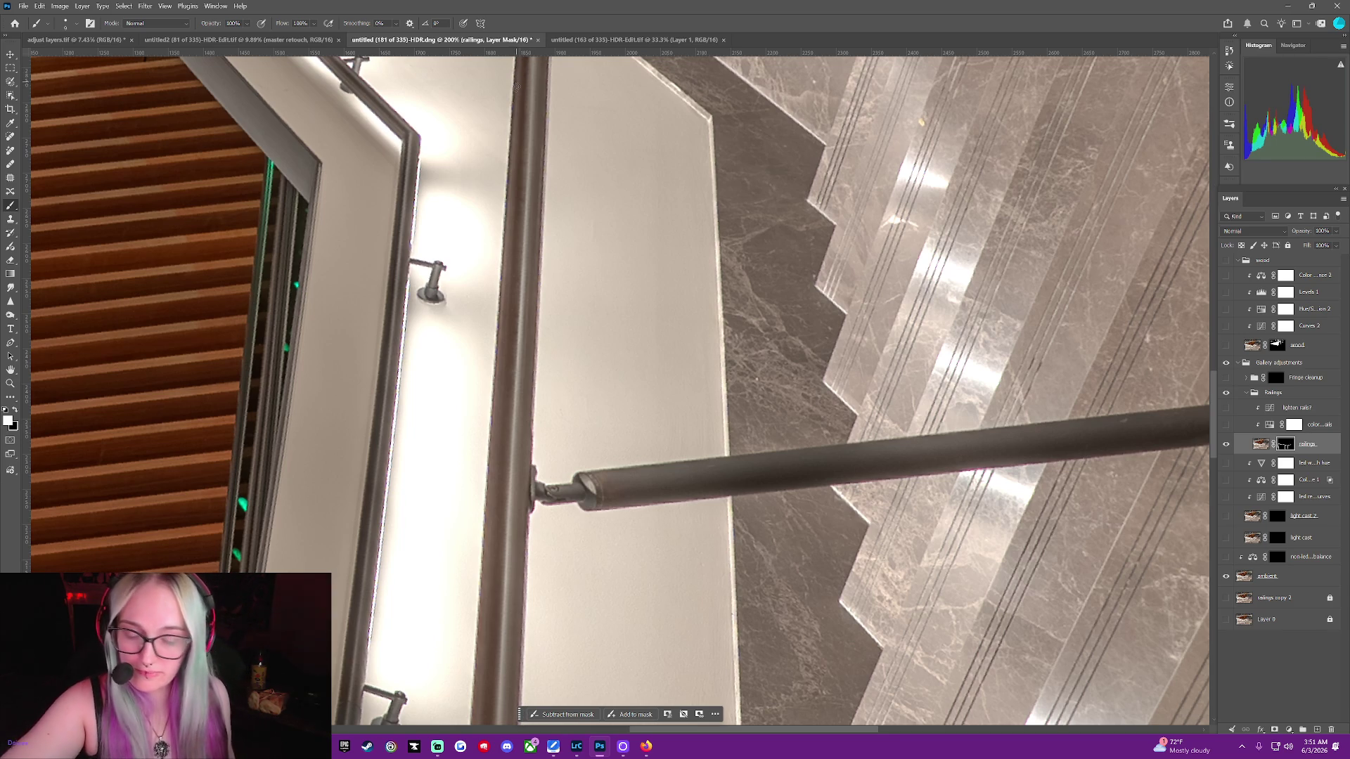
pyautogui.click(1225, 577)
pyautogui.click(1225, 583)
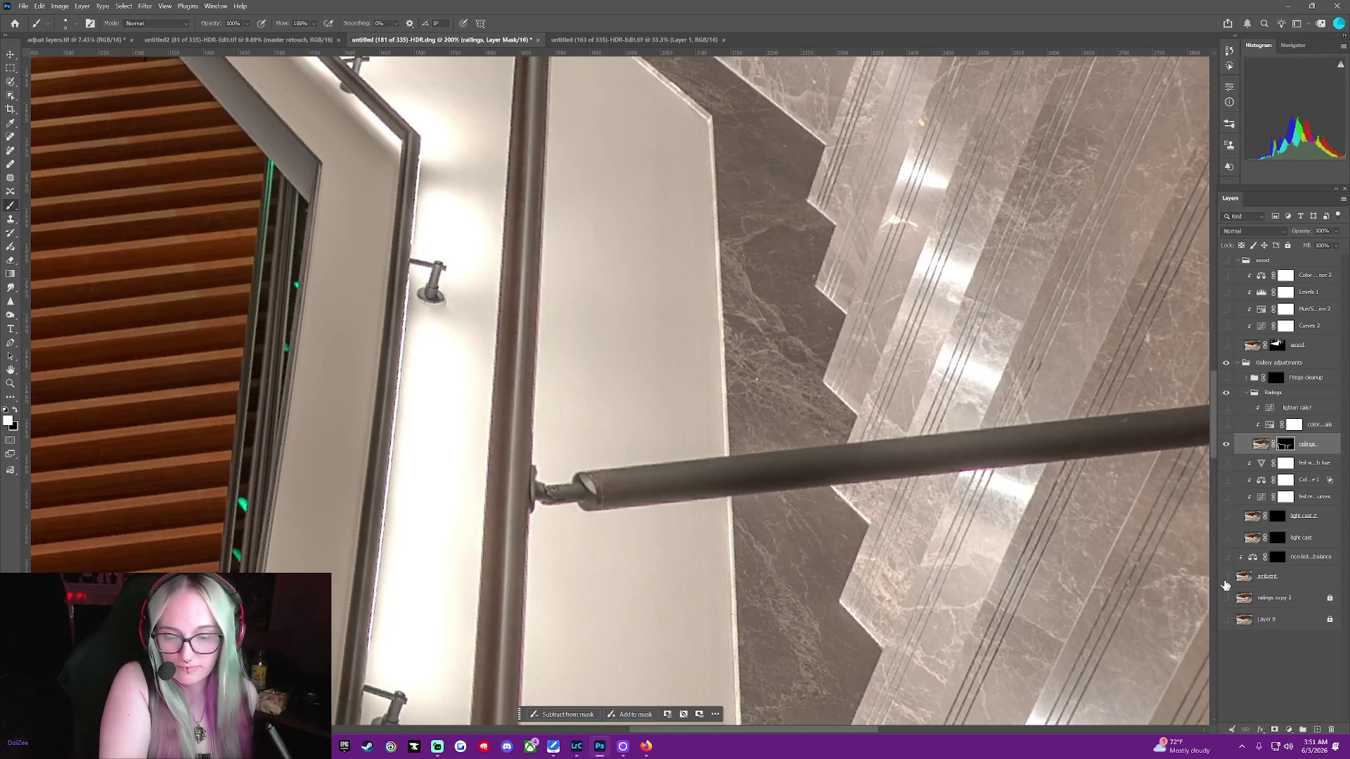
pyautogui.click(1225, 584)
pyautogui.click(1225, 585)
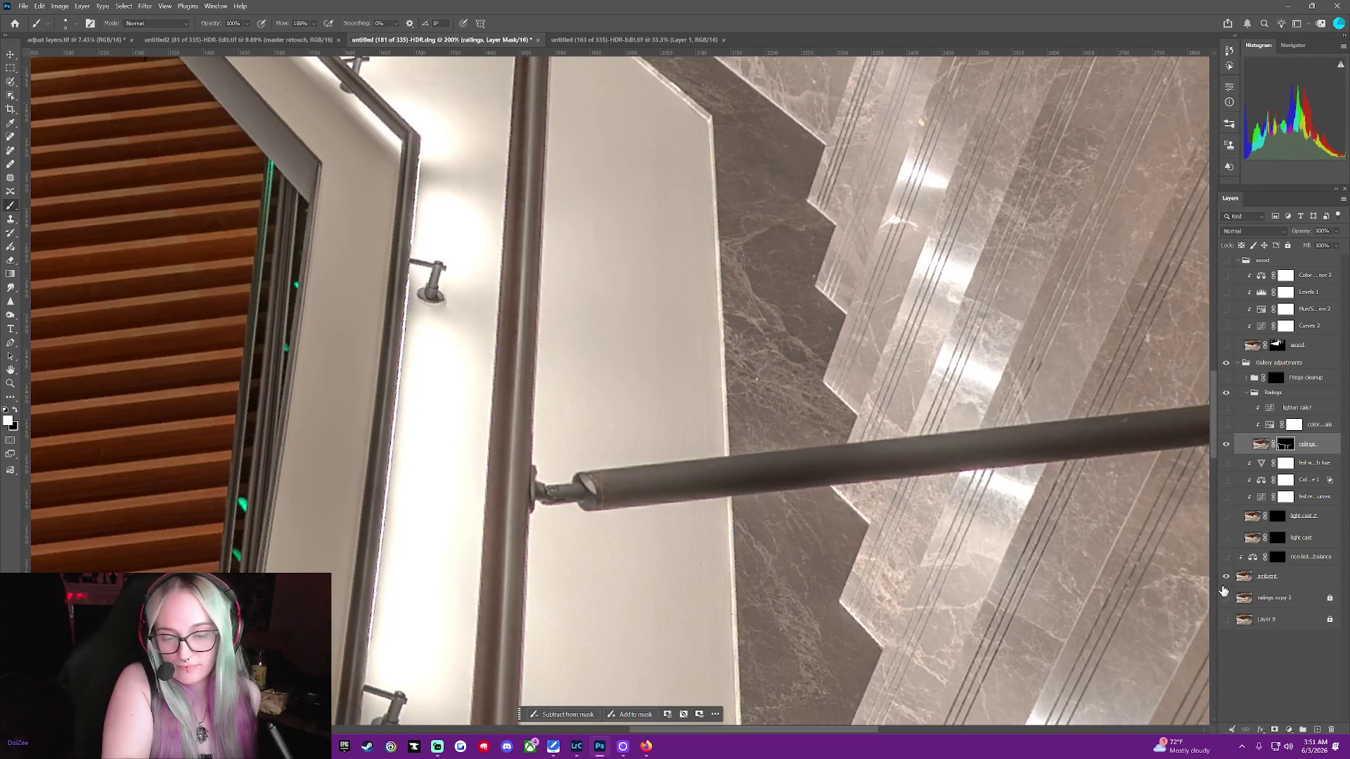
pyautogui.click(1224, 589)
pyautogui.click(1223, 588)
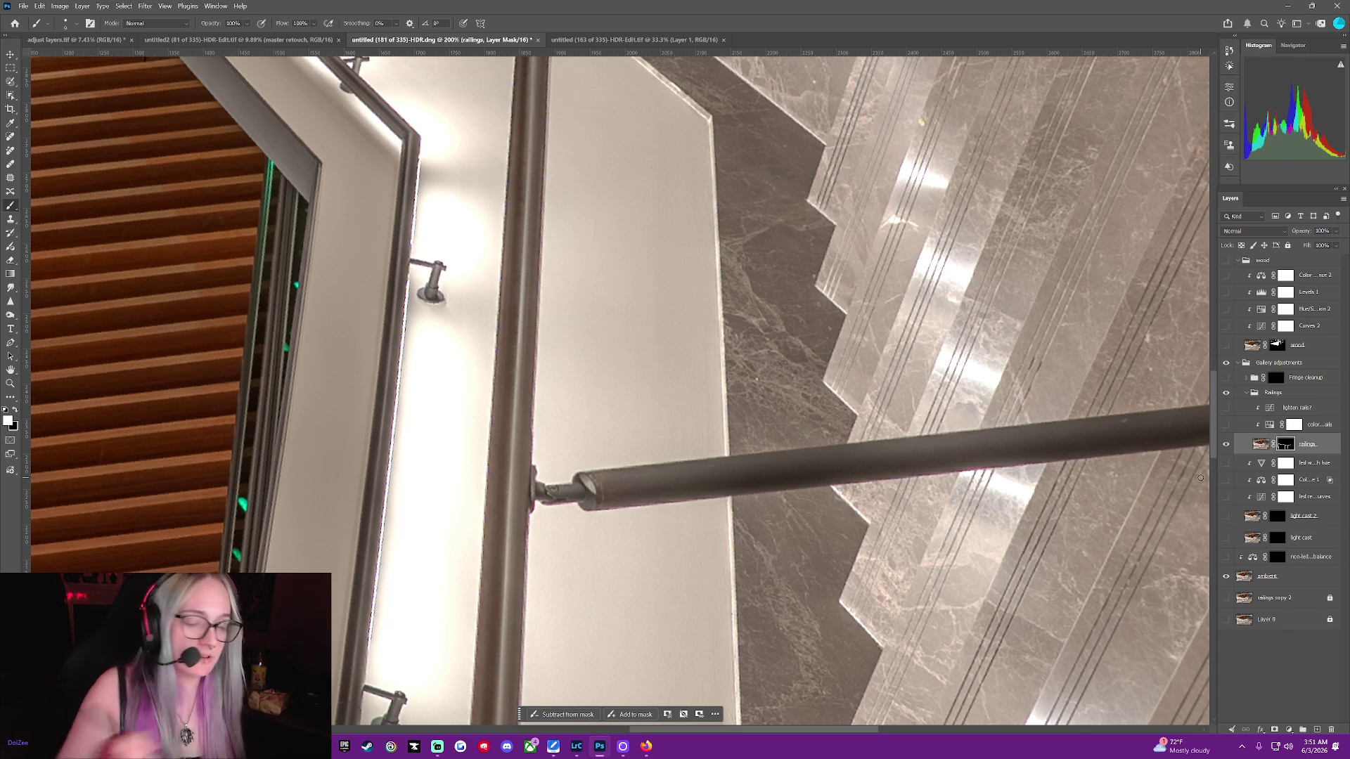
pyautogui.moveTo(871, 729); pyautogui.dragTo(835, 728)
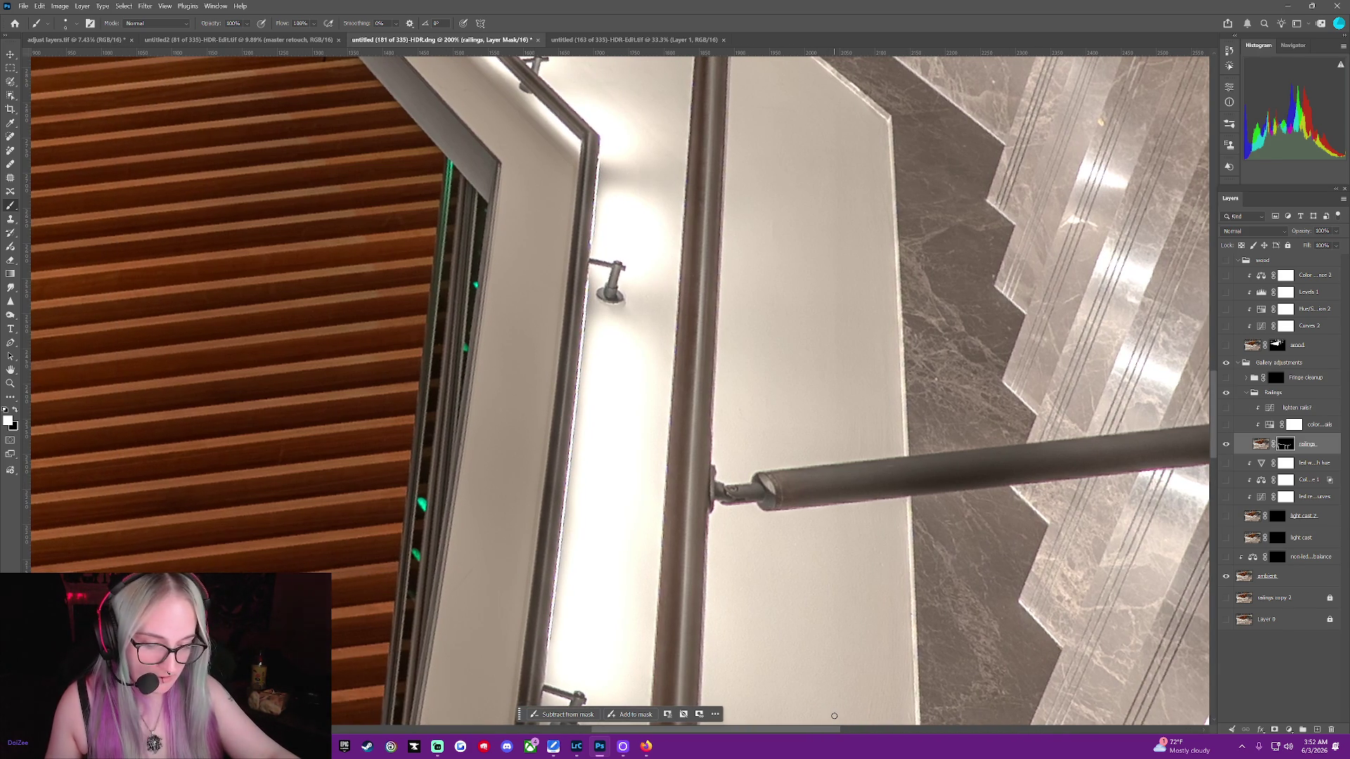
pyautogui.moveTo(1159, 623); pyautogui.dragTo(1159, 623)
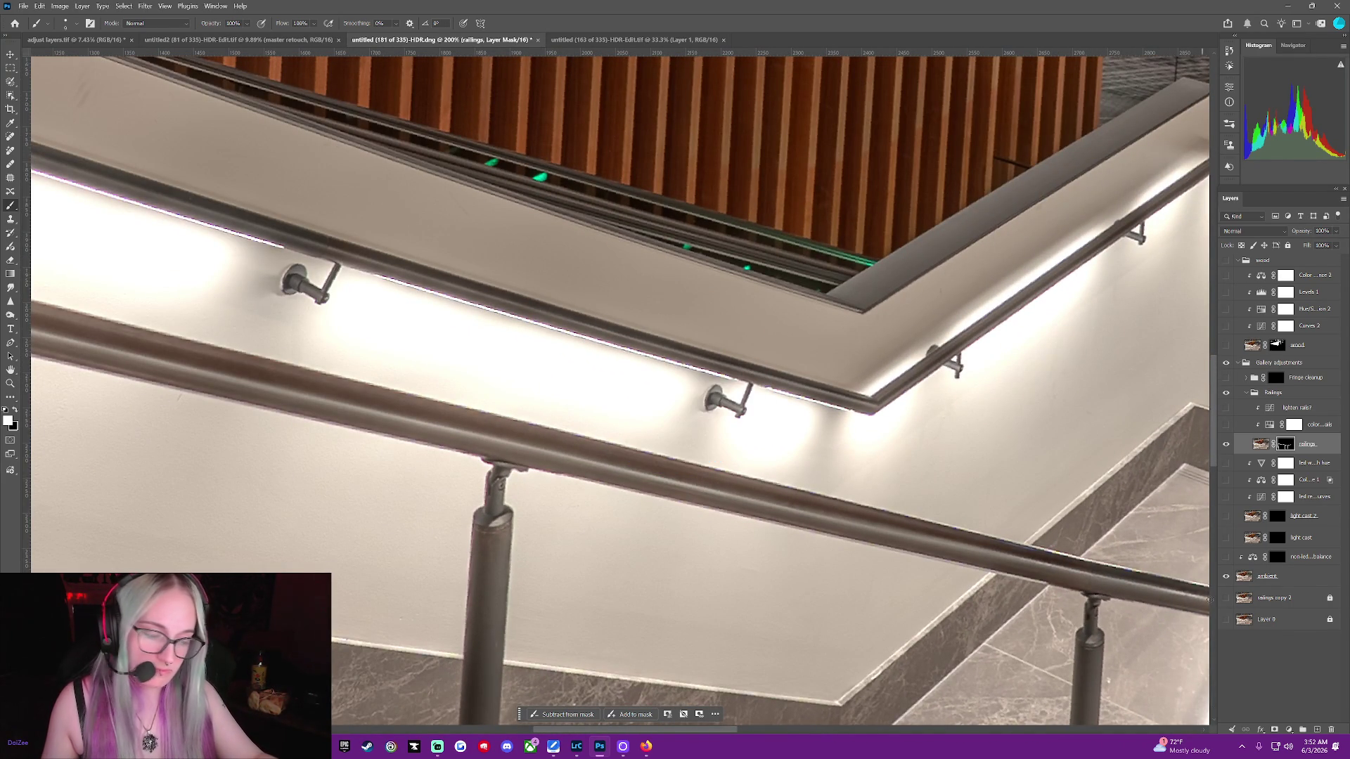
# Flip the ambient layer repeatedly to compare, ending with the railing isolated
pyautogui.keyDown('alt'); pyautogui.click(1227, 578); pyautogui.keyUp('alt')
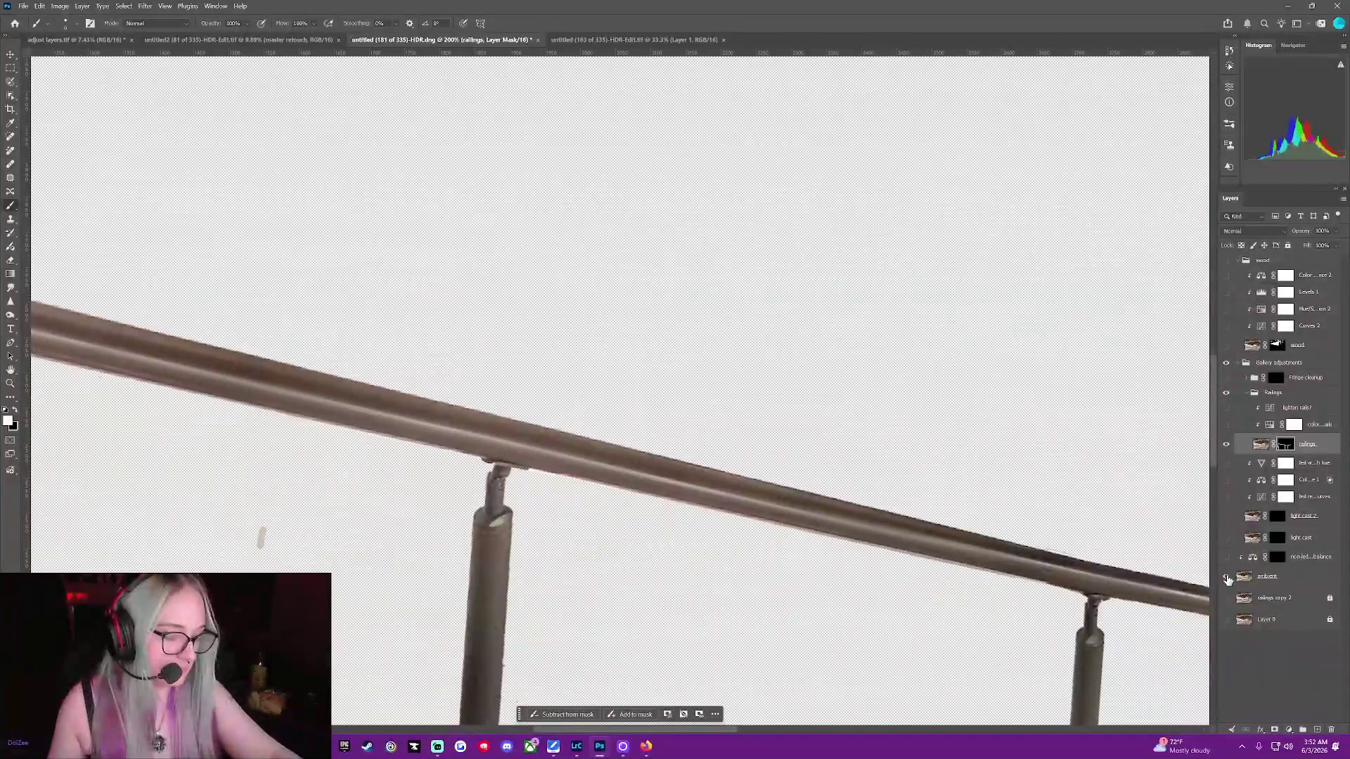
pyautogui.keyDown('alt'); pyautogui.click(1226, 578); pyautogui.keyUp('alt')
pyautogui.keyDown('alt'); pyautogui.click(1227, 578); pyautogui.keyUp('alt')
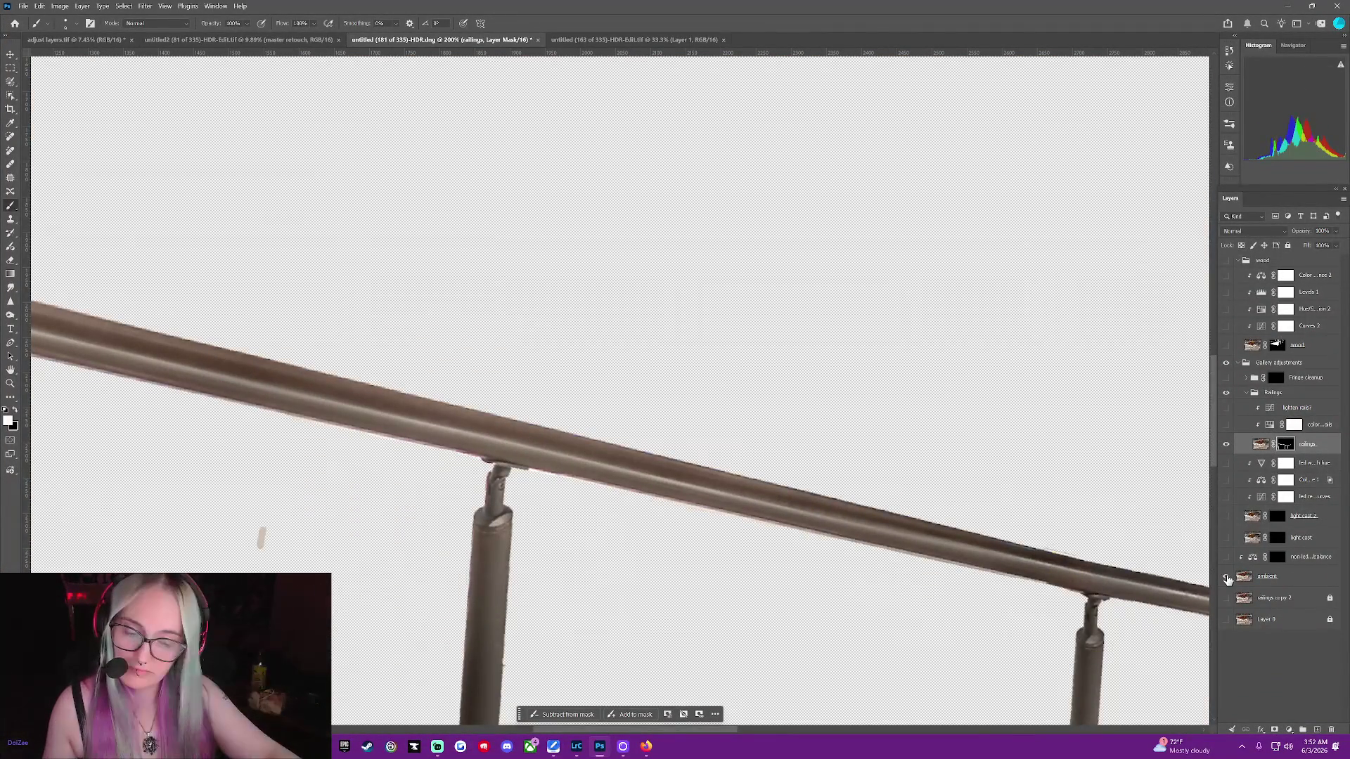
pyautogui.keyDown('alt'); pyautogui.click(1226, 578); pyautogui.keyUp('alt')
pyautogui.keyDown('alt'); pyautogui.click(1227, 578); pyautogui.keyUp('alt')
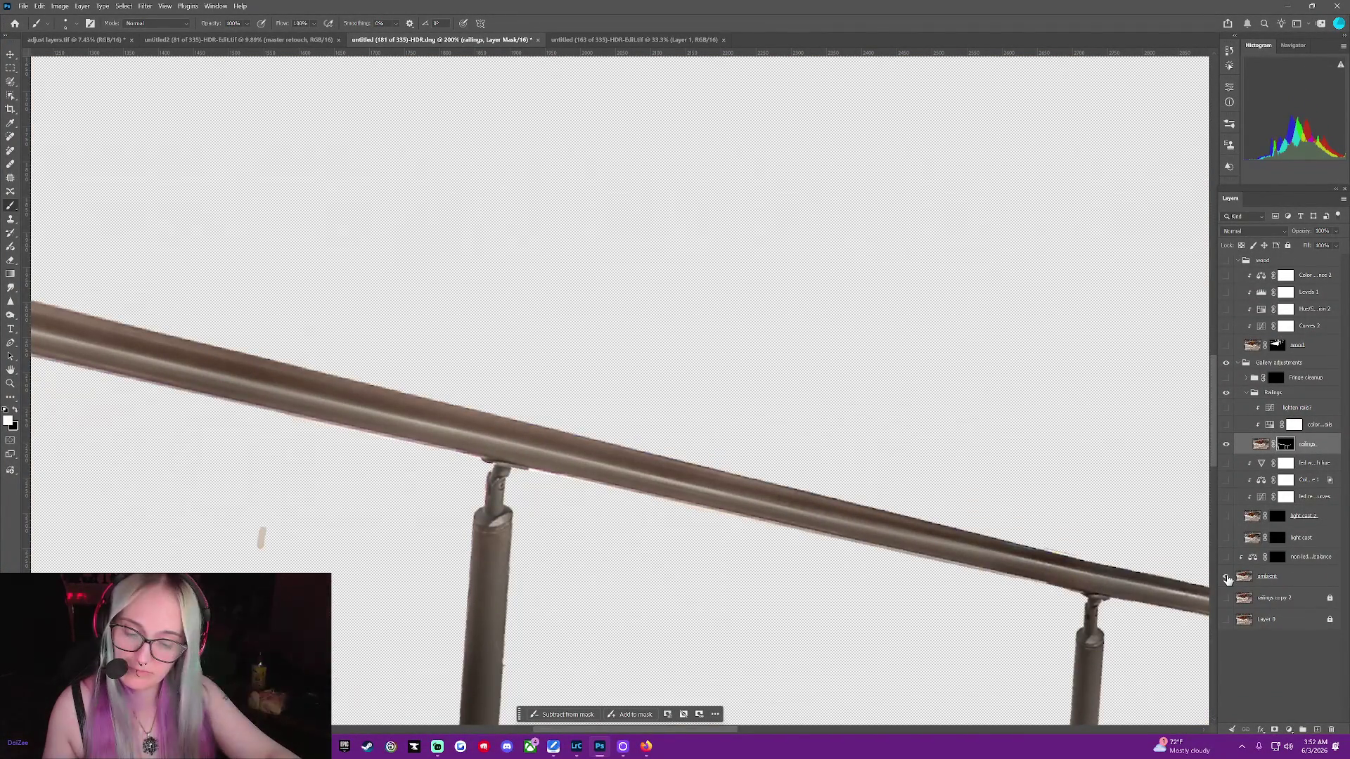
pyautogui.keyDown('alt'); pyautogui.click(1227, 578); pyautogui.keyUp('alt')
pyautogui.keyDown('alt'); pyautogui.click(1226, 578); pyautogui.keyUp('alt')
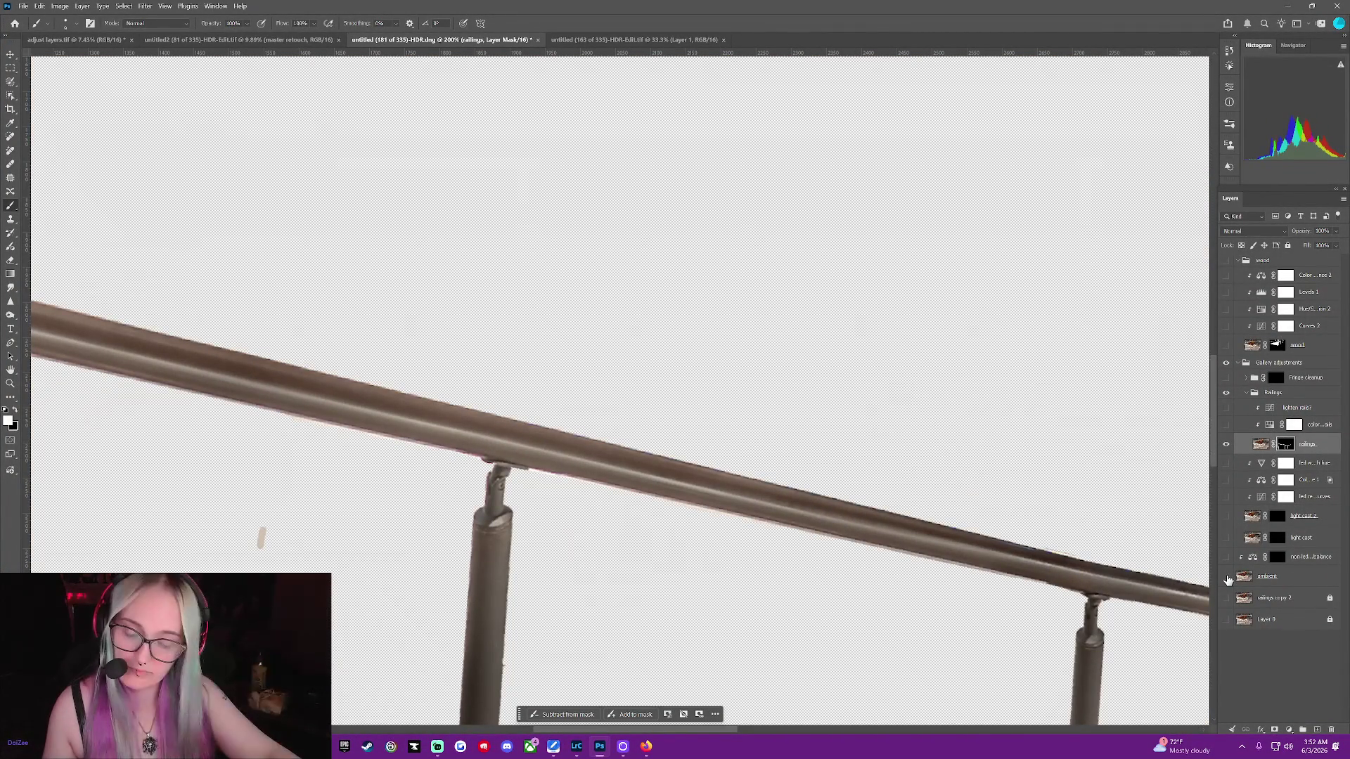
# Paint out the tan speck on the railings mask in black, then show the ambient layer again
pyautogui.press('x')
pyautogui.moveTo(261, 536); pyautogui.dragTo(260, 552)
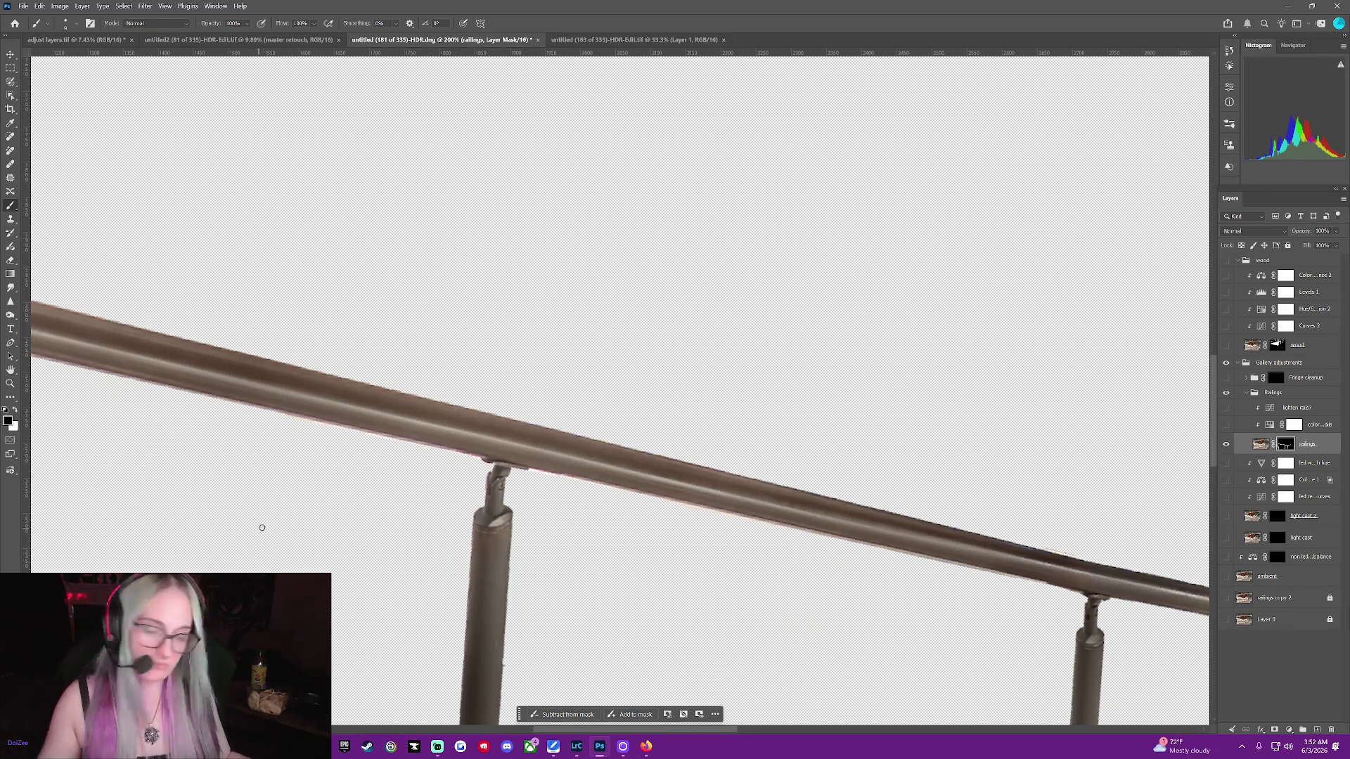
pyautogui.press('x')
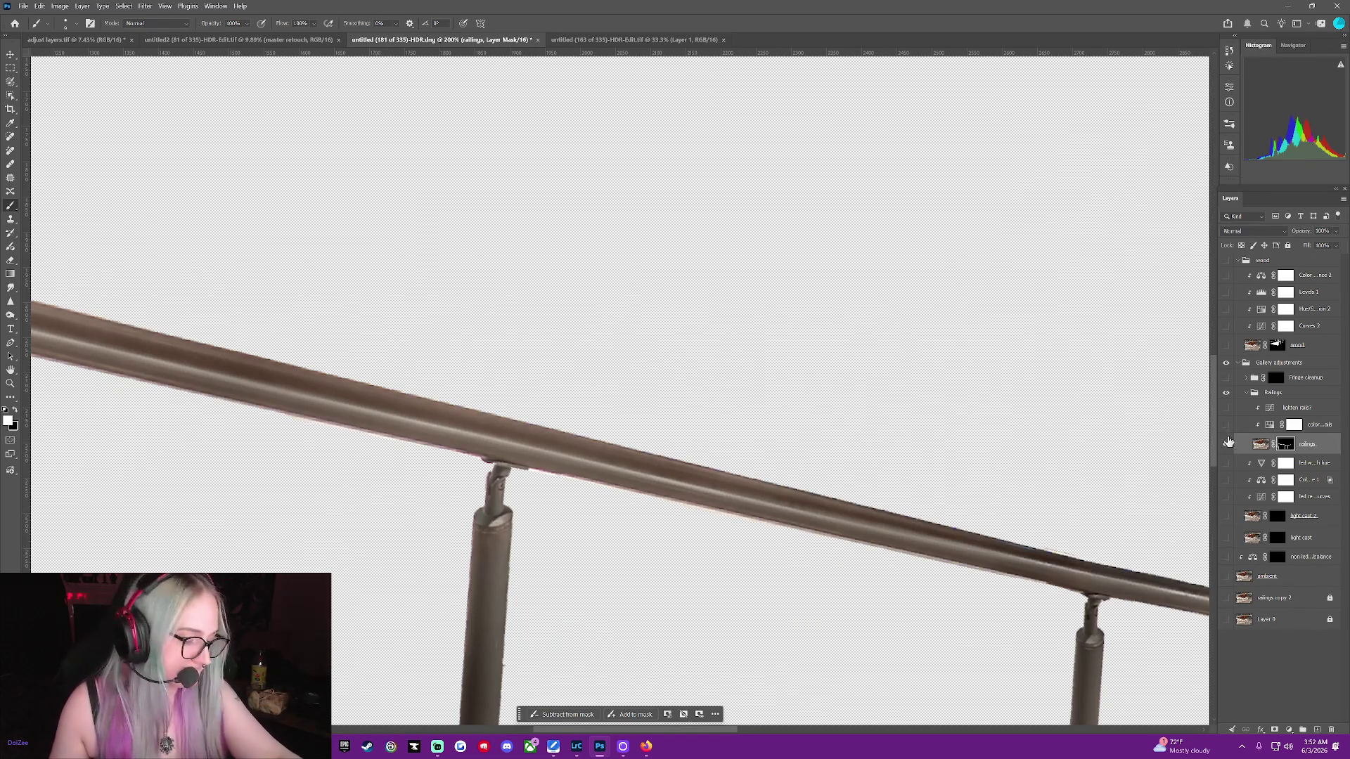
pyautogui.click(1226, 577)
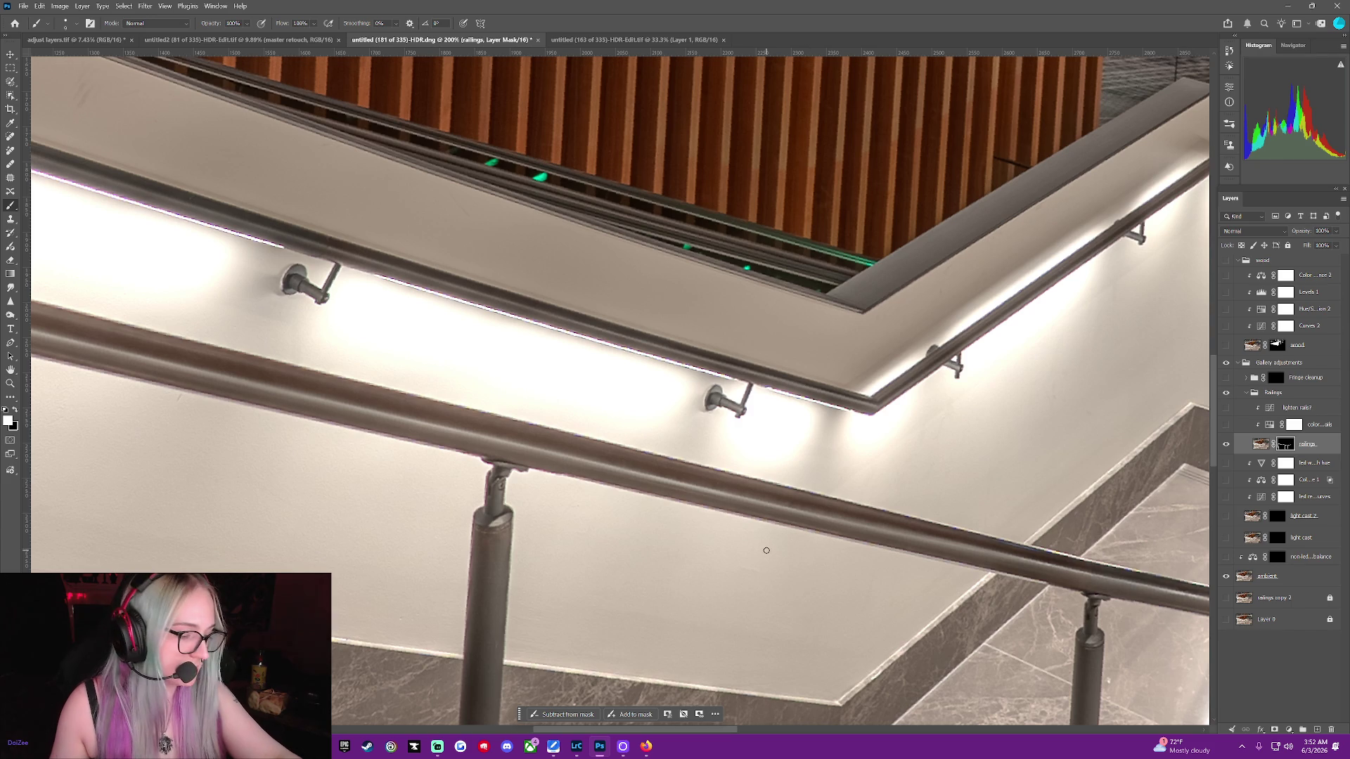
pyautogui.scroll(2, 613, 474)
pyautogui.scroll(2, 576, 492)
pyautogui.scroll(2, 579, 531)
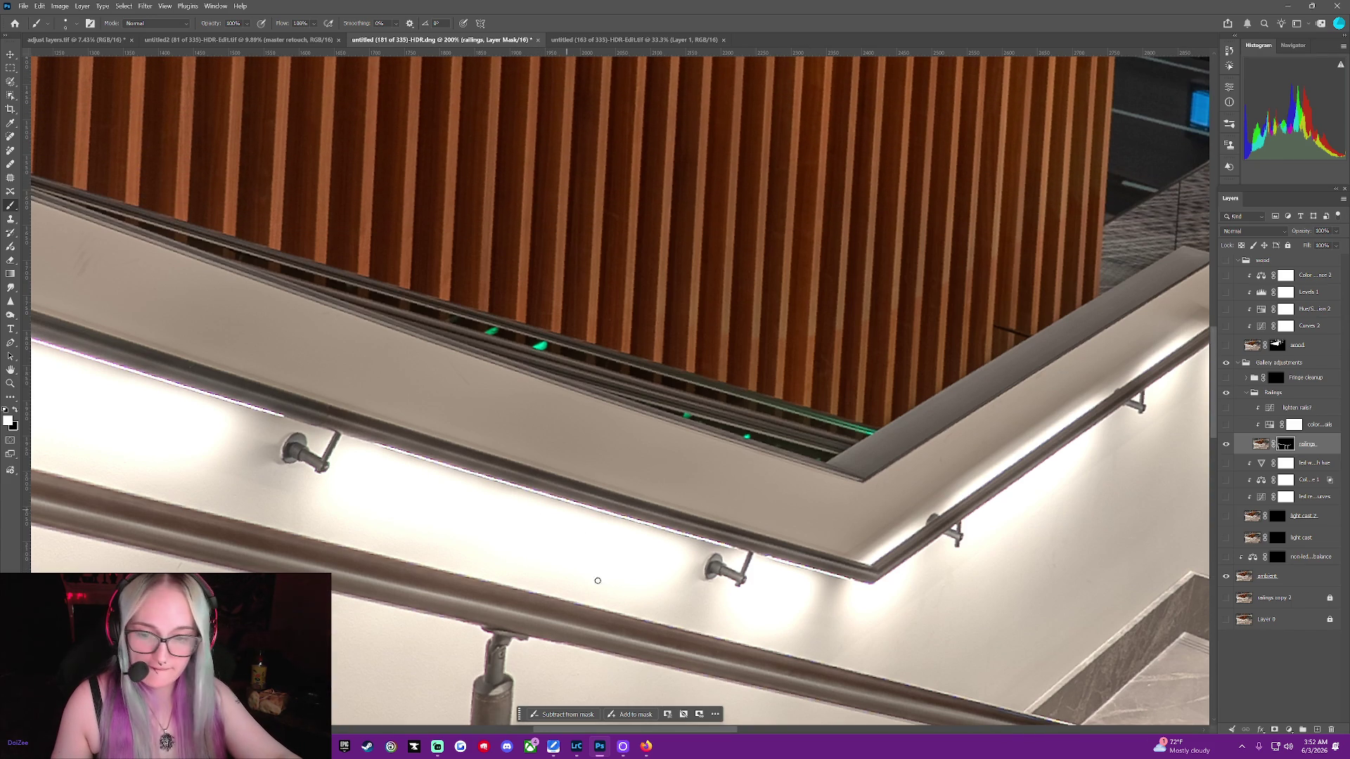
pyautogui.moveTo(648, 730); pyautogui.dragTo(454, 670)
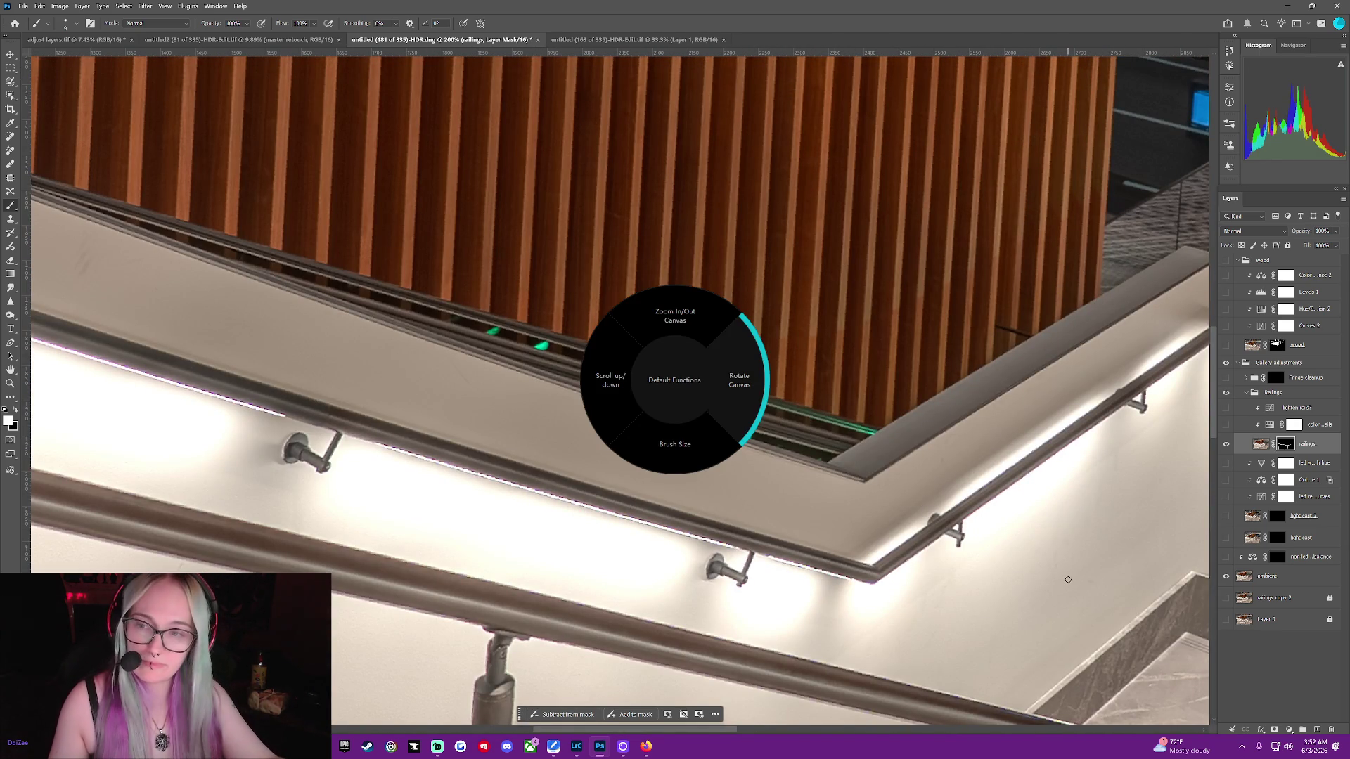
# Zoom to about 66.7%, pan, and rotate the view until the upper handrail runs vertically
pyautogui.hotkey('ctrl', '-')
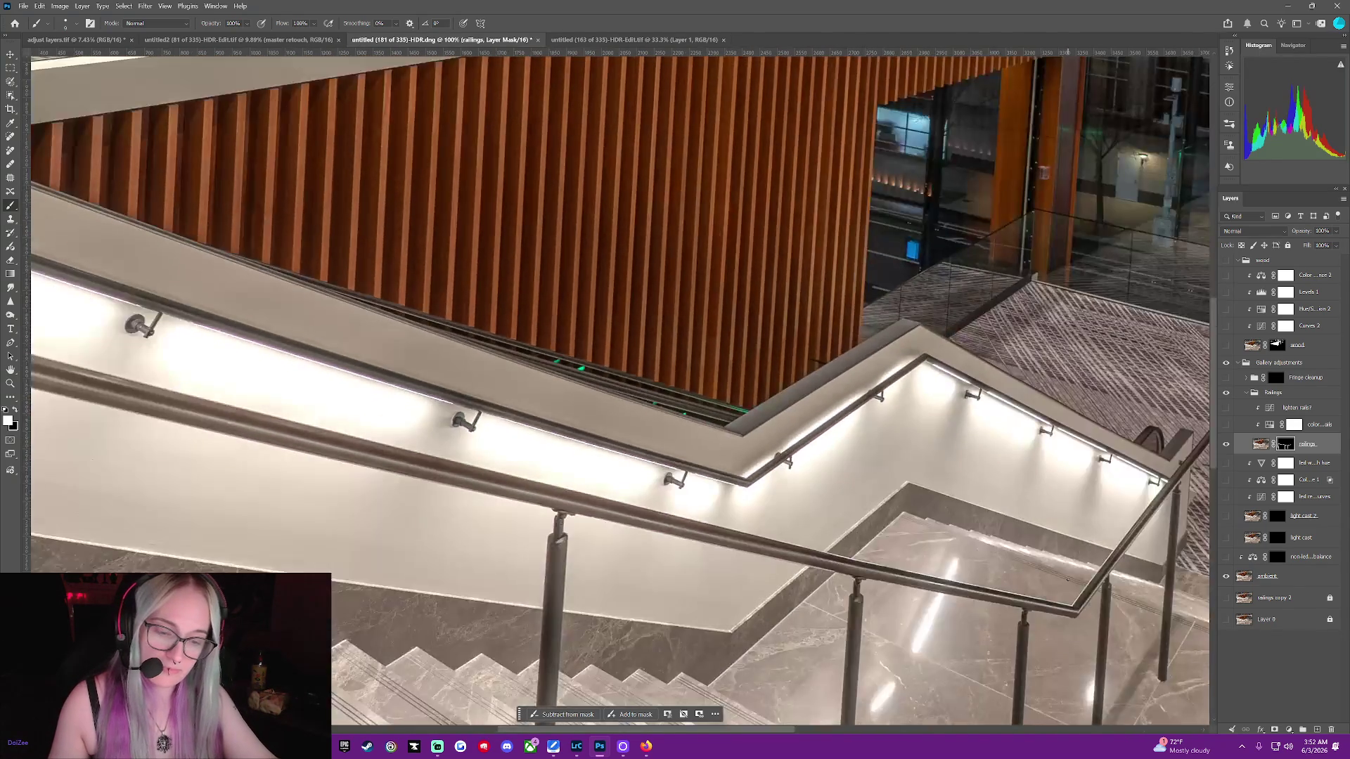
pyautogui.hotkey('ctrl', '-')
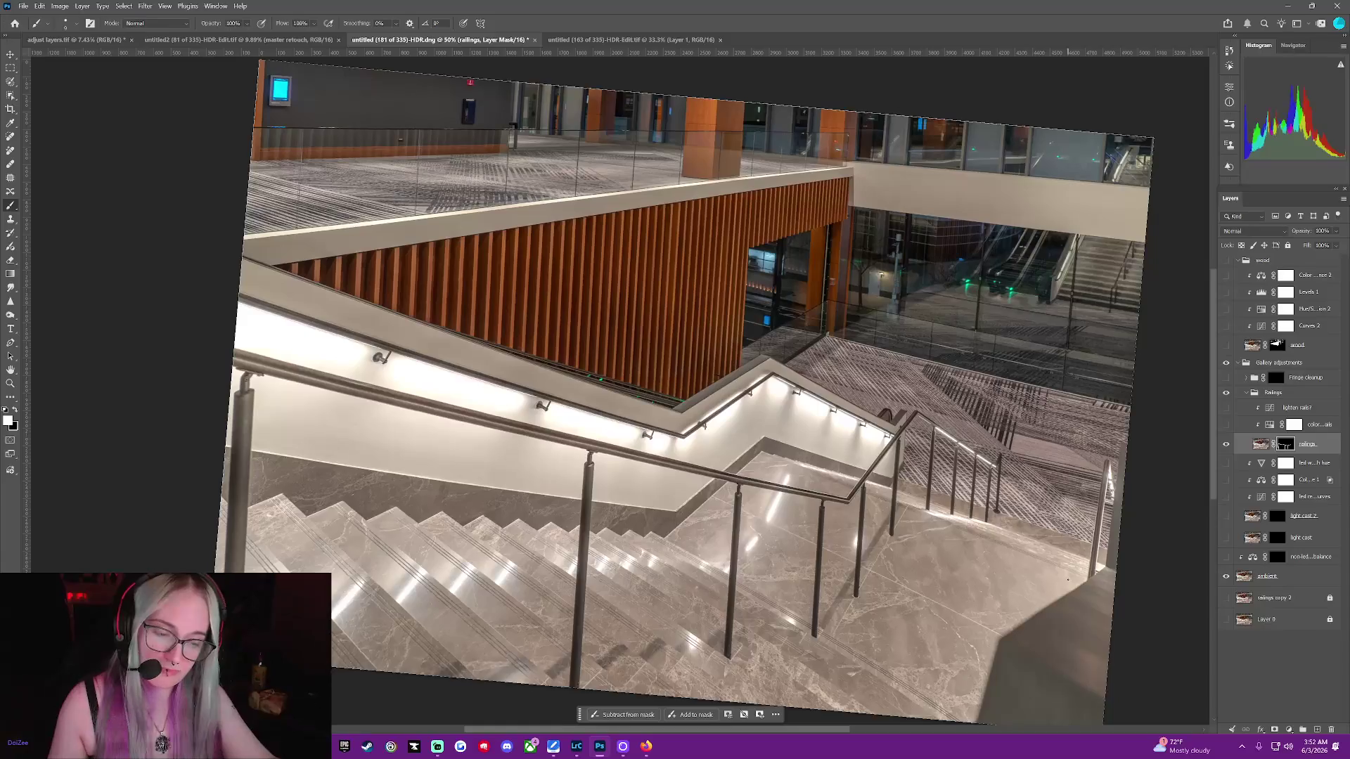
pyautogui.hotkey('ctrl', '+')
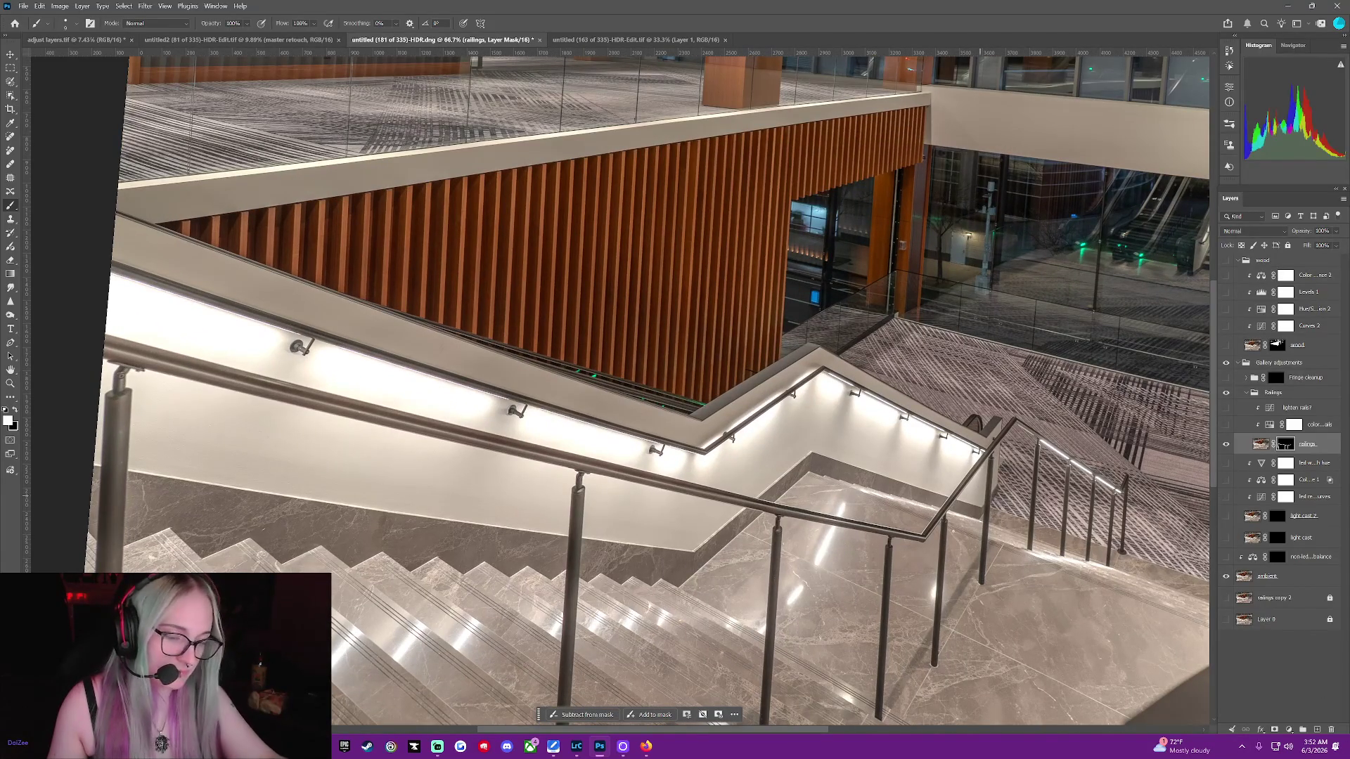
pyautogui.moveTo(806, 730)
pyautogui.mouseDown()
pyautogui.moveTo(728, 717)
pyautogui.moveTo(724, 702)
pyautogui.mouseUp()
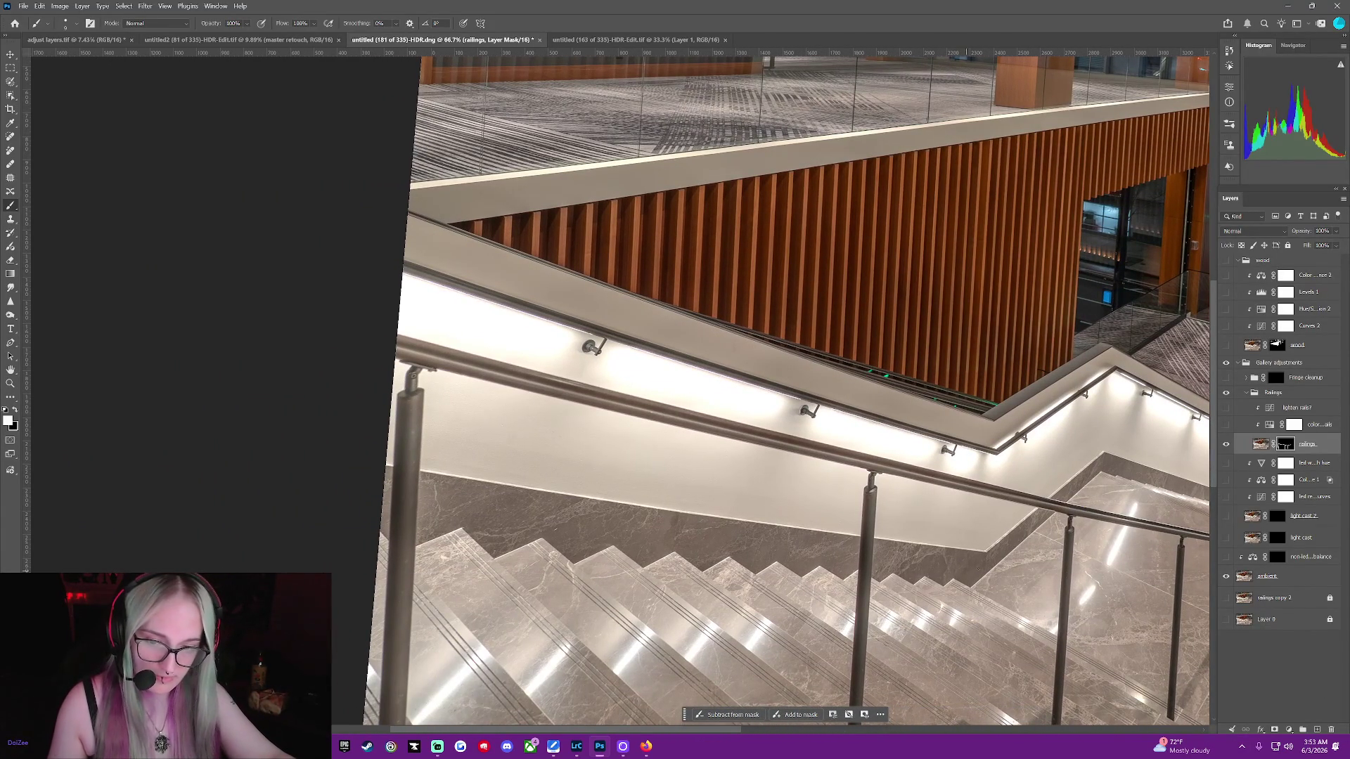
pyautogui.scroll(2, 959, 562)
pyautogui.scroll(2, 943, 546)
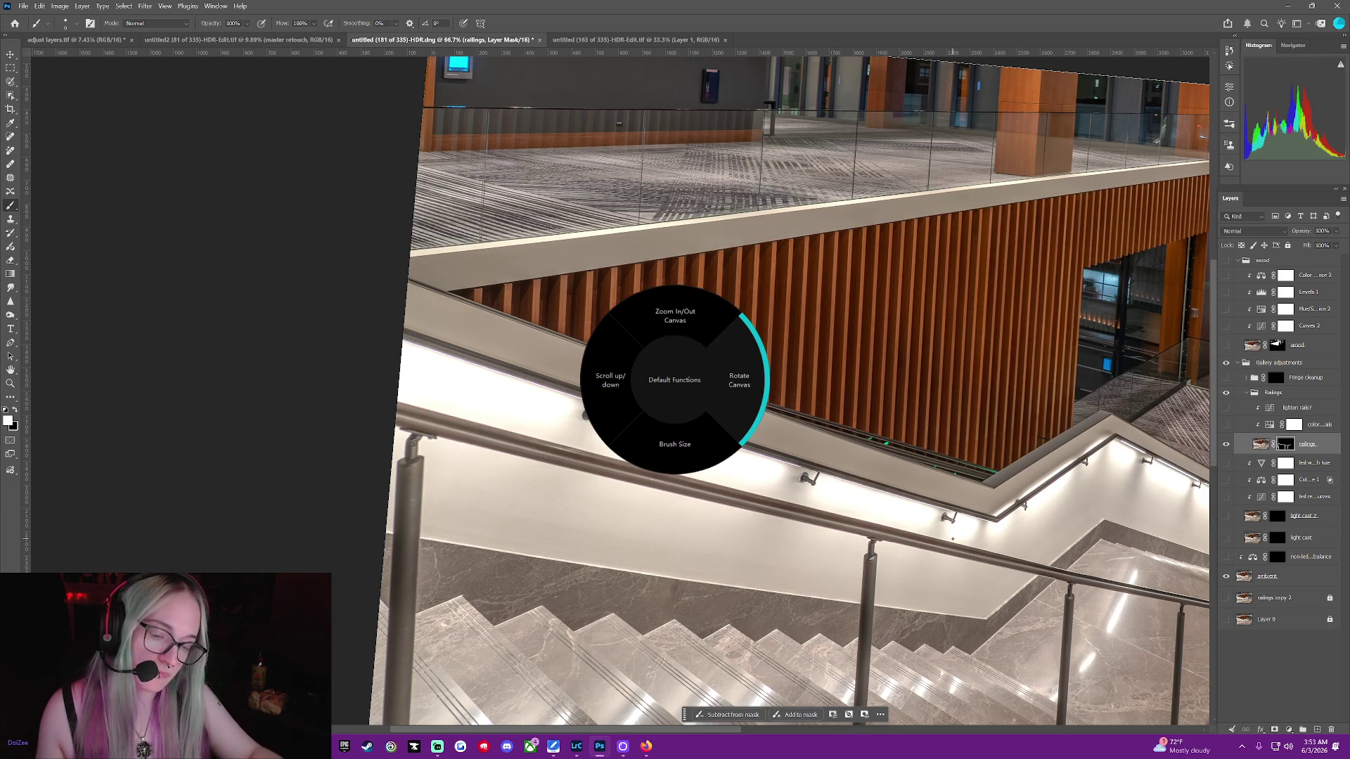
pyautogui.scroll(-5, 952, 539)
pyautogui.scroll(-5, 953, 539)
pyautogui.scroll(-5, 953, 539)
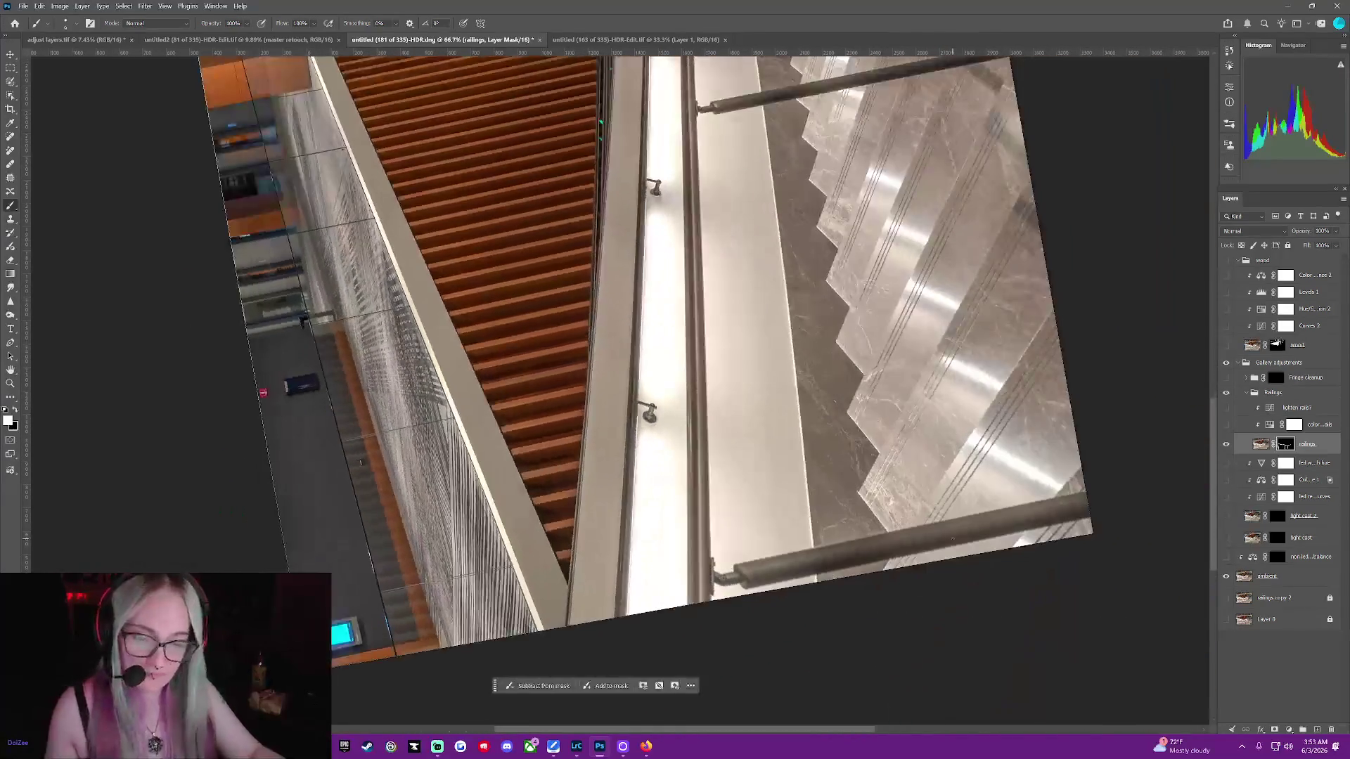
pyautogui.scroll(-2, 953, 539)
pyautogui.scroll(-2, 952, 539)
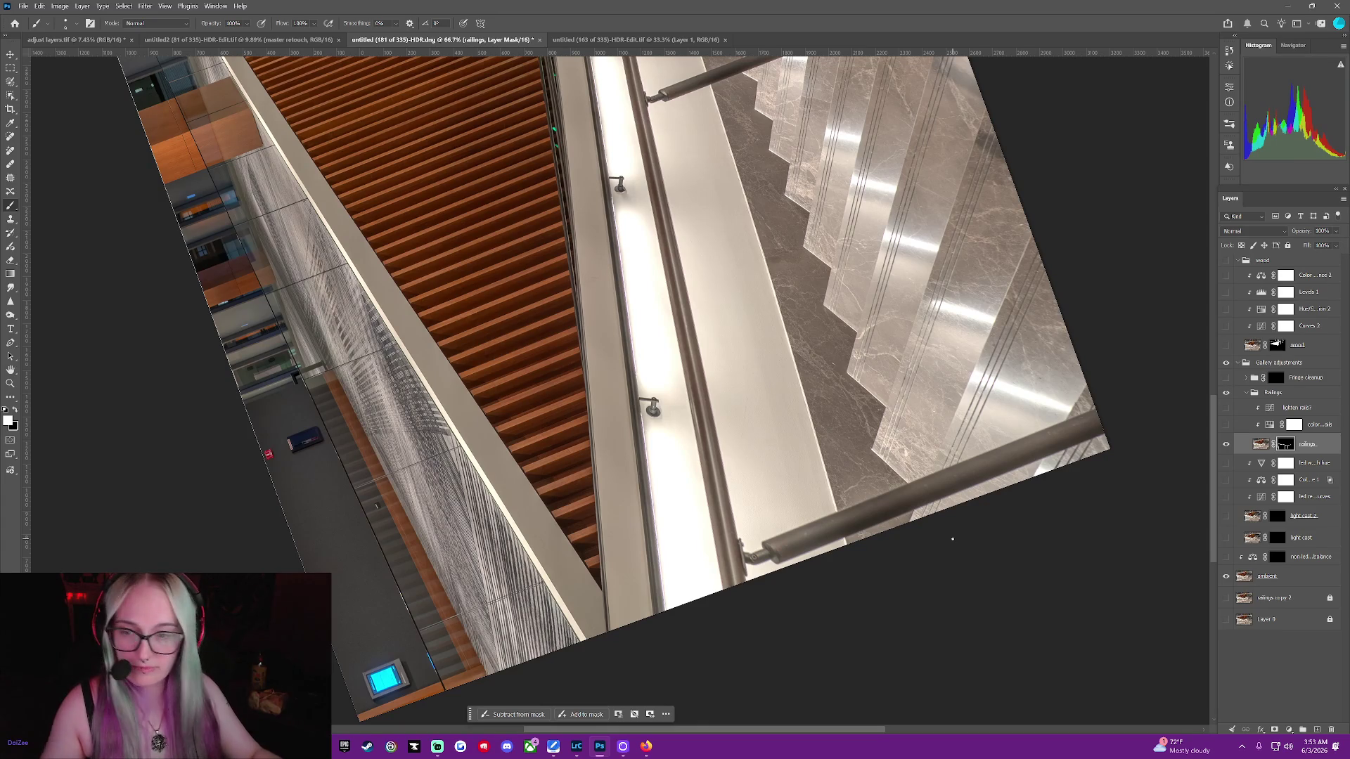
pyautogui.click(5, 95)
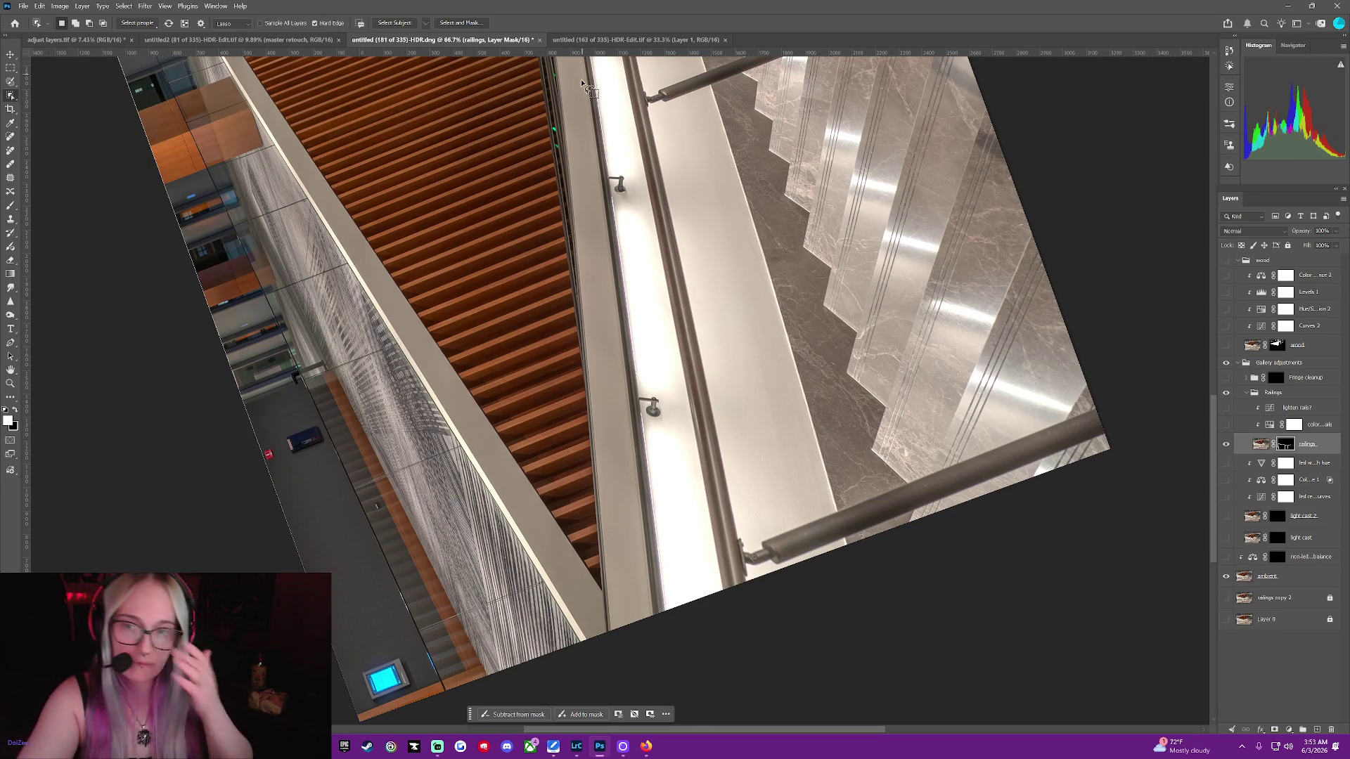
# Select along the handrail's edge and paint the mask inside it with a ~125 px brush, then deselect
pyautogui.moveTo(584, 67); pyautogui.dragTo(612, 279)
pyautogui.moveTo(622, 371)
pyautogui.mouseDown()
pyautogui.moveTo(660, 528)
pyautogui.moveTo(662, 397)
pyautogui.moveTo(641, 386)
pyautogui.mouseUp()
pyautogui.moveTo(635, 338); pyautogui.dragTo(609, 132)
pyautogui.moveTo(603, 80); pyautogui.dragTo(591, 57)
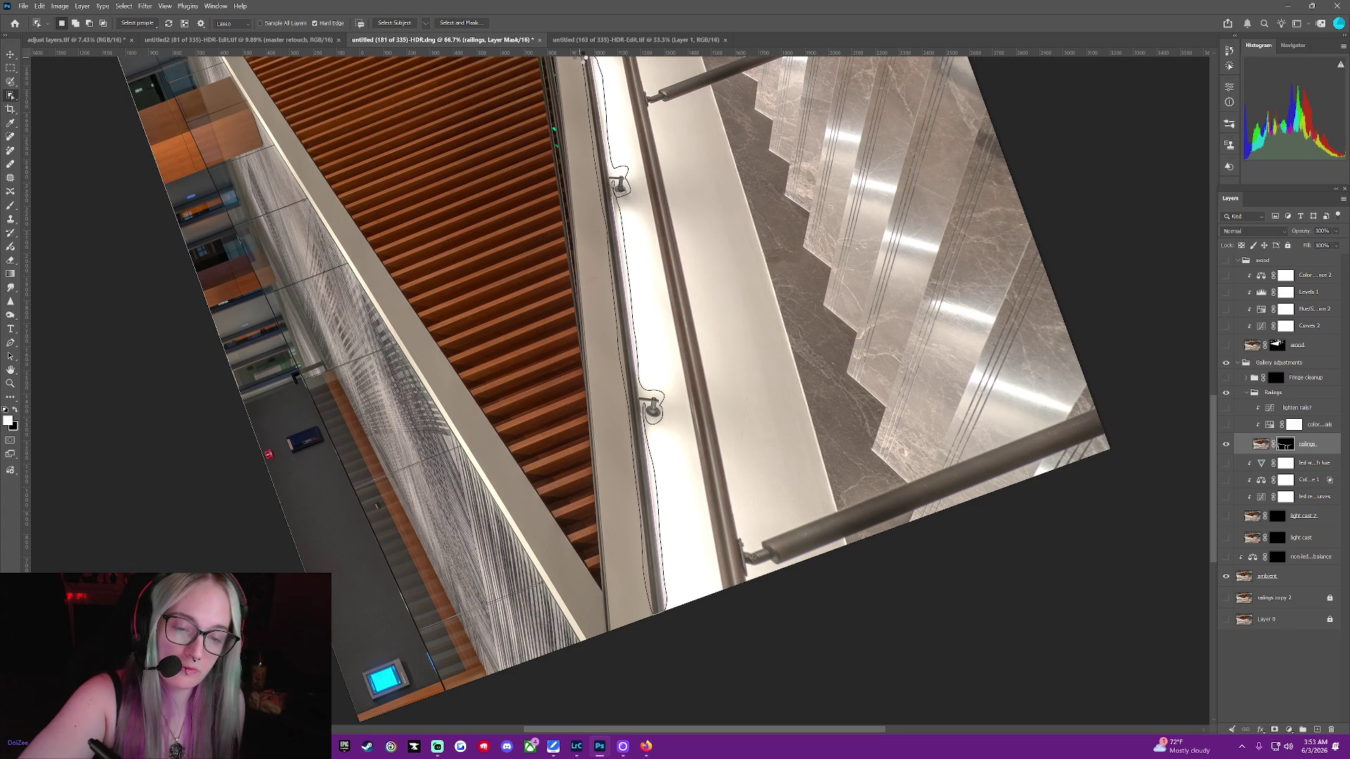
pyautogui.moveTo(583, 56); pyautogui.dragTo(586, 58)
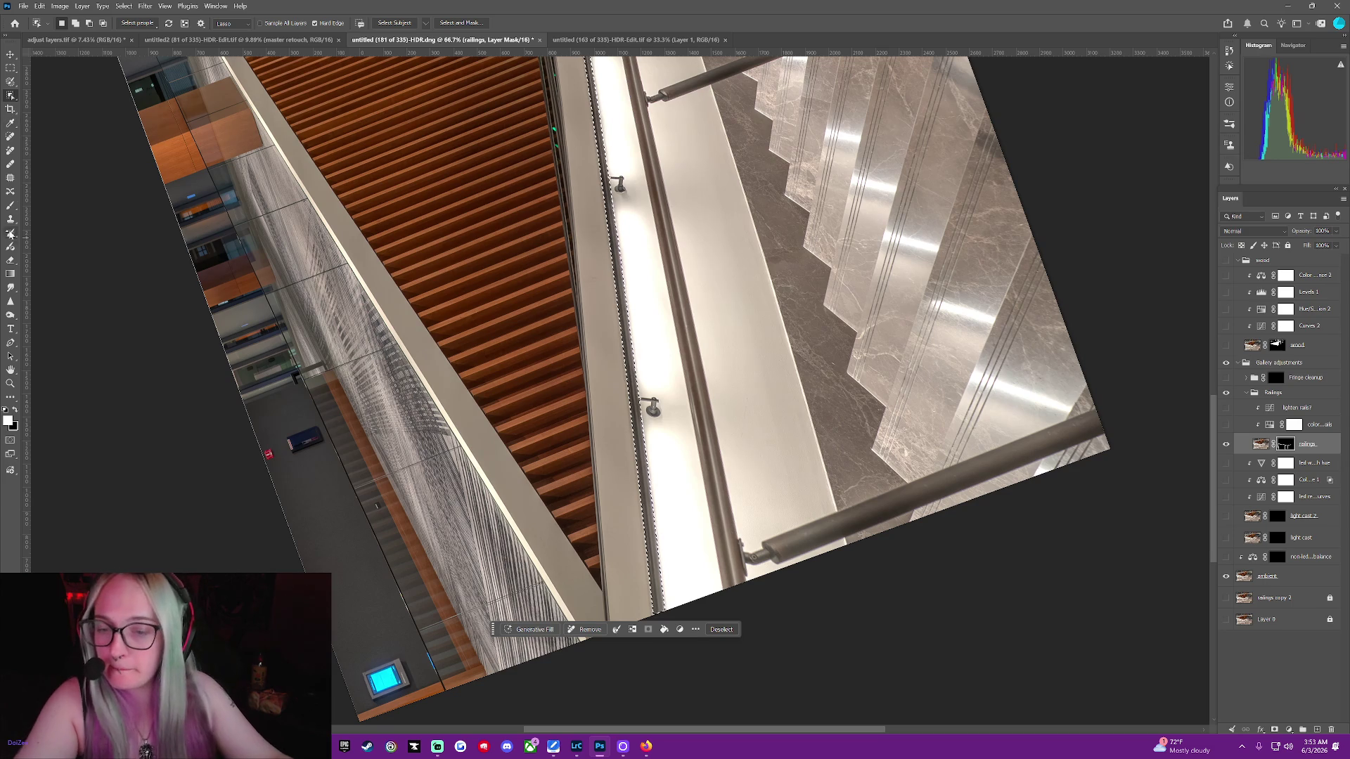
pyautogui.click(11, 207)
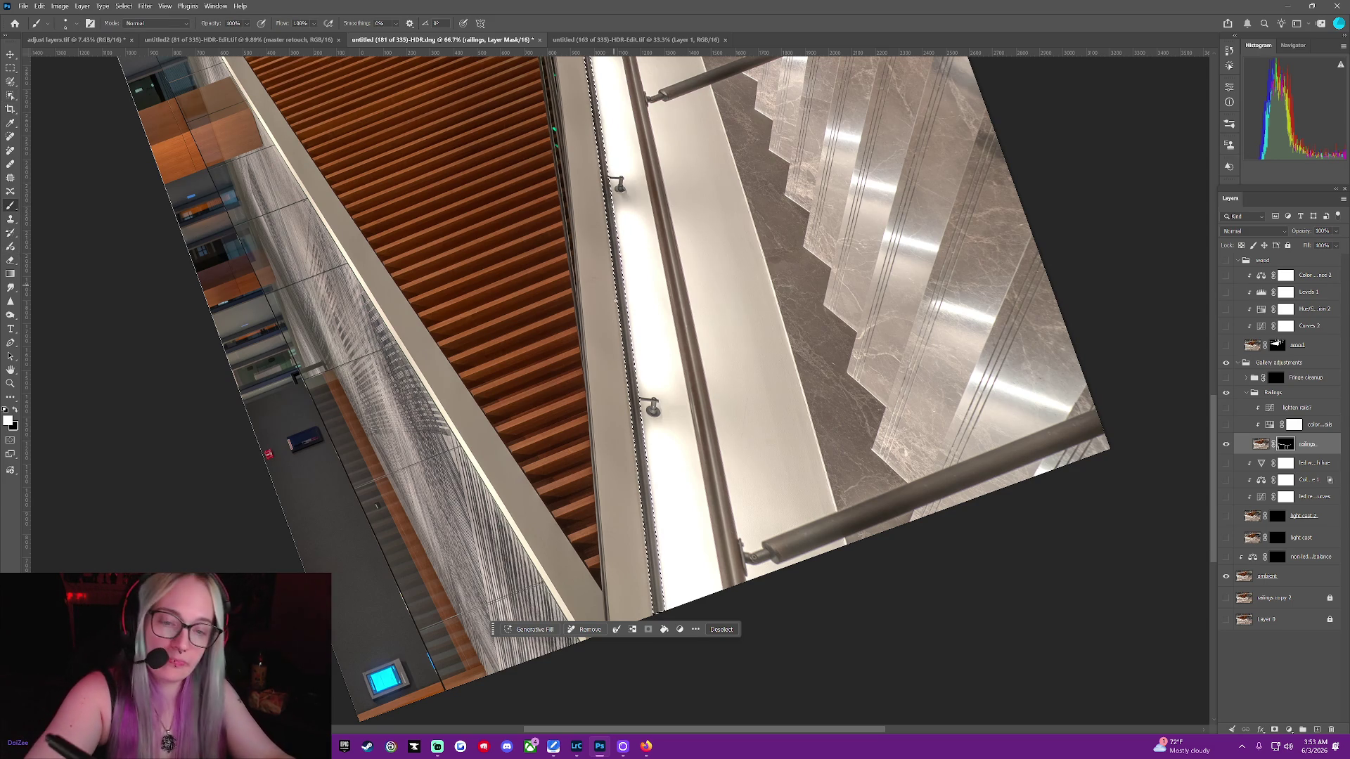
pyautogui.middleClick(675, 379)
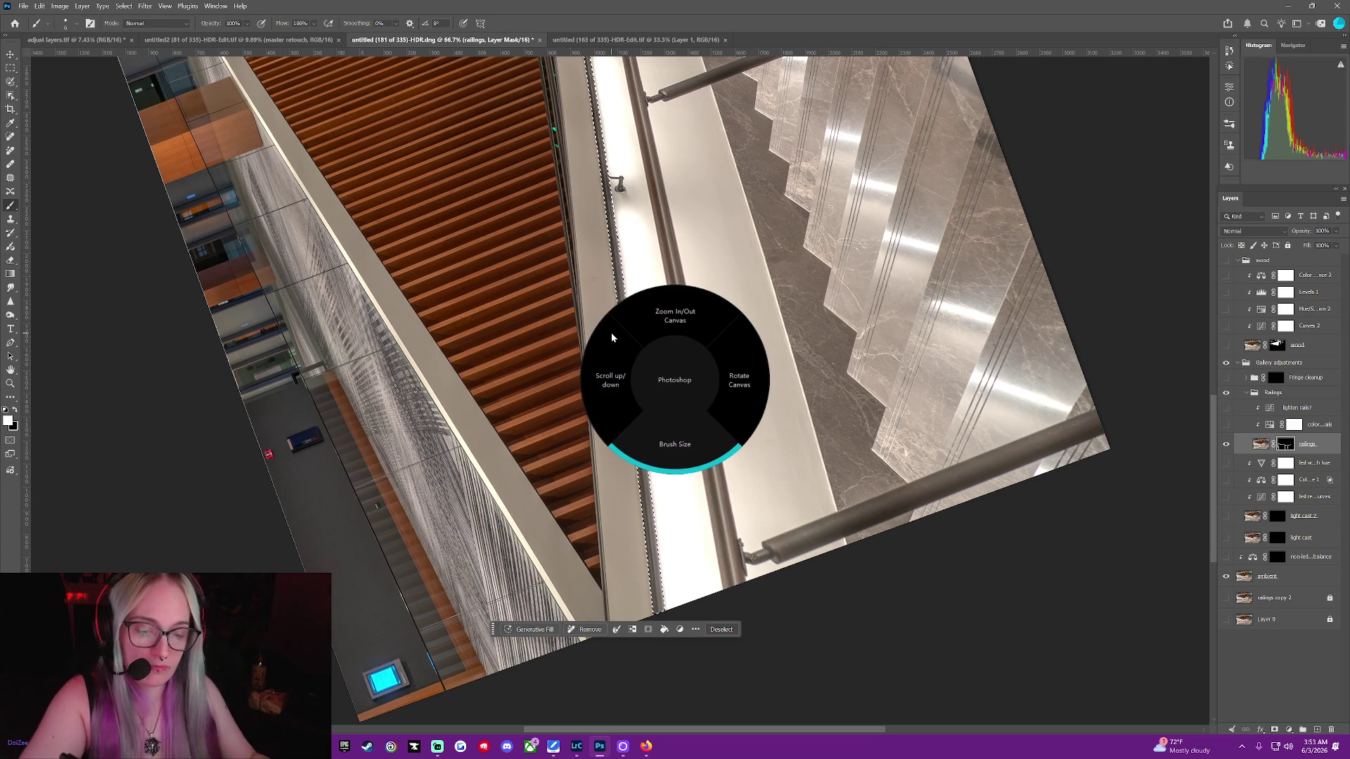
pyautogui.press(']')
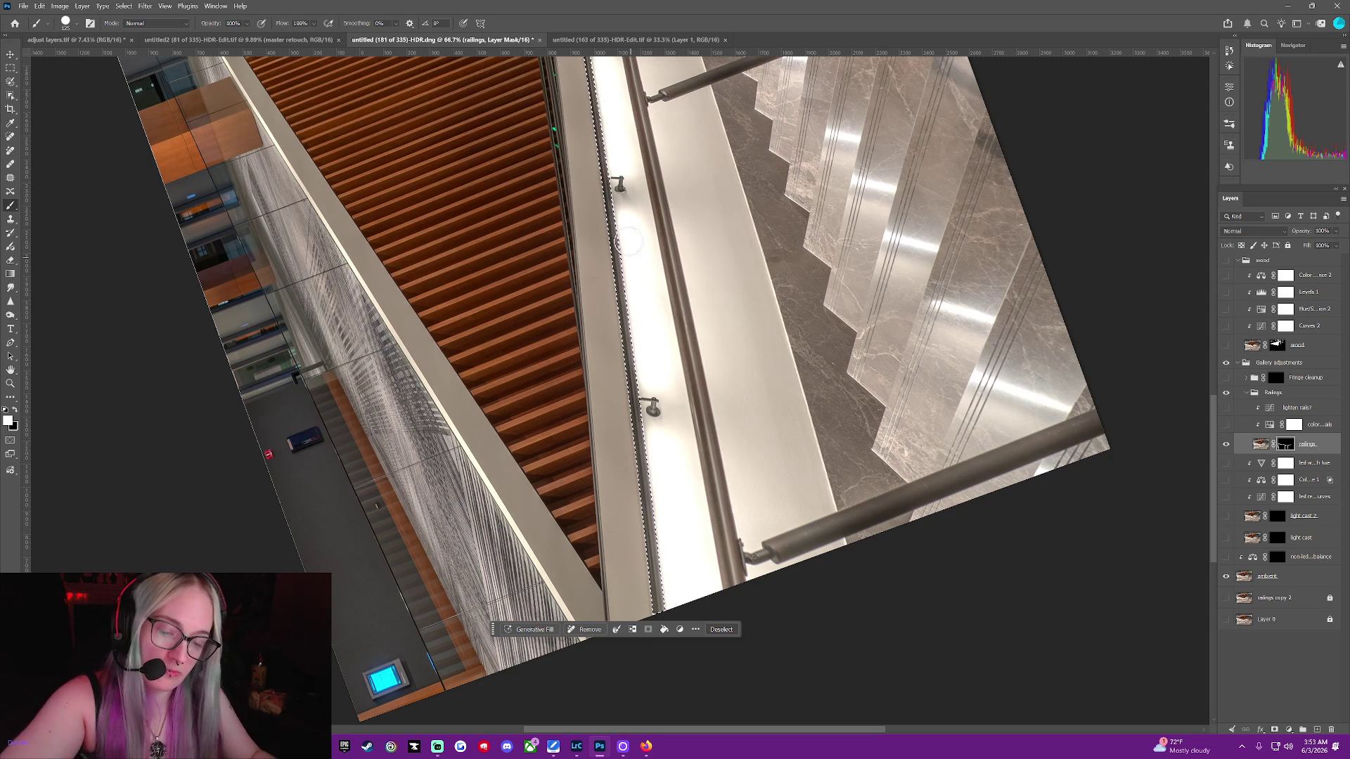
pyautogui.moveTo(1213, 435); pyautogui.dragTo(1211, 399)
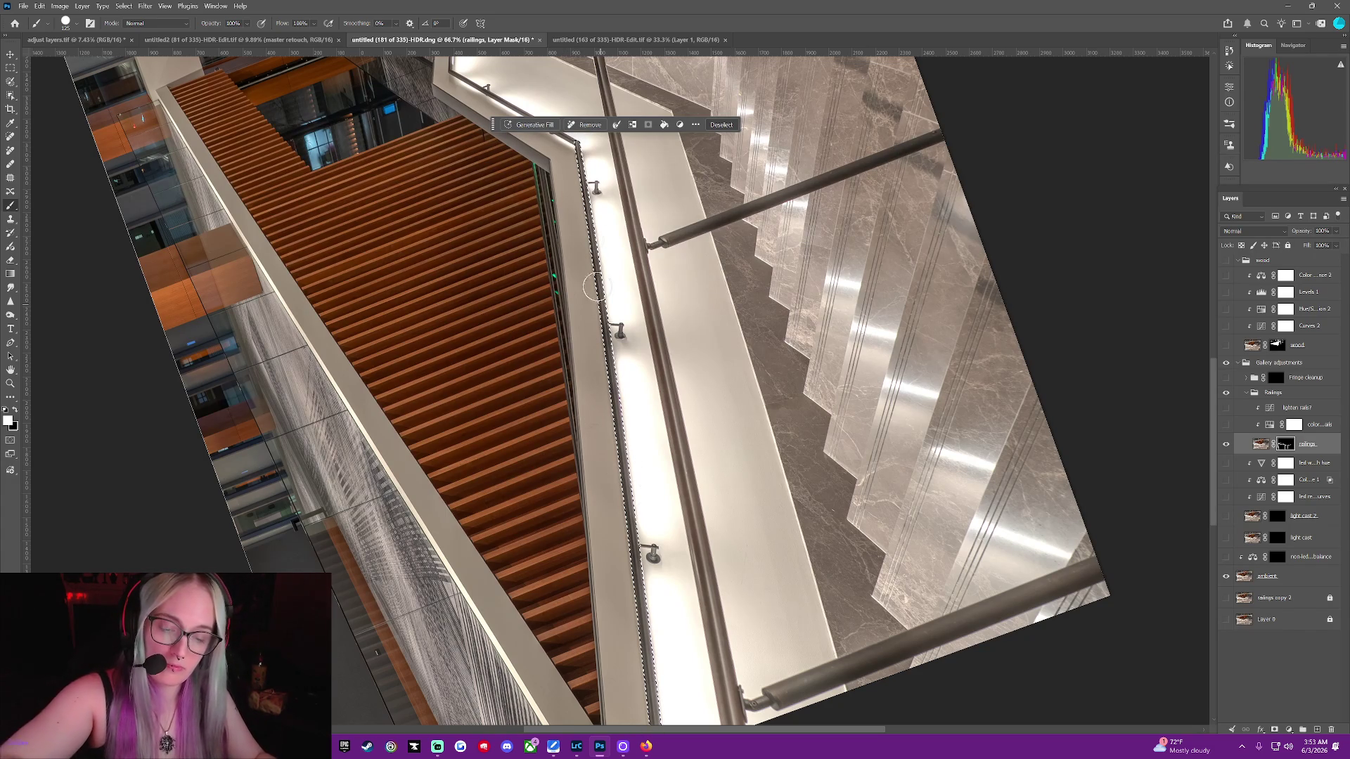
pyautogui.hotkey('ctrl', 'd')
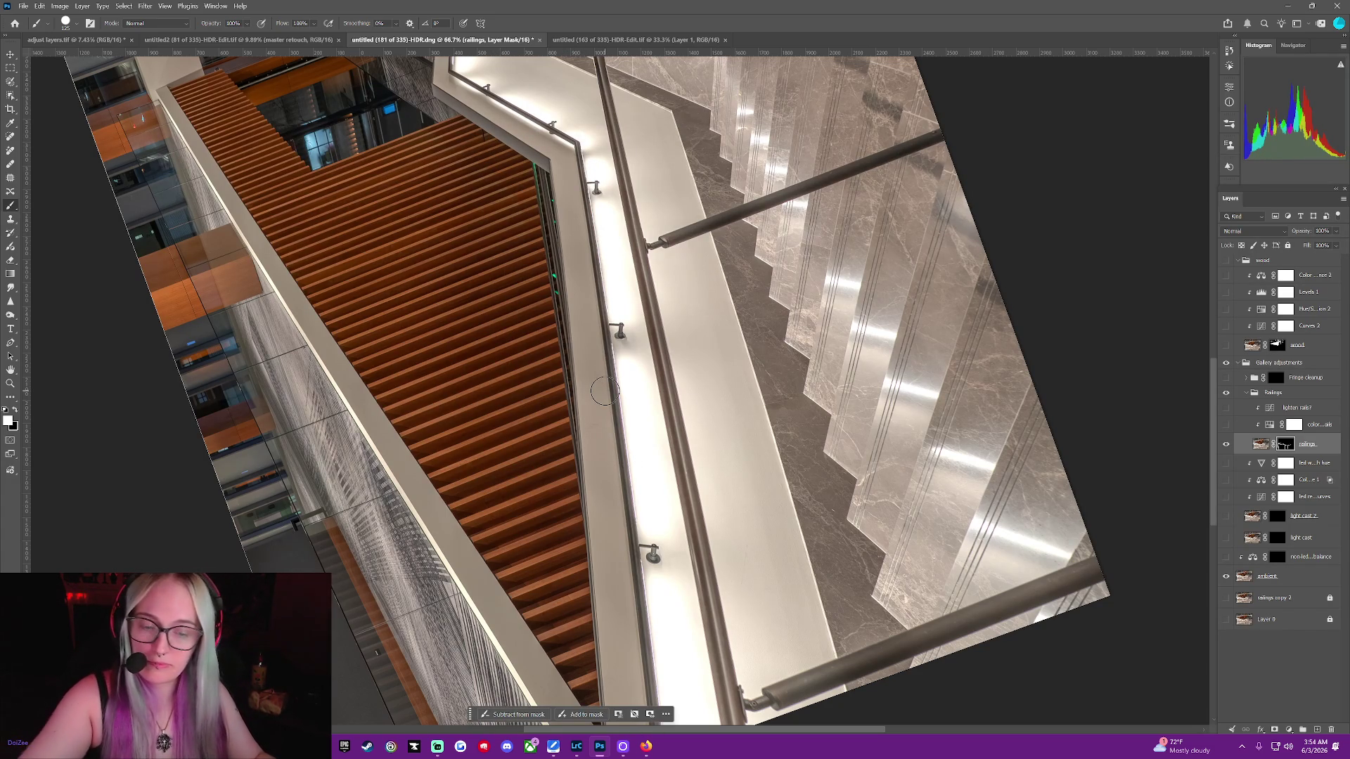
# Select the lower railing bracket, paint its mask, and drop the selection
pyautogui.click(9, 95)
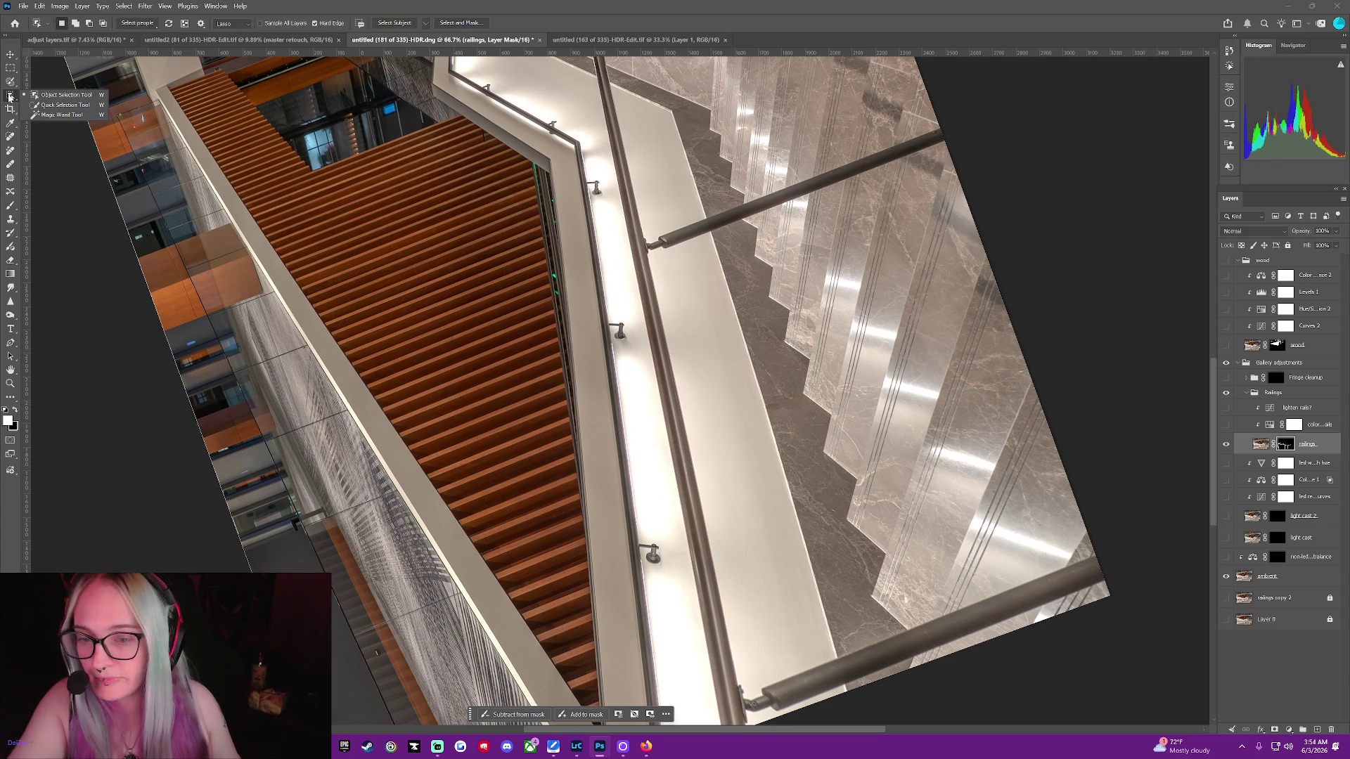
pyautogui.click(644, 556)
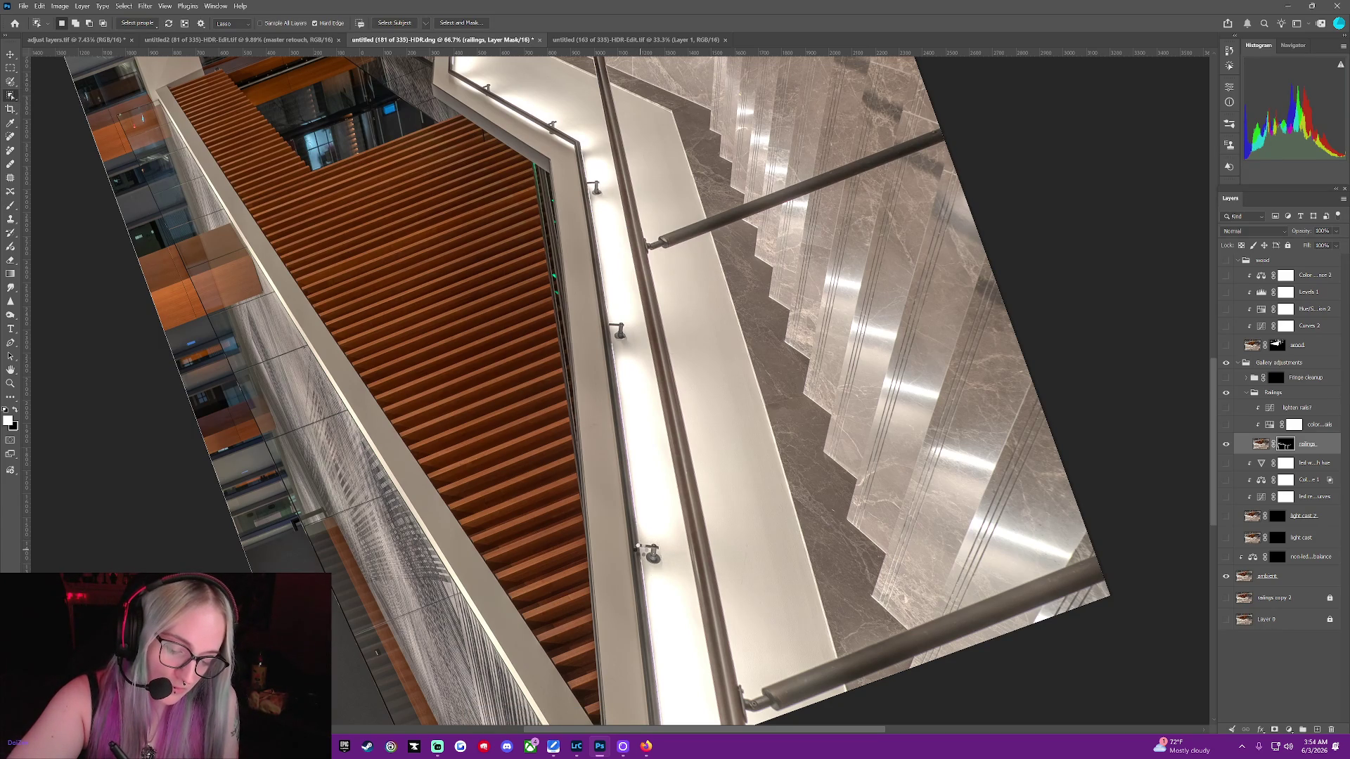
pyautogui.click(638, 546)
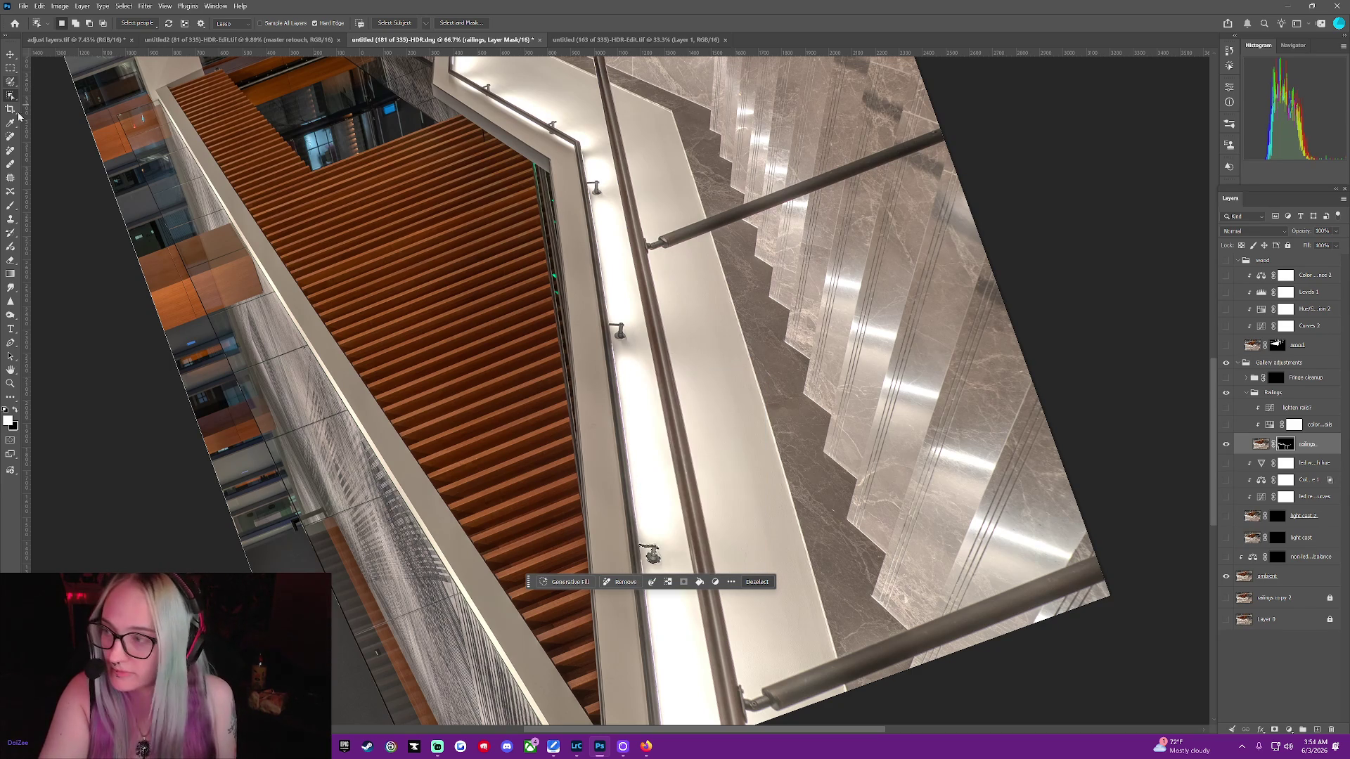
pyautogui.click(10, 207)
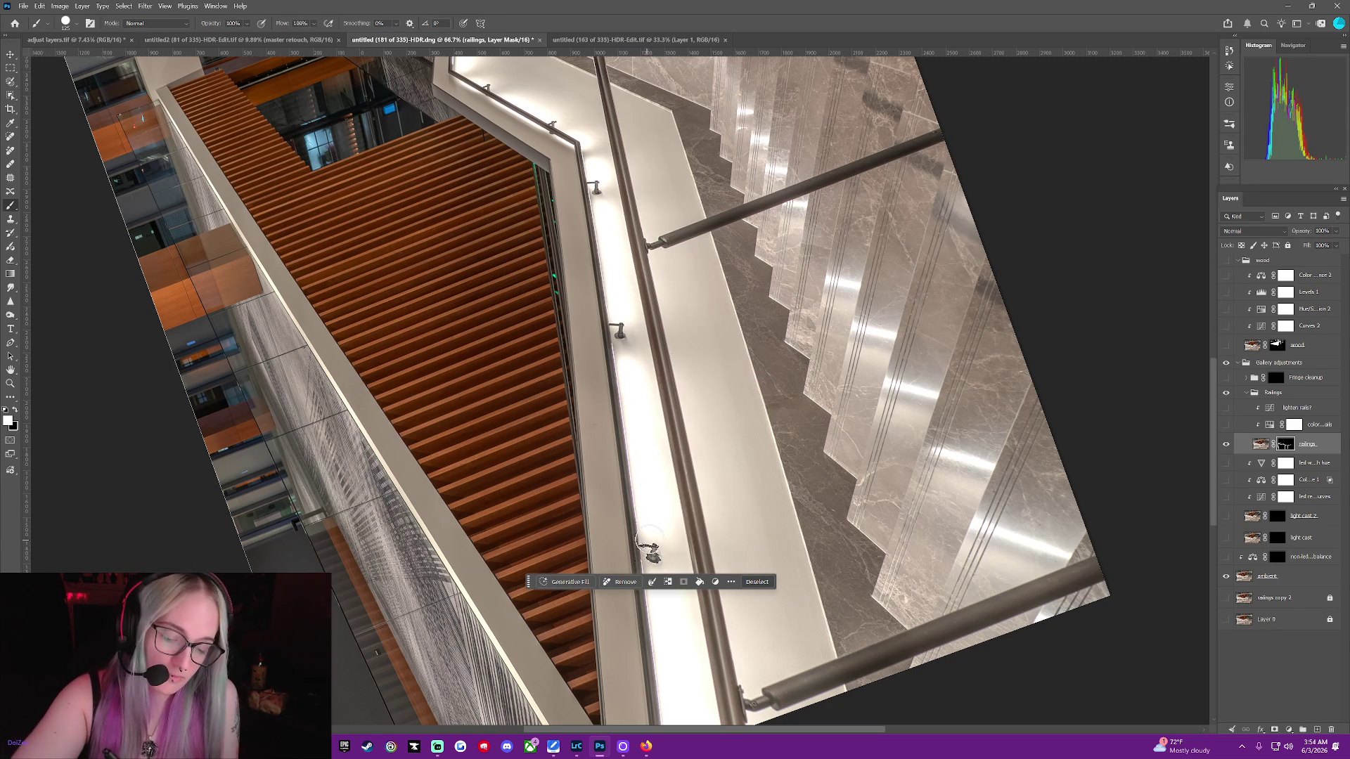
pyautogui.click(755, 582)
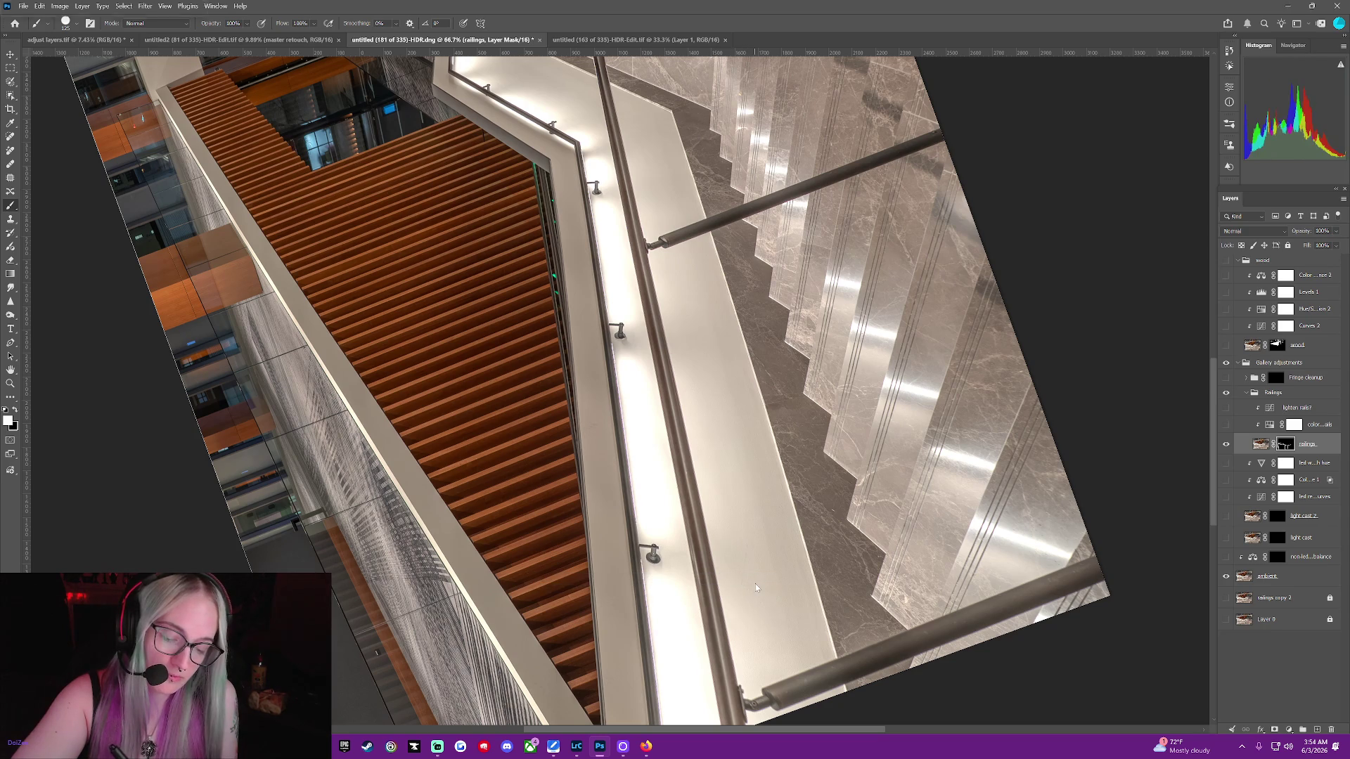
# Select the upper railing bracket, paint its mask, and drop the selection
pyautogui.click(10, 95)
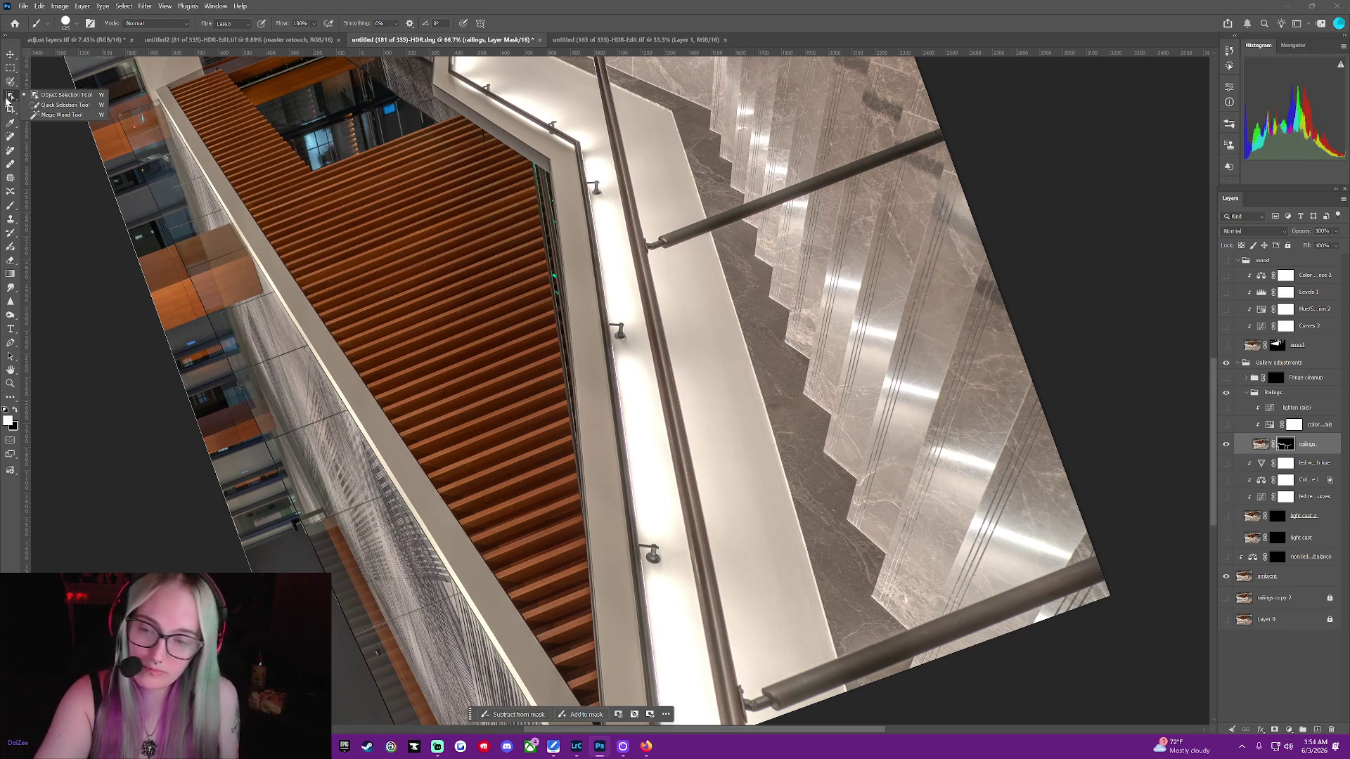
pyautogui.click(616, 330)
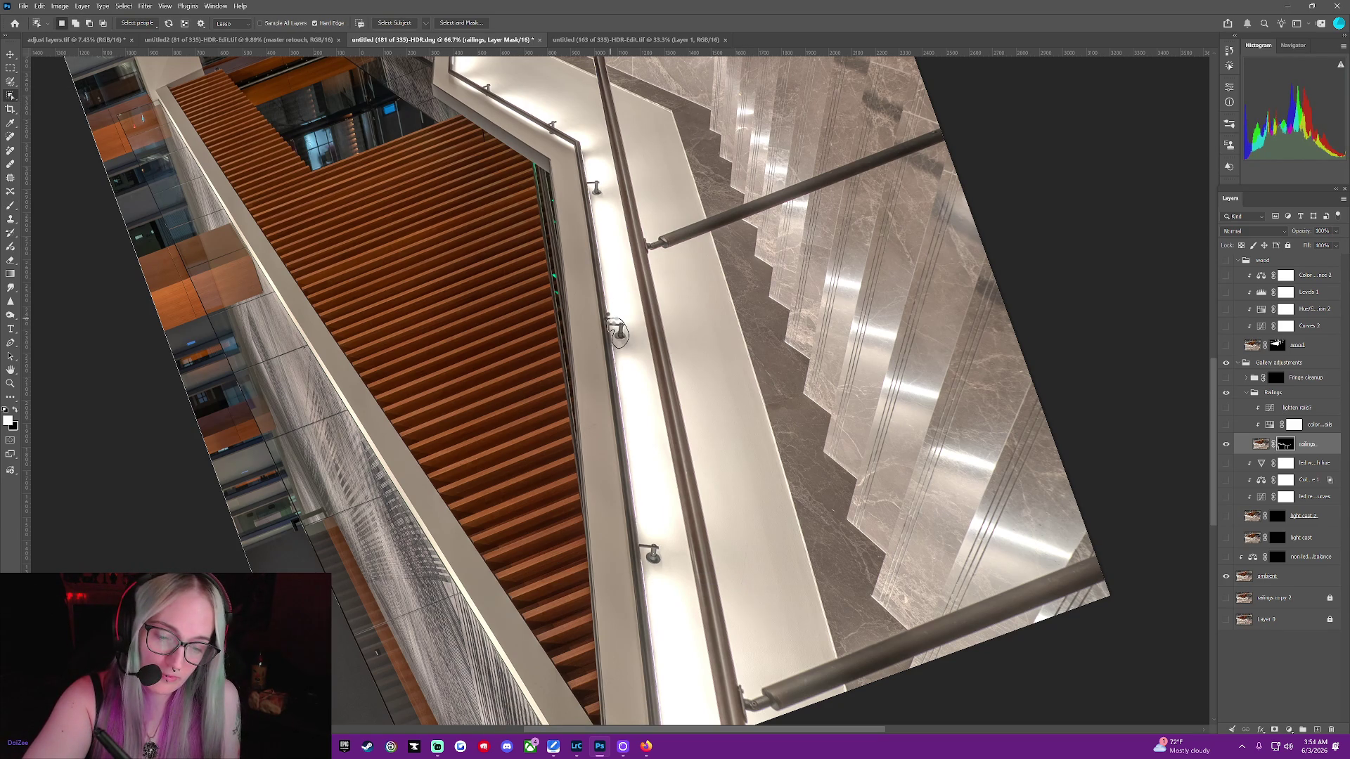
pyautogui.click(611, 316)
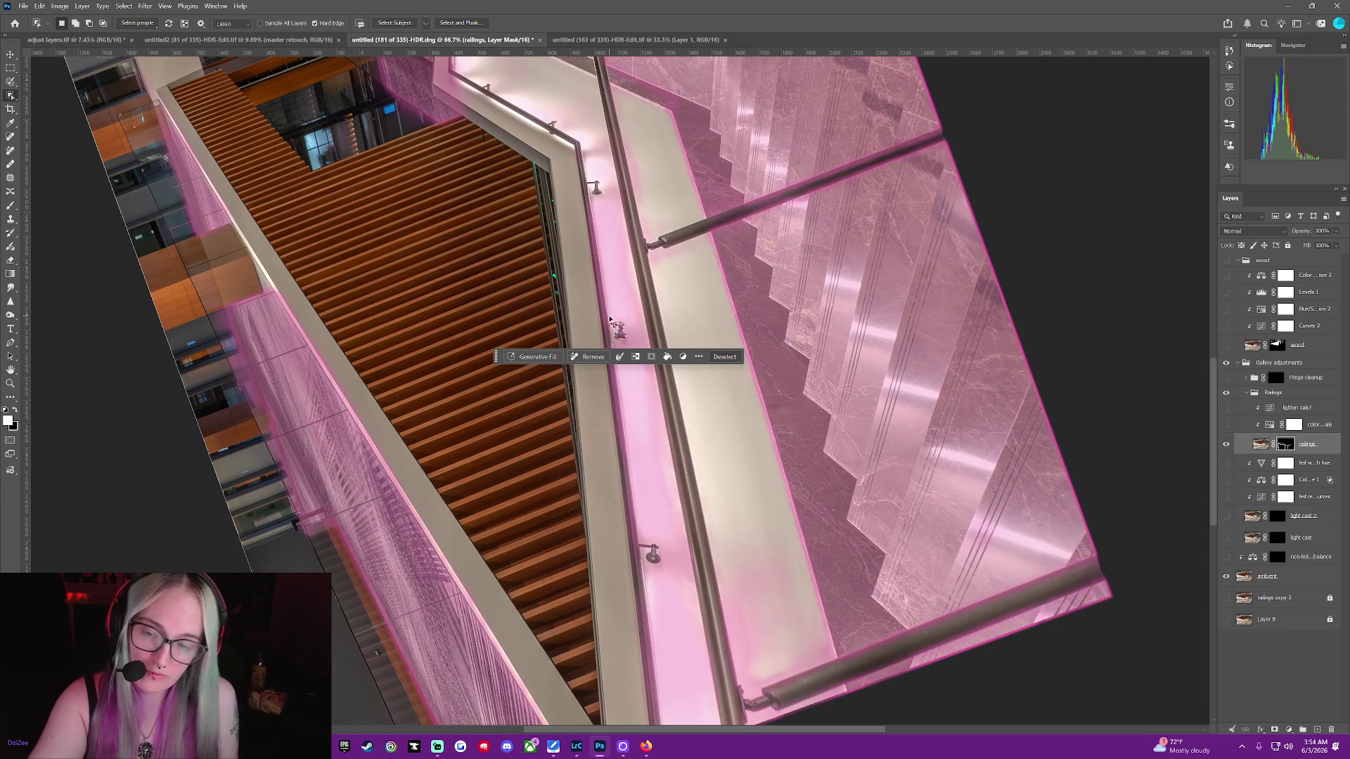
pyautogui.click(9, 204)
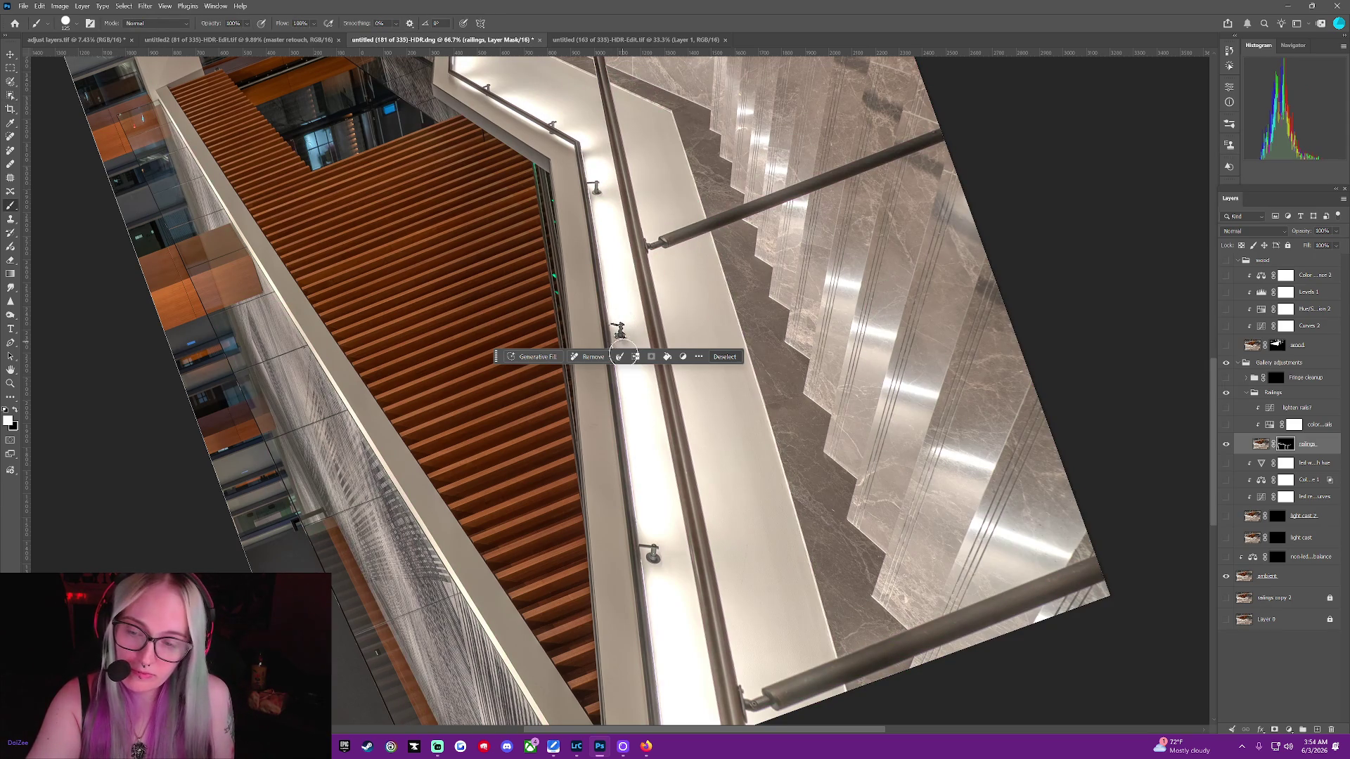
pyautogui.click(719, 355)
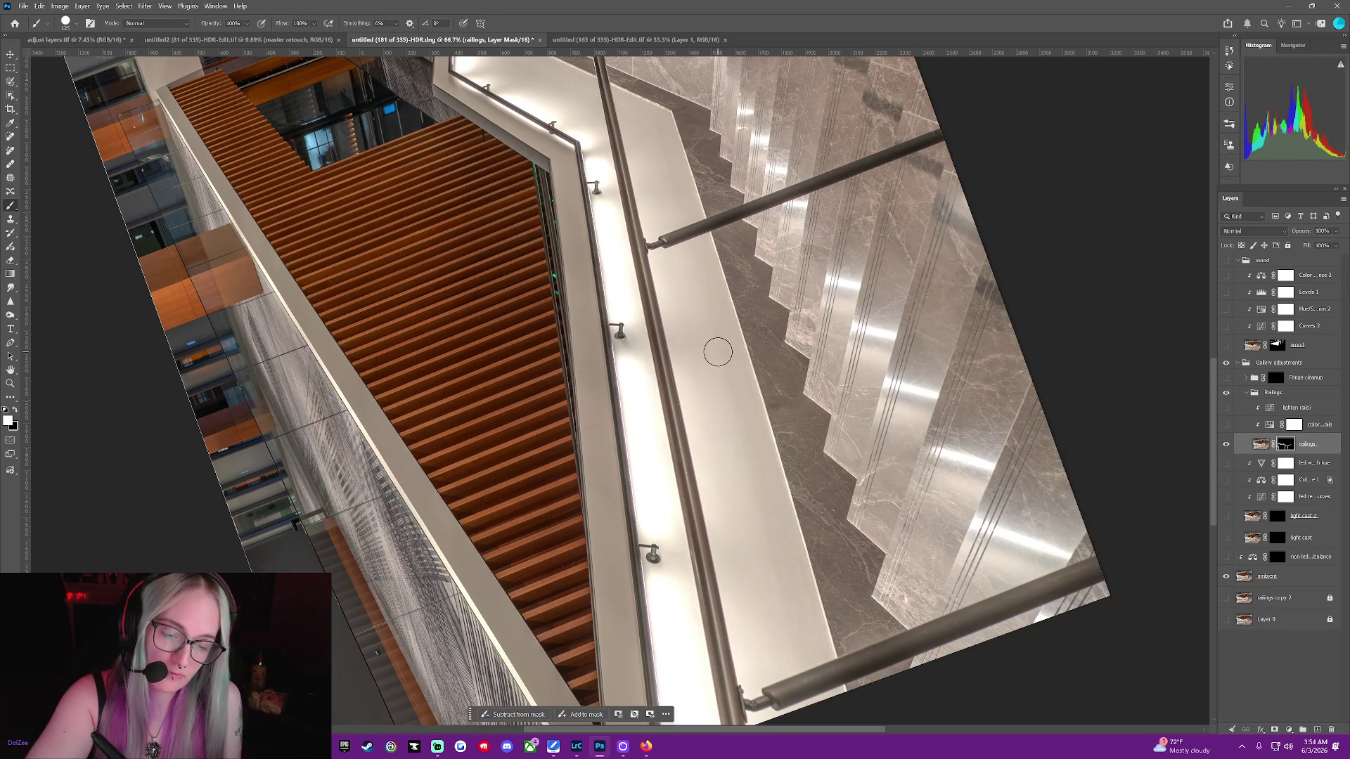
# Select a handrail area needing fixes, paint its mask, and clear the selection
pyautogui.click(8, 97)
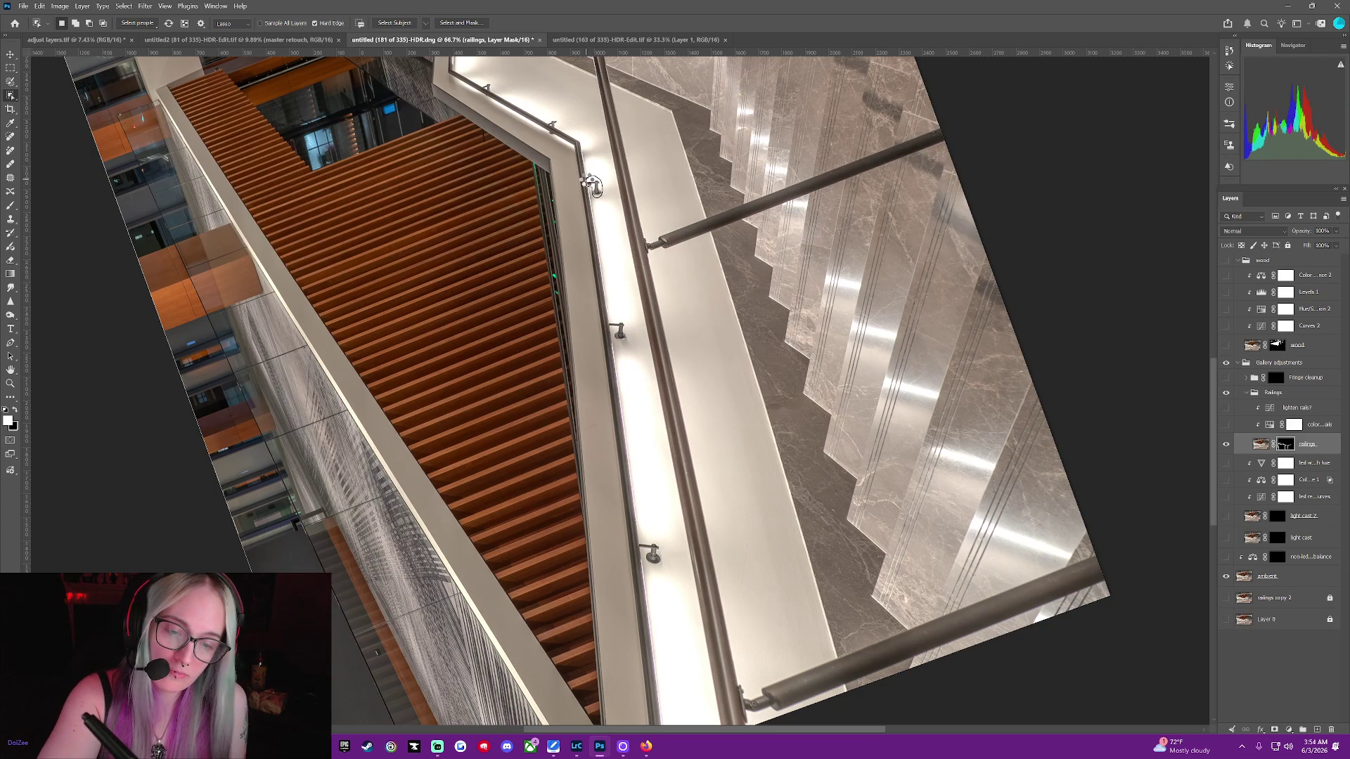
pyautogui.click(588, 179)
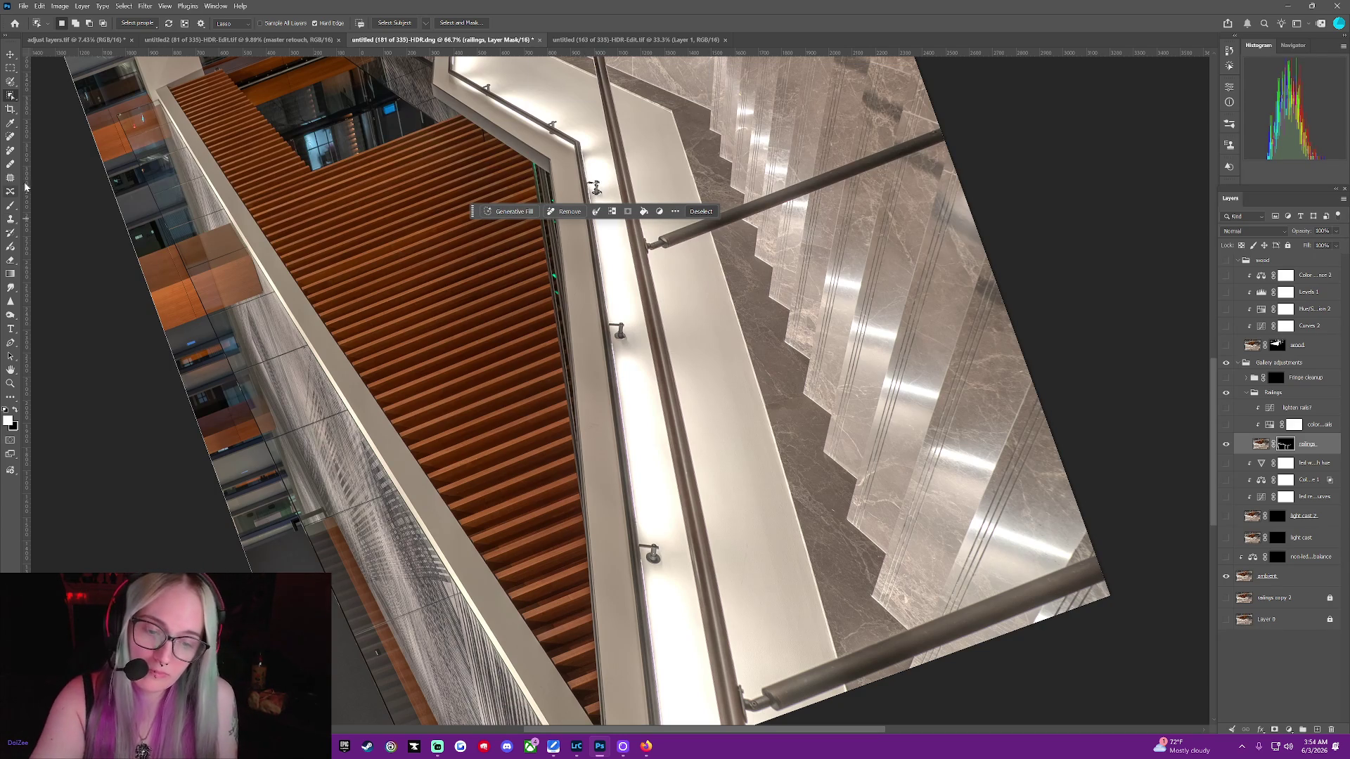
pyautogui.click(11, 208)
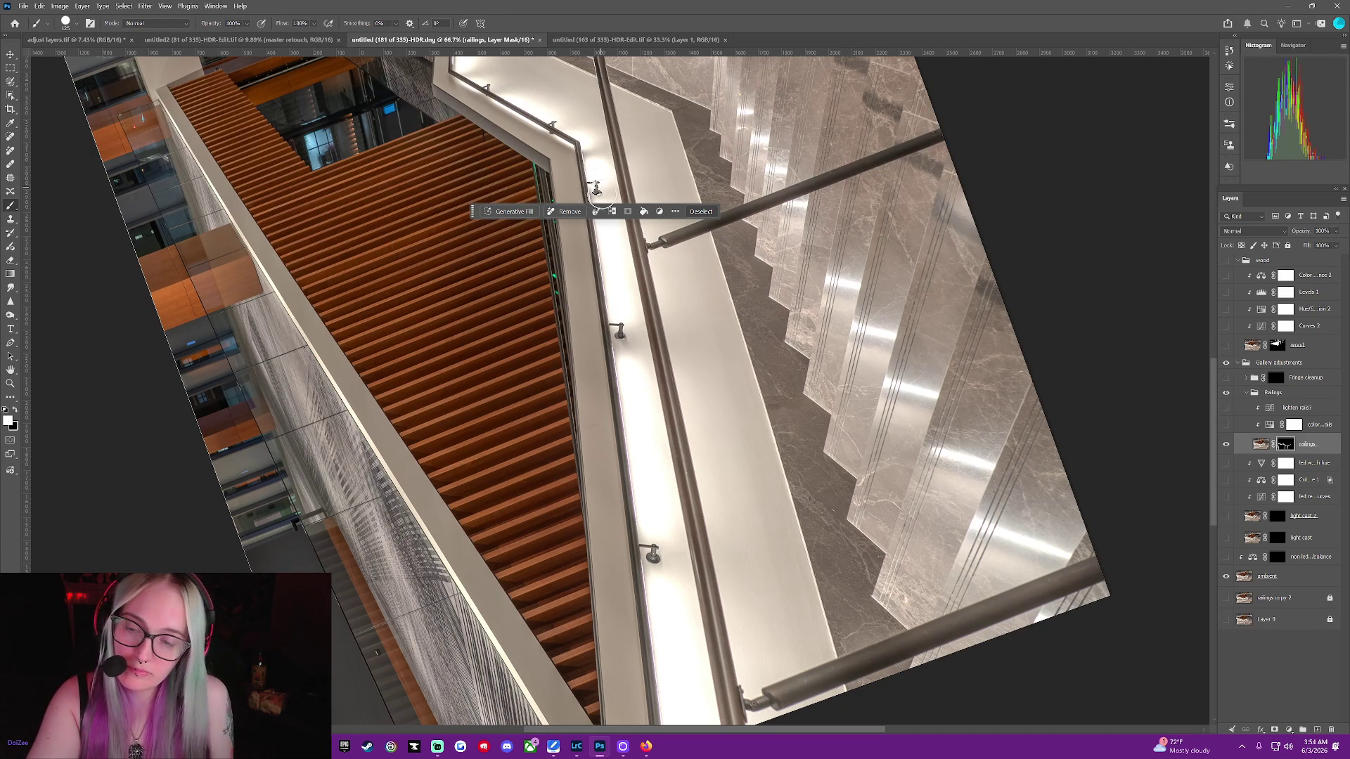
pyautogui.click(698, 212)
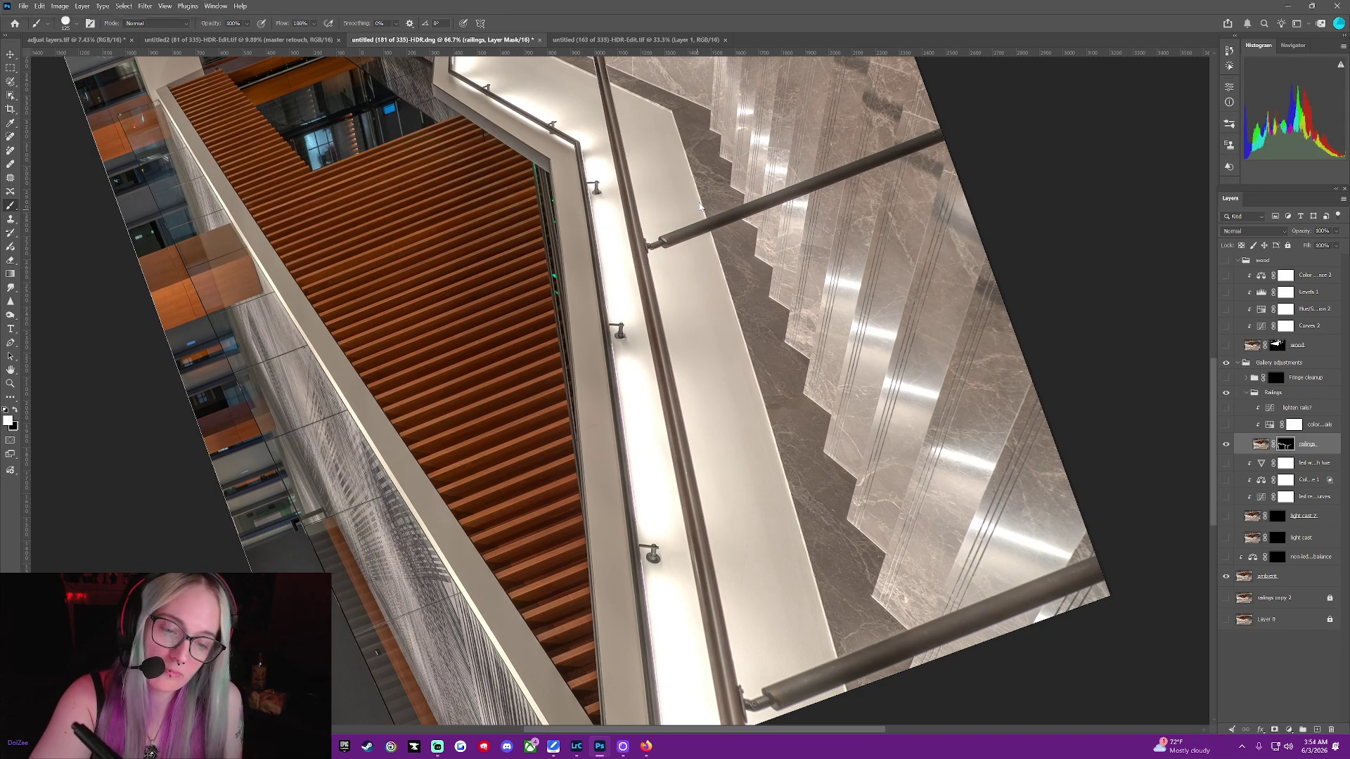
pyautogui.moveTo(1214, 409); pyautogui.dragTo(1204, 314)
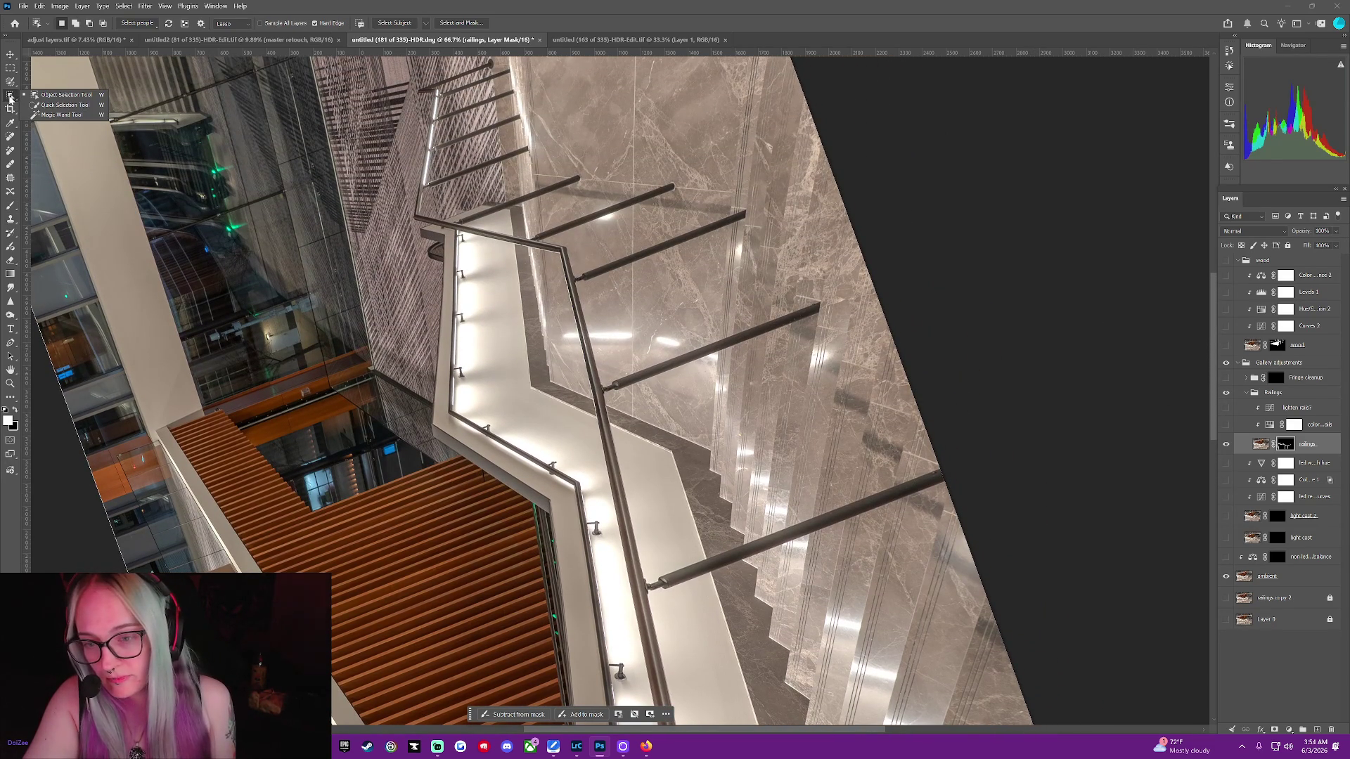
# Lasso a stretch along the handrail, paint the mask within it, then deselect
pyautogui.click(10, 97)
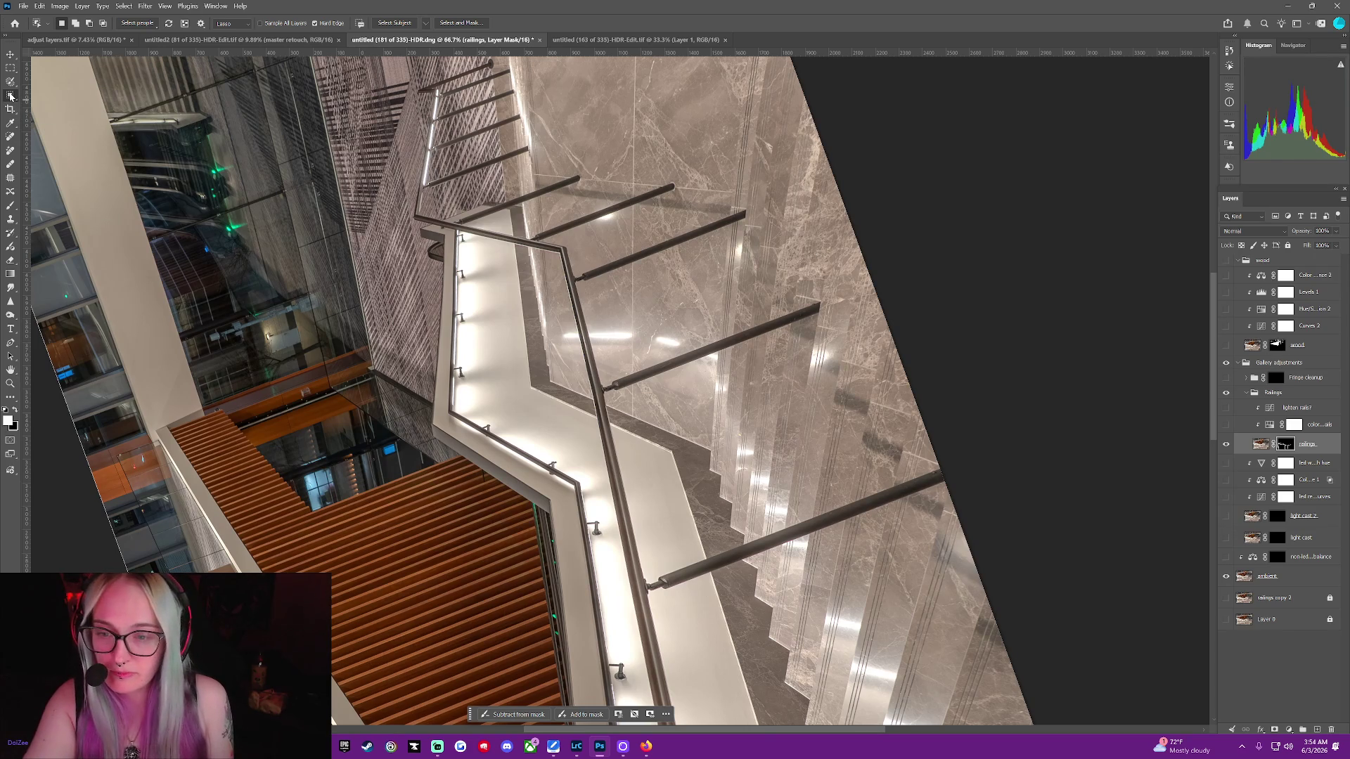
pyautogui.moveTo(470, 424)
pyautogui.mouseDown()
pyautogui.moveTo(460, 413)
pyautogui.moveTo(576, 487)
pyautogui.mouseUp()
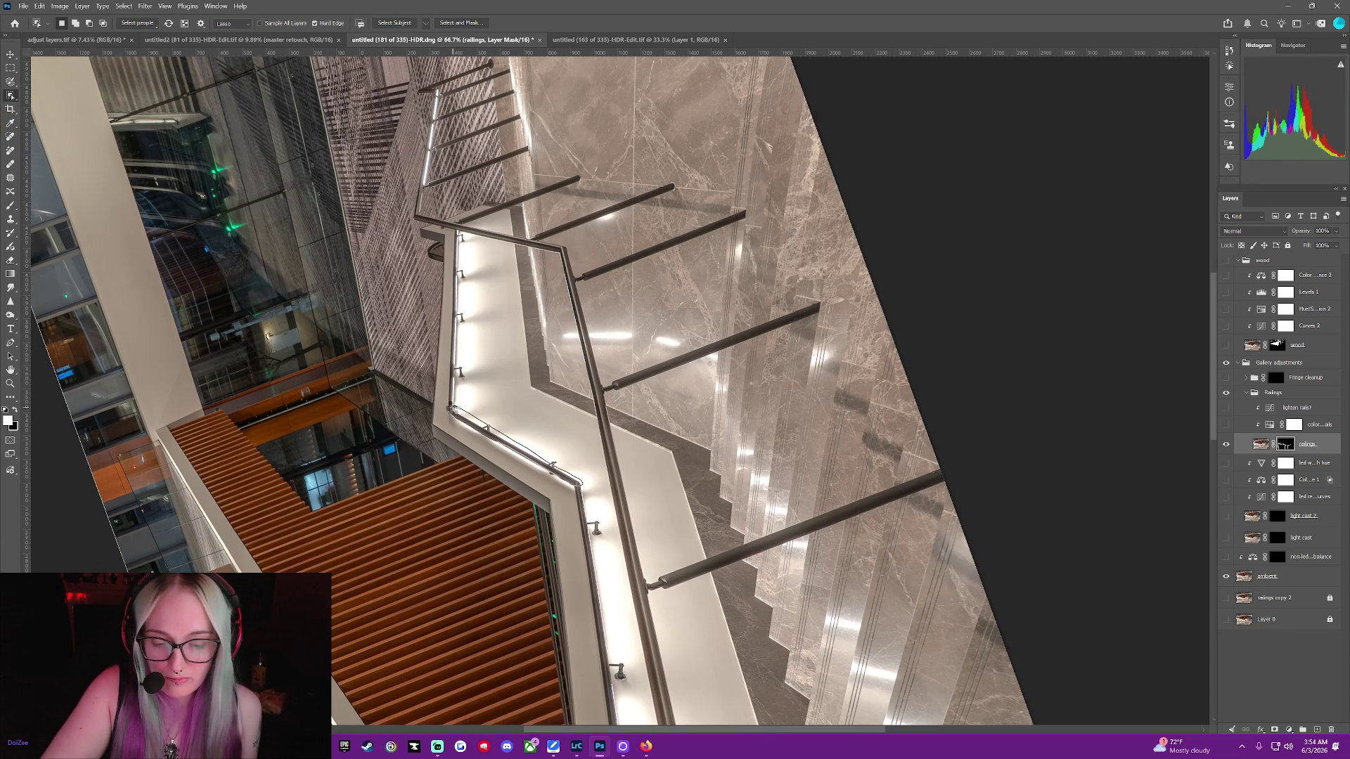
pyautogui.moveTo(578, 484); pyautogui.dragTo(469, 449)
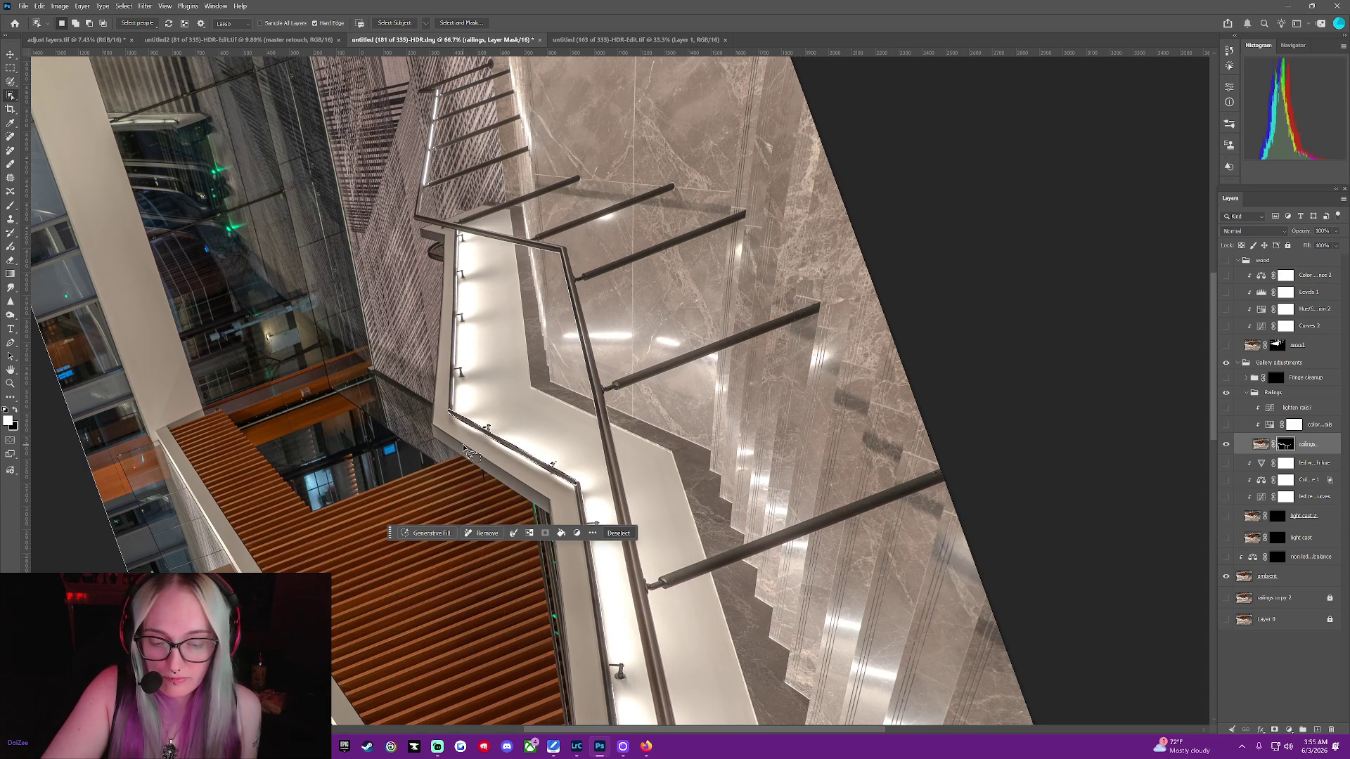
pyautogui.click(12, 206)
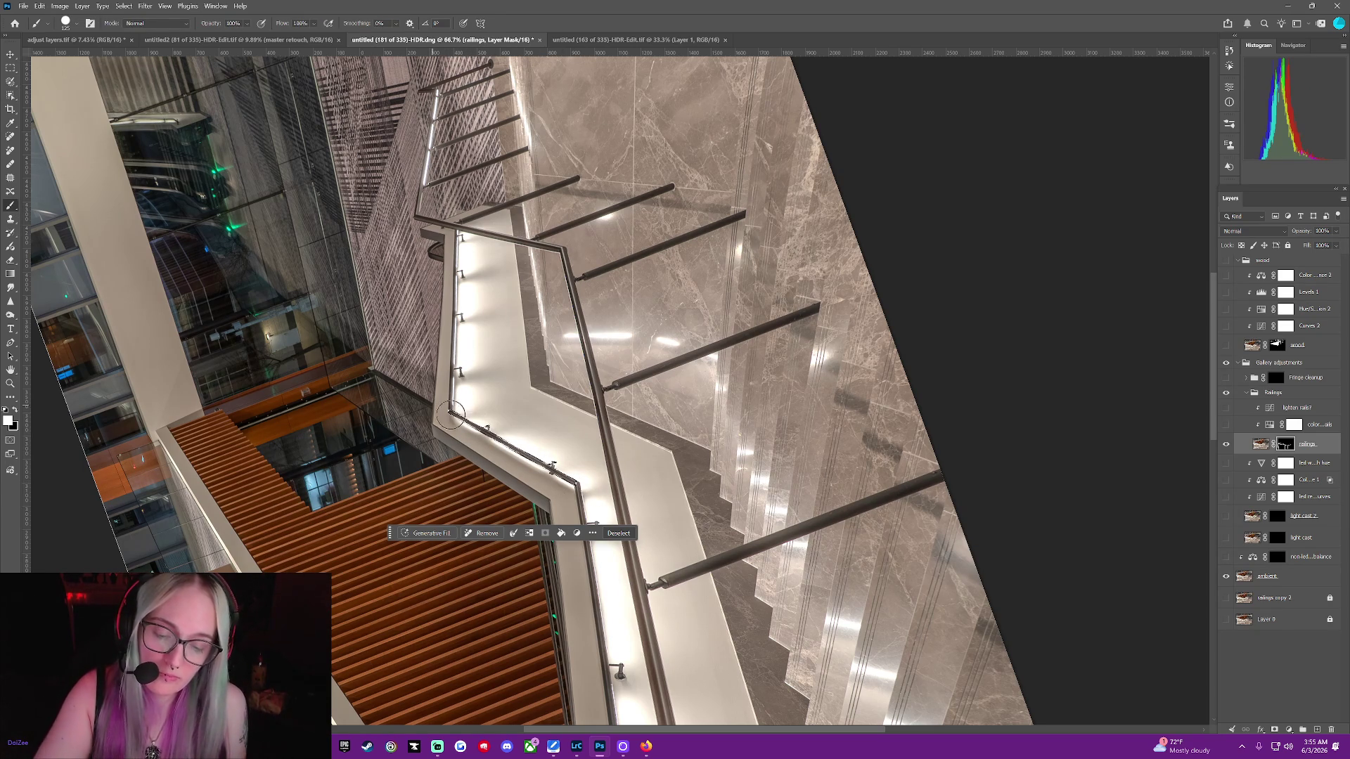
pyautogui.click(618, 532)
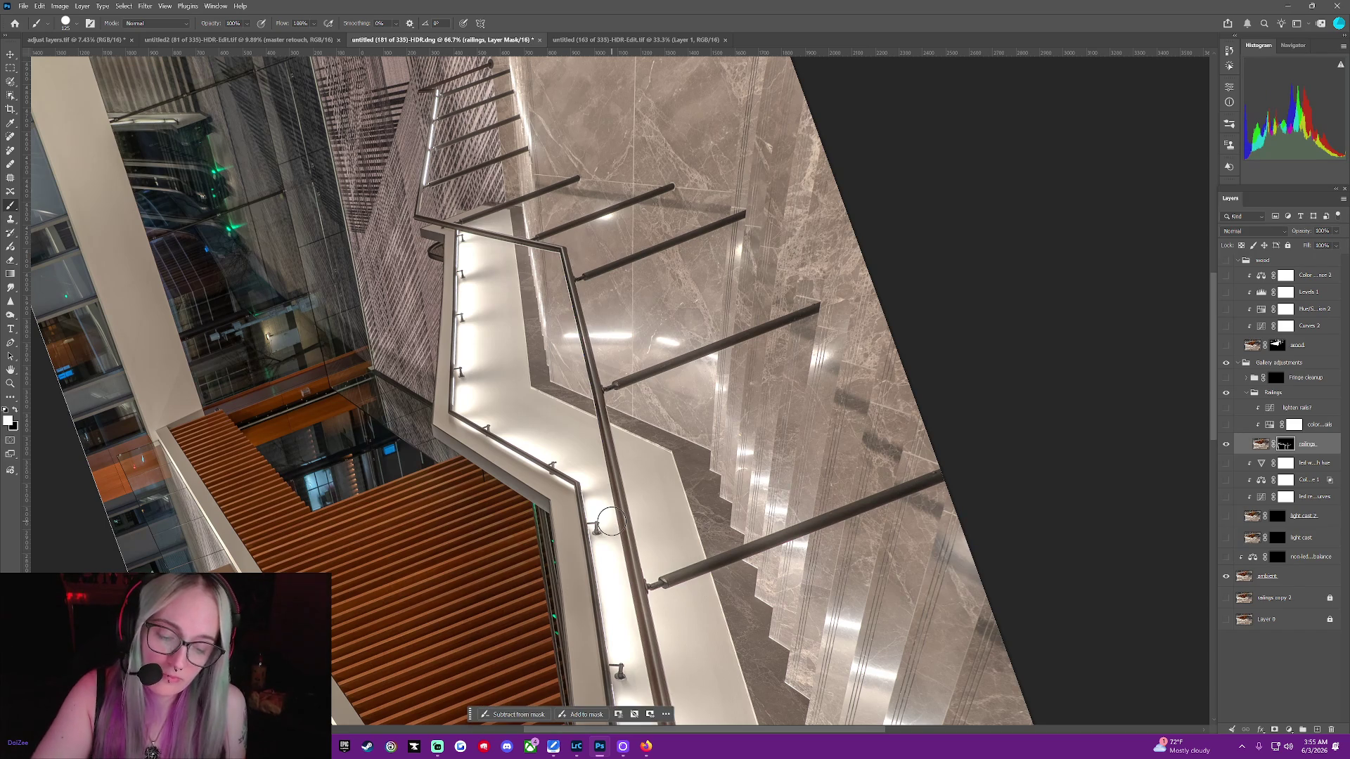
# Trace a second freehand selection down the handrail, paint the mask, and deselect
pyautogui.click(10, 96)
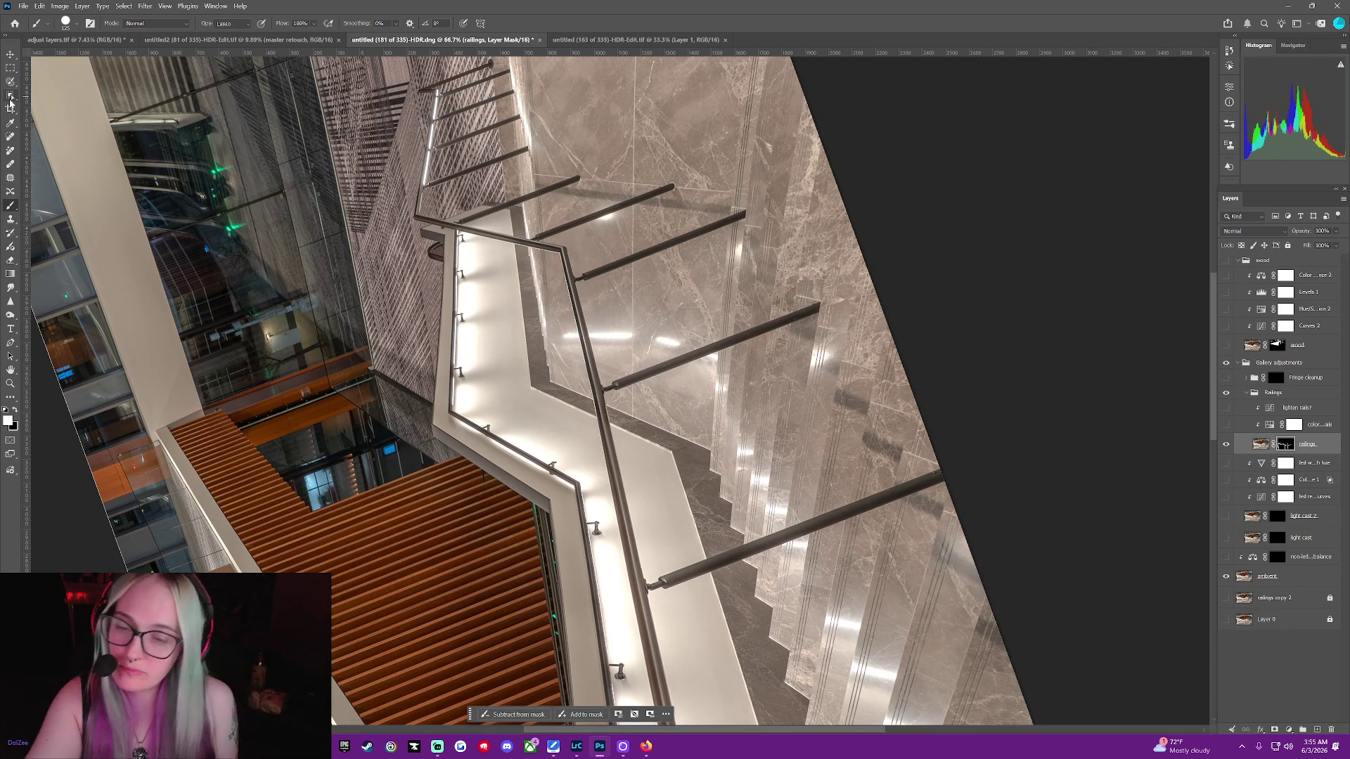
pyautogui.click(461, 242)
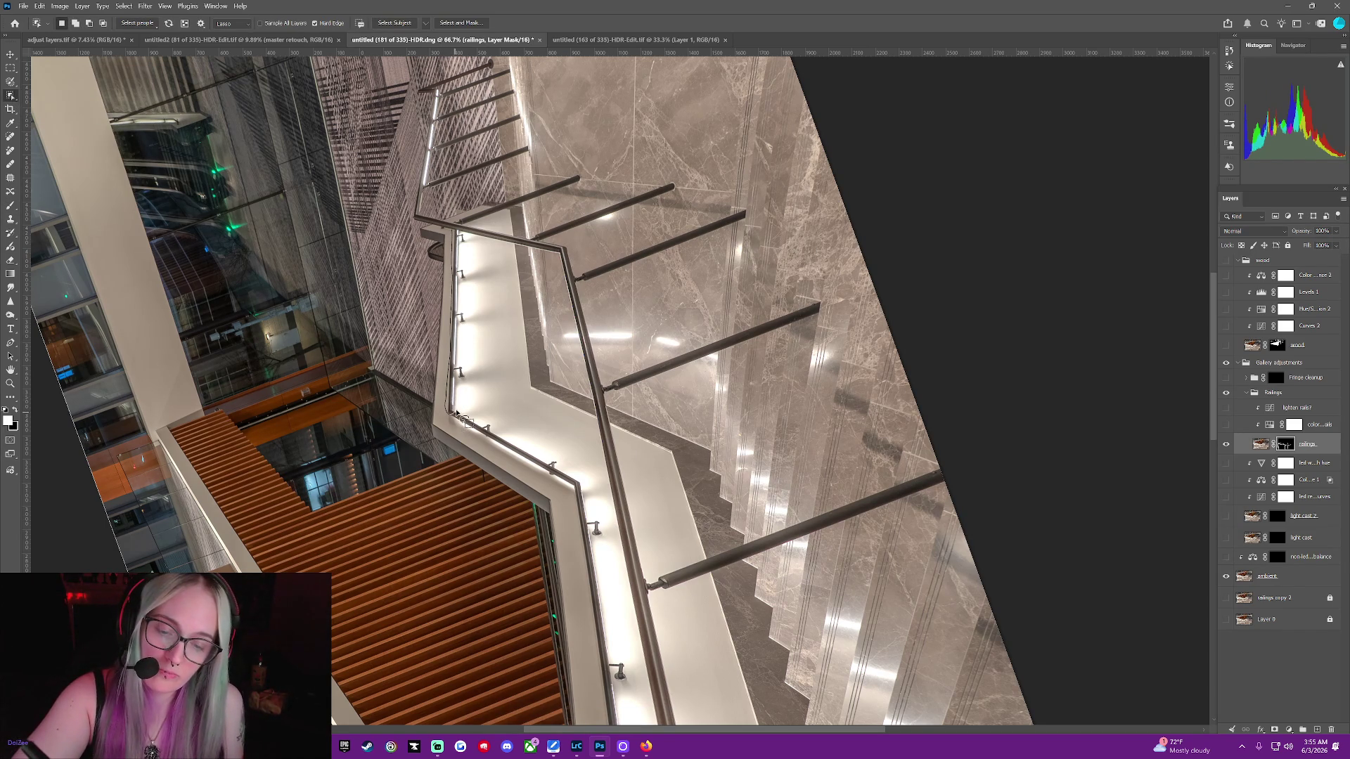
pyautogui.moveTo(461, 242); pyautogui.dragTo(462, 396)
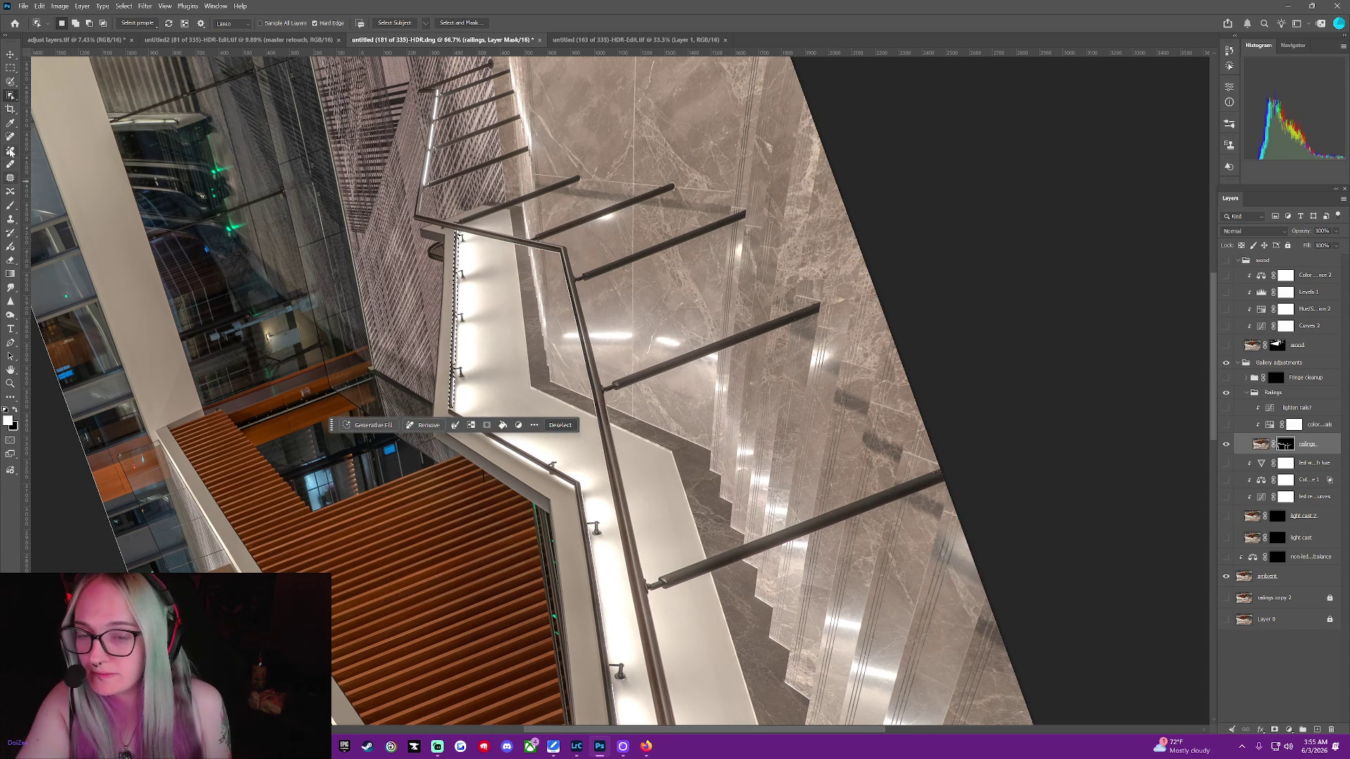
pyautogui.click(9, 207)
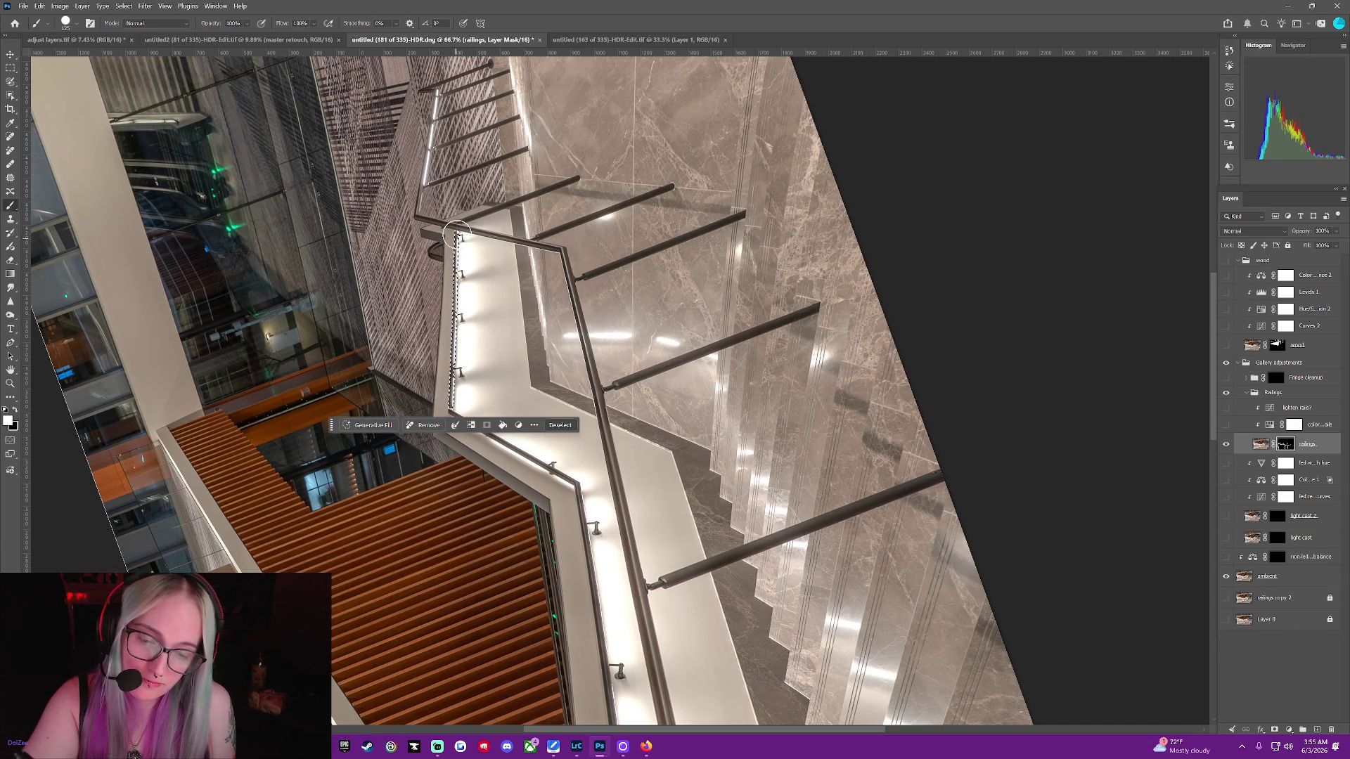
pyautogui.click(566, 425)
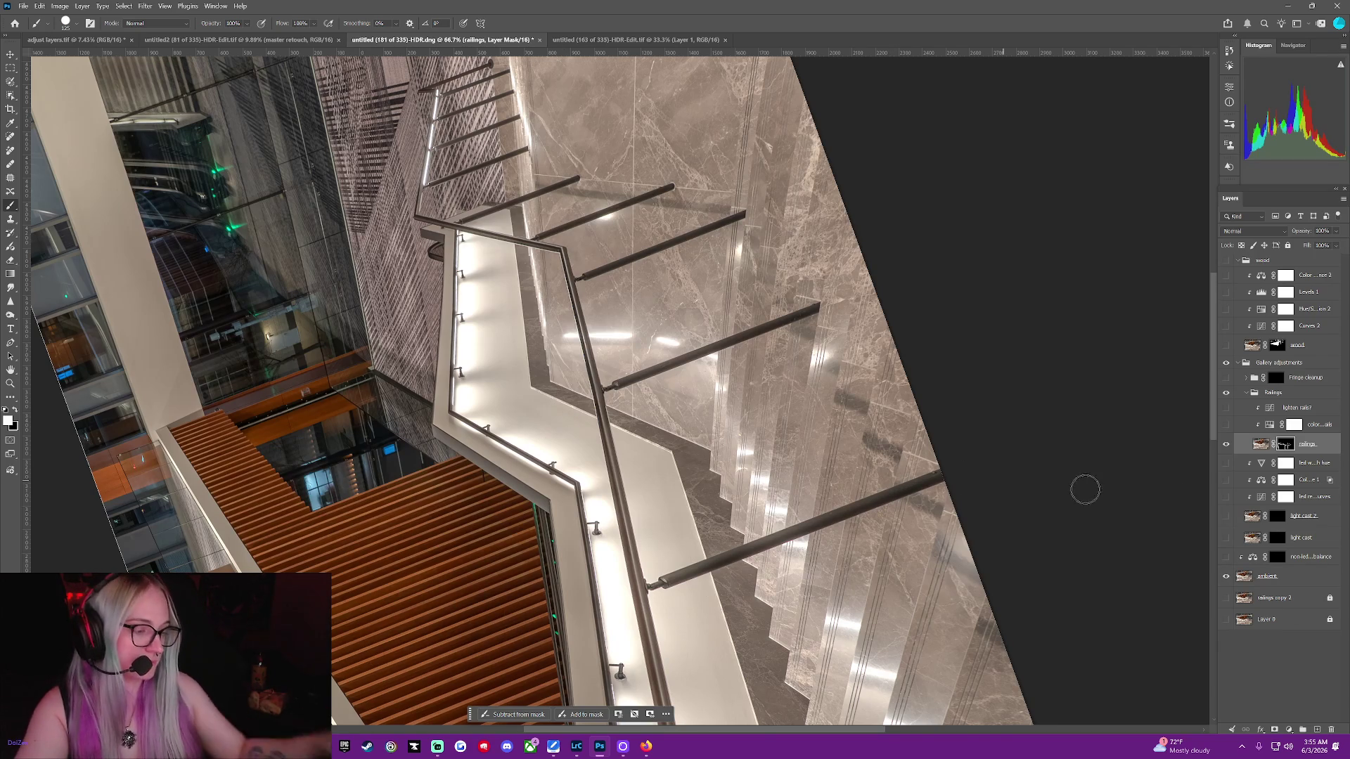
# Hide and reshow the ambient layer to check the isolated railings
pyautogui.click(1226, 577)
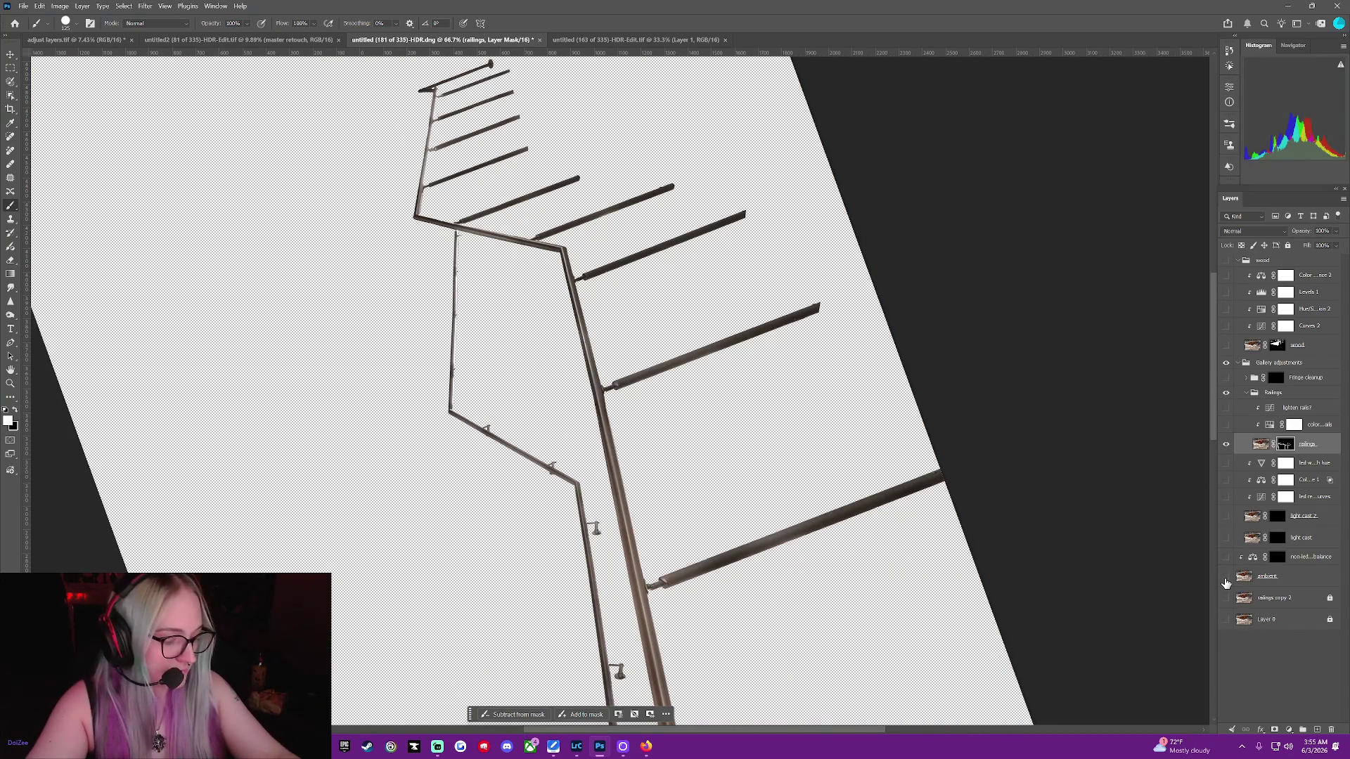
pyautogui.click(1225, 578)
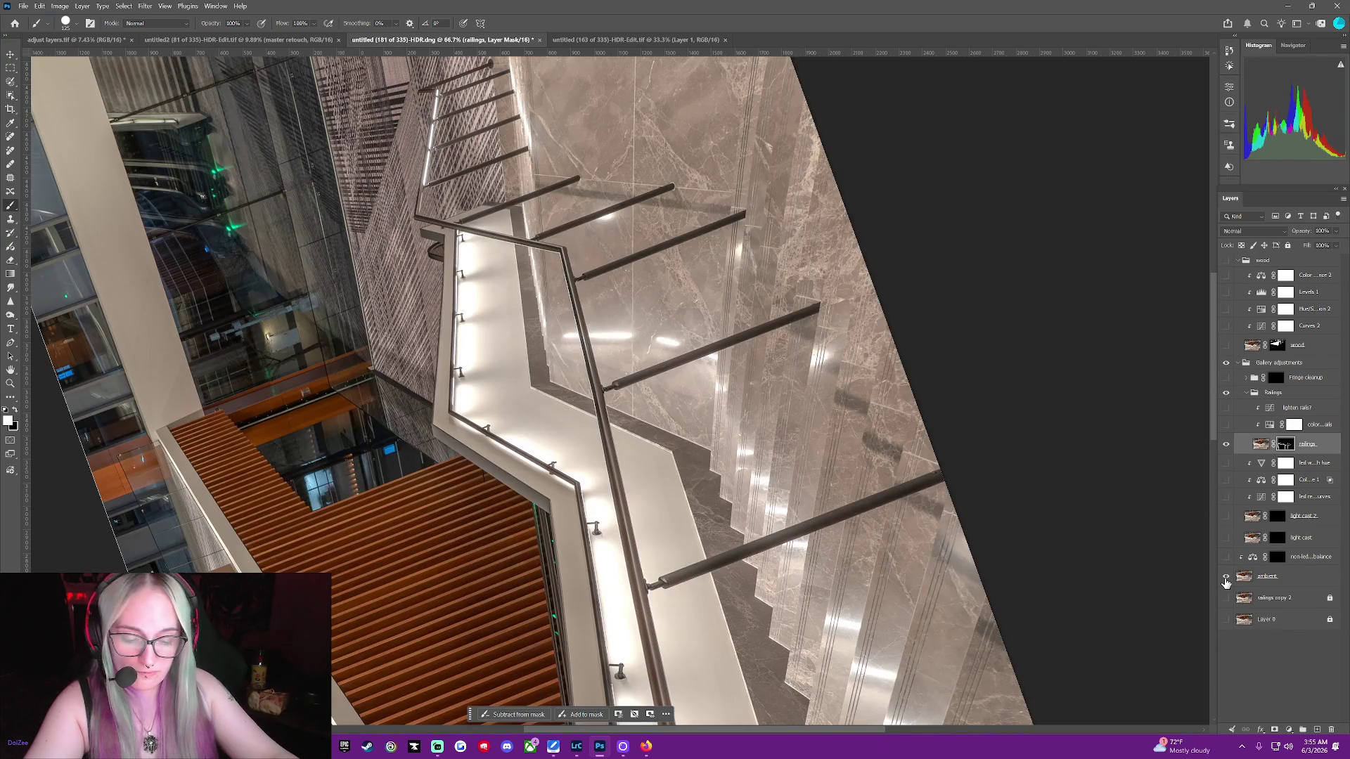
pyautogui.click(1226, 578)
pyautogui.click(1226, 578)
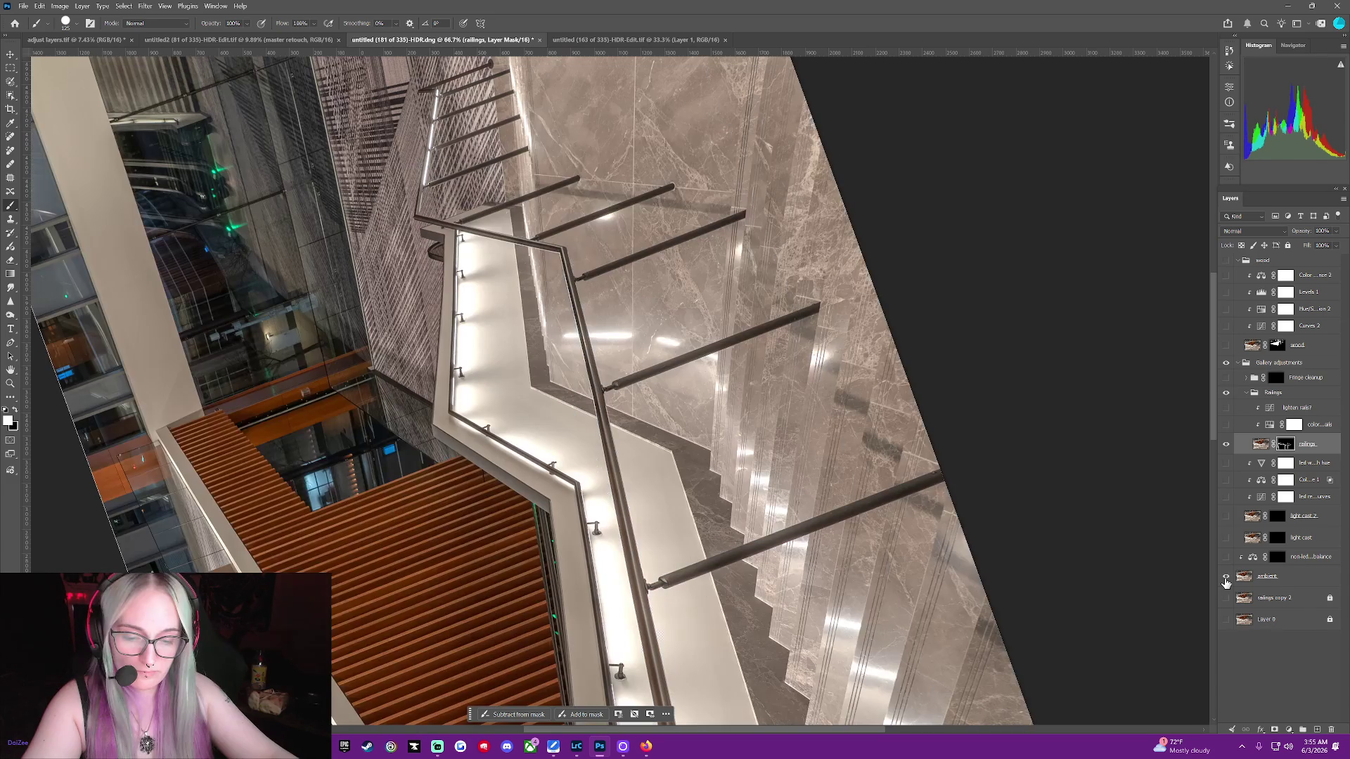
# Select two stretches of the upper handrail in turn, painting the mask and deselecting after each
pyautogui.click(10, 97)
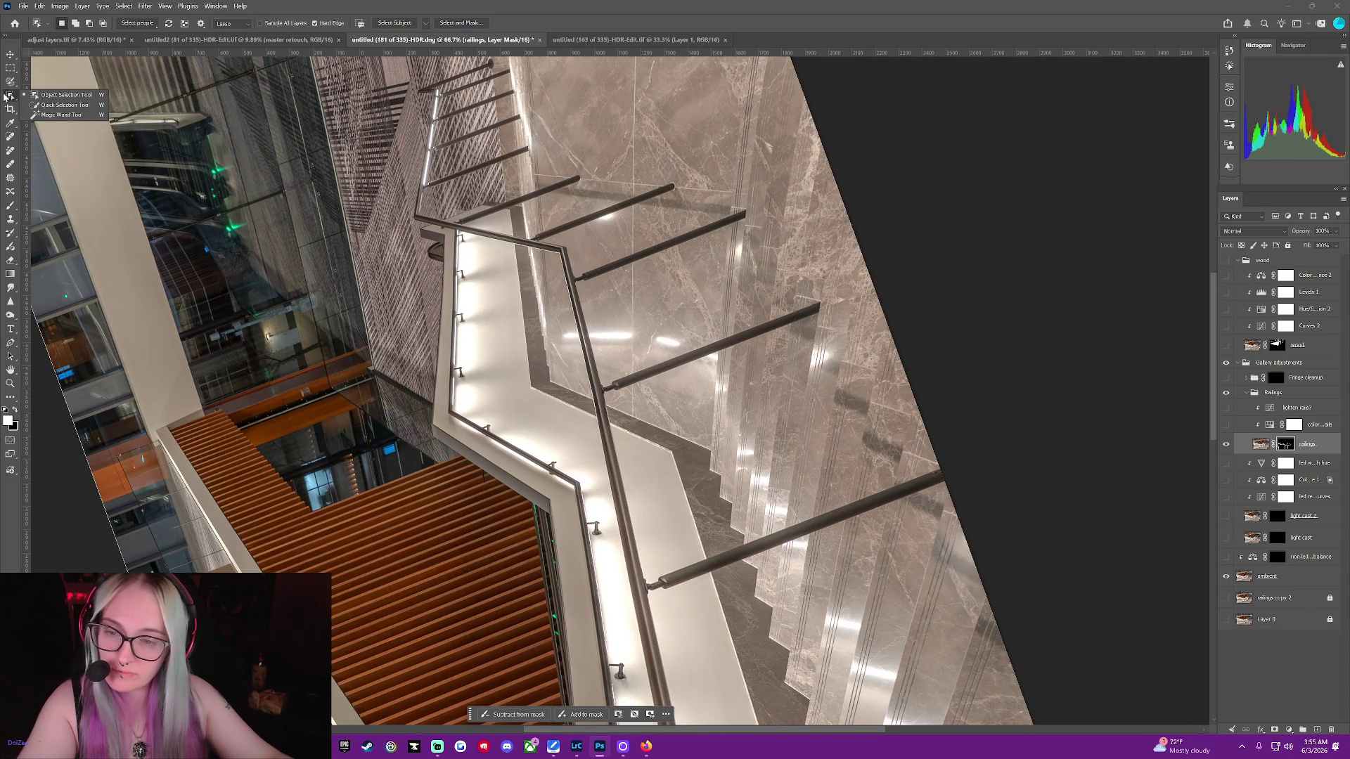
pyautogui.click(457, 371)
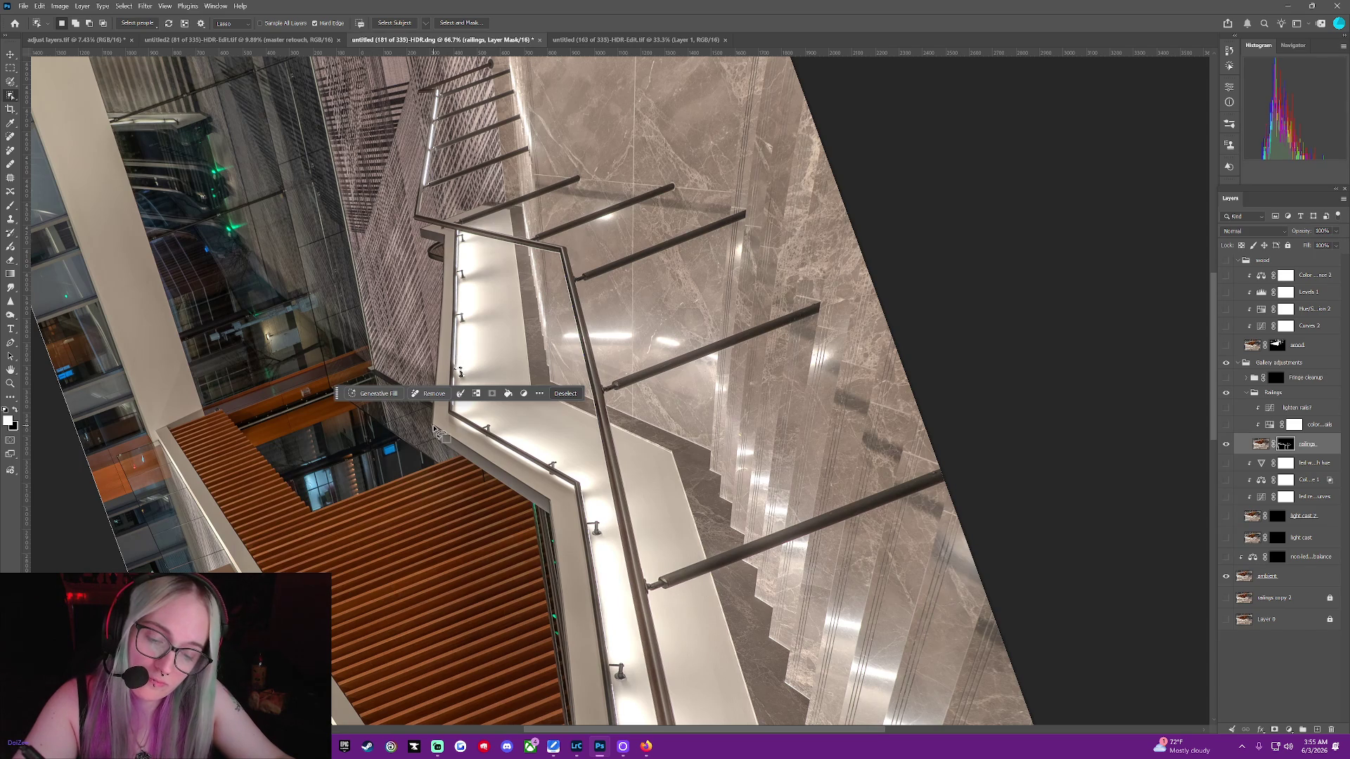
pyautogui.press('b')
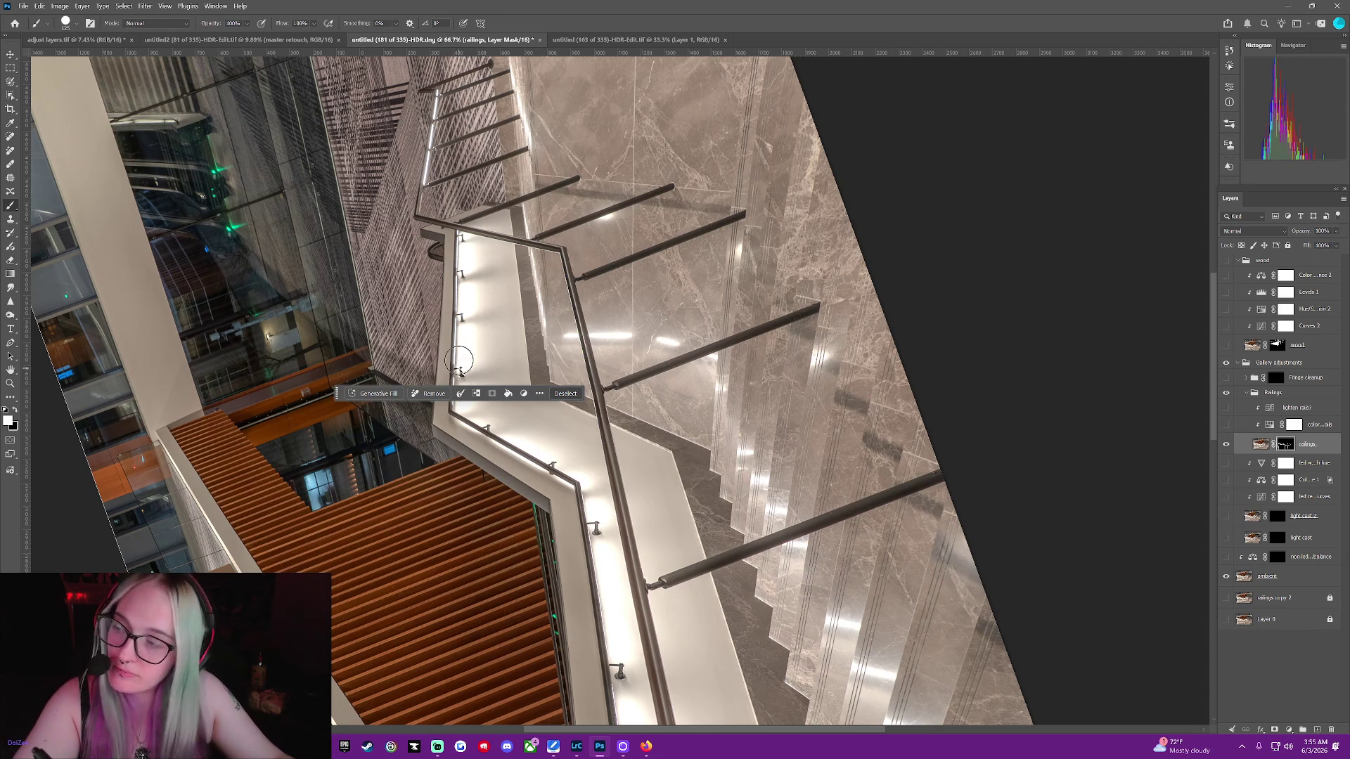
pyautogui.click(565, 392)
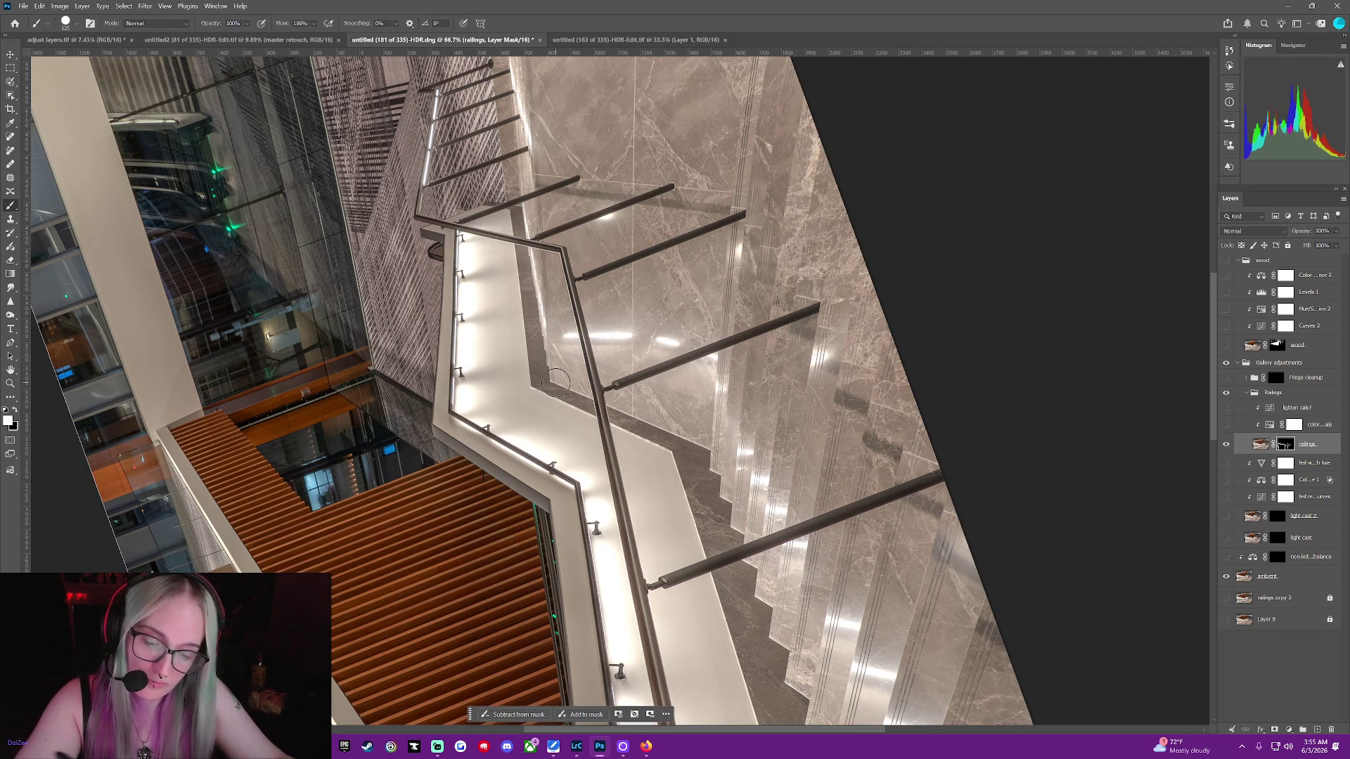
pyautogui.click(10, 97)
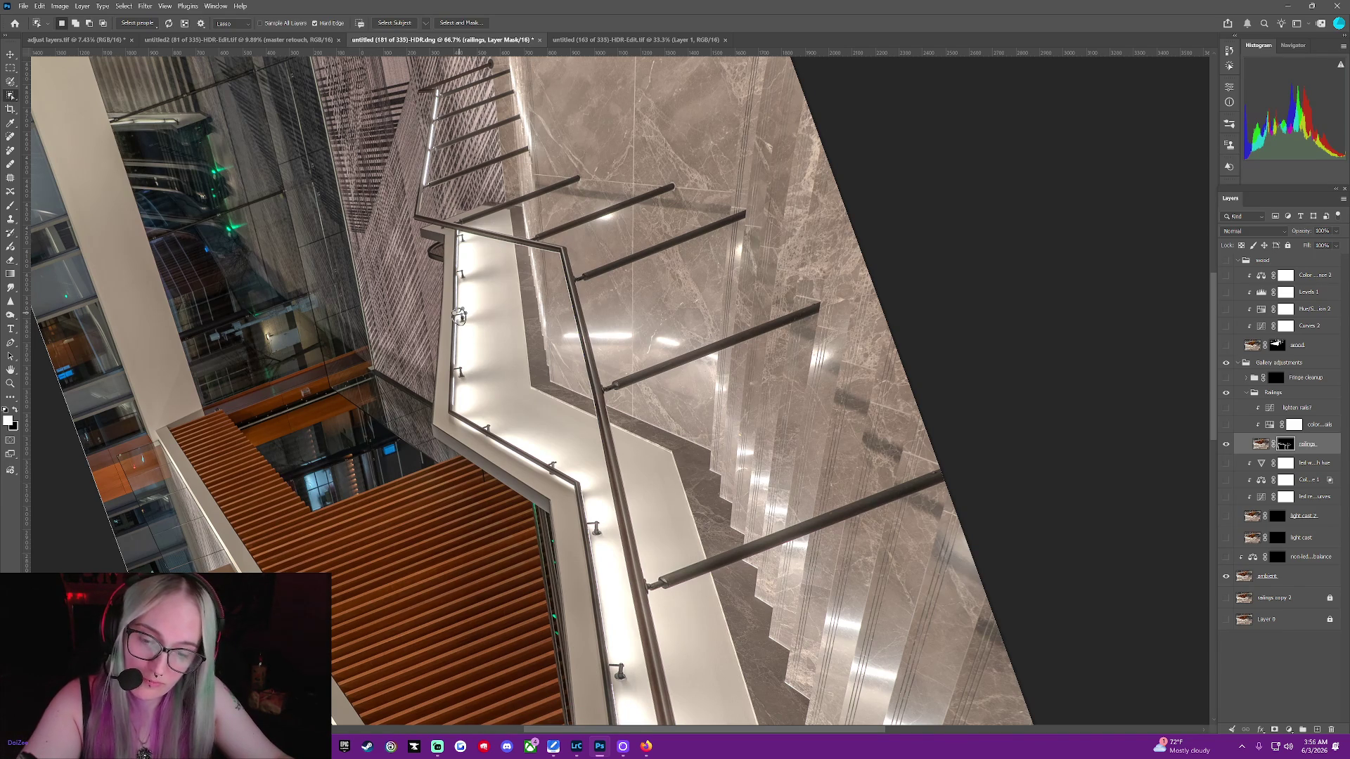
pyautogui.click(460, 314)
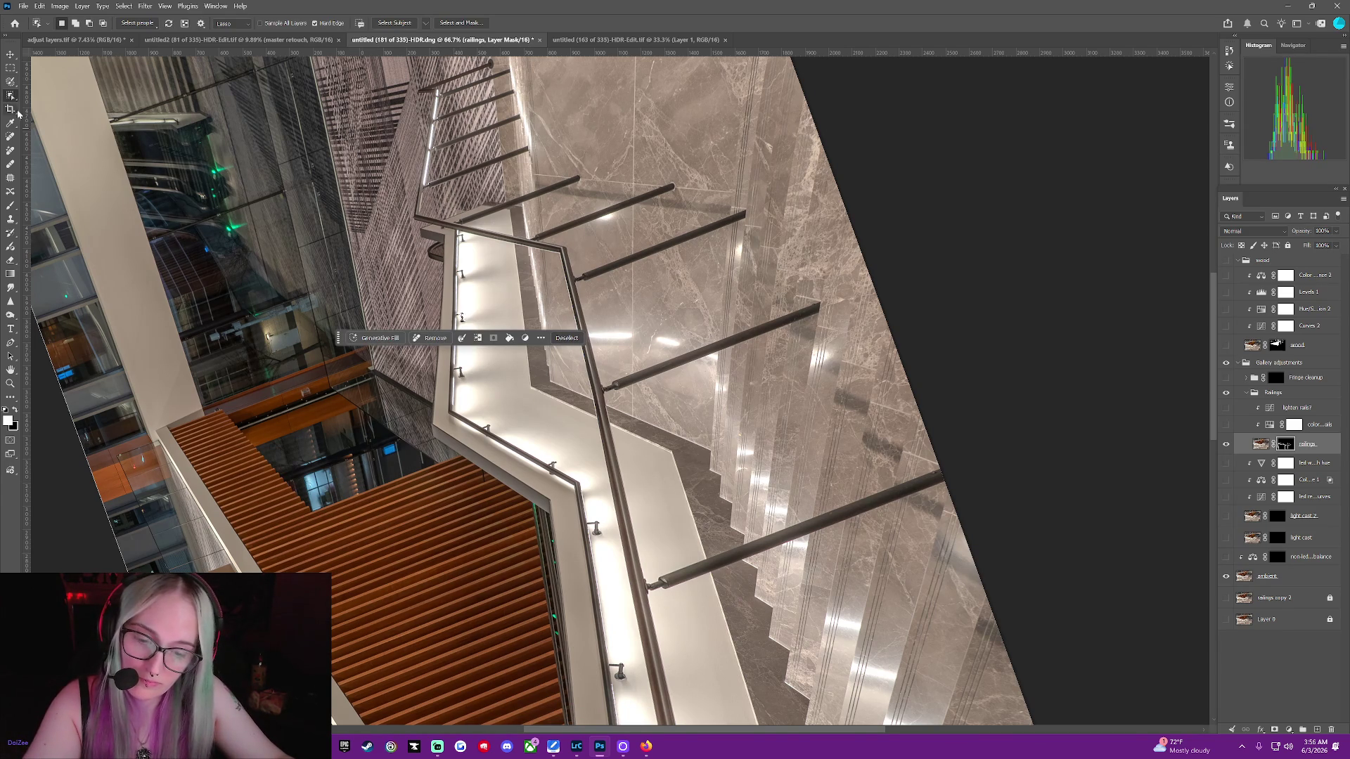
pyautogui.click(11, 208)
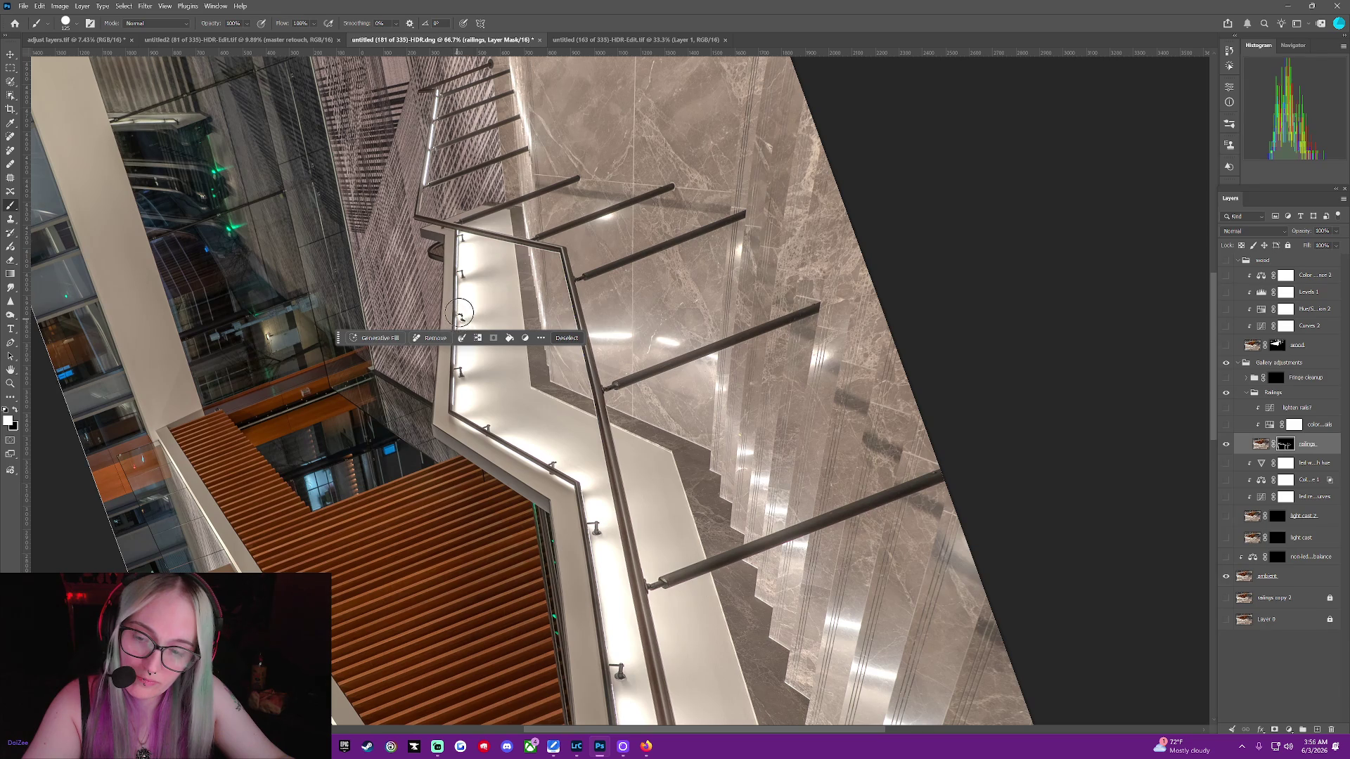
pyautogui.click(567, 337)
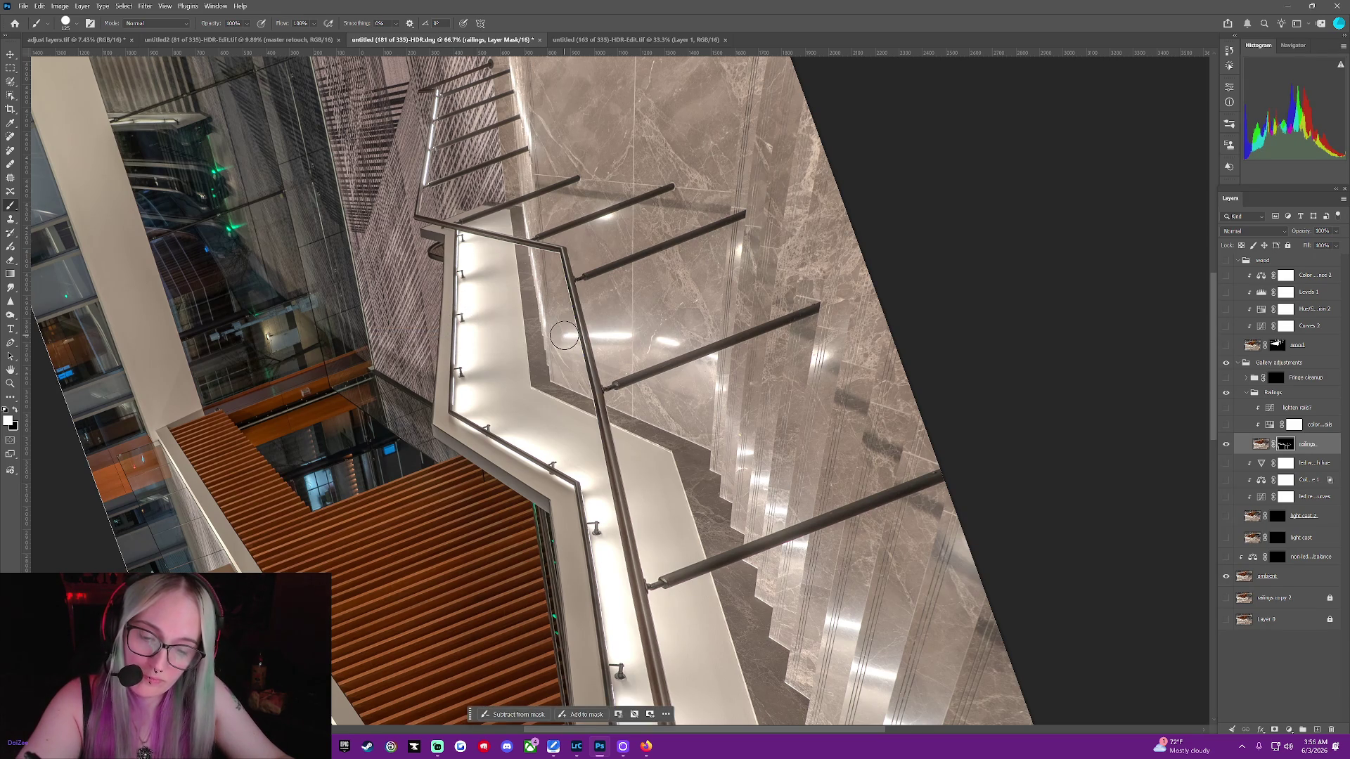
# Select another stretch of the upper handrail with Object Selection and bring up the zoom functions
pyautogui.click(11, 84)
pyautogui.click(12, 97)
pyautogui.moveTo(460, 236); pyautogui.dragTo(459, 233)
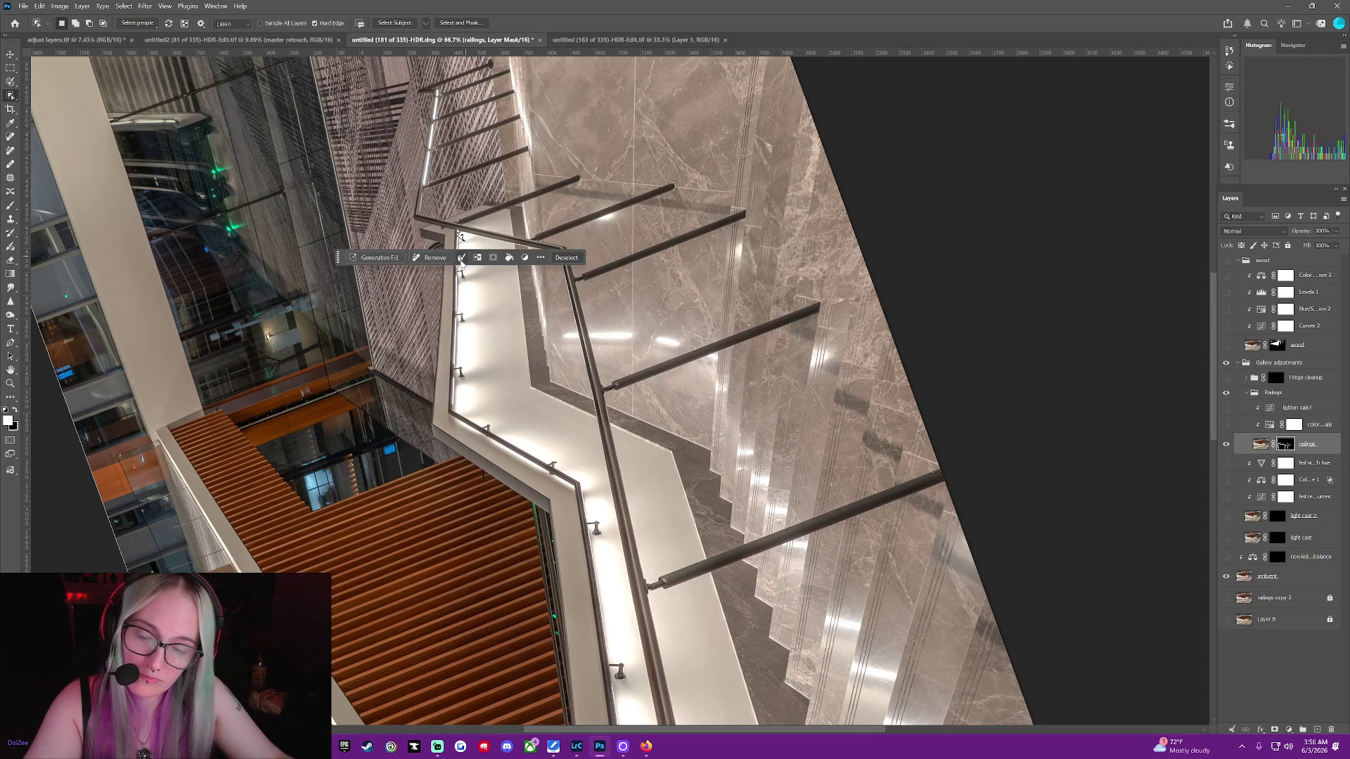
pyautogui.press('F13')
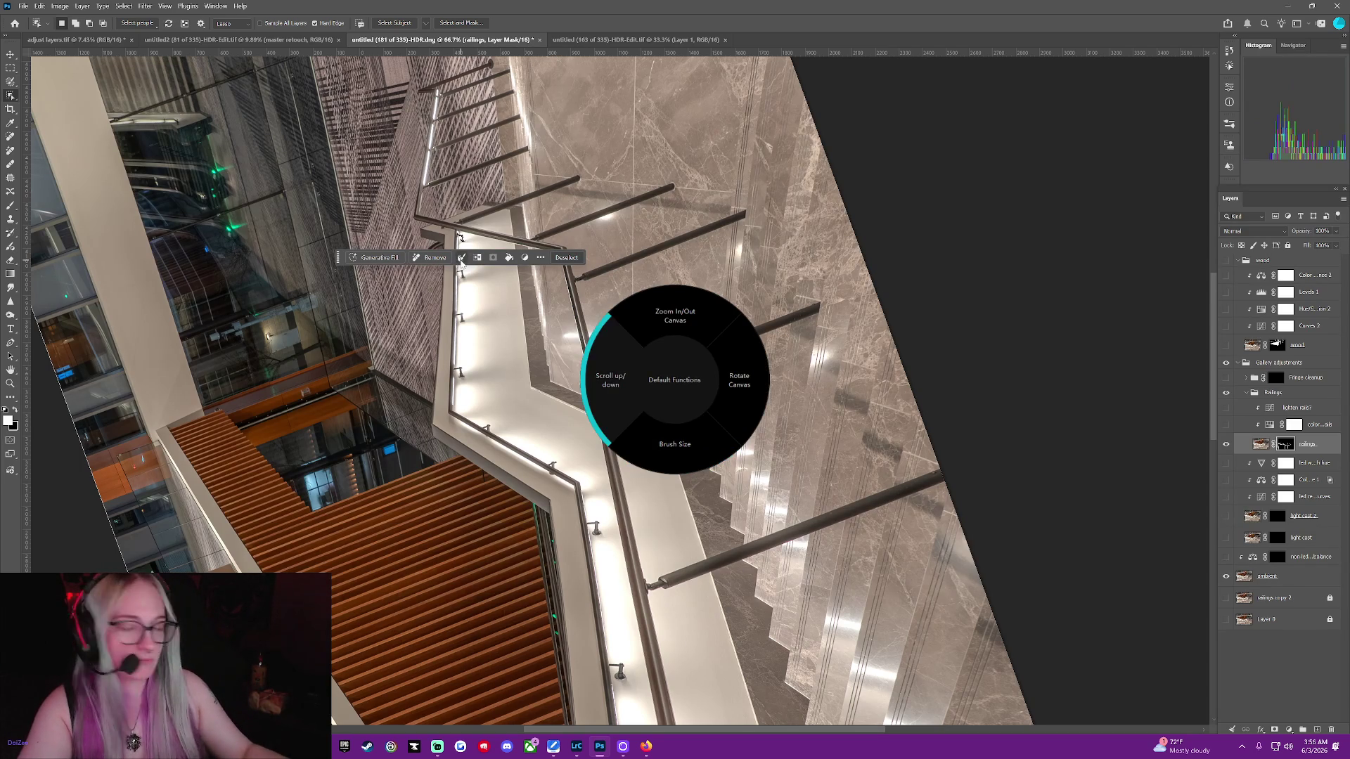
# Preview the railings mask as an overlay and clear the current selection
pyautogui.scroll(4, 462, 263)
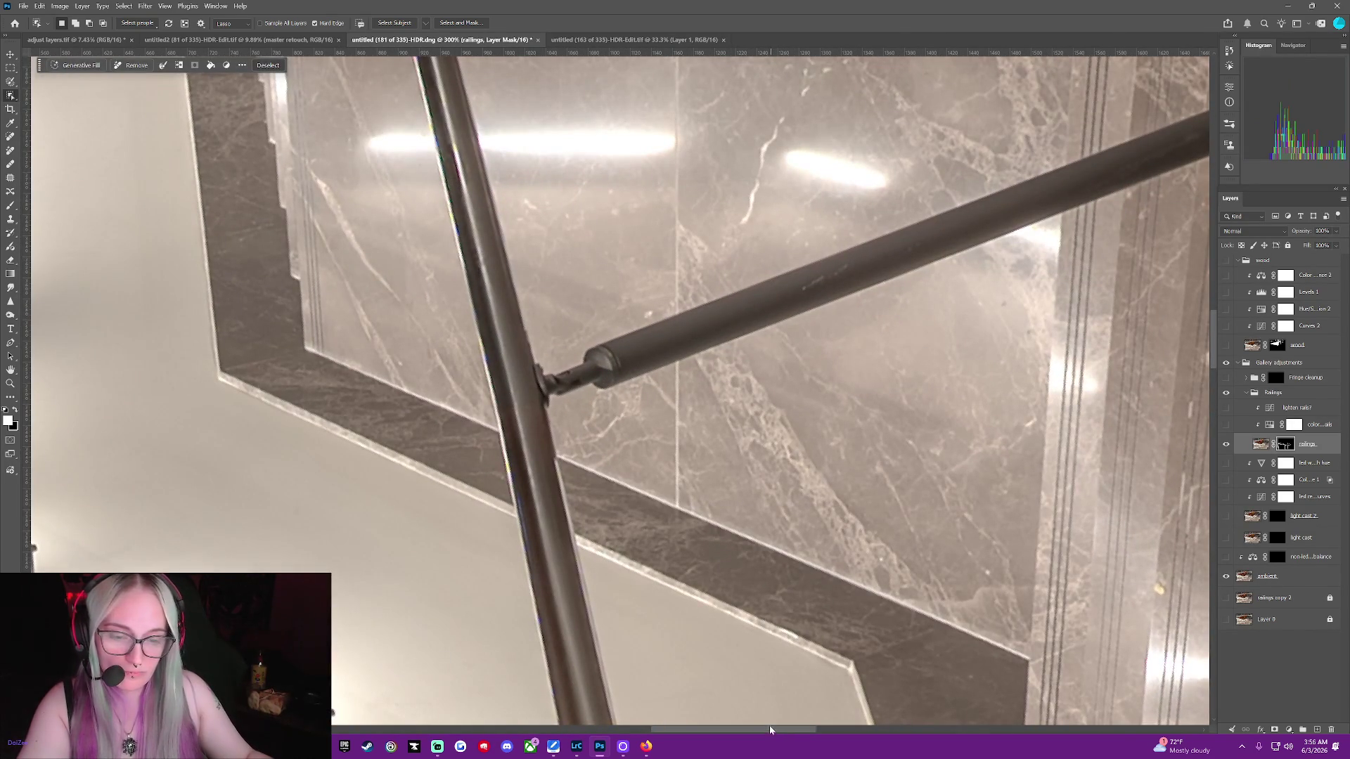
pyautogui.moveTo(771, 728); pyautogui.dragTo(673, 740)
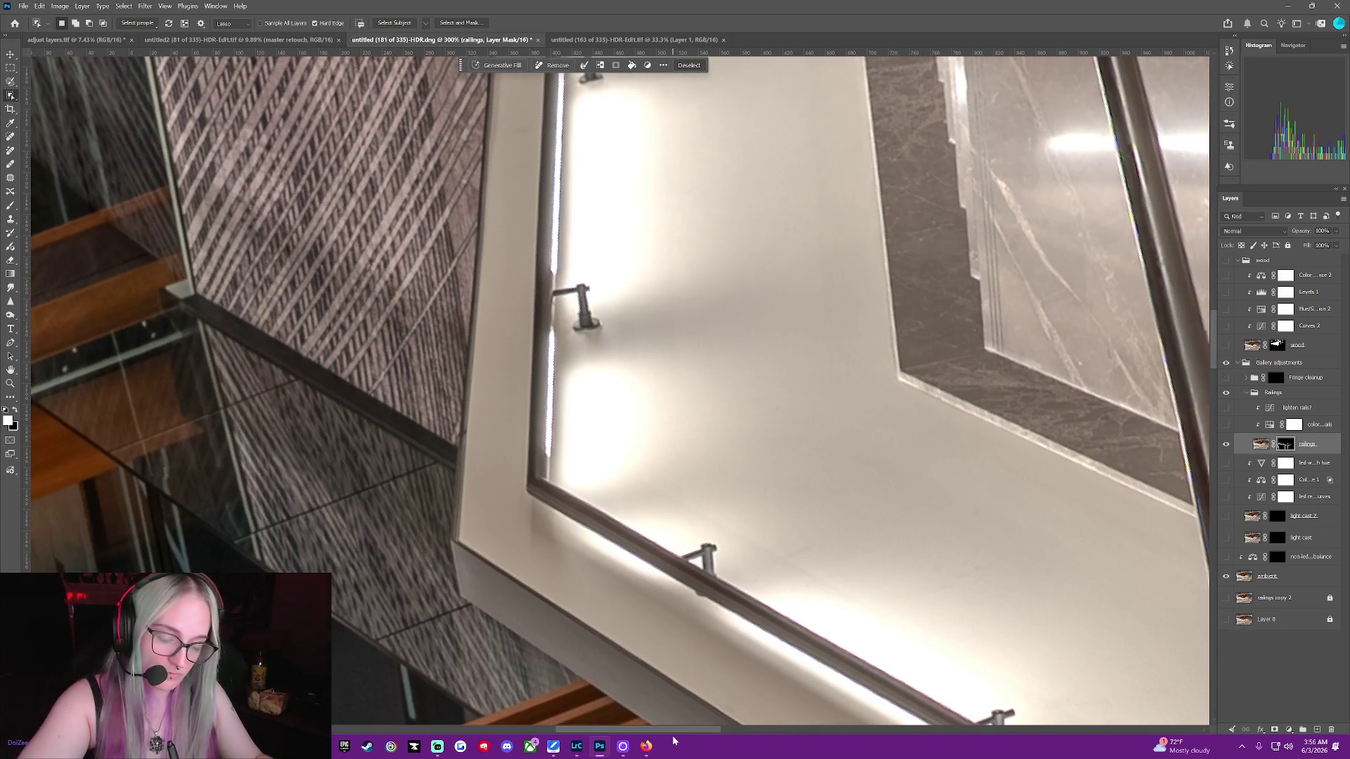
pyautogui.moveTo(1211, 335); pyautogui.dragTo(1209, 284)
pyautogui.press('\\')
pyautogui.press('\\')
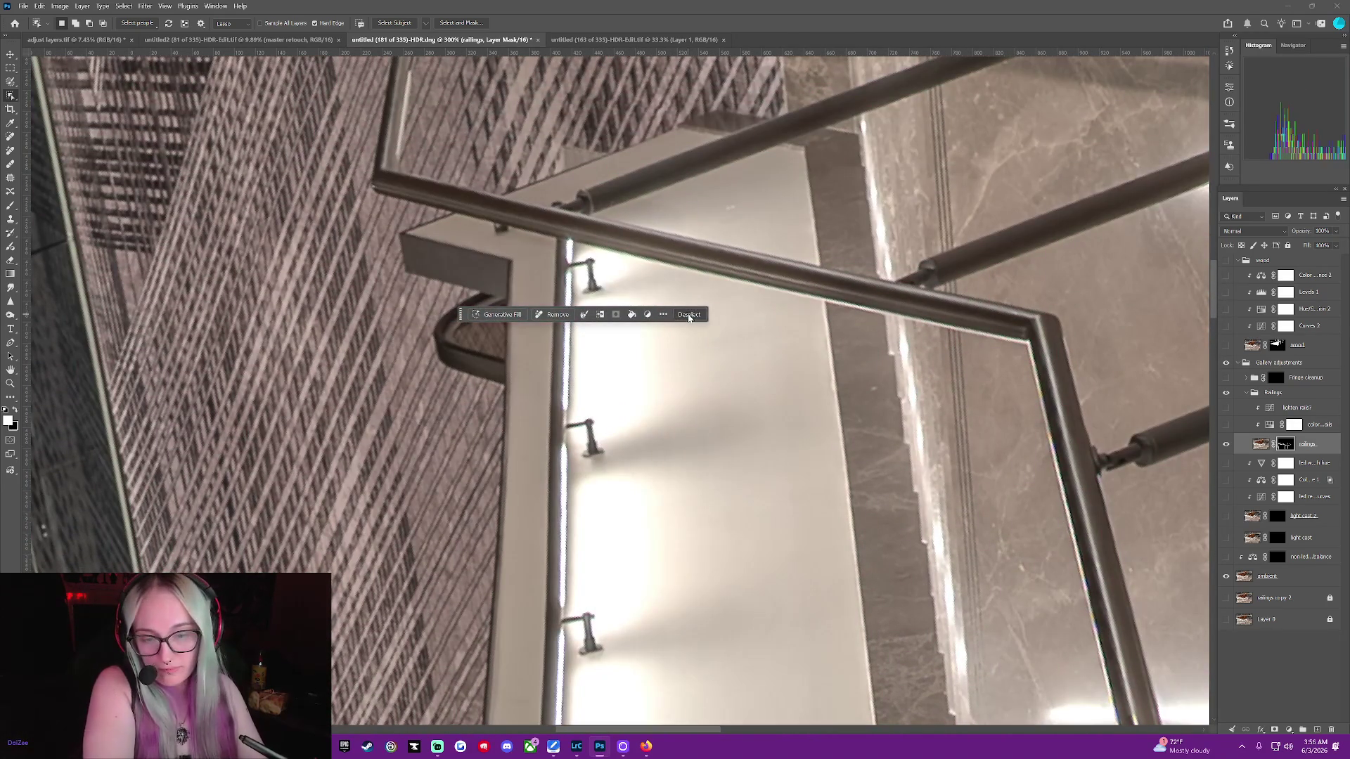
pyautogui.click(688, 314)
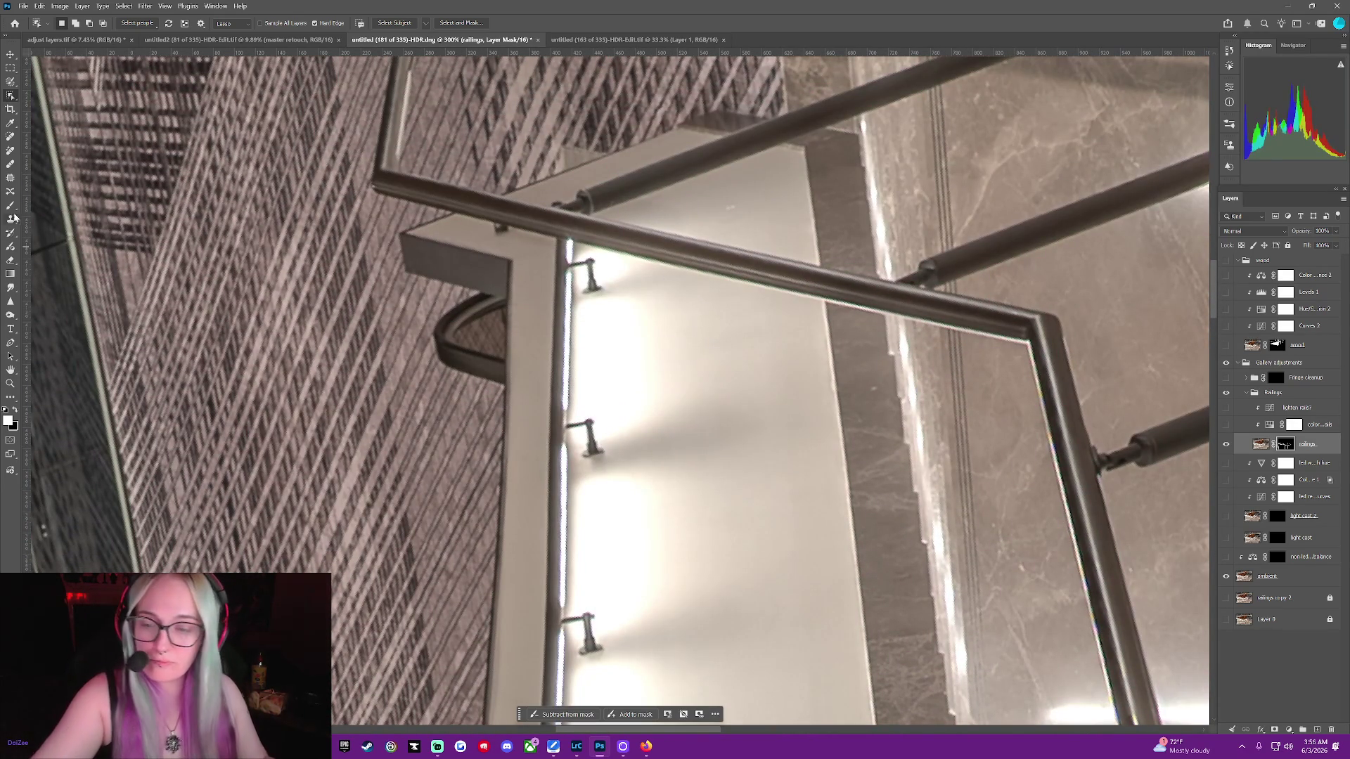
# Shrink the mask brush to 25 px and hide the ambient layer to isolate the railings
pyautogui.press('b')
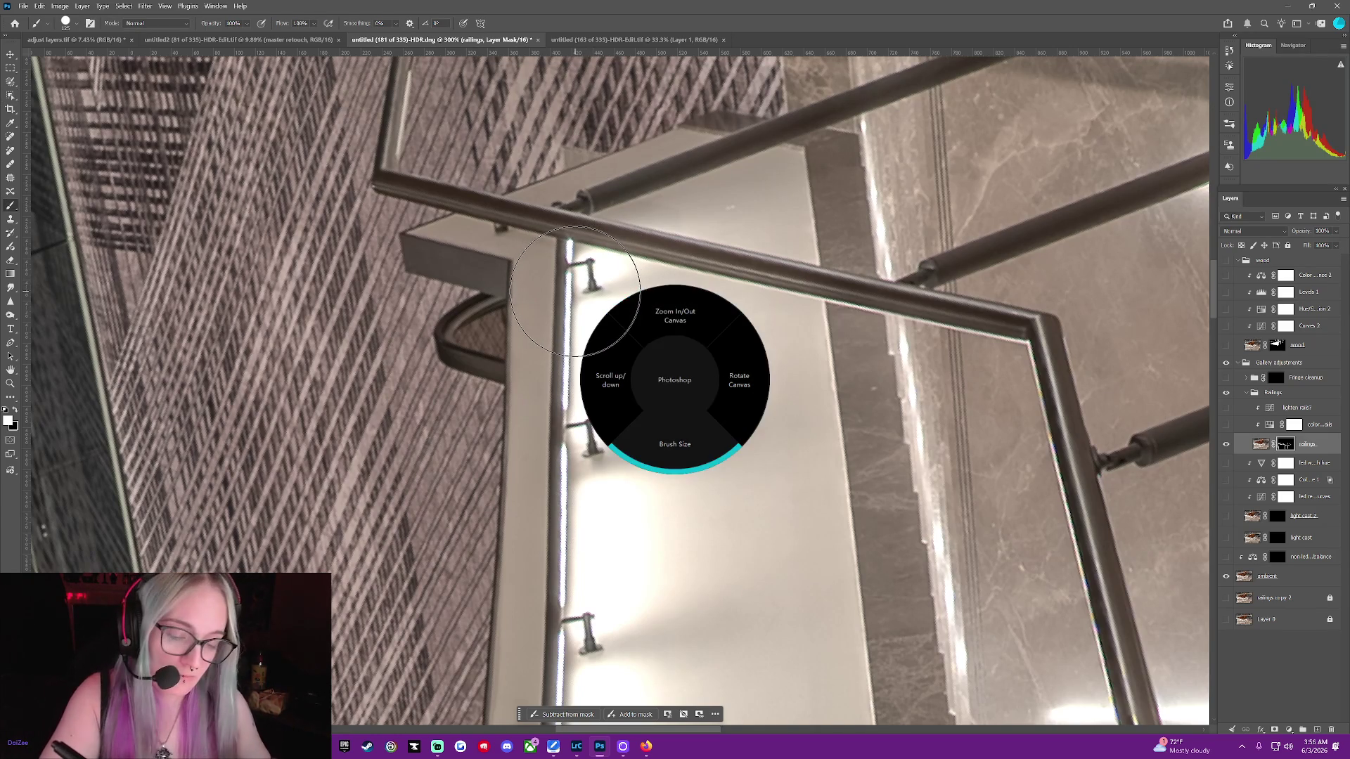
pyautogui.press('[')
pyautogui.press('[')
pyautogui.press('[')
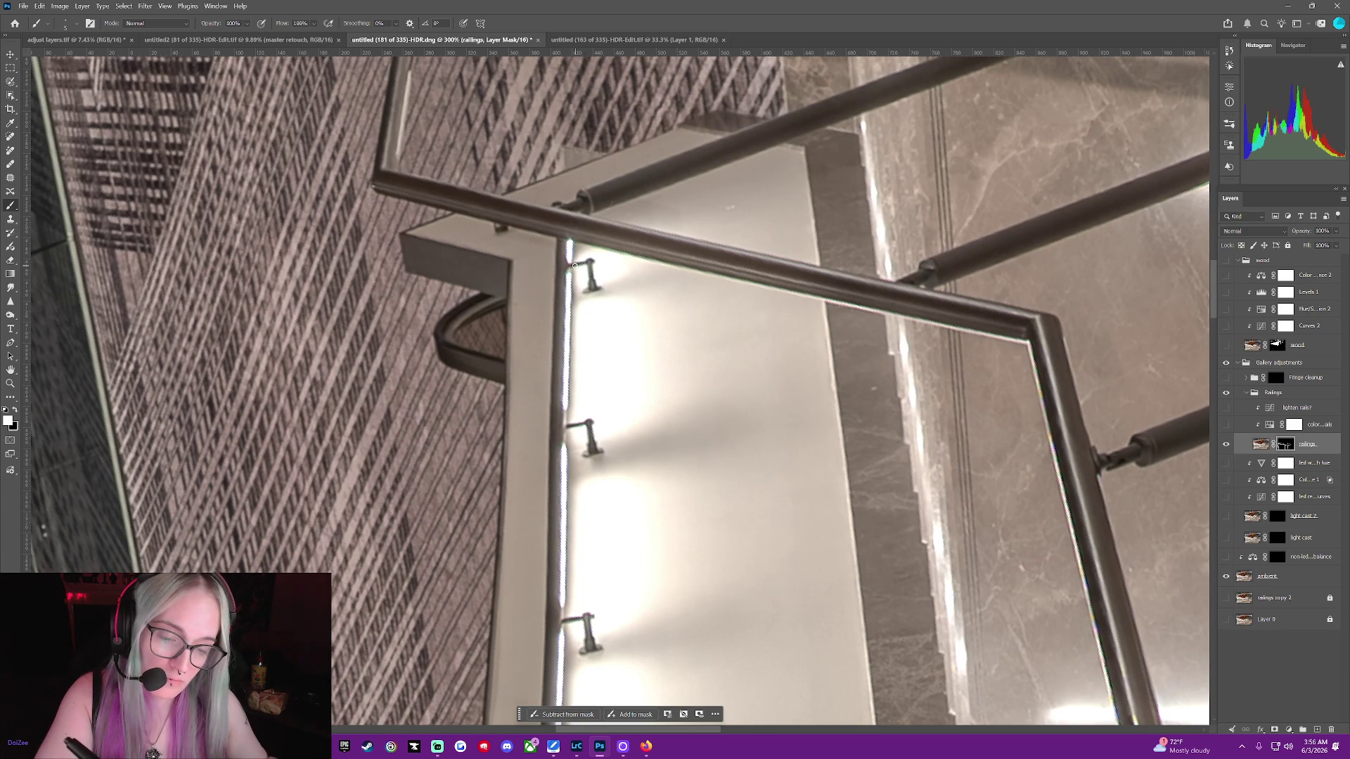
pyautogui.click(1226, 577)
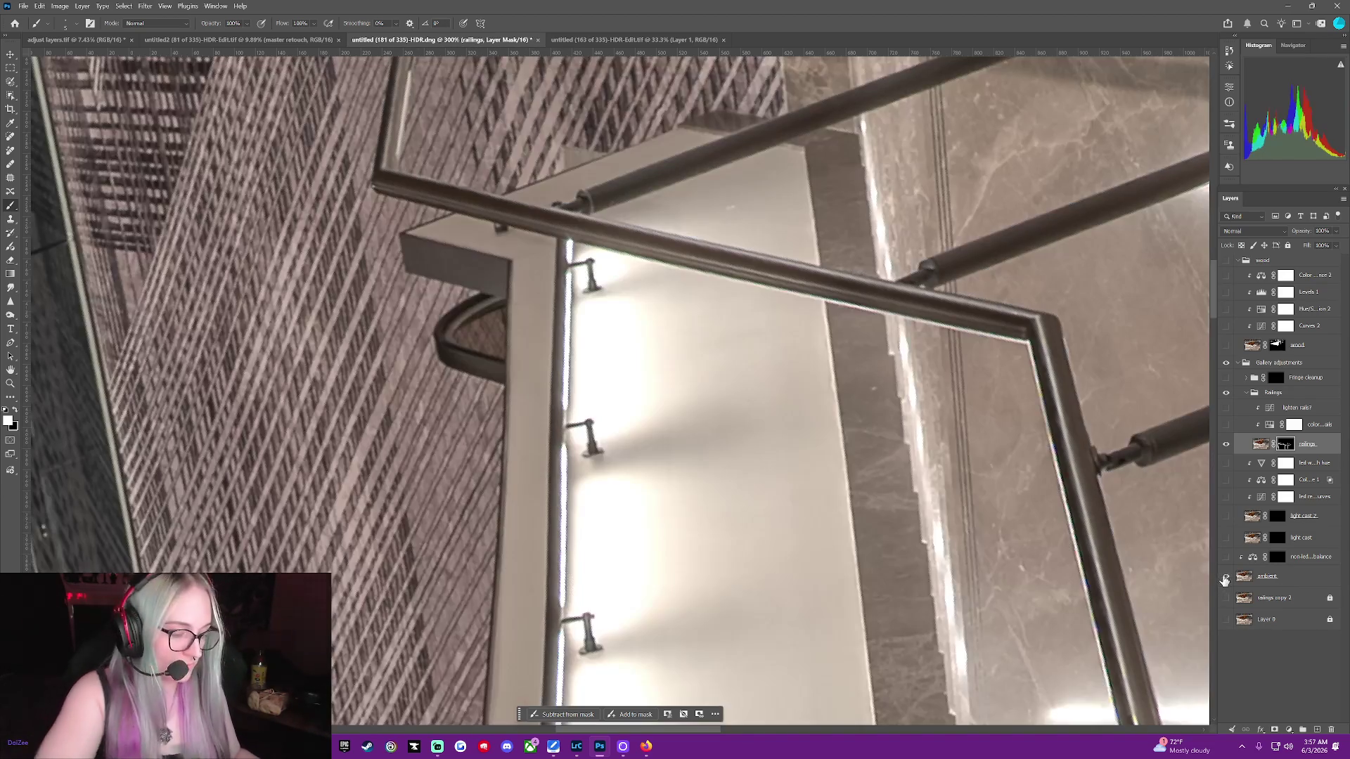
pyautogui.click(1225, 576)
pyautogui.click(1225, 576)
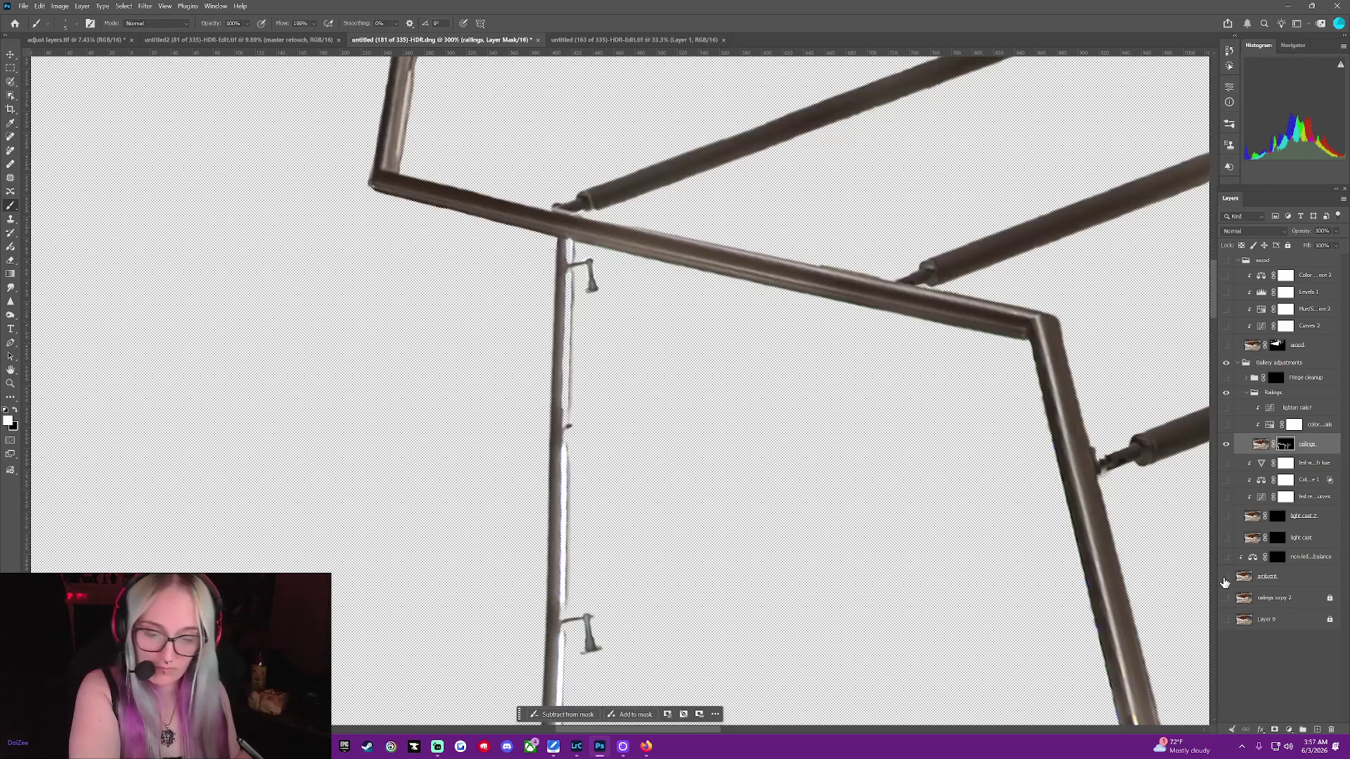
pyautogui.click(1225, 576)
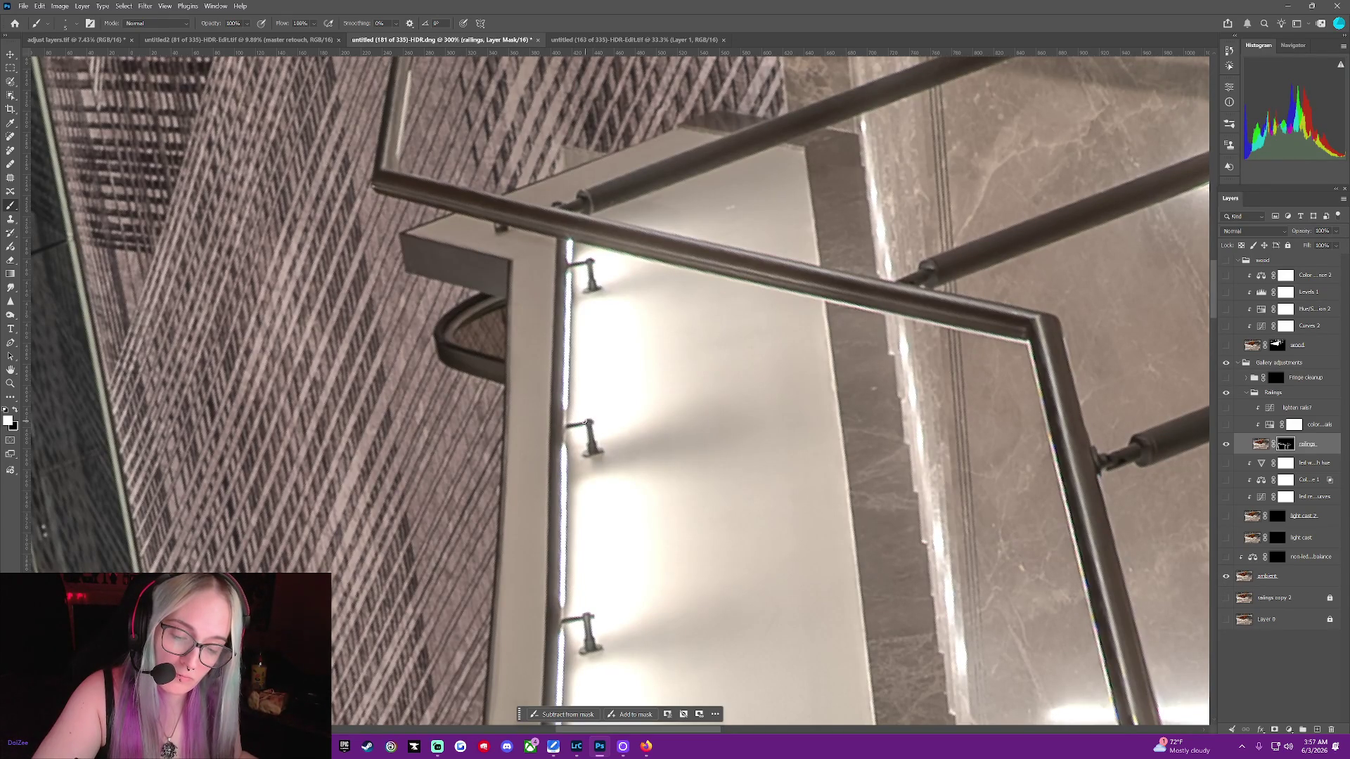
pyautogui.click(1226, 577)
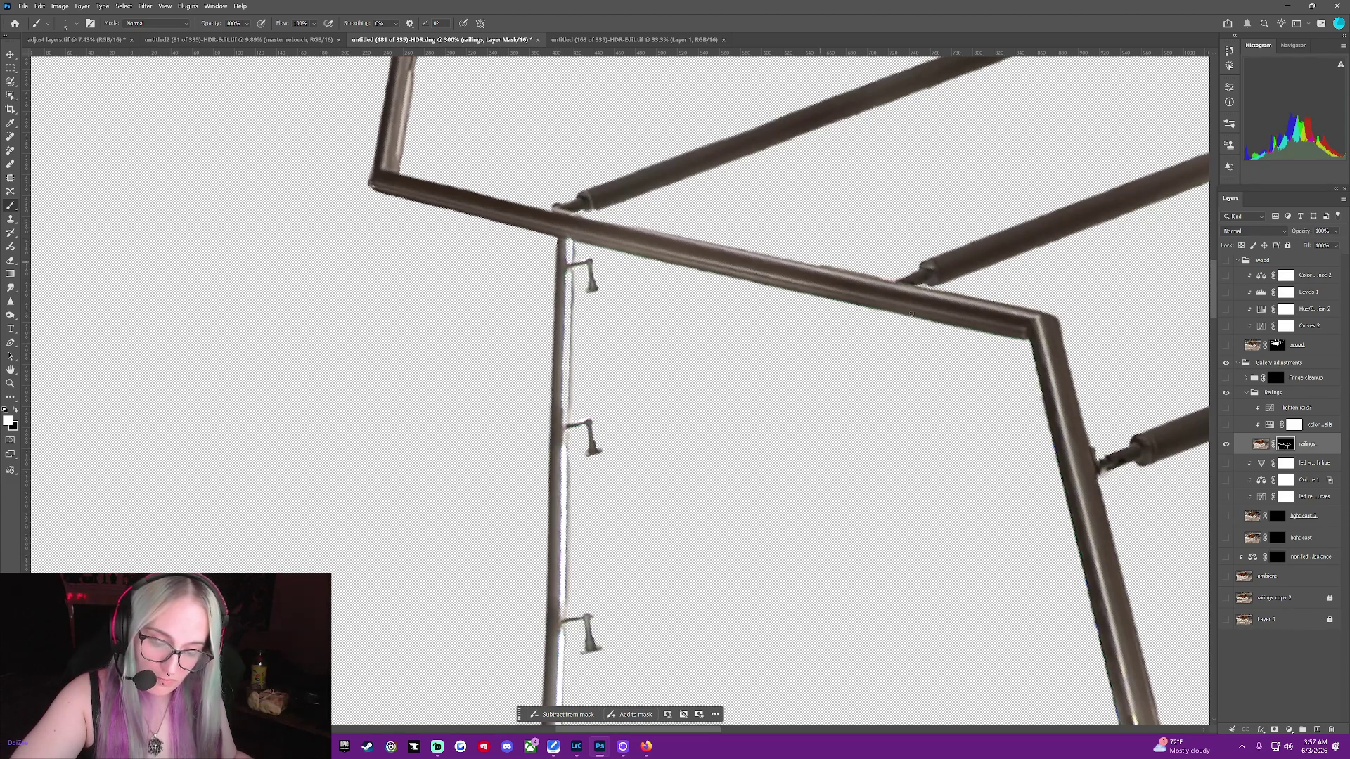
pyautogui.moveTo(1211, 307); pyautogui.dragTo(1211, 361)
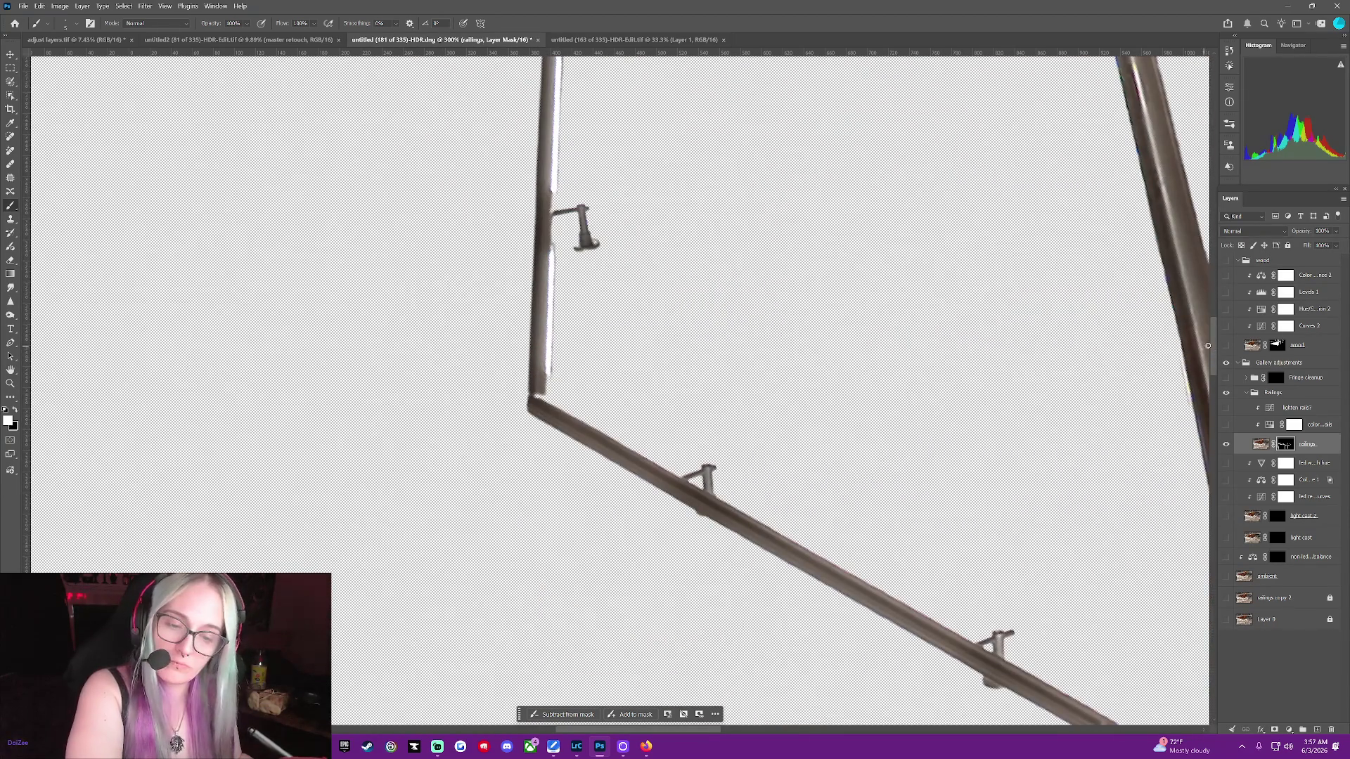
pyautogui.moveTo(1212, 344); pyautogui.dragTo(1211, 308)
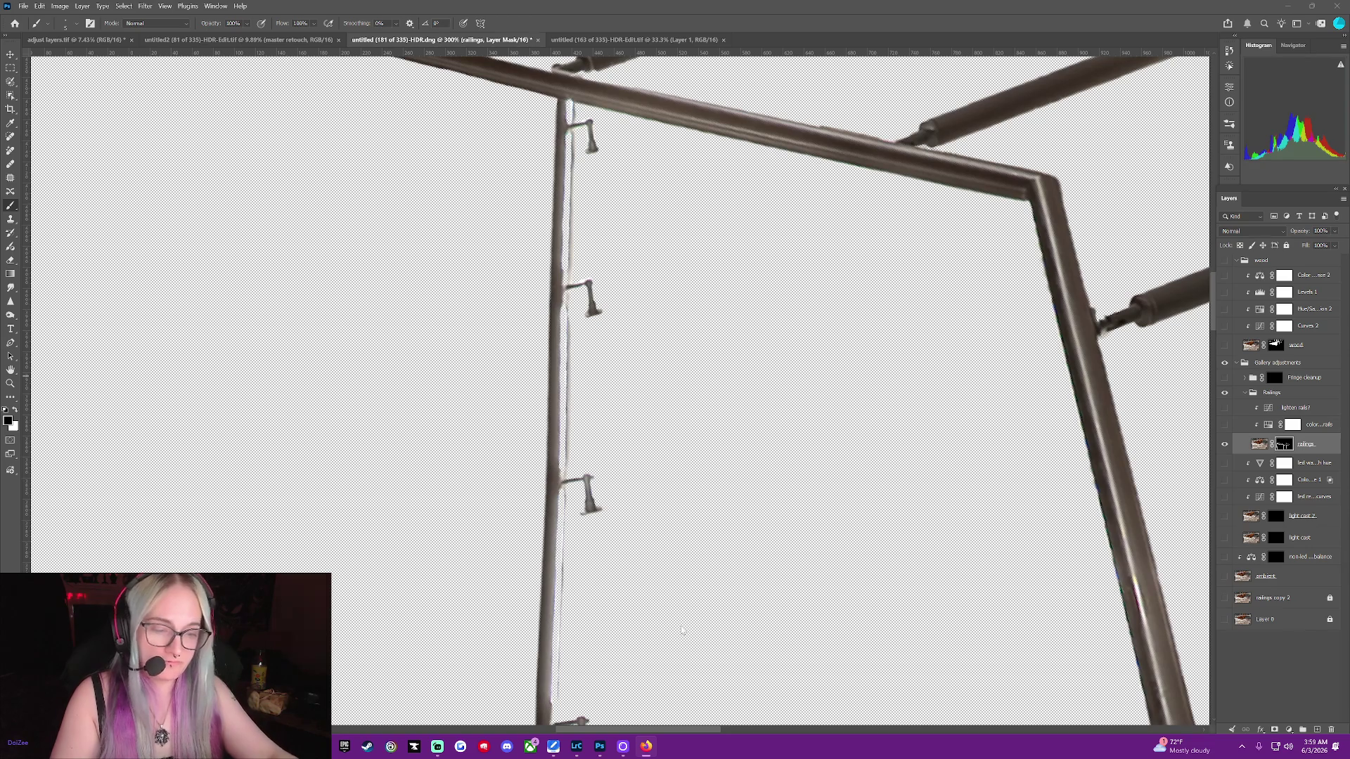
pyautogui.moveTo(1211, 312); pyautogui.dragTo(1206, 338)
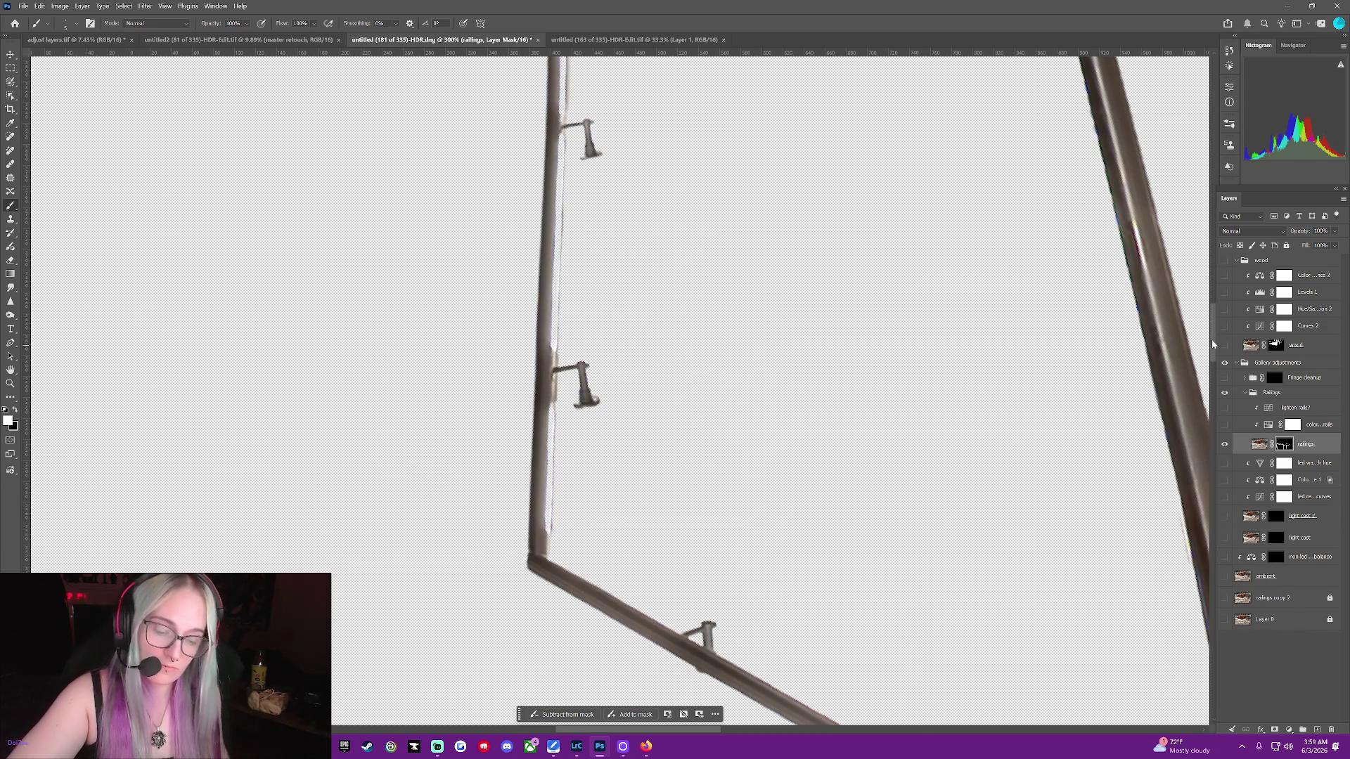
pyautogui.moveTo(1212, 345); pyautogui.dragTo(1213, 365)
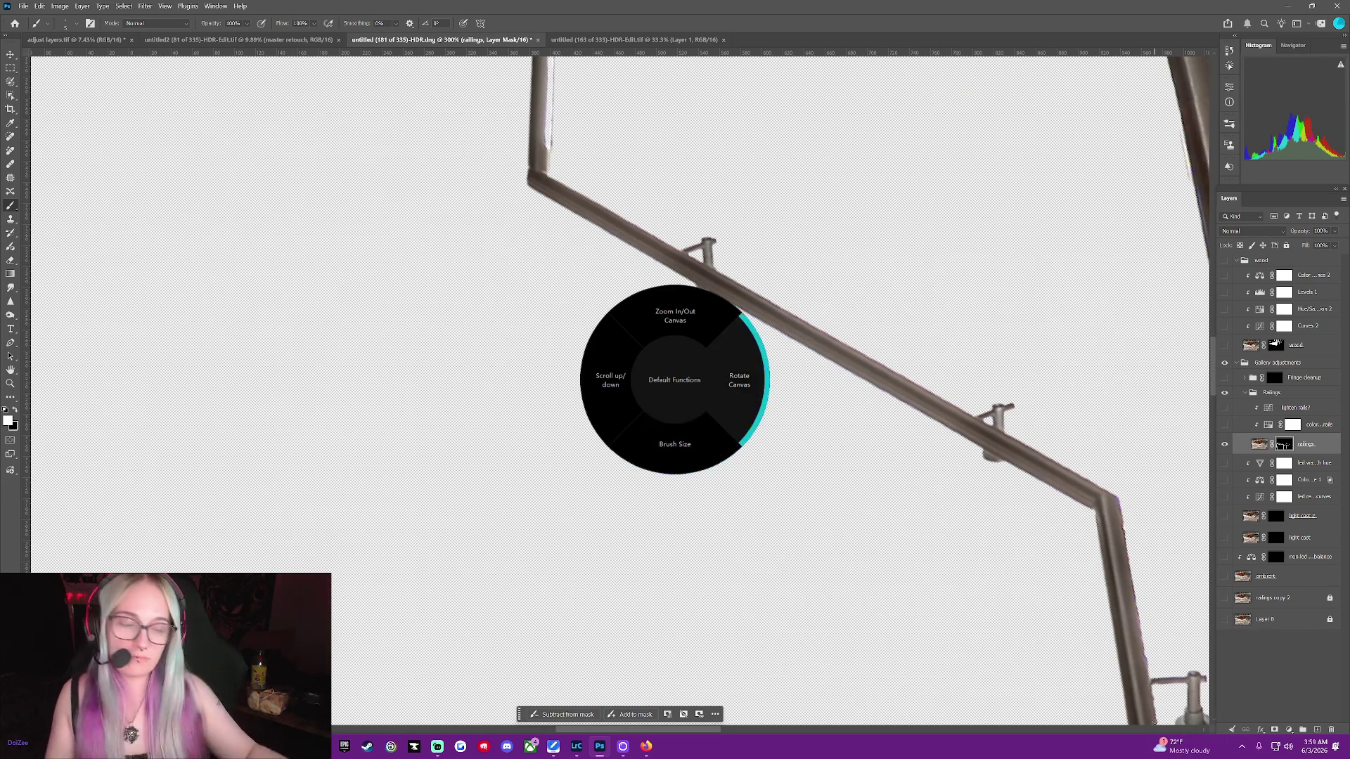
pyautogui.click(739, 379)
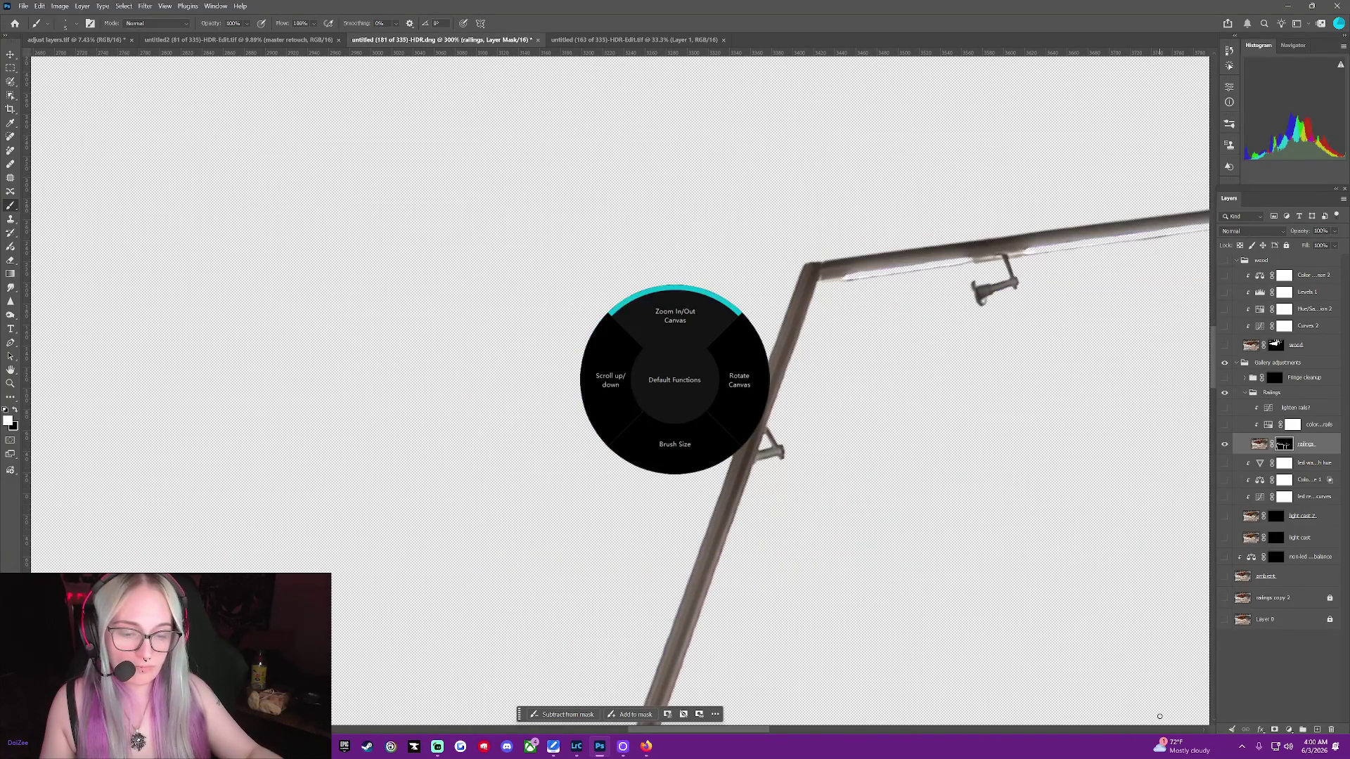
pyautogui.scroll(-2, 1159, 716)
pyautogui.scroll(-2, 1159, 716)
pyautogui.scroll(-3, 1159, 716)
pyautogui.scroll(-2, 1159, 716)
pyautogui.scroll(2, 1159, 715)
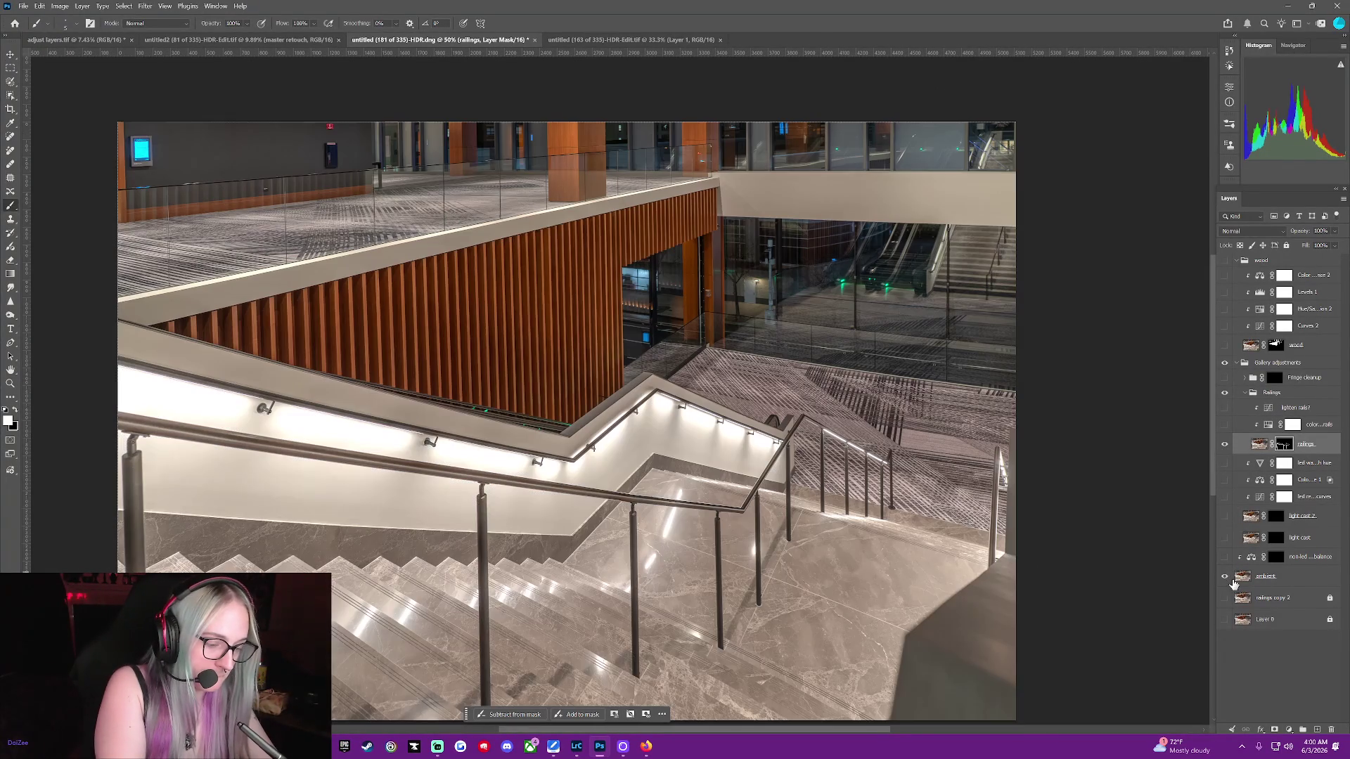
# Zoom to 100% on the railings and toggle the ambient layer to compare mask edges
pyautogui.click(1224, 577)
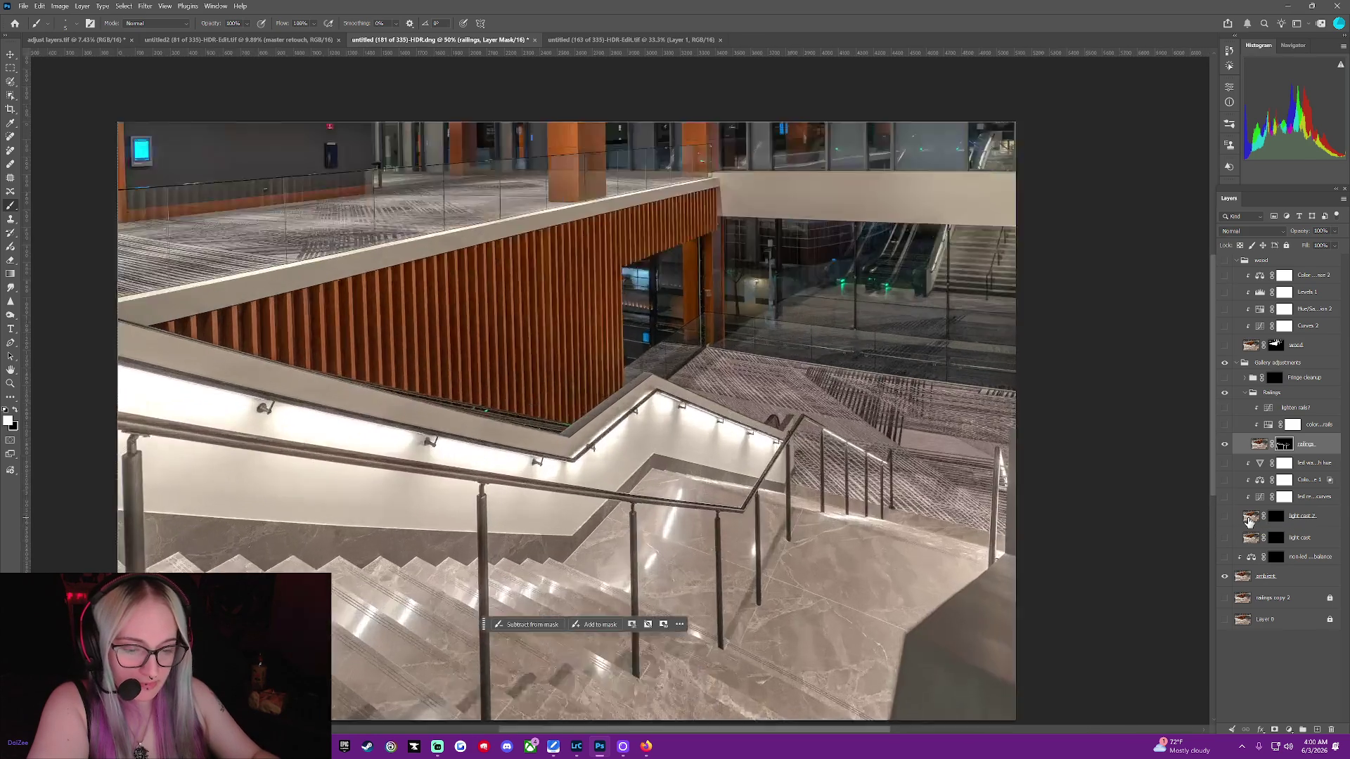
pyautogui.hotkey('ctrl', '+')
pyautogui.hotkey('ctrl', '+')
pyautogui.moveTo(830, 727); pyautogui.dragTo(933, 731)
pyautogui.hotkey('ctrl', '+')
pyautogui.hotkey('ctrl', '+')
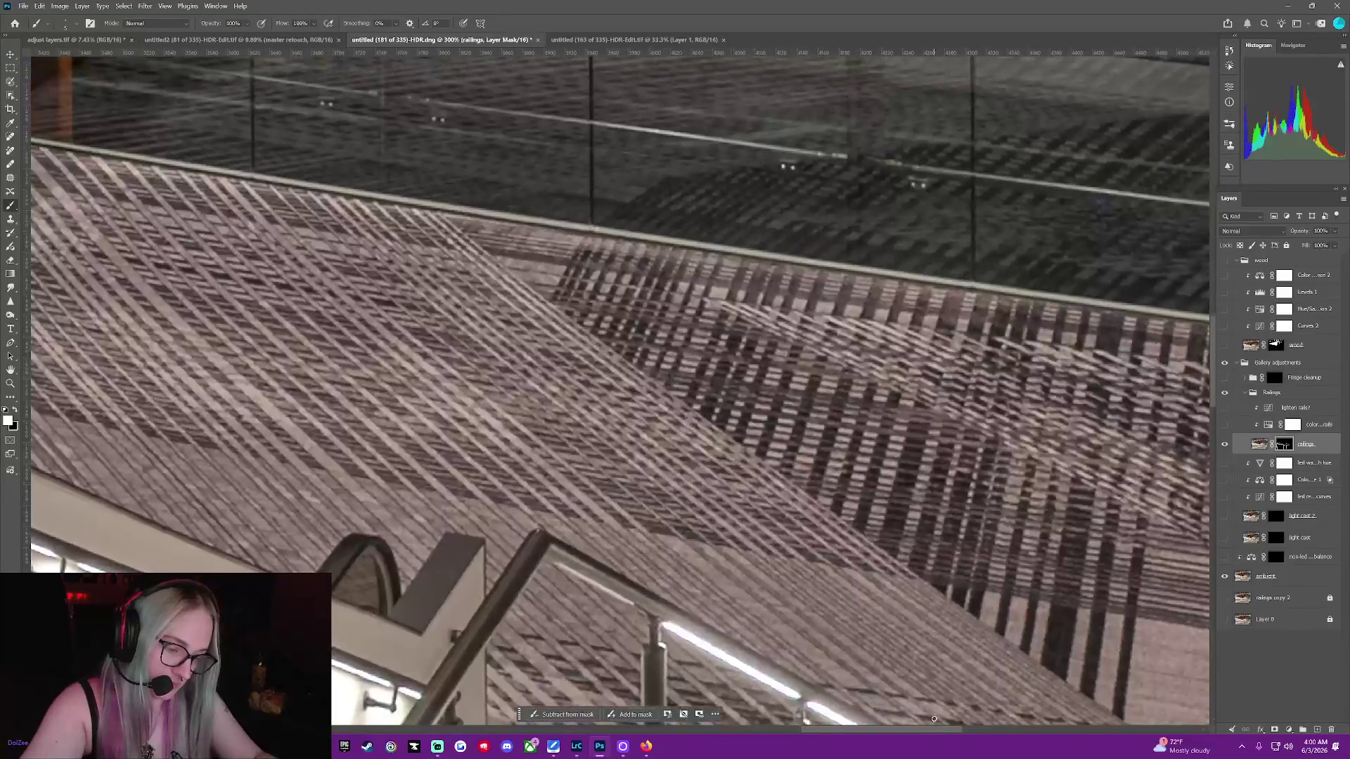
pyautogui.moveTo(1211, 360); pyautogui.dragTo(1212, 413)
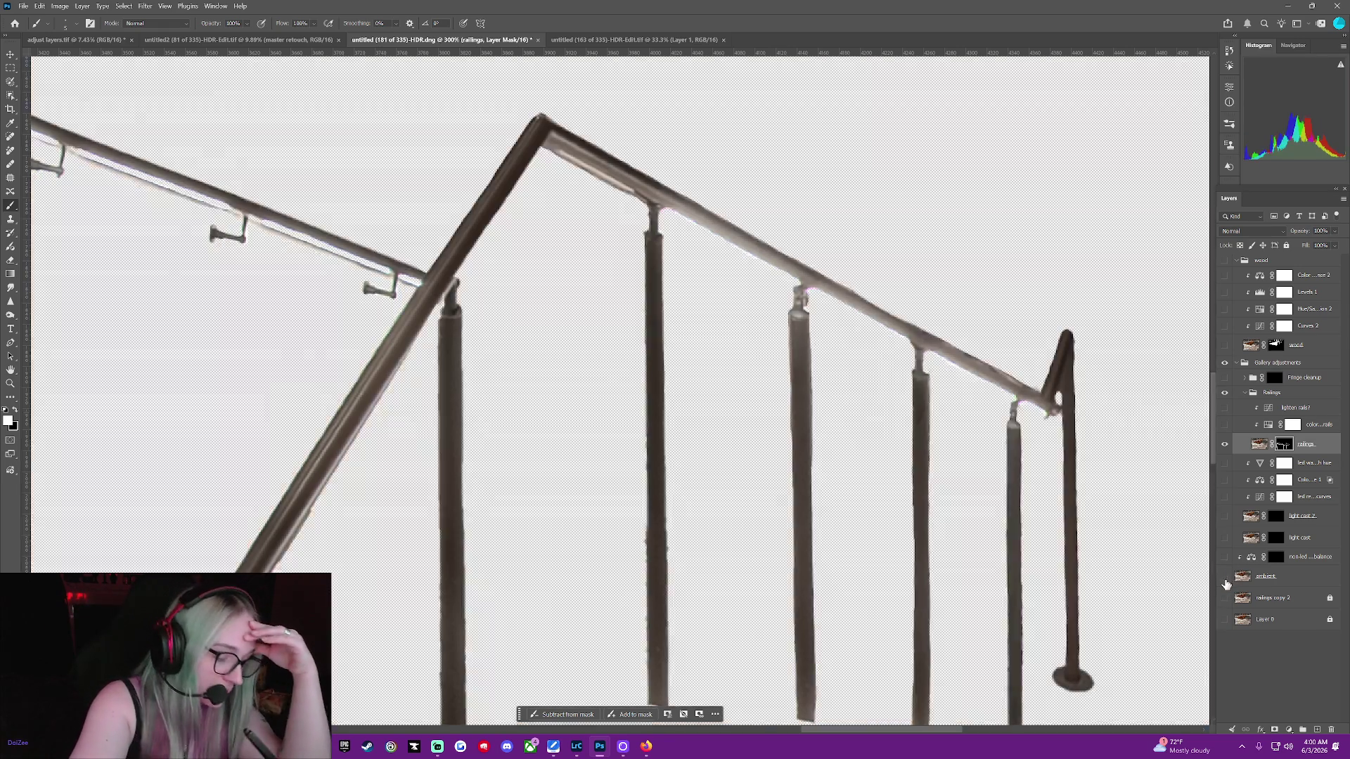
pyautogui.click(1225, 576)
pyautogui.click(1224, 578)
pyautogui.click(1224, 578)
pyautogui.click(1224, 578)
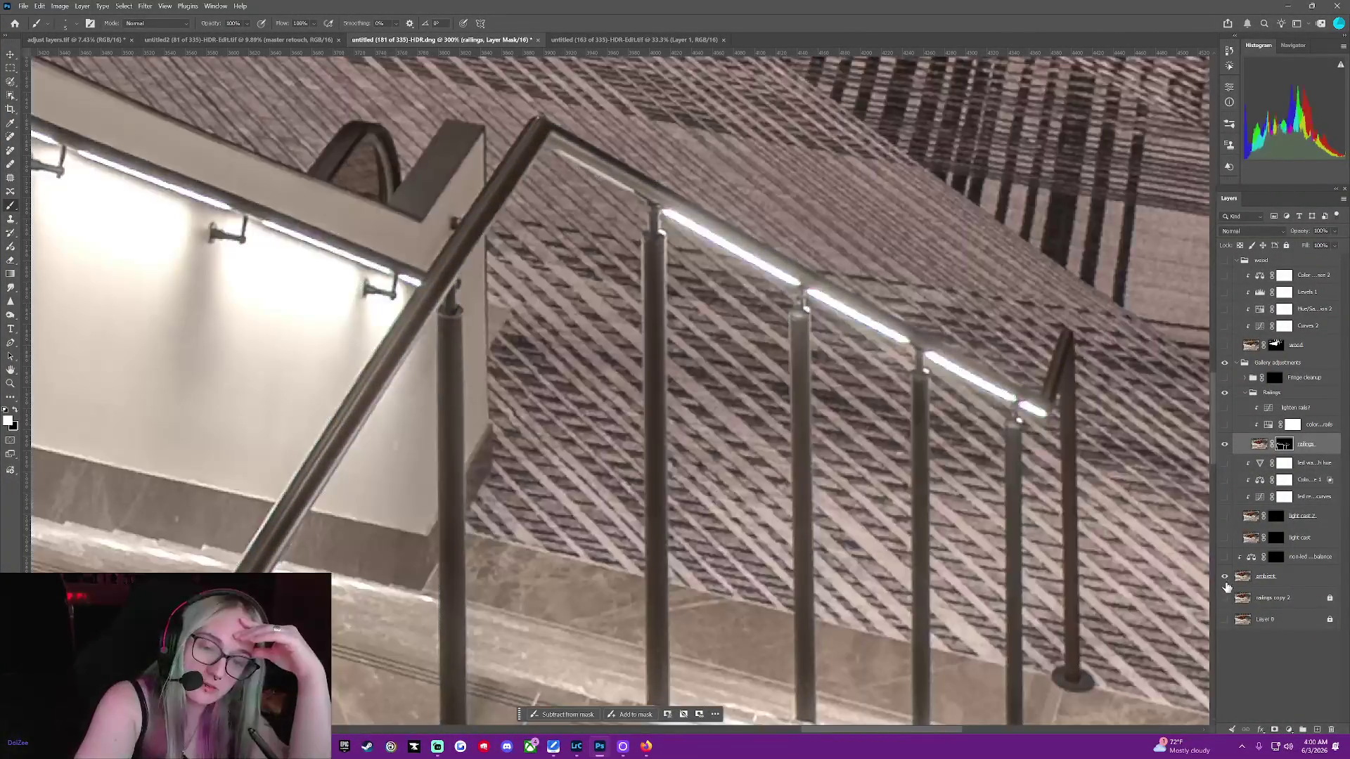
pyautogui.click(1226, 584)
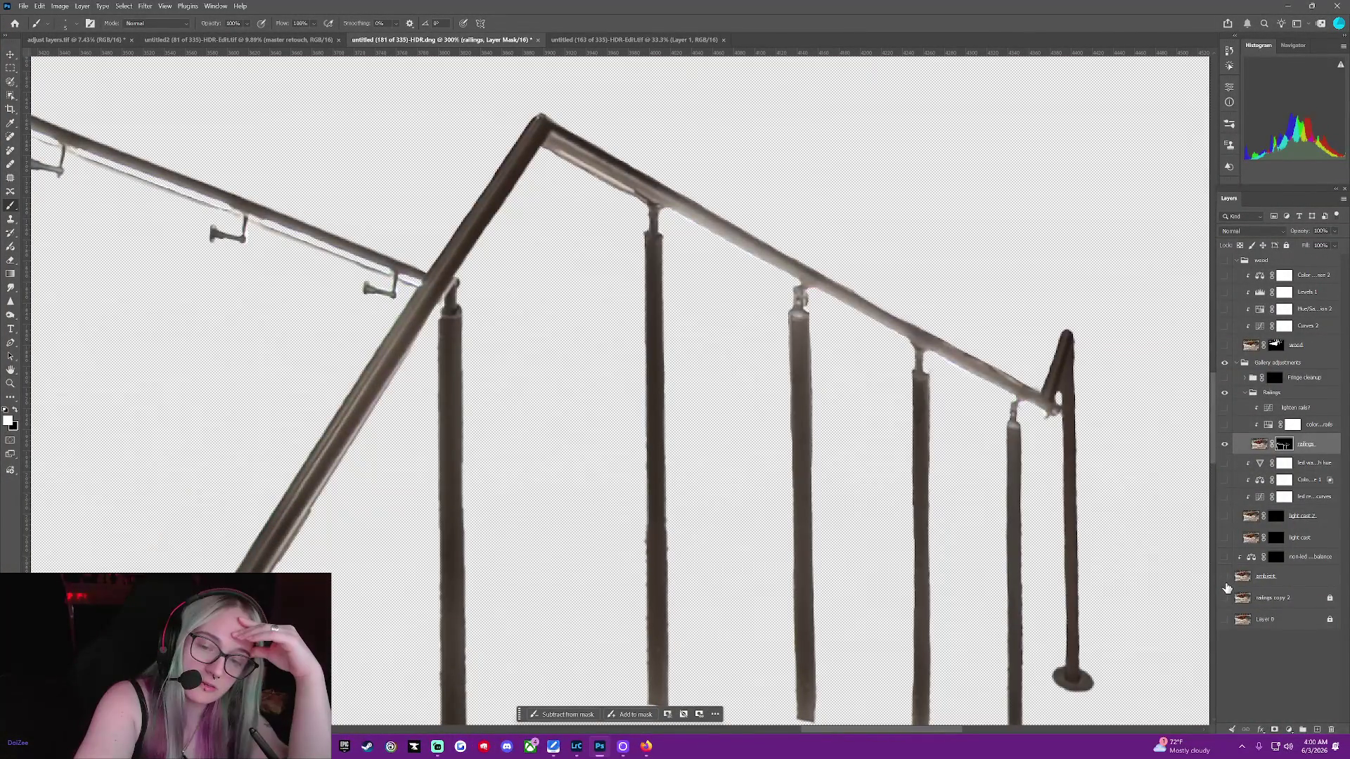
# Set black as the paint colour, show ambient and non-LED balance, and zoom out
pyautogui.press('x')
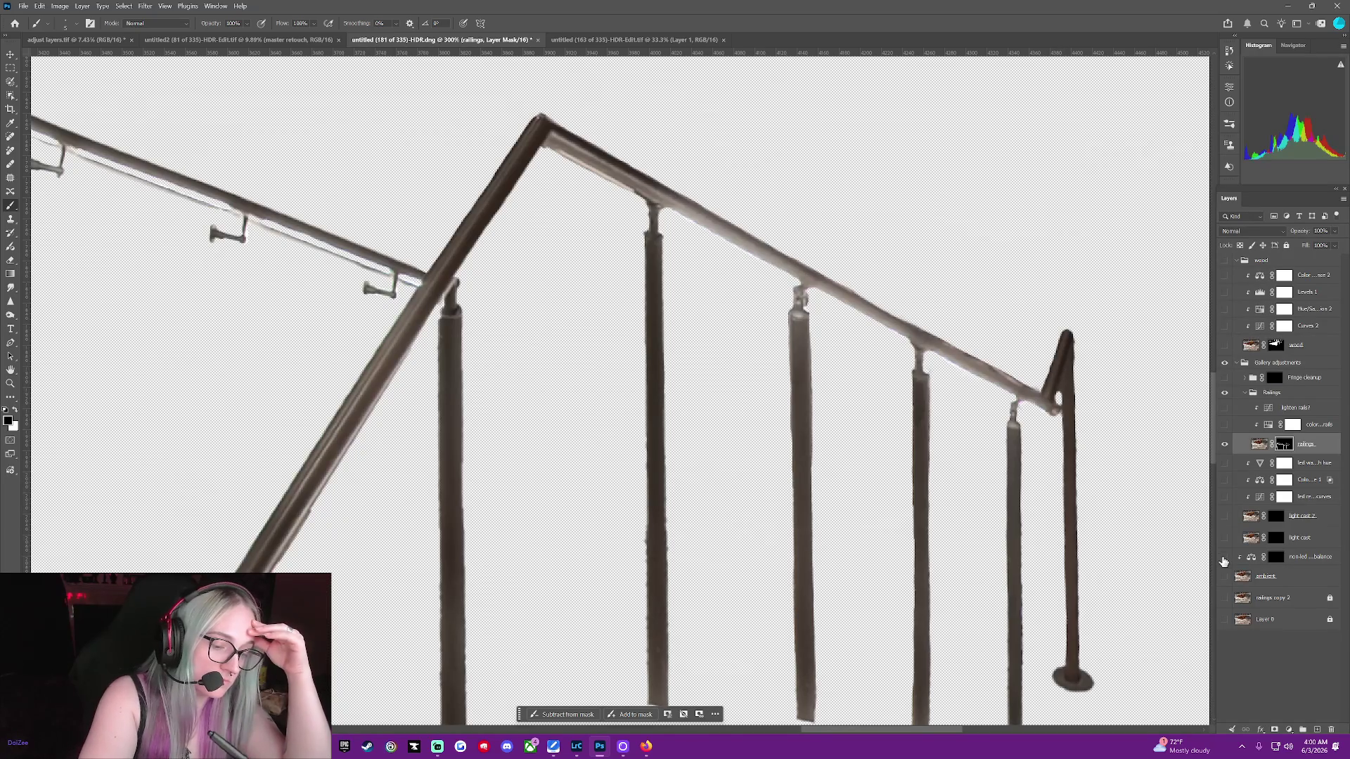
pyautogui.moveTo(1224, 557); pyautogui.dragTo(1224, 575)
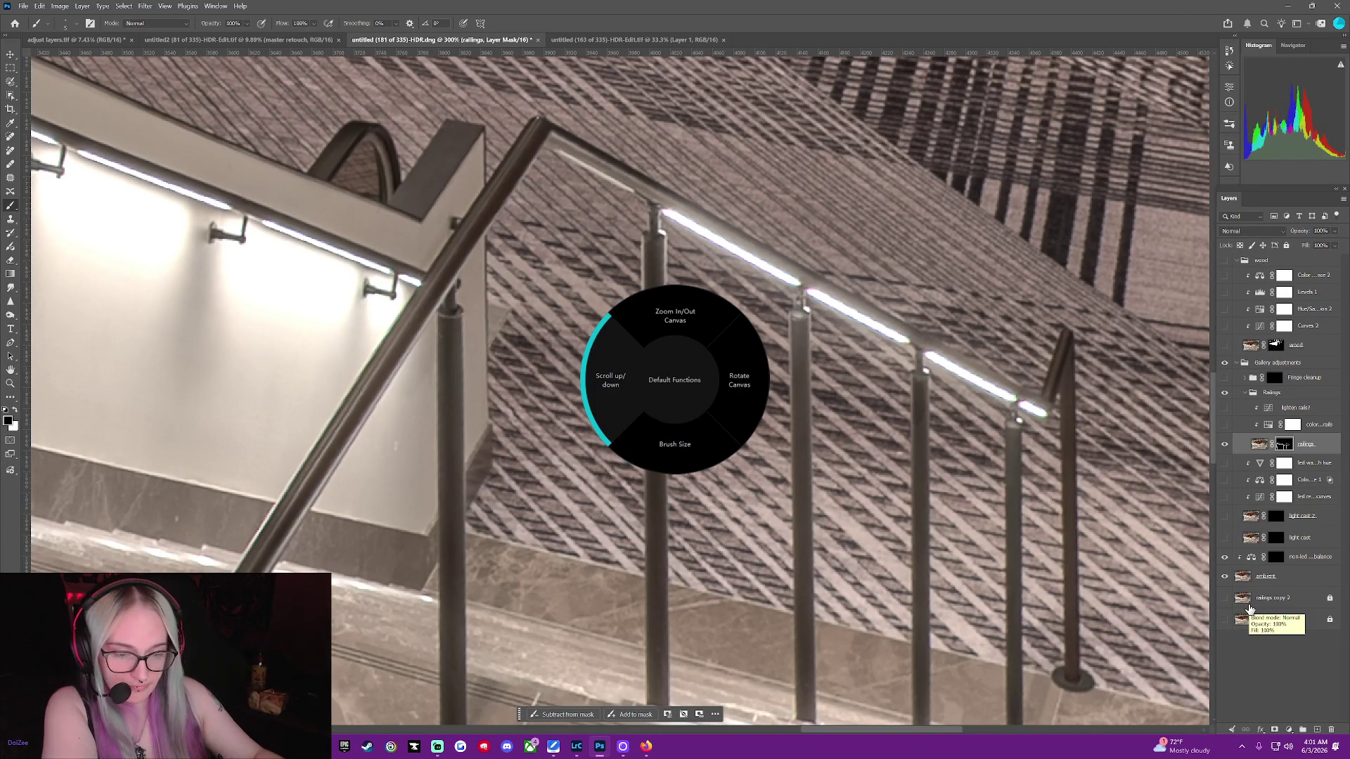
pyautogui.hotkey('ctrl', '-')
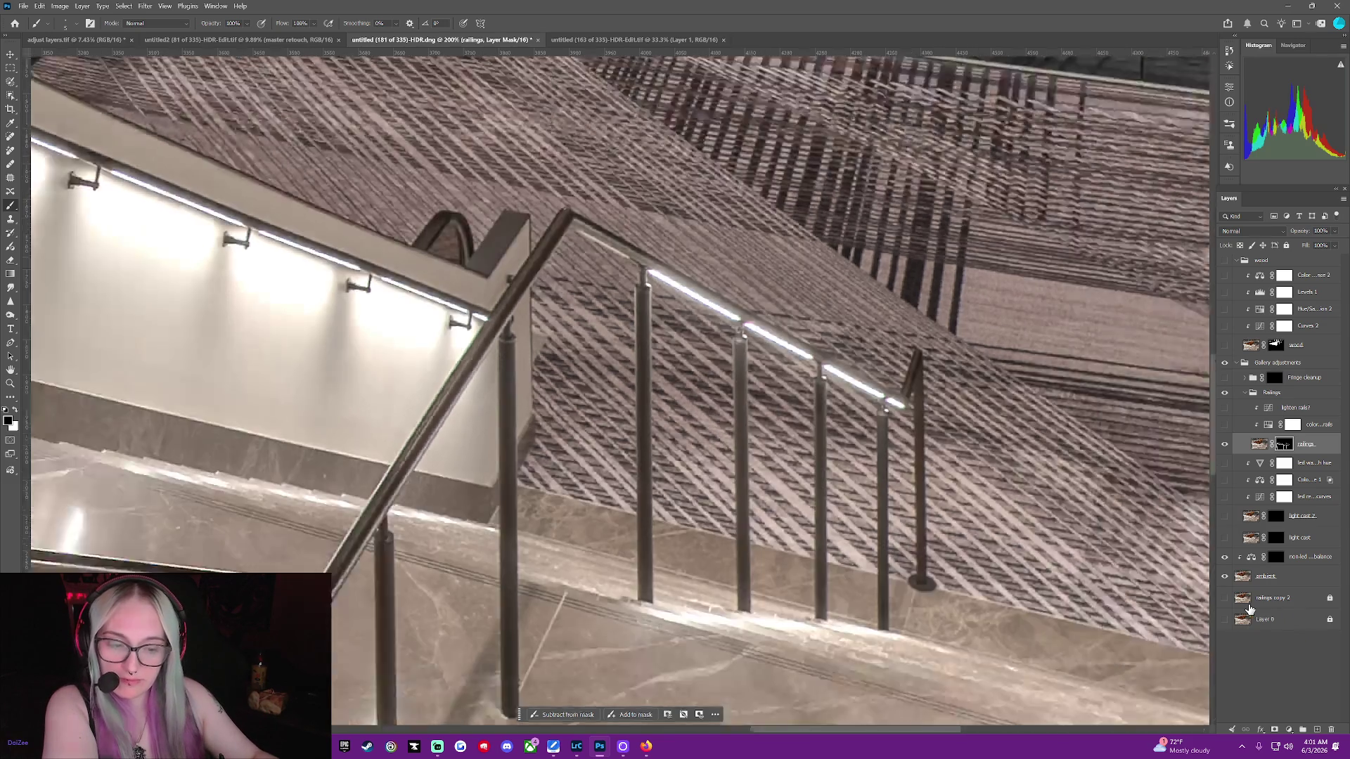
pyautogui.hotkey('ctrl', '-')
pyautogui.hotkey('ctrl', '-')
pyautogui.hotkey('ctrl', '-')
pyautogui.hotkey('ctrl', '-')
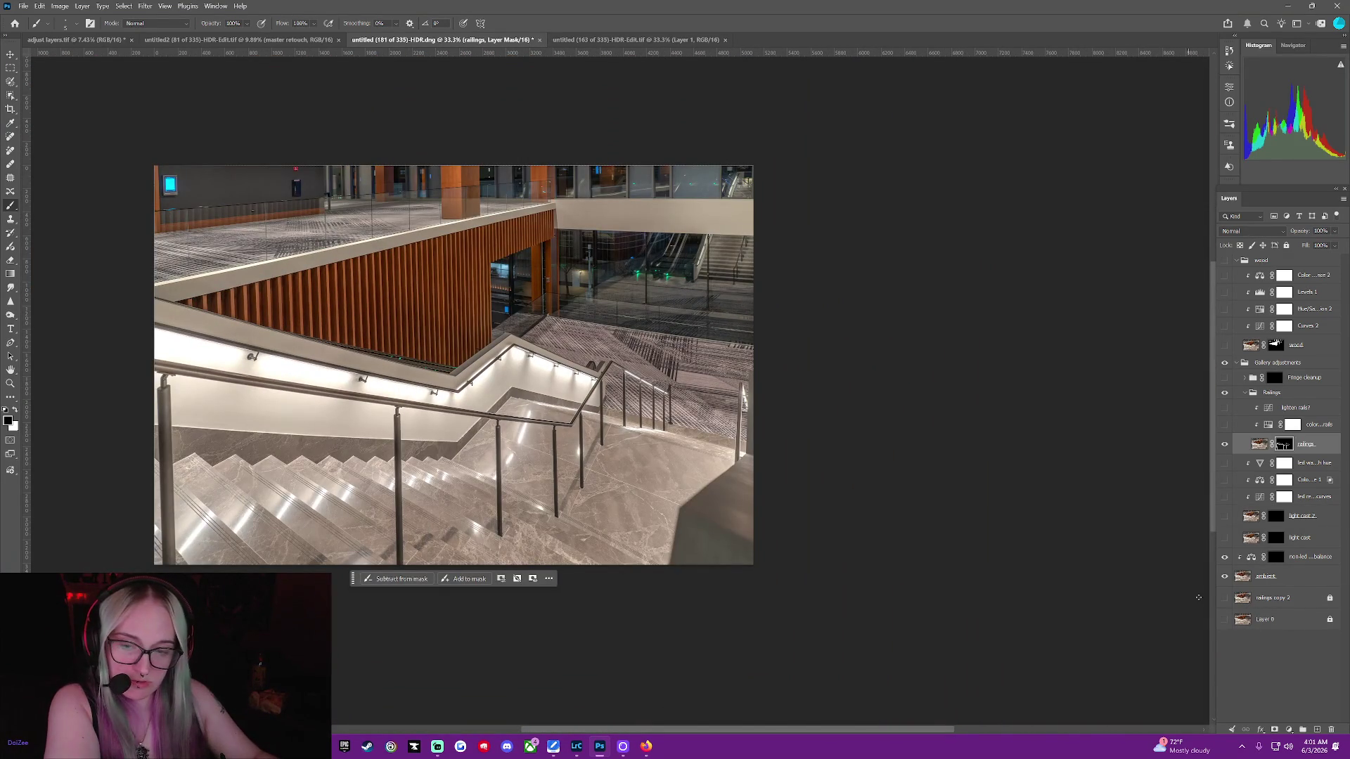
pyautogui.click(1224, 576)
# Lift the led reflection curves shadow point to about input 45, output 55, then return to its mask
pyautogui.click(1223, 576)
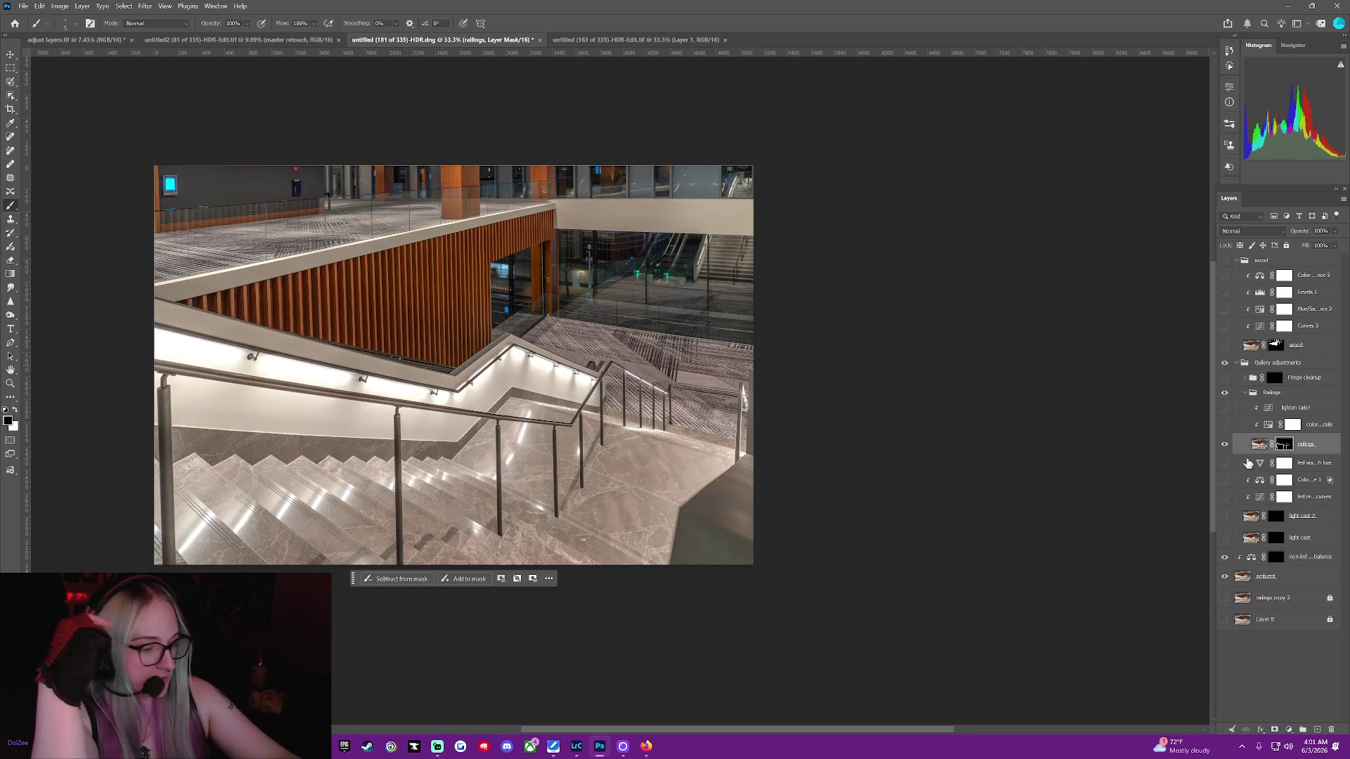
pyautogui.click(1261, 496)
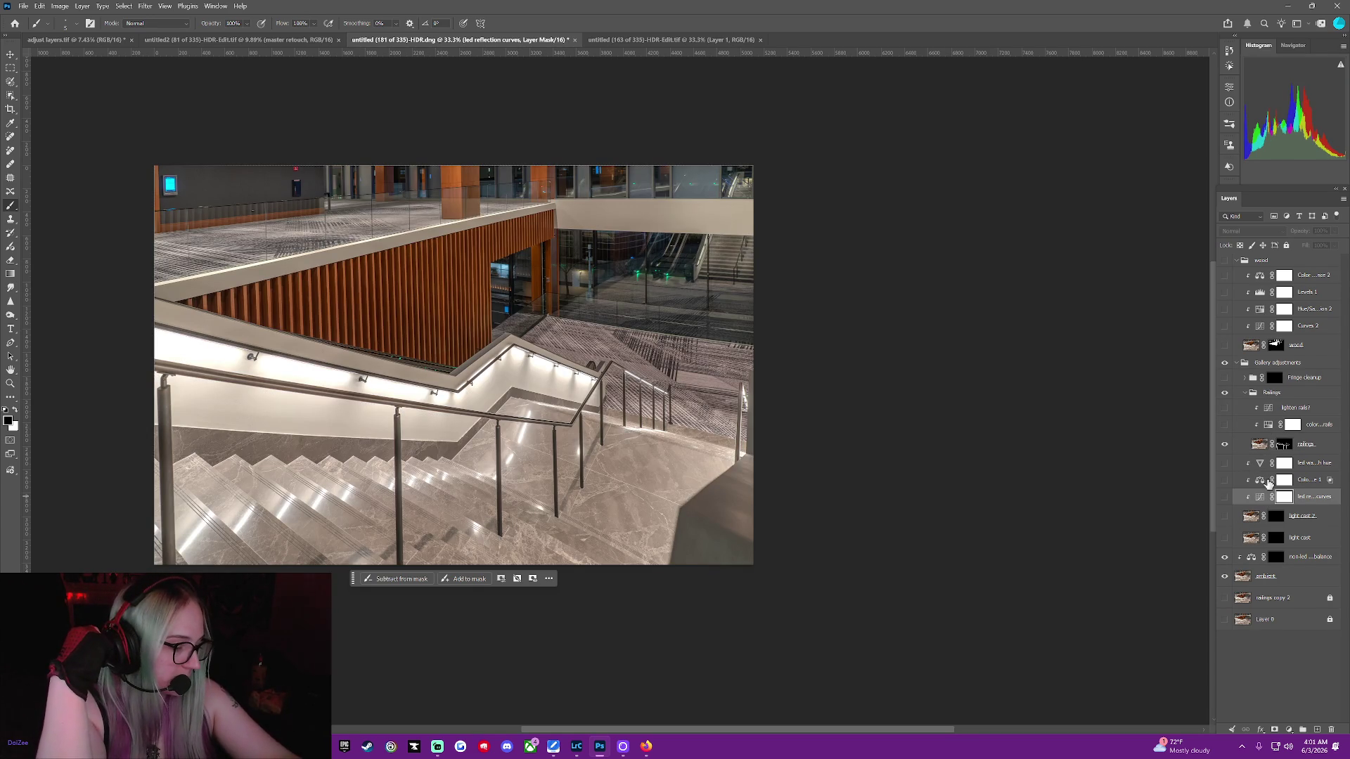
pyautogui.doubleClick(1260, 497)
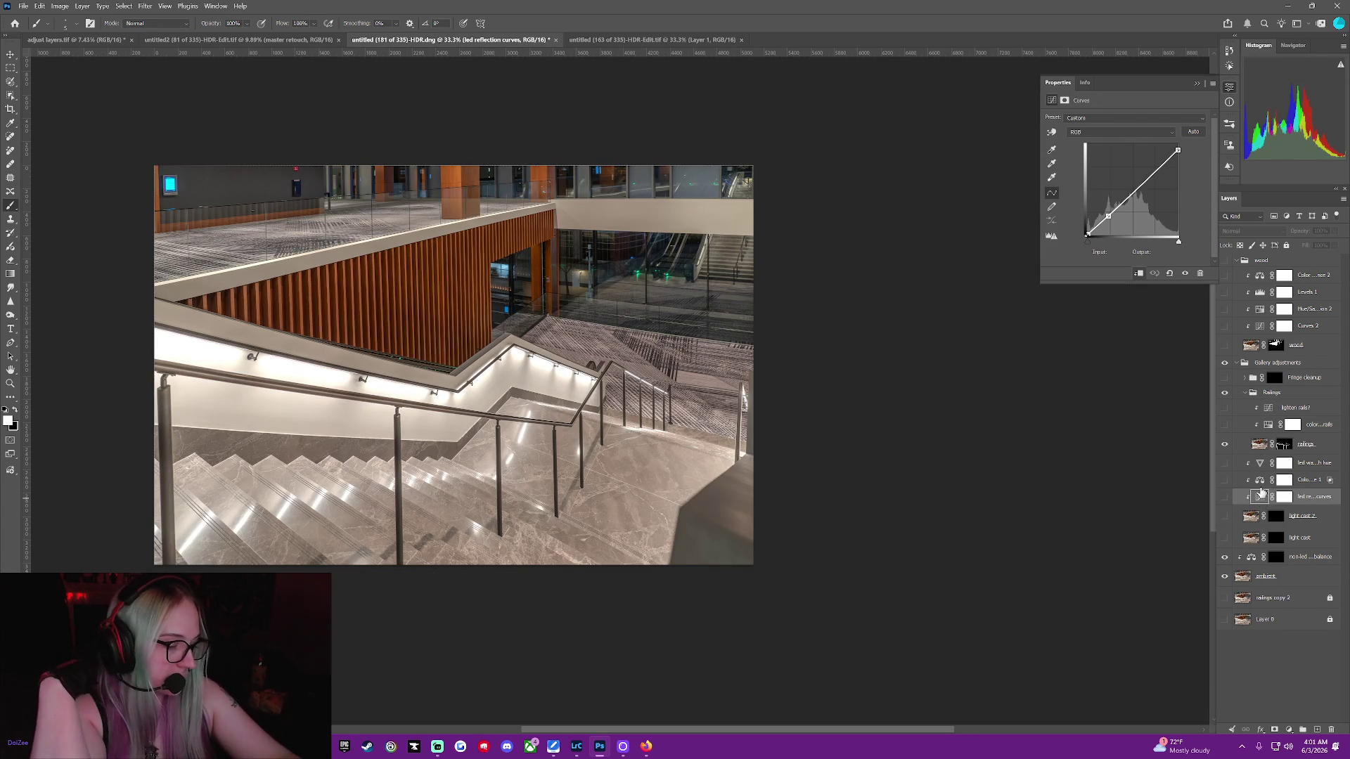
pyautogui.moveTo(1170, 154); pyautogui.dragTo(1185, 134)
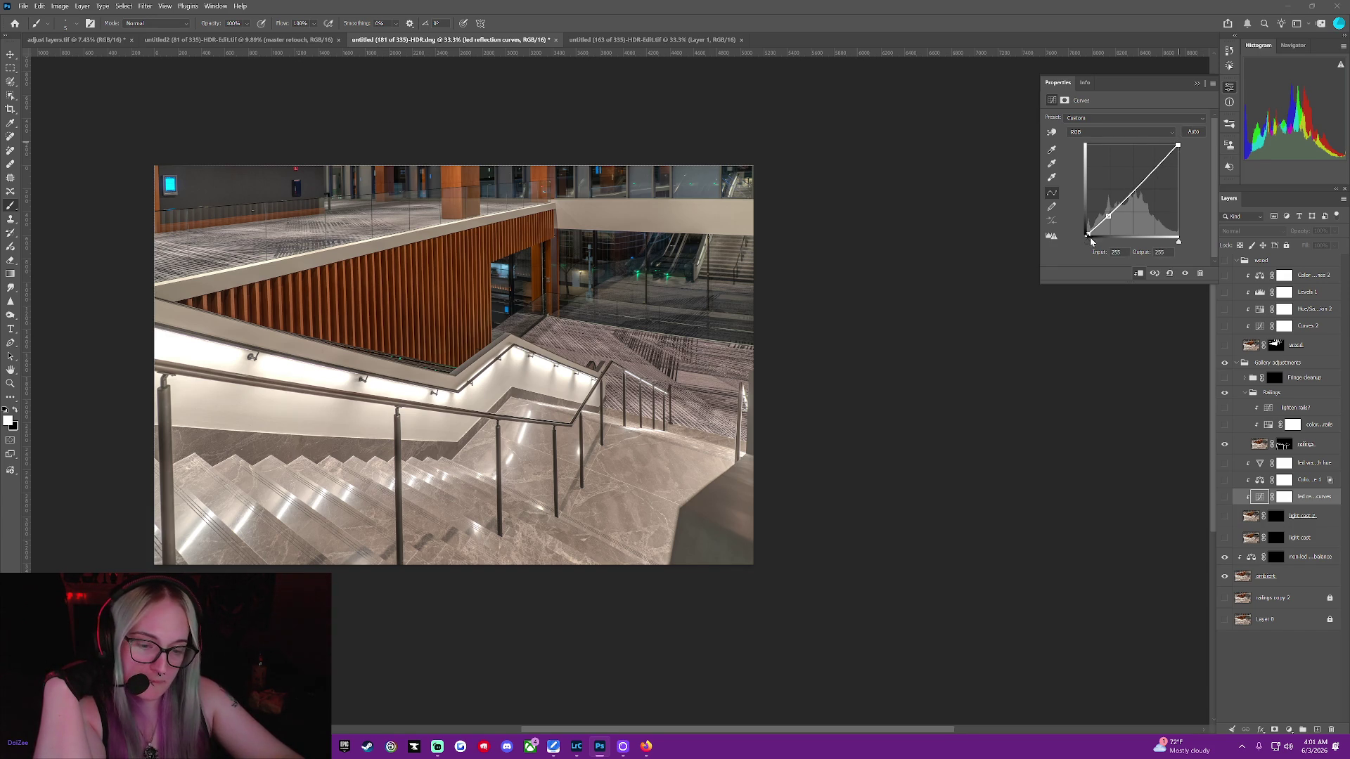
pyautogui.moveTo(1109, 215); pyautogui.dragTo(1105, 210)
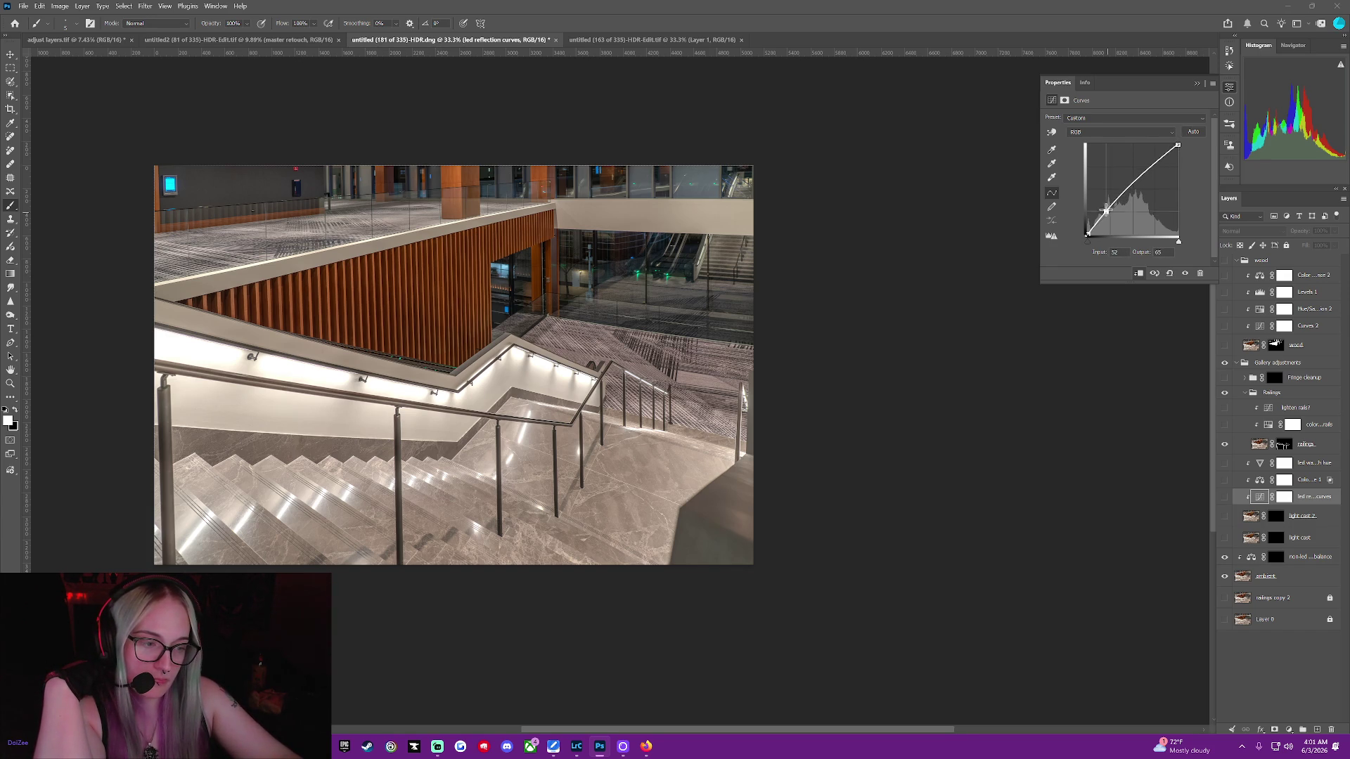
pyautogui.moveTo(1104, 214); pyautogui.dragTo(1106, 215)
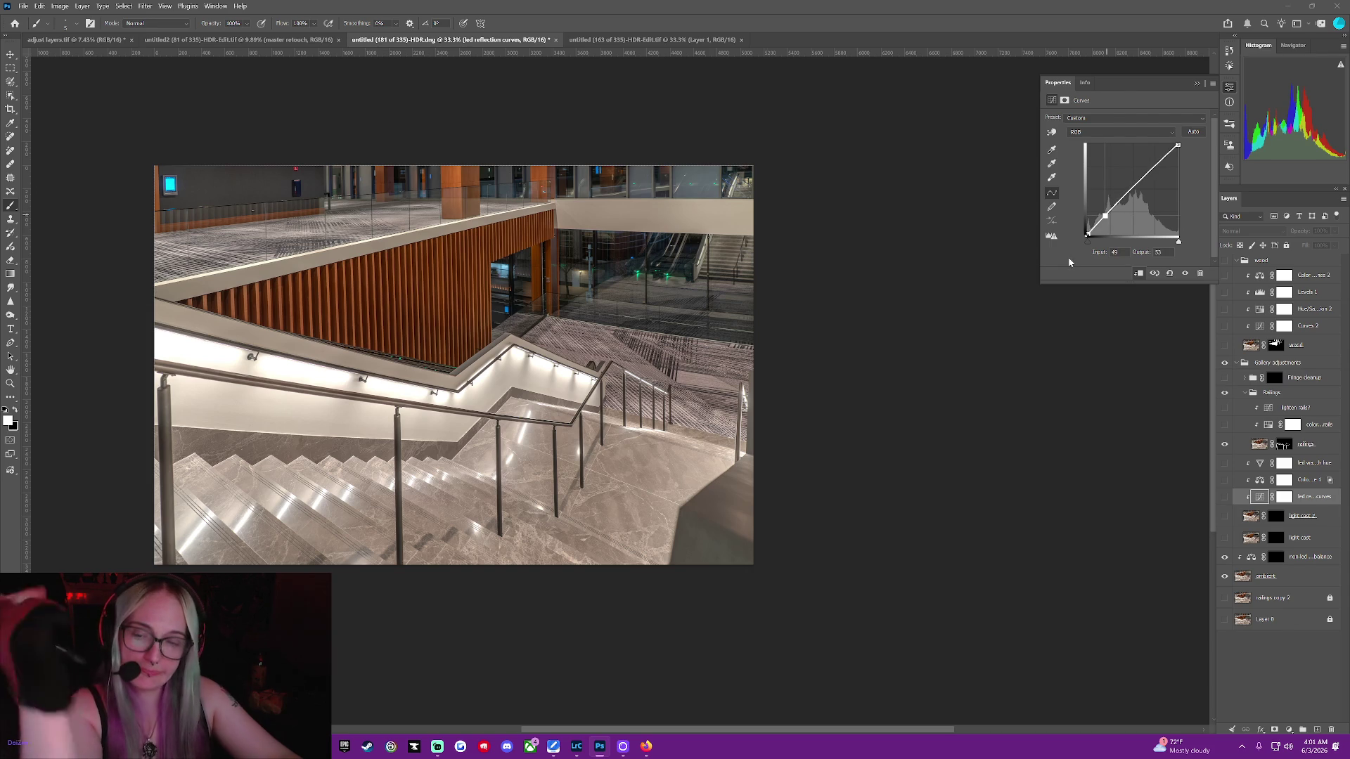
pyautogui.press('x')
pyautogui.hotkey('ctrl', '\\')
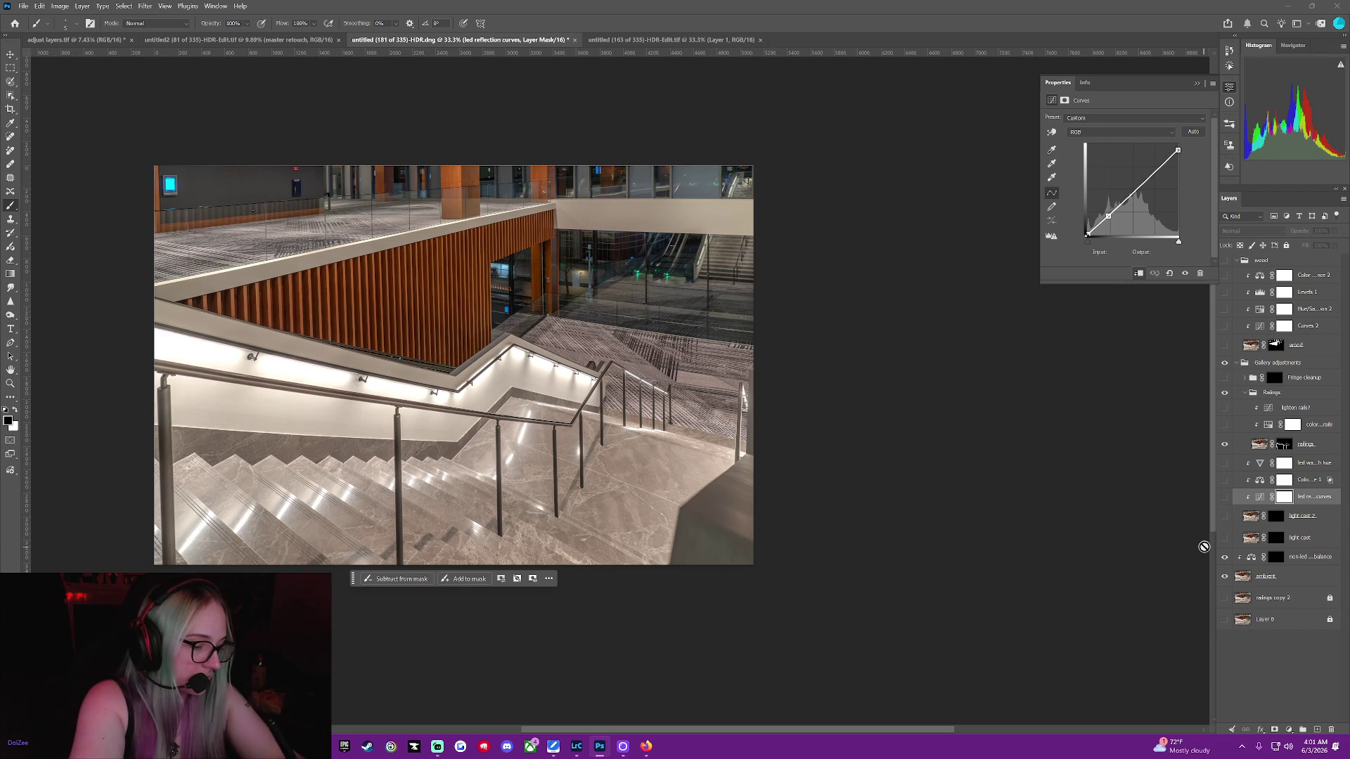
# Try new midpoint and black point positions on the lighten rails? curve, then revert to Lighter (RGB)
pyautogui.click(1293, 423)
pyautogui.click(1267, 409)
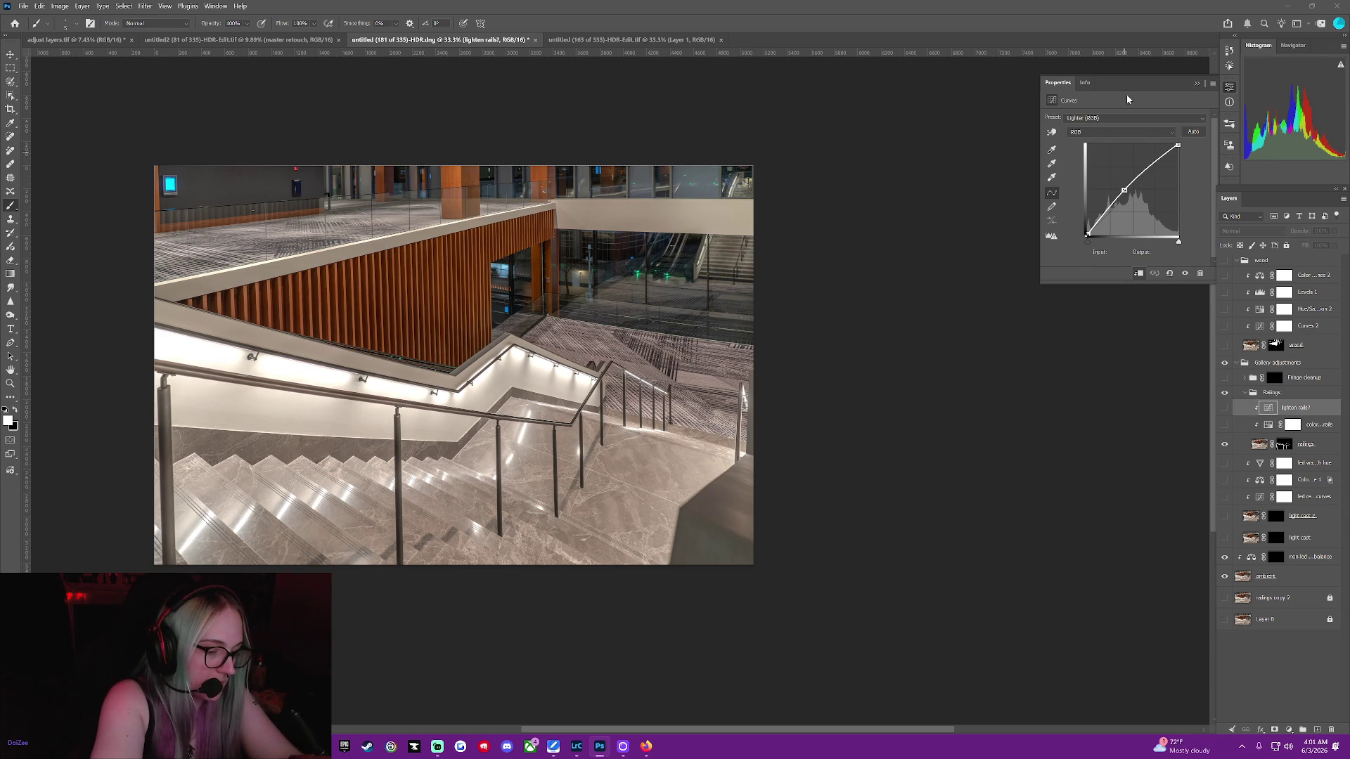
pyautogui.moveTo(1129, 180); pyautogui.dragTo(1124, 191)
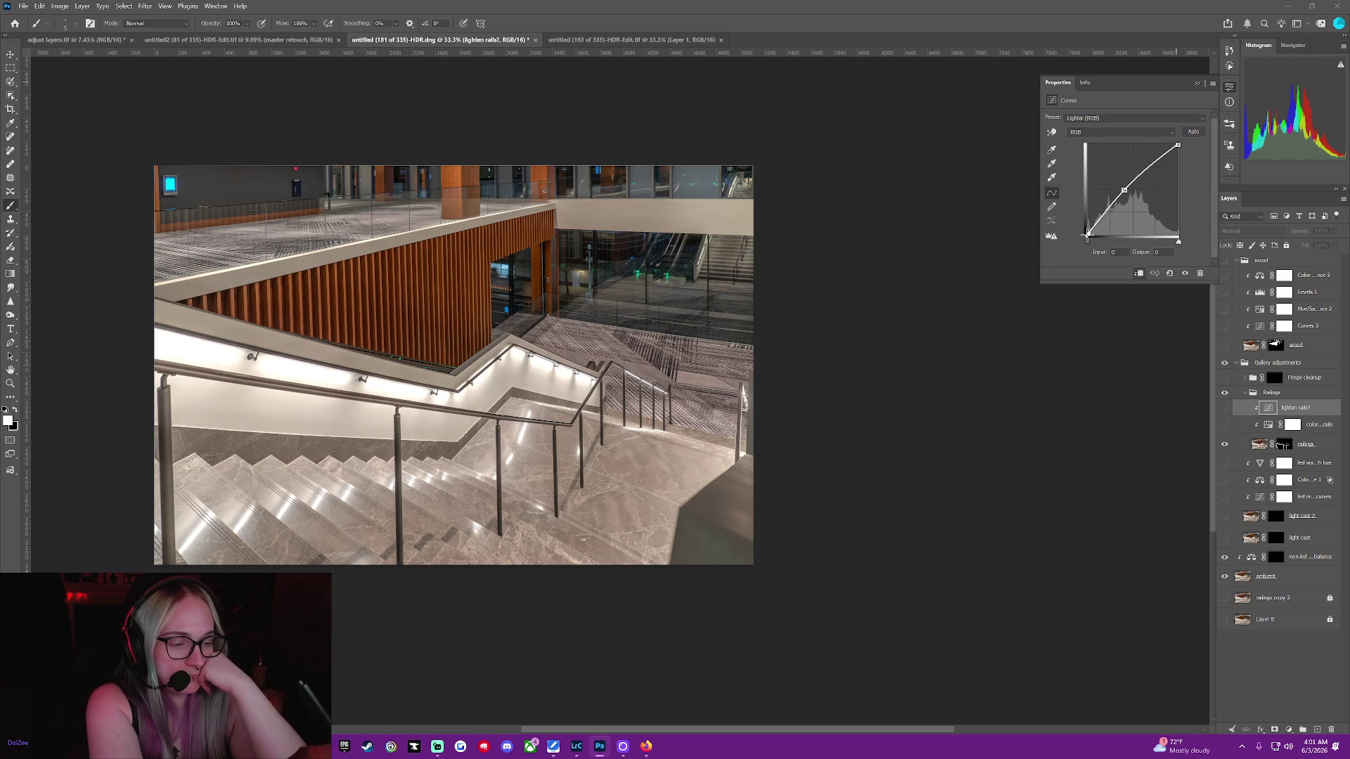
pyautogui.moveTo(1087, 234)
pyautogui.mouseDown()
pyautogui.moveTo(1086, 255)
pyautogui.moveTo(1080, 224)
pyautogui.moveTo(1085, 251)
pyautogui.mouseUp()
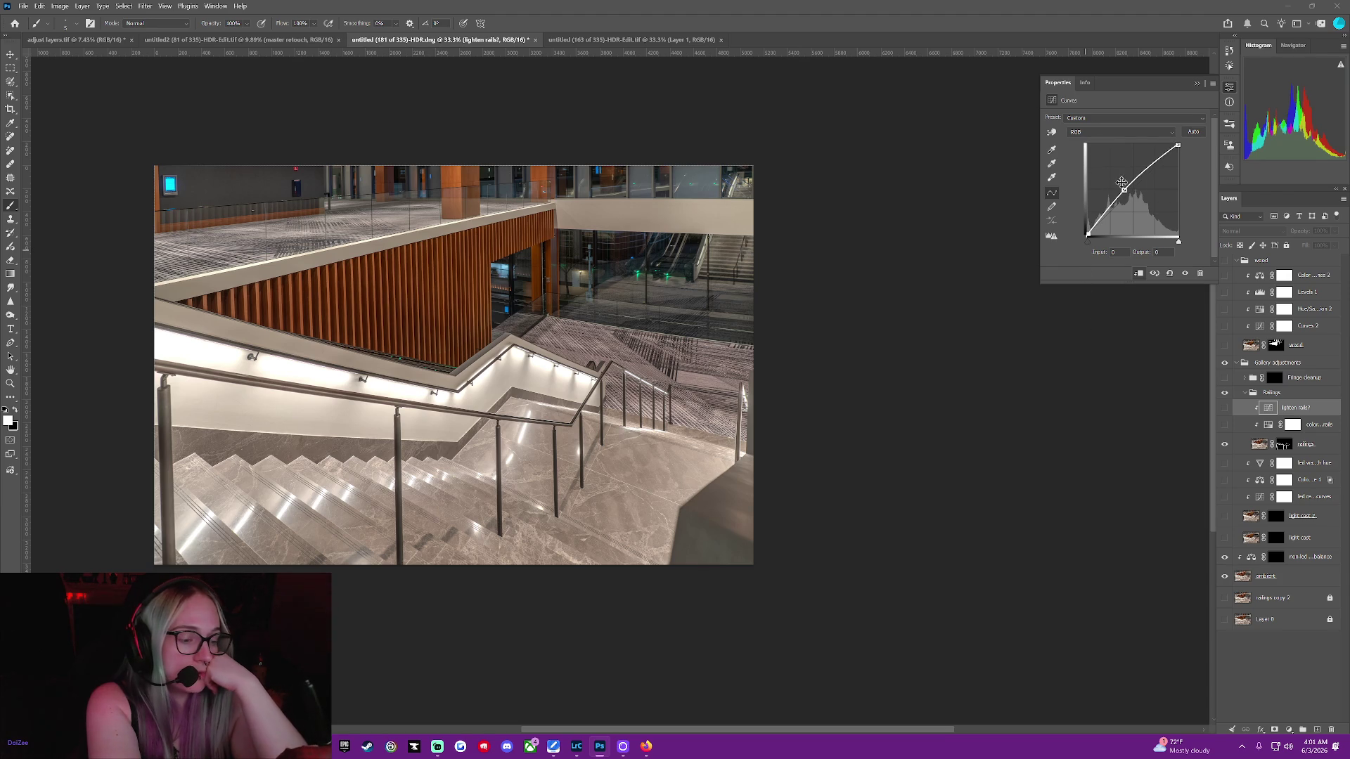
pyautogui.moveTo(1124, 190)
pyautogui.mouseDown()
pyautogui.moveTo(1111, 162)
pyautogui.moveTo(1115, 194)
pyautogui.mouseUp()
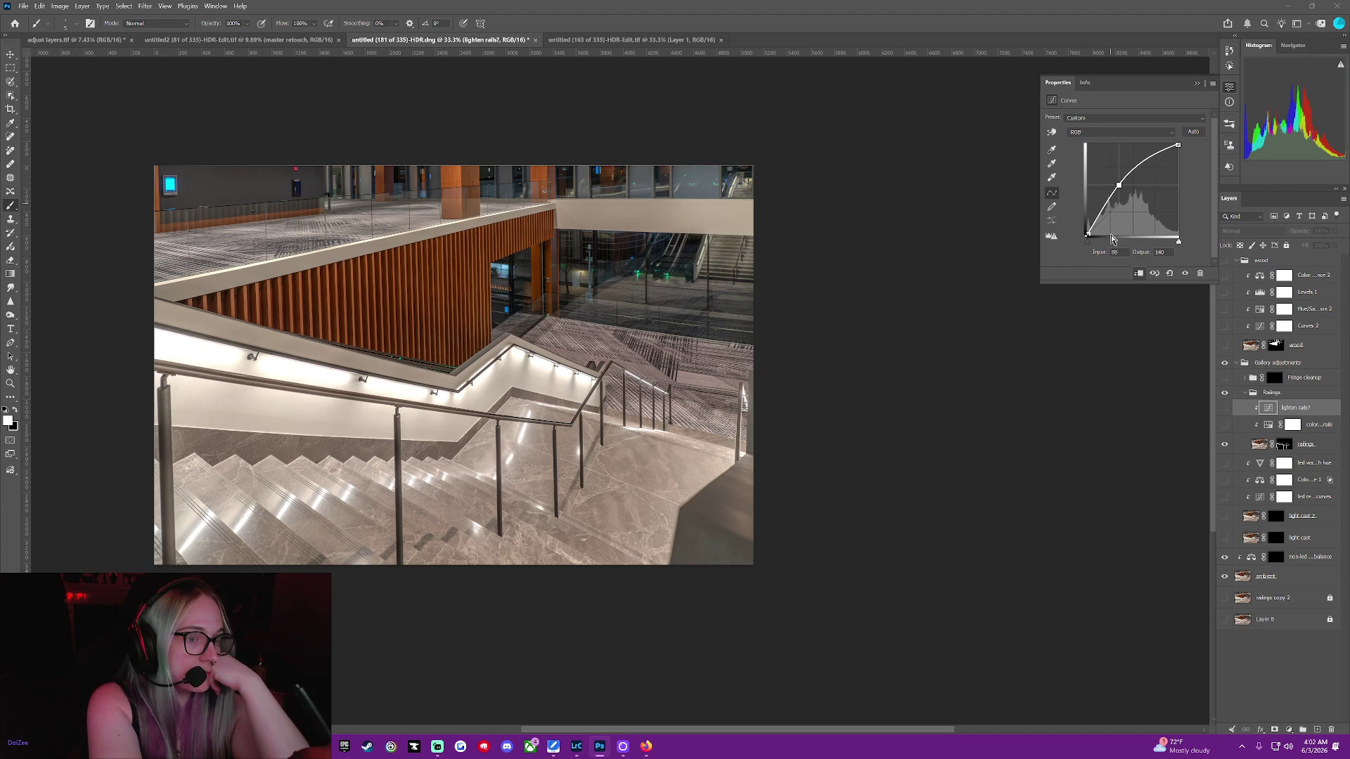
pyautogui.hotkey('ctrl', 'z')
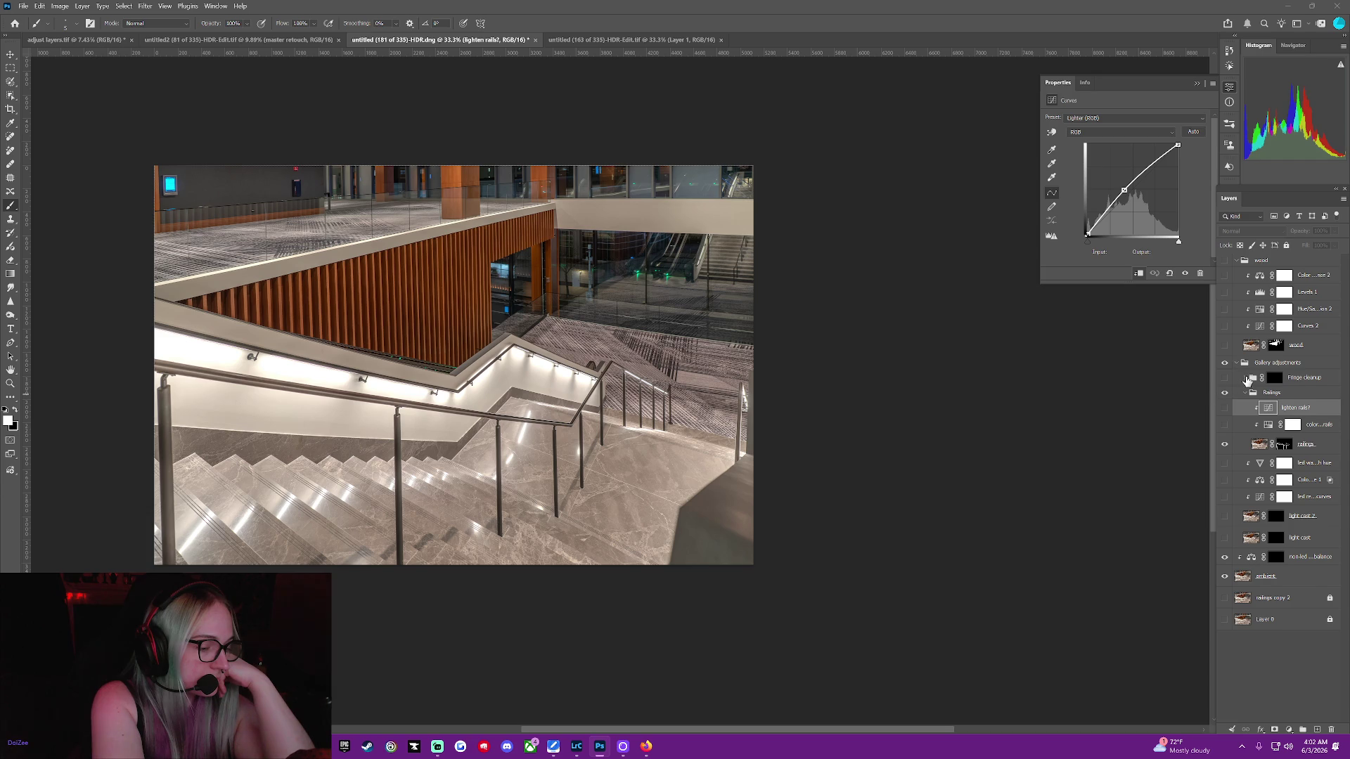
# Expand Fringe cleanup and move the railings layer mask onto the Railings group
pyautogui.click(1246, 379)
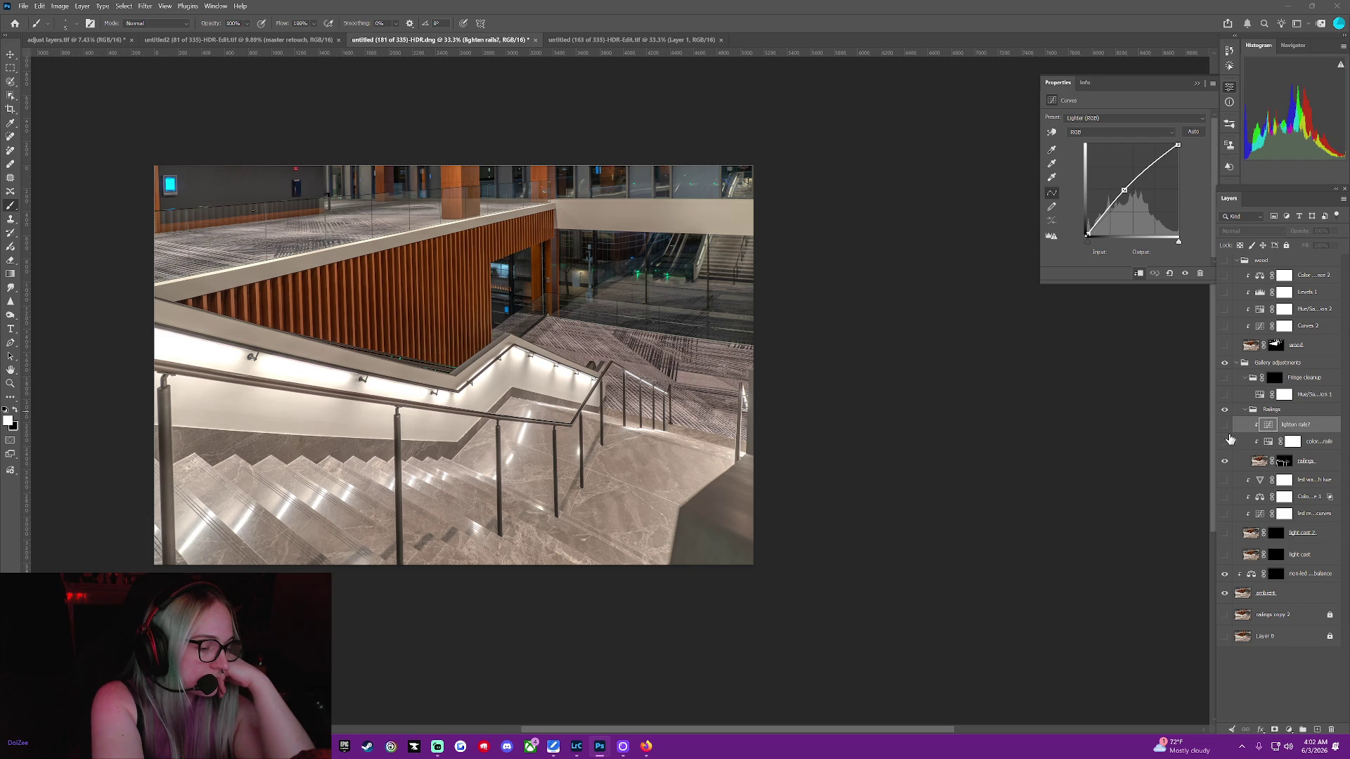
pyautogui.click(1284, 461)
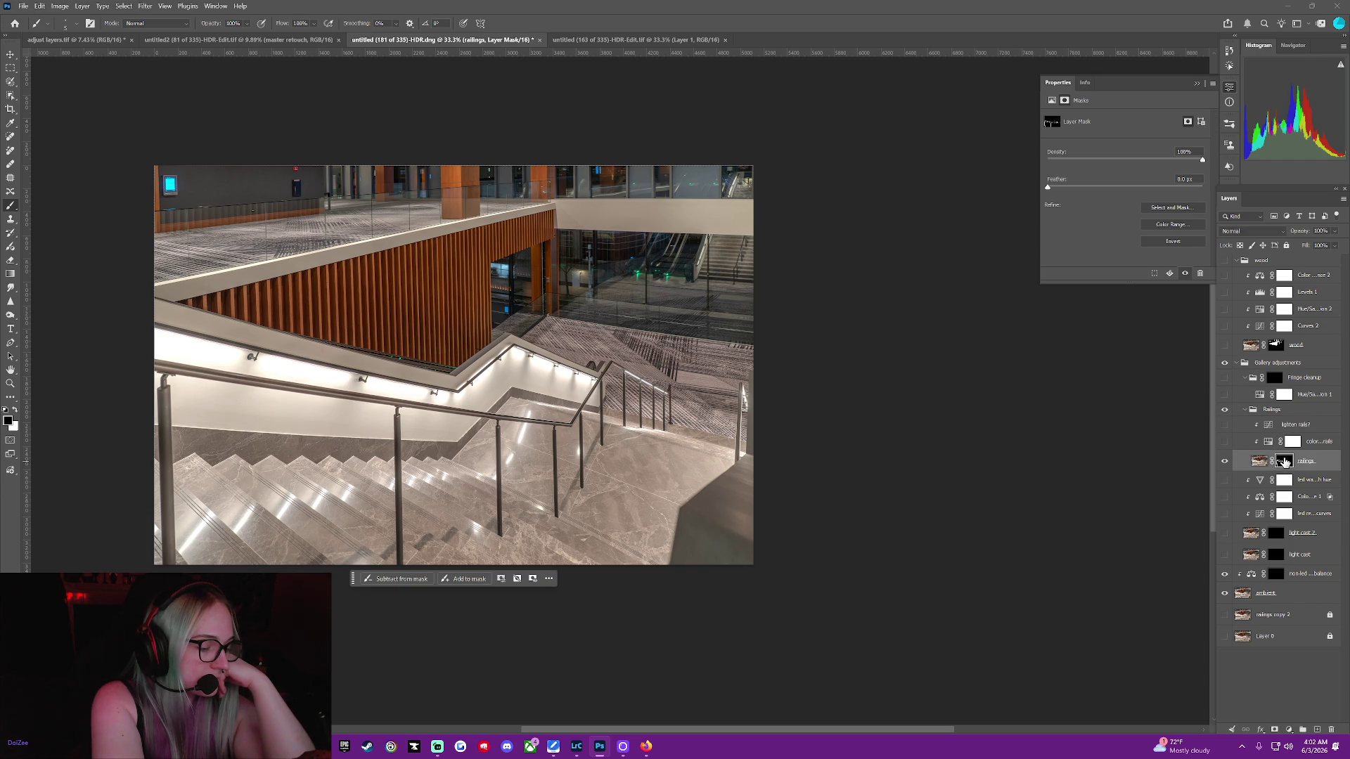
pyautogui.moveTo(1284, 462); pyautogui.dragTo(1274, 410)
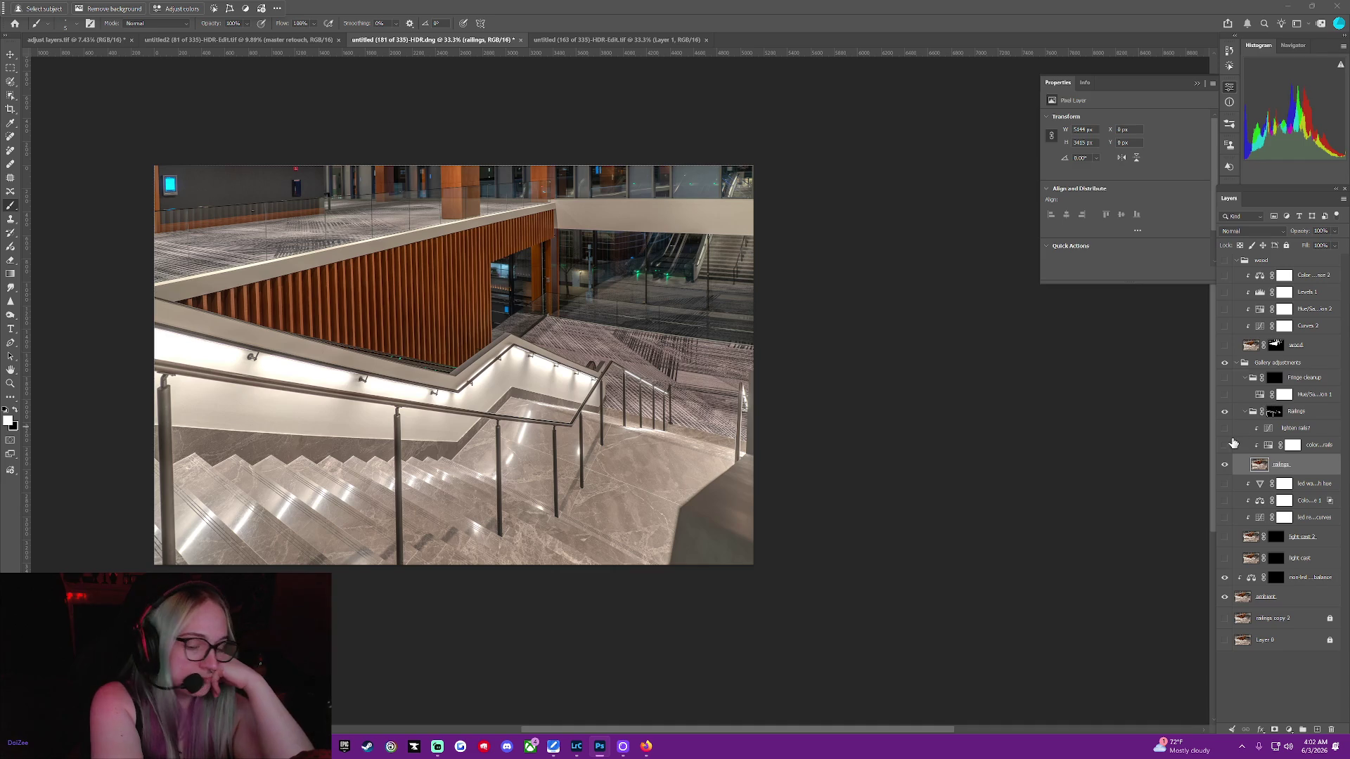
# Test and undo a lighten rails curve tweak, then toggle the railings layer to compare
pyautogui.click(1293, 430)
pyautogui.moveTo(1123, 185); pyautogui.dragTo(1133, 180)
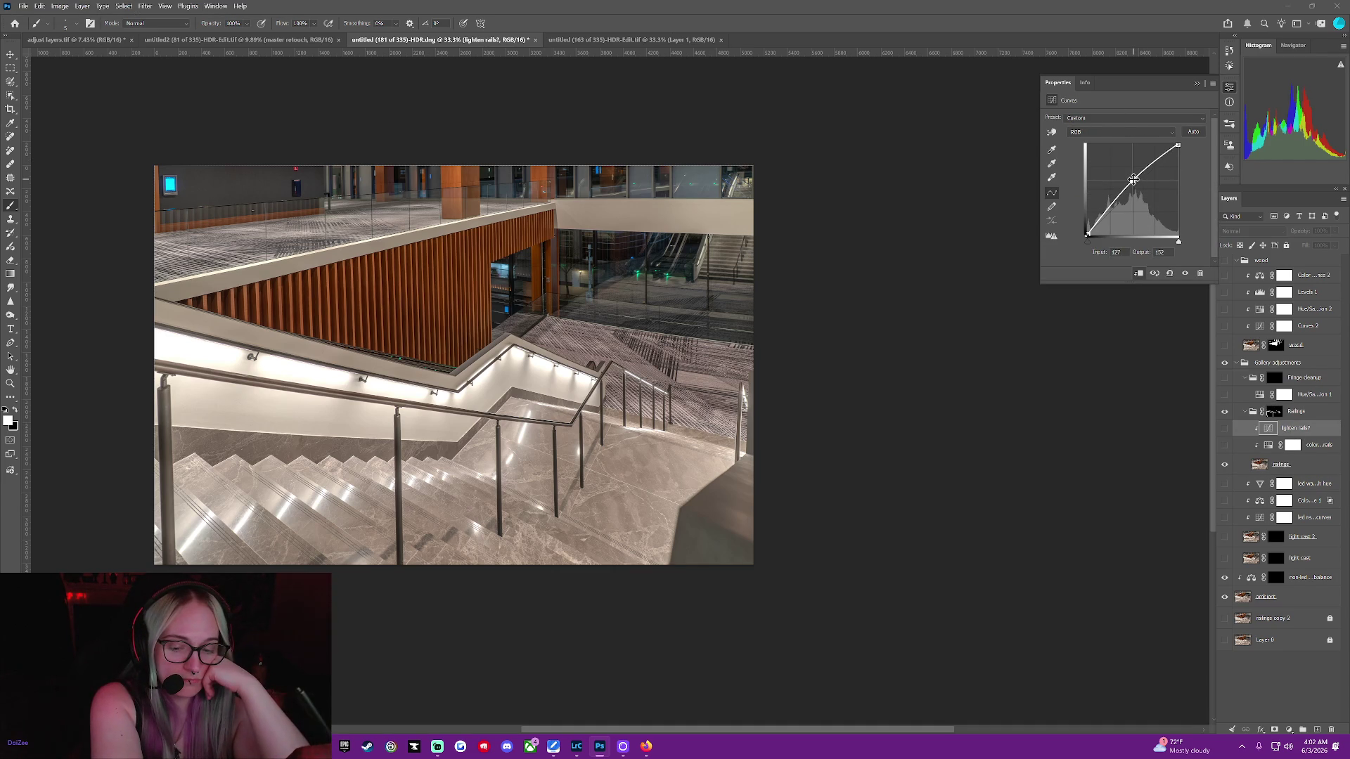
pyautogui.hotkey('ctrl', 'z')
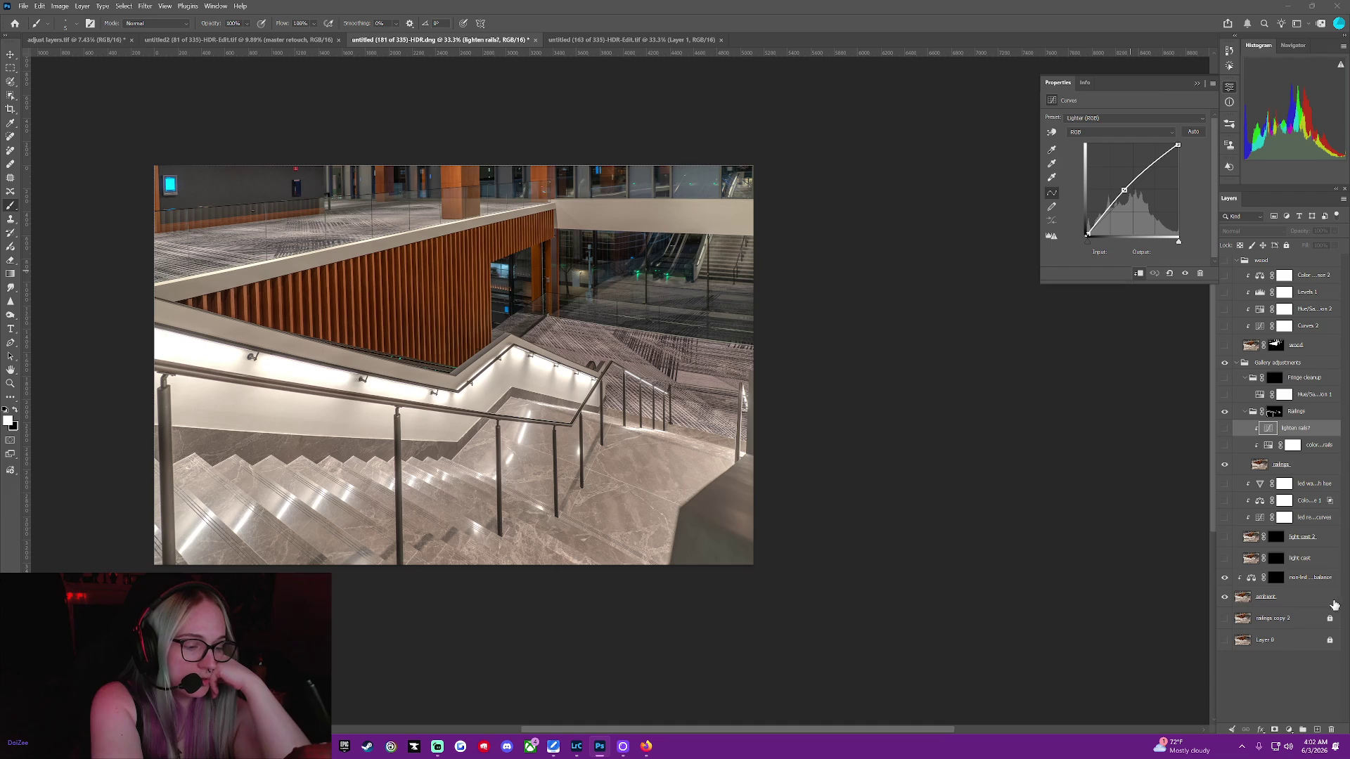
pyautogui.click(1197, 85)
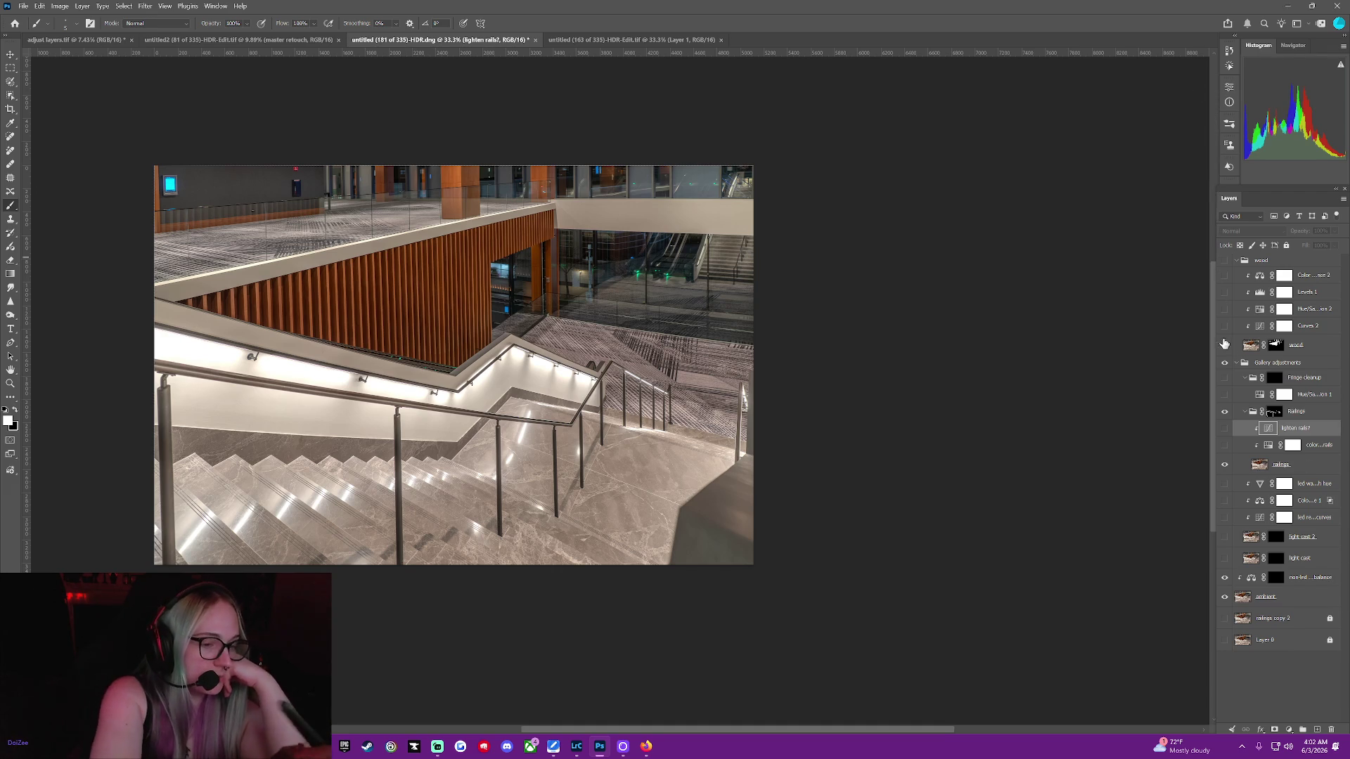
pyautogui.click(1224, 465)
pyautogui.click(1224, 465)
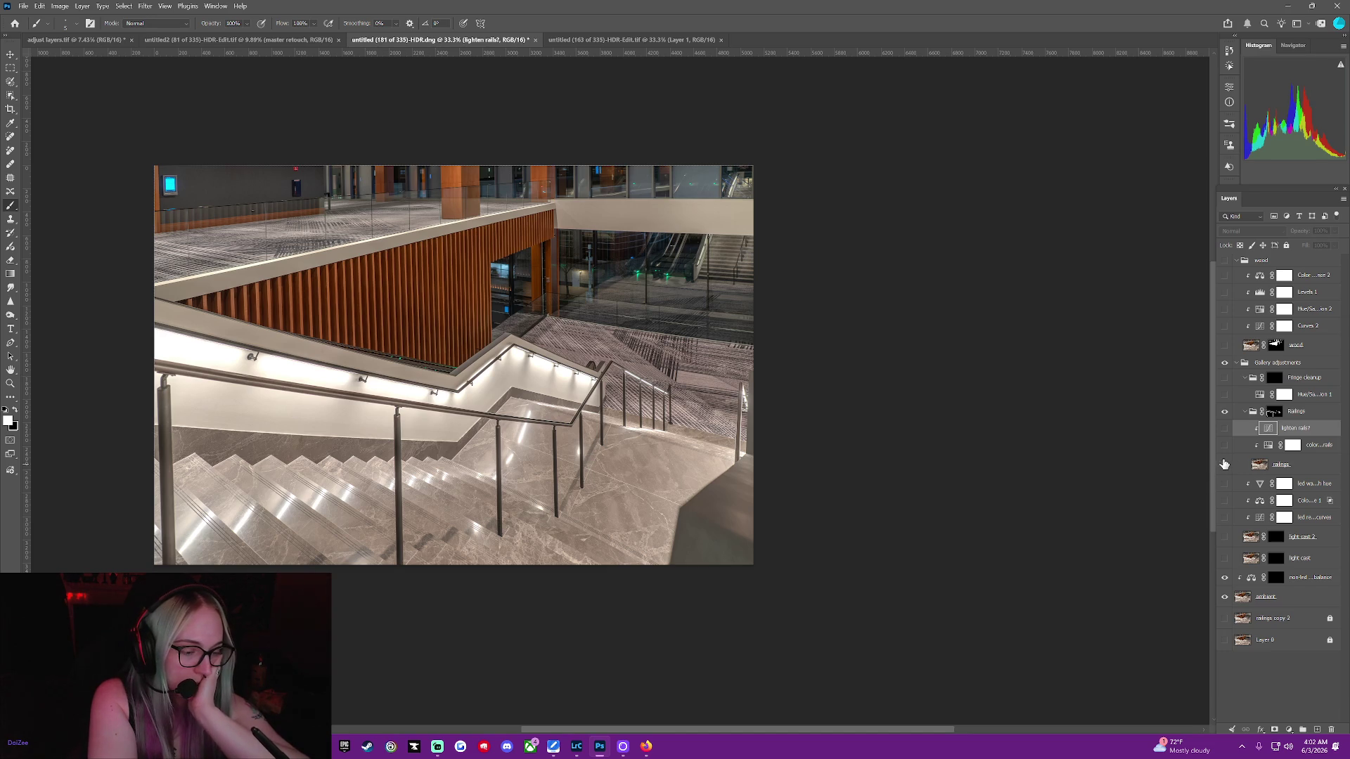
pyautogui.click(1269, 449)
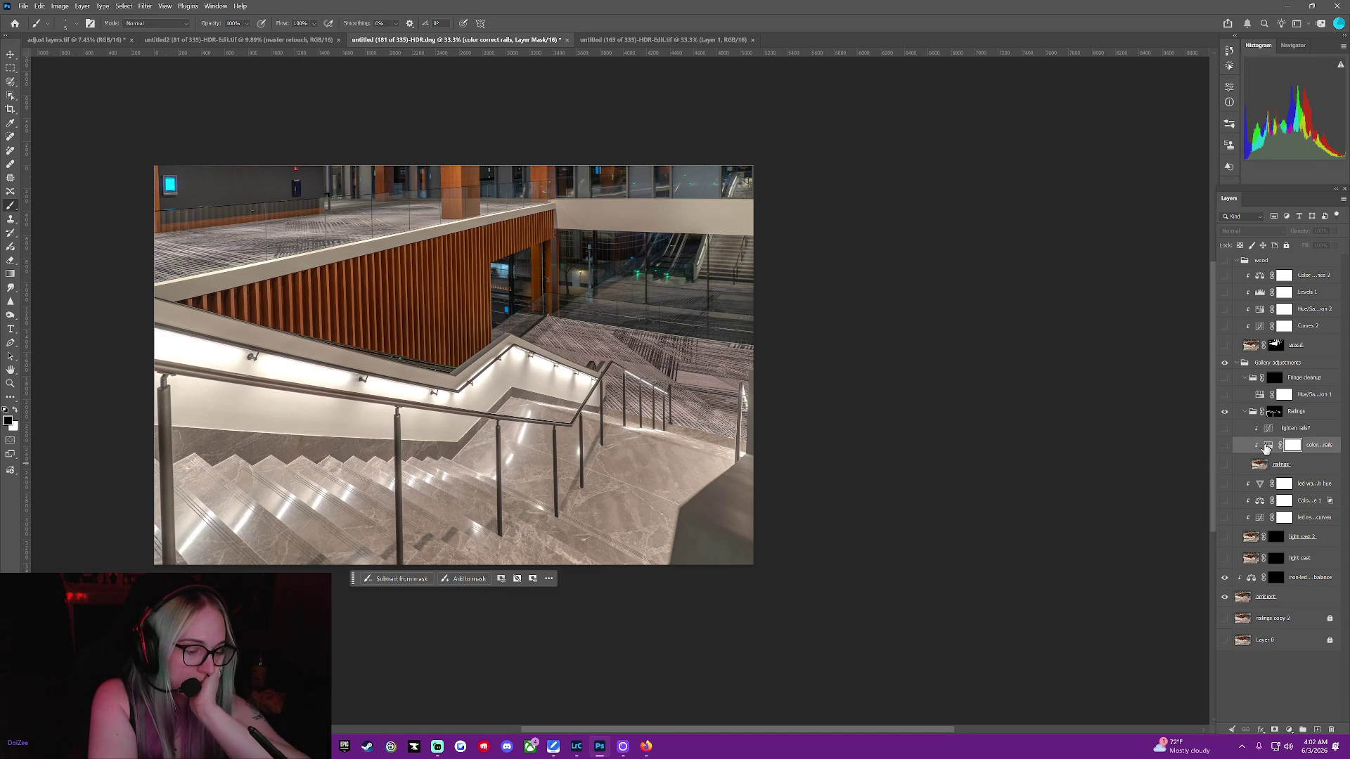
# Re-enable lighten rails and preview color correct rails Lightness at -100, then reset it to 0
pyautogui.doubleClick(1265, 447)
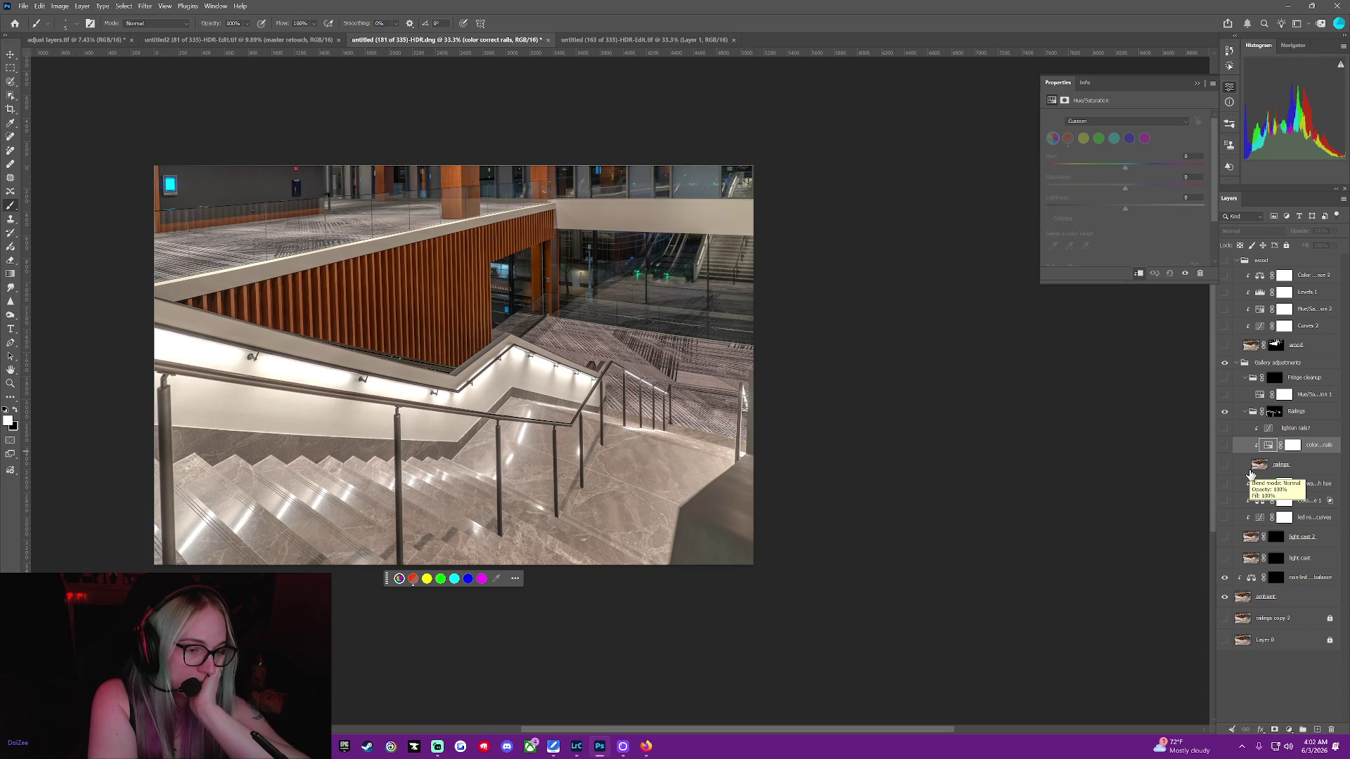
pyautogui.click(1223, 428)
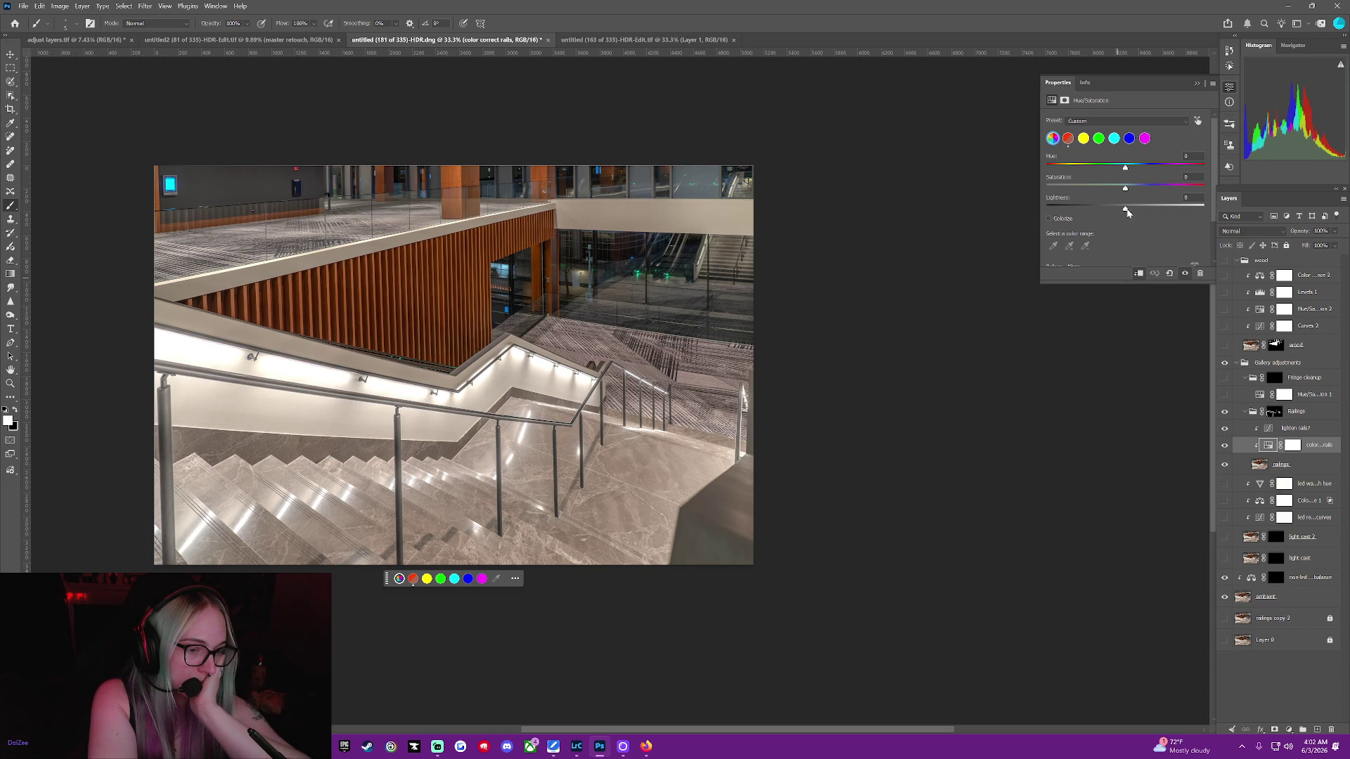
pyautogui.moveTo(1126, 210)
pyautogui.mouseDown()
pyautogui.moveTo(1007, 205)
pyautogui.moveTo(1064, 218)
pyautogui.mouseUp()
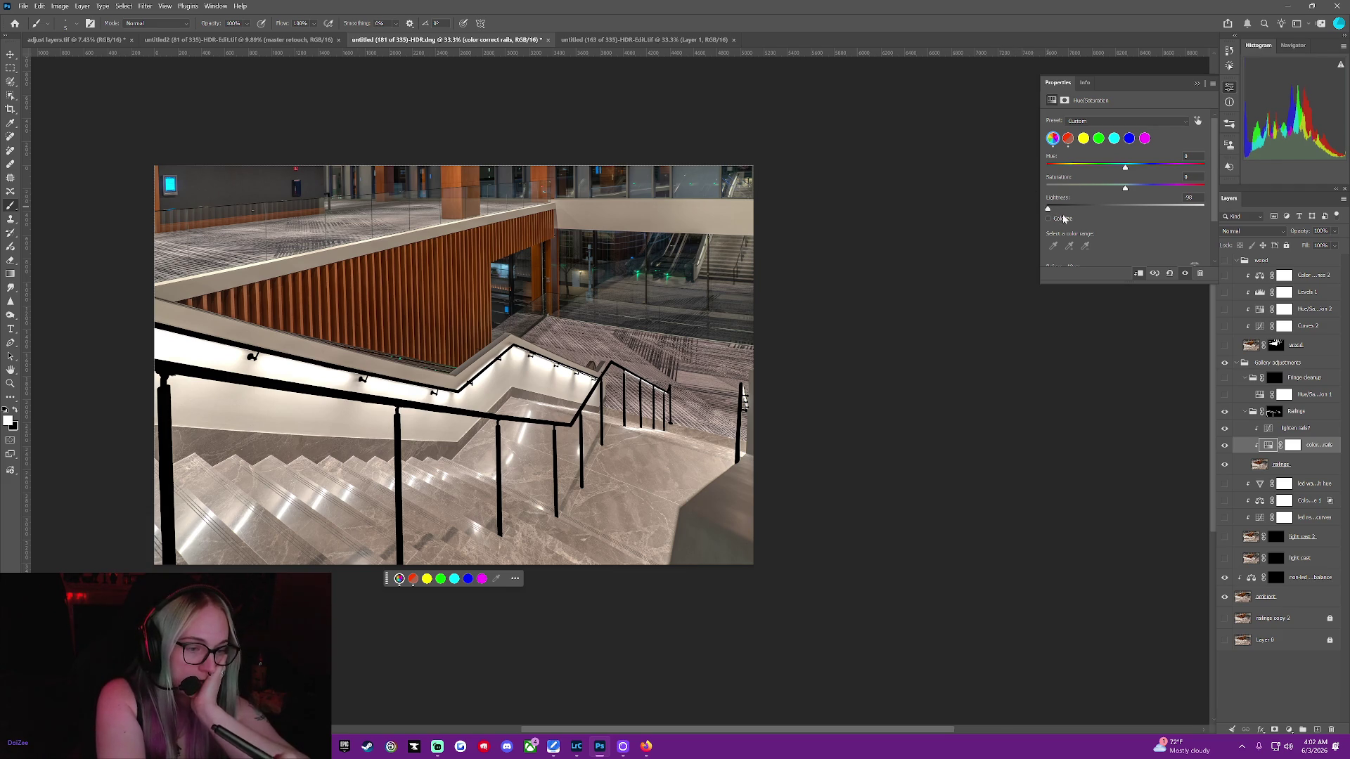
pyautogui.hotkey('ctrl', 'z')
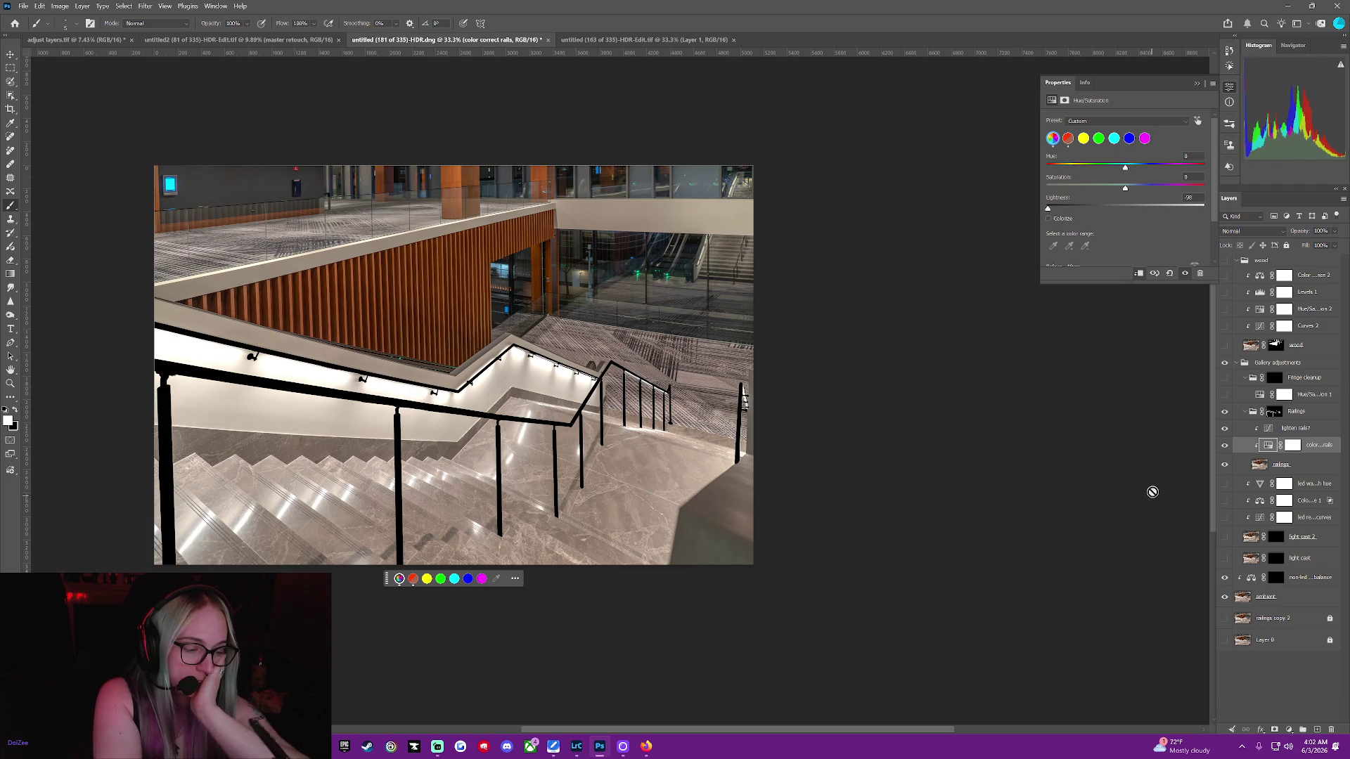
pyautogui.hotkey('ctrl', 'z')
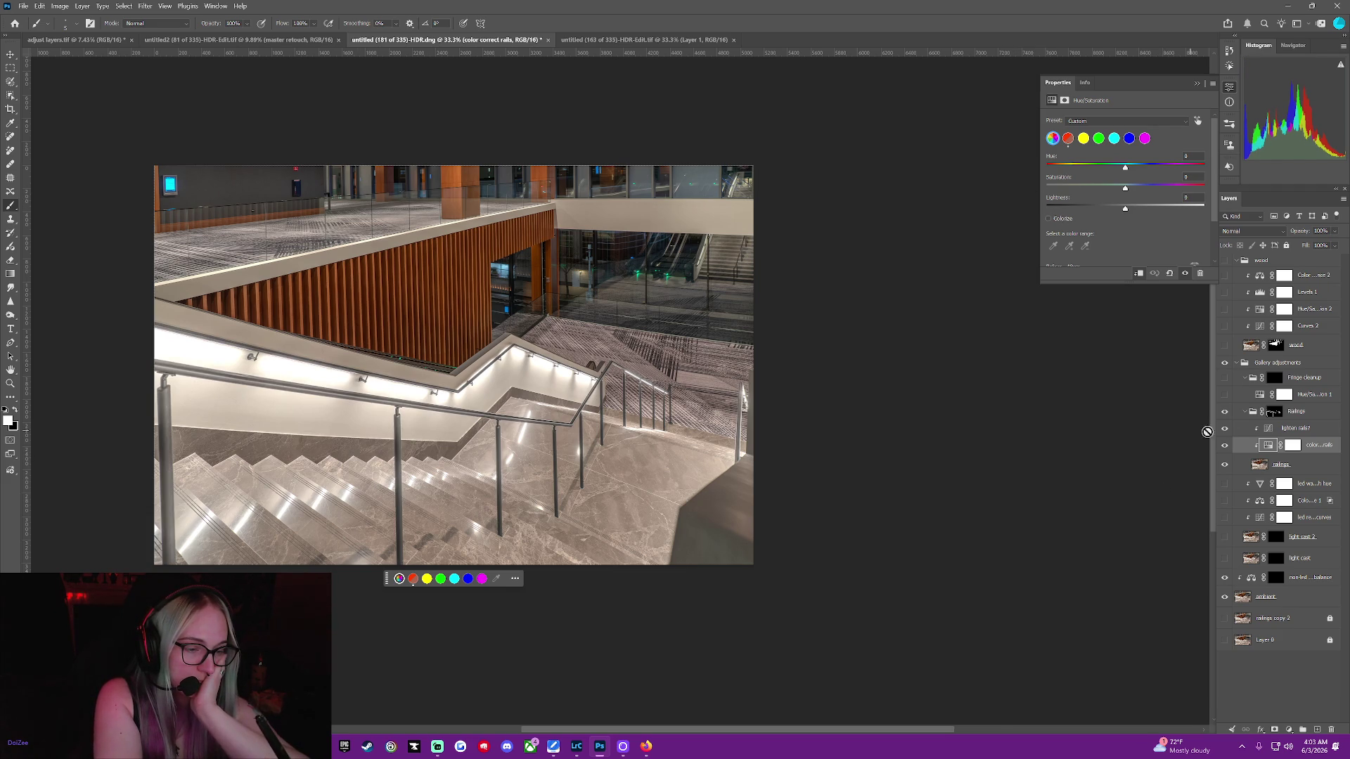
pyautogui.click(1263, 429)
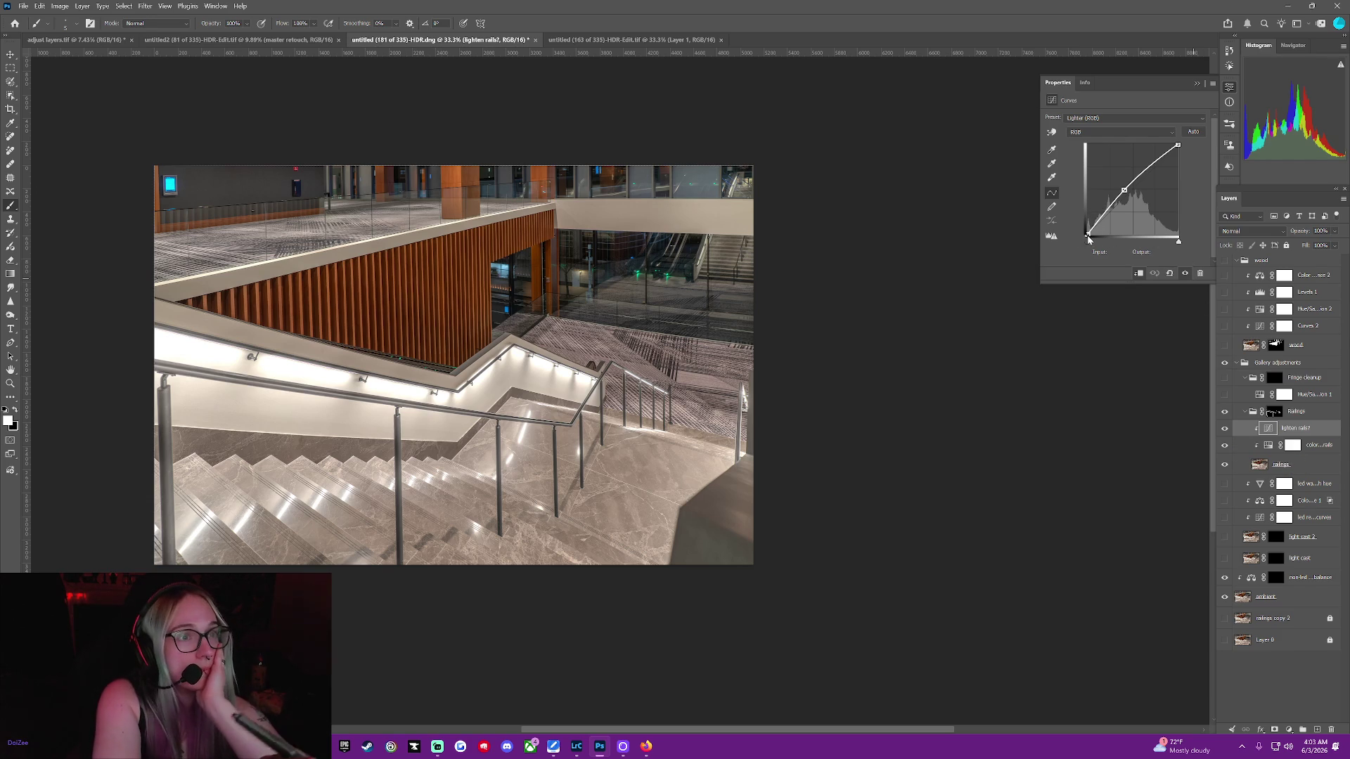
# Test black point, white point, midtone point and Auto changes on the lighten rails curve
pyautogui.moveTo(1087, 225)
pyautogui.mouseDown()
pyautogui.moveTo(1079, 256)
pyautogui.moveTo(1071, 225)
pyautogui.moveTo(1087, 245)
pyautogui.mouseUp()
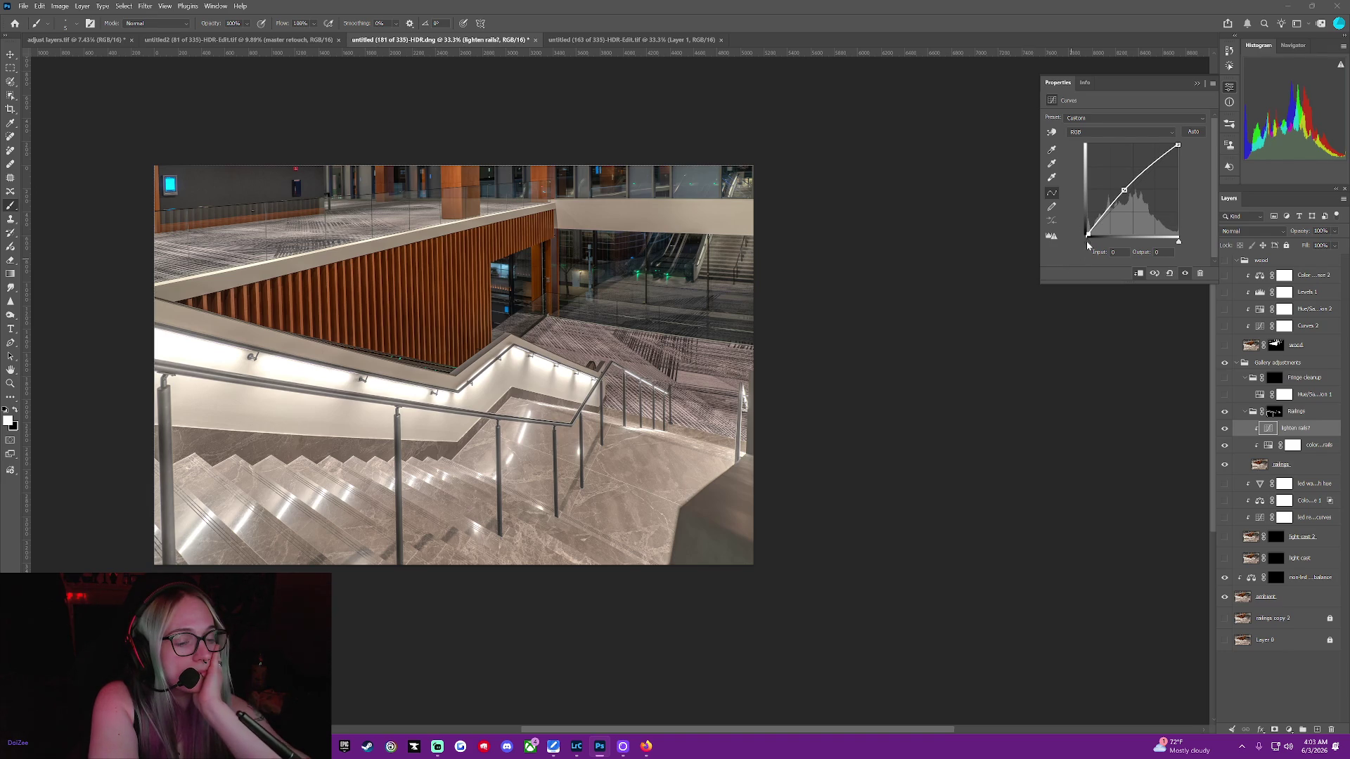
pyautogui.moveTo(1088, 244)
pyautogui.mouseDown()
pyautogui.moveTo(1075, 223)
pyautogui.moveTo(1072, 258)
pyautogui.mouseUp()
pyautogui.click(1121, 190)
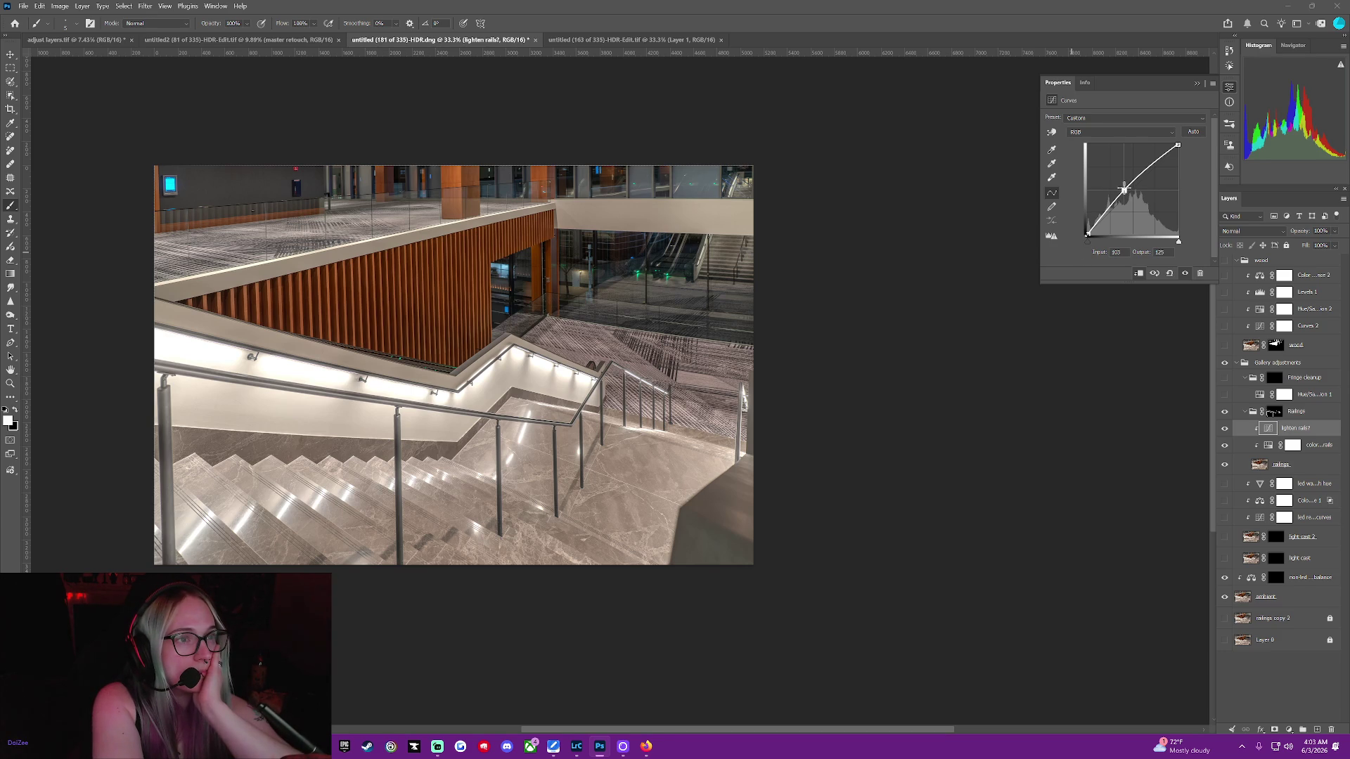
pyautogui.moveTo(1123, 189); pyautogui.dragTo(1124, 193)
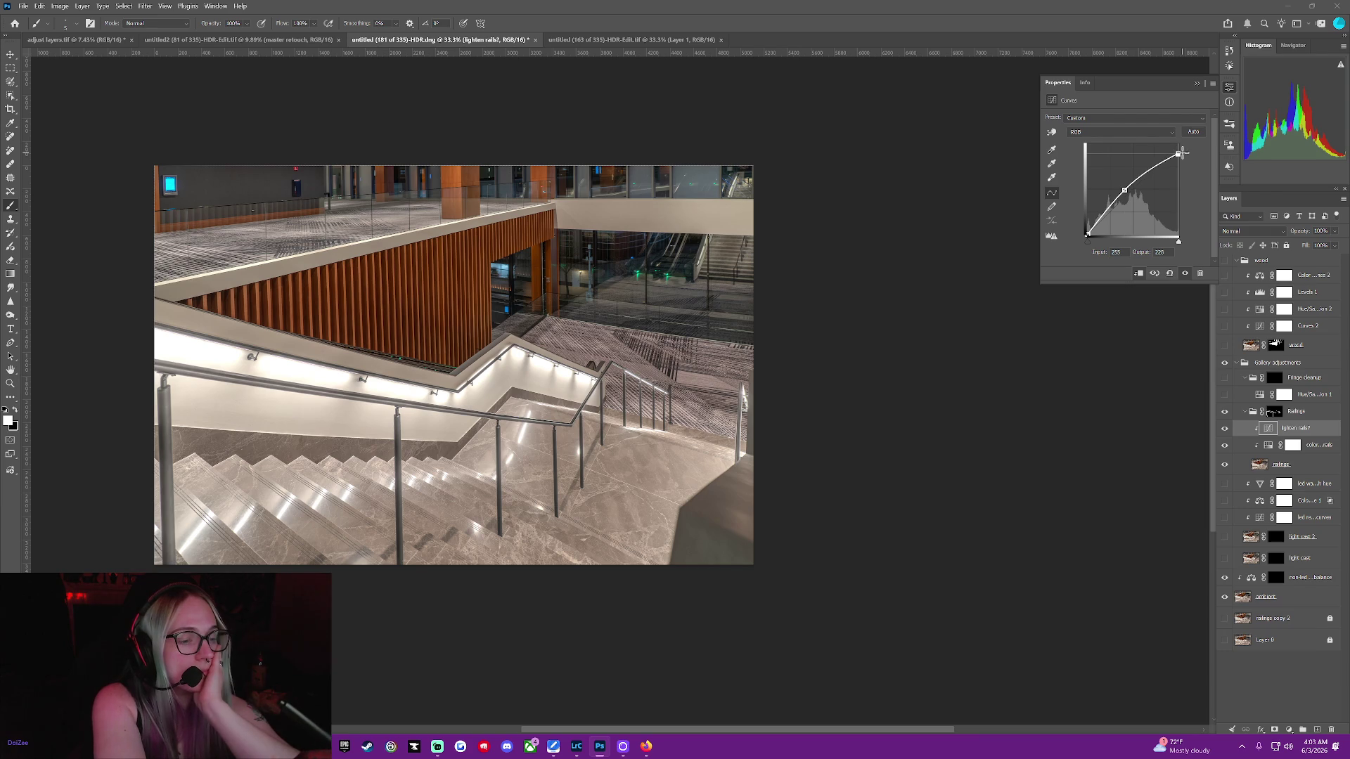
pyautogui.moveTo(1178, 144); pyautogui.dragTo(1147, 122)
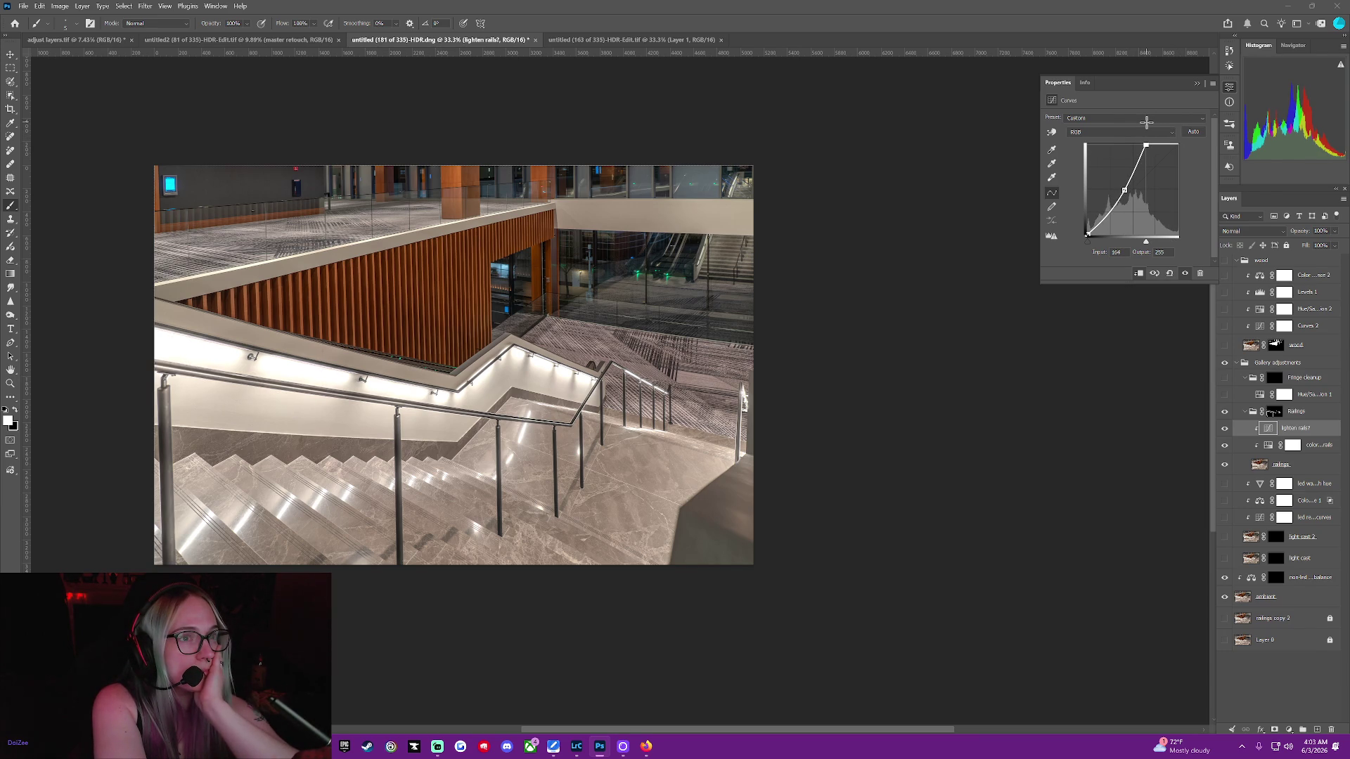
pyautogui.moveTo(1147, 123)
pyautogui.mouseDown()
pyautogui.moveTo(1209, 195)
pyautogui.moveTo(1178, 137)
pyautogui.mouseUp()
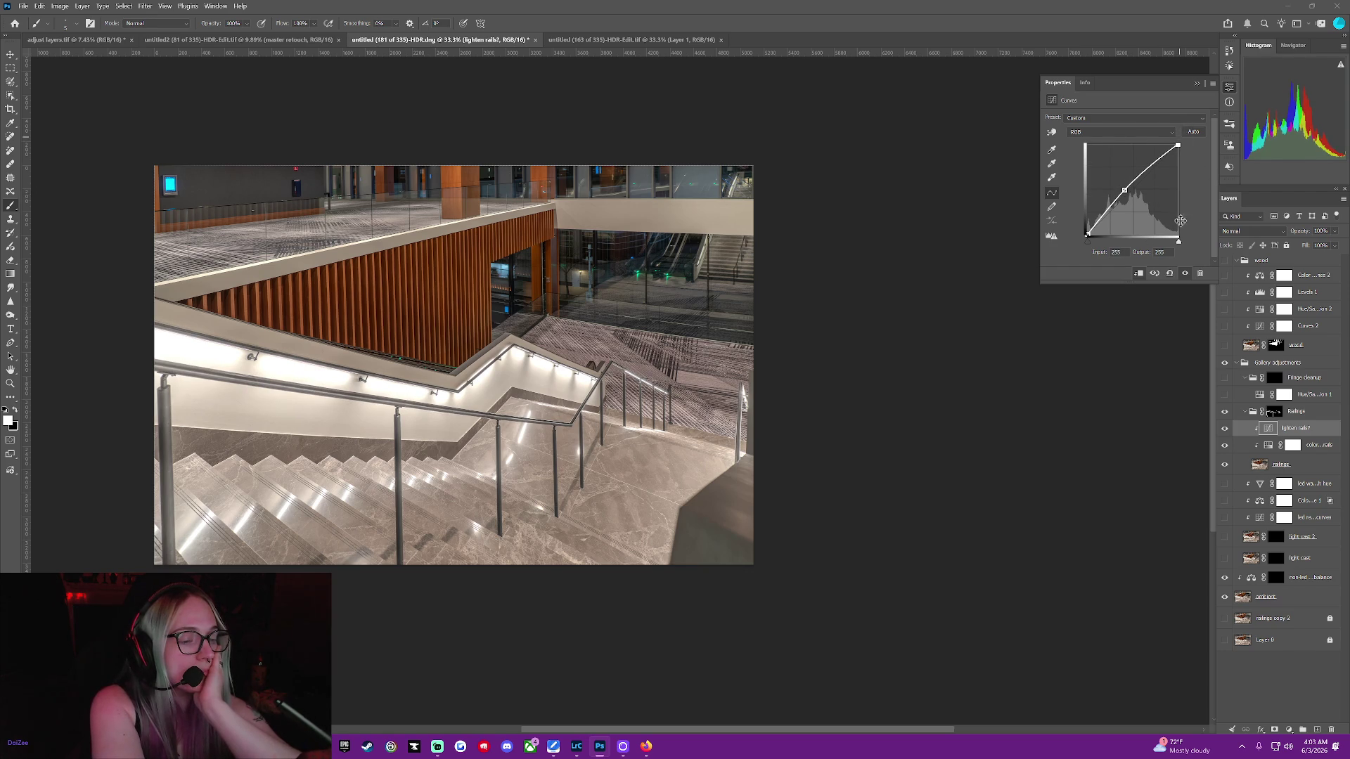
pyautogui.moveTo(1179, 242); pyautogui.dragTo(1174, 232)
pyautogui.click(1194, 133)
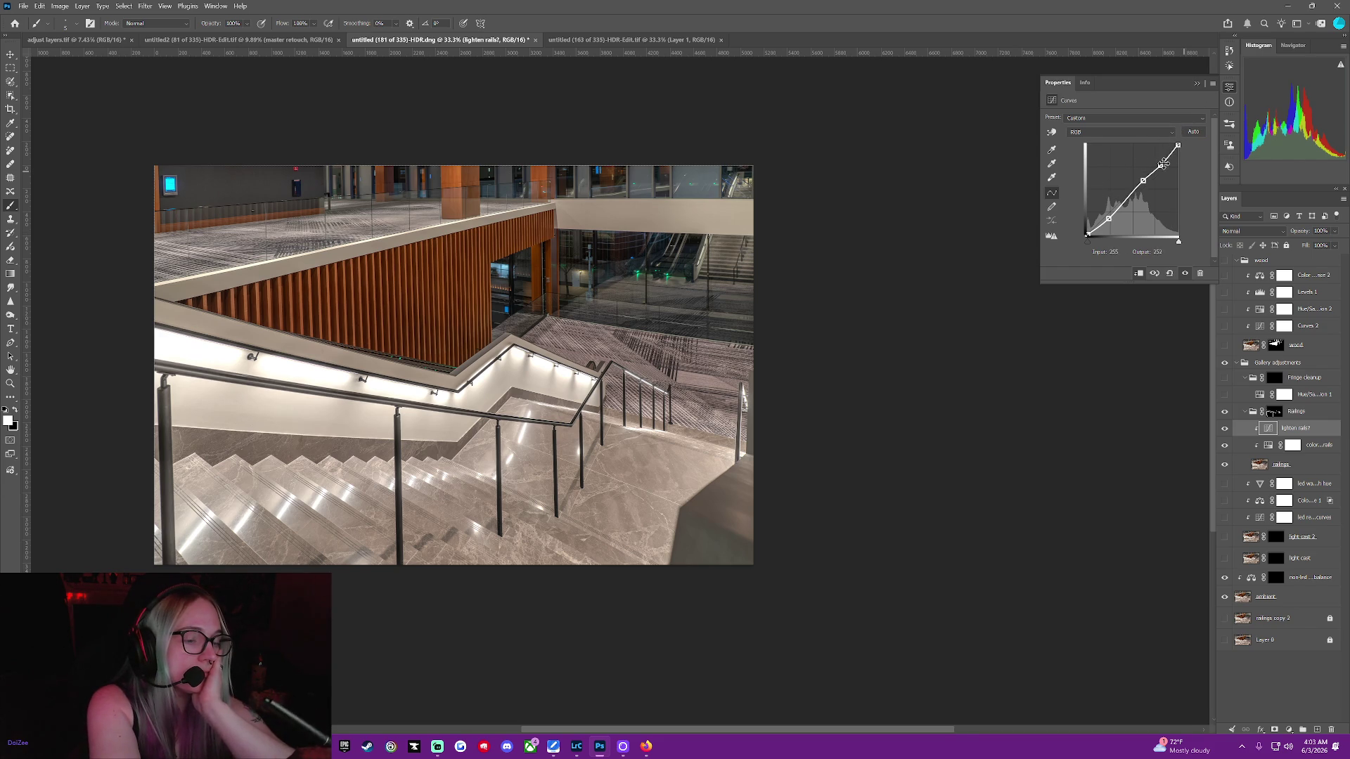
# Add and raise shadow and highlight points to brighten the railings and stairs
pyautogui.click(1109, 219)
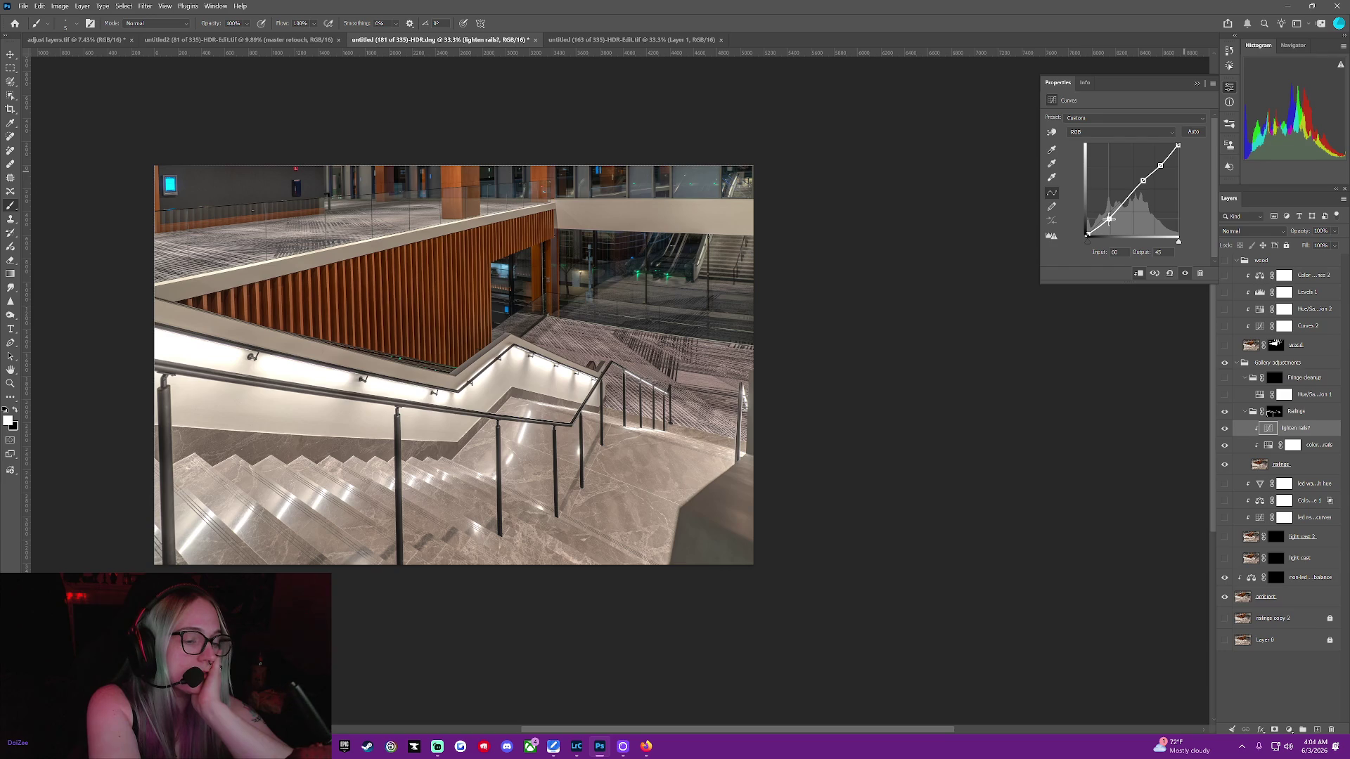
pyautogui.moveTo(1109, 219); pyautogui.dragTo(1113, 214)
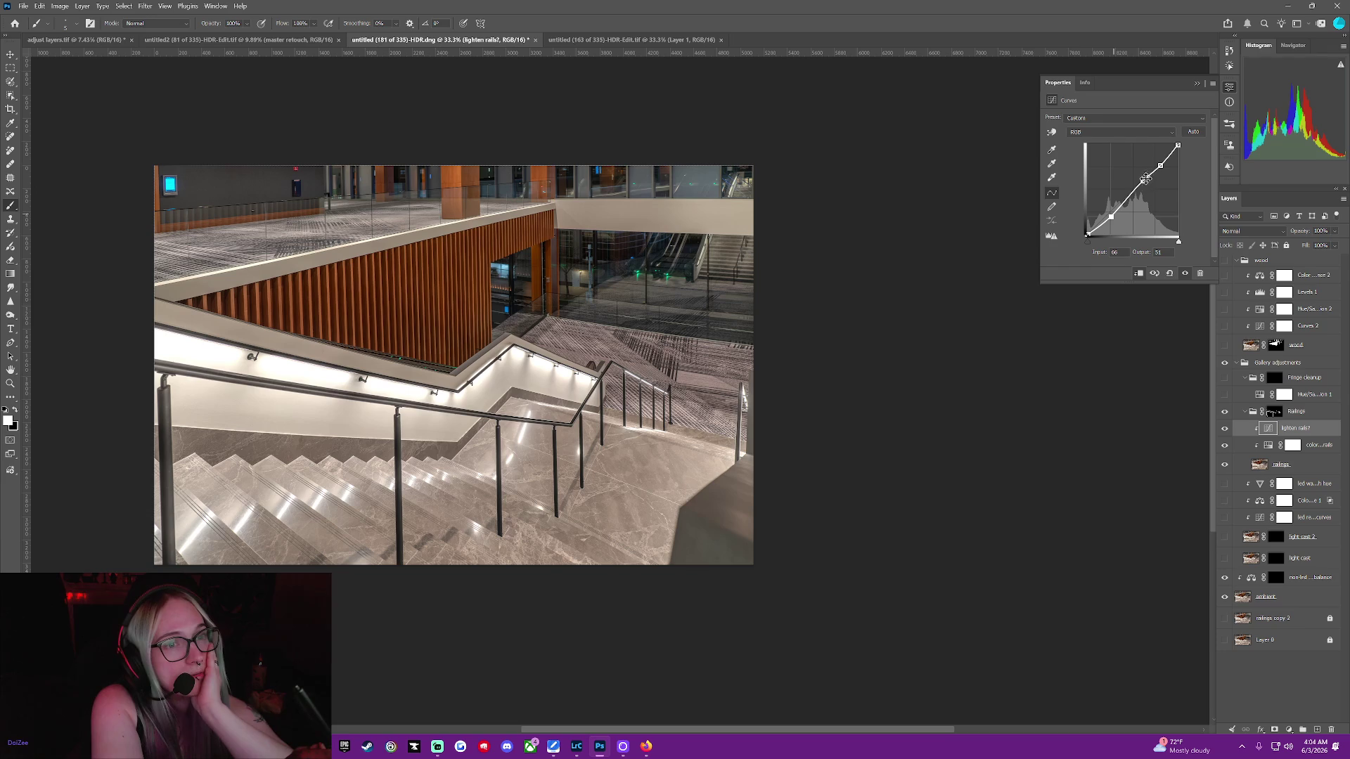
pyautogui.click(1159, 165)
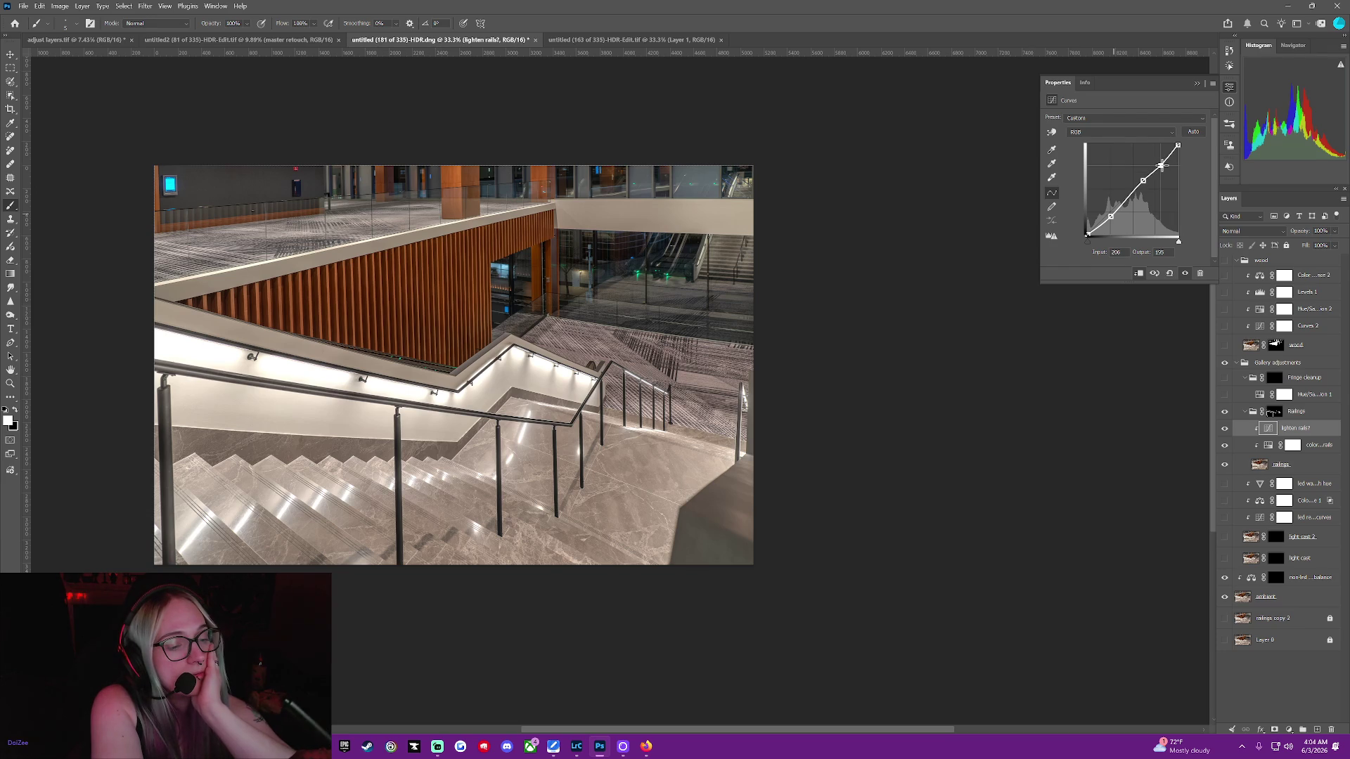
pyautogui.moveTo(1160, 166); pyautogui.dragTo(1157, 168)
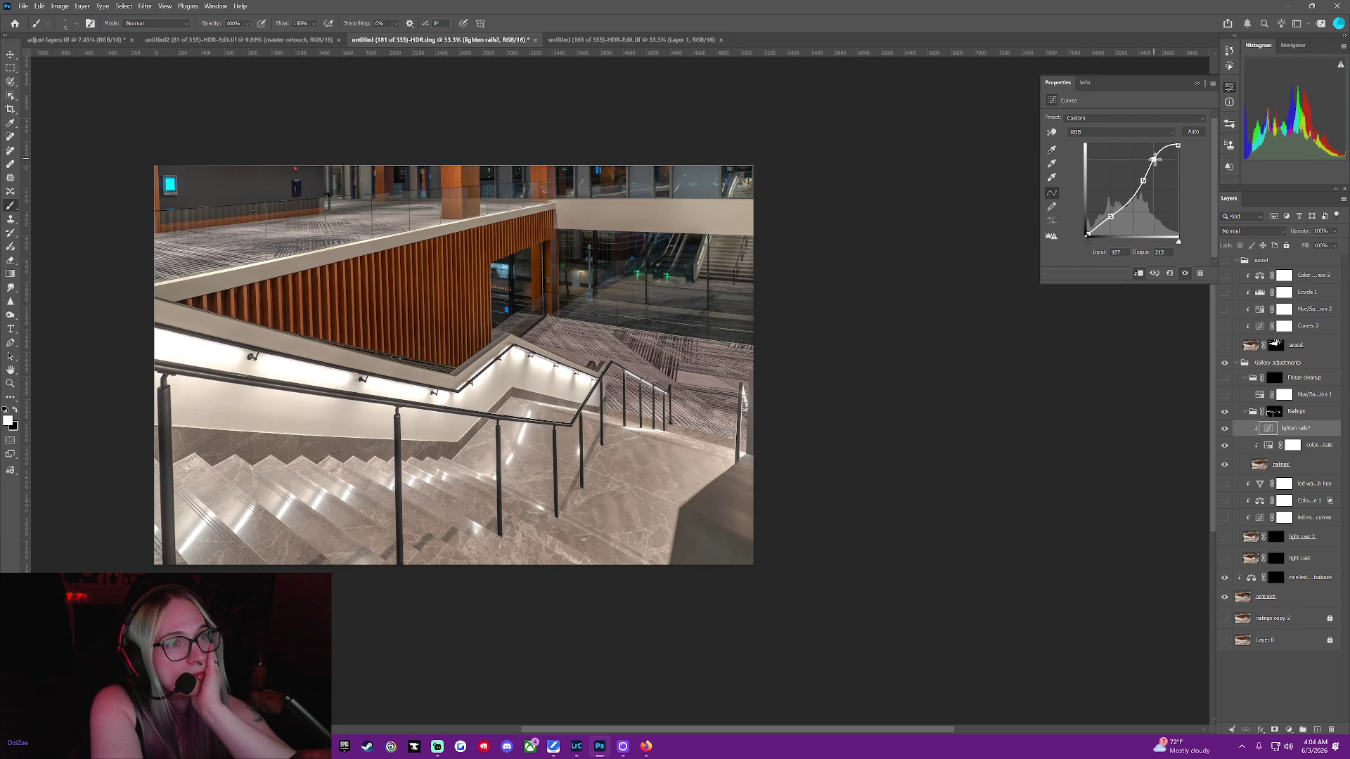
pyautogui.hotkey('ctrl', 'z')
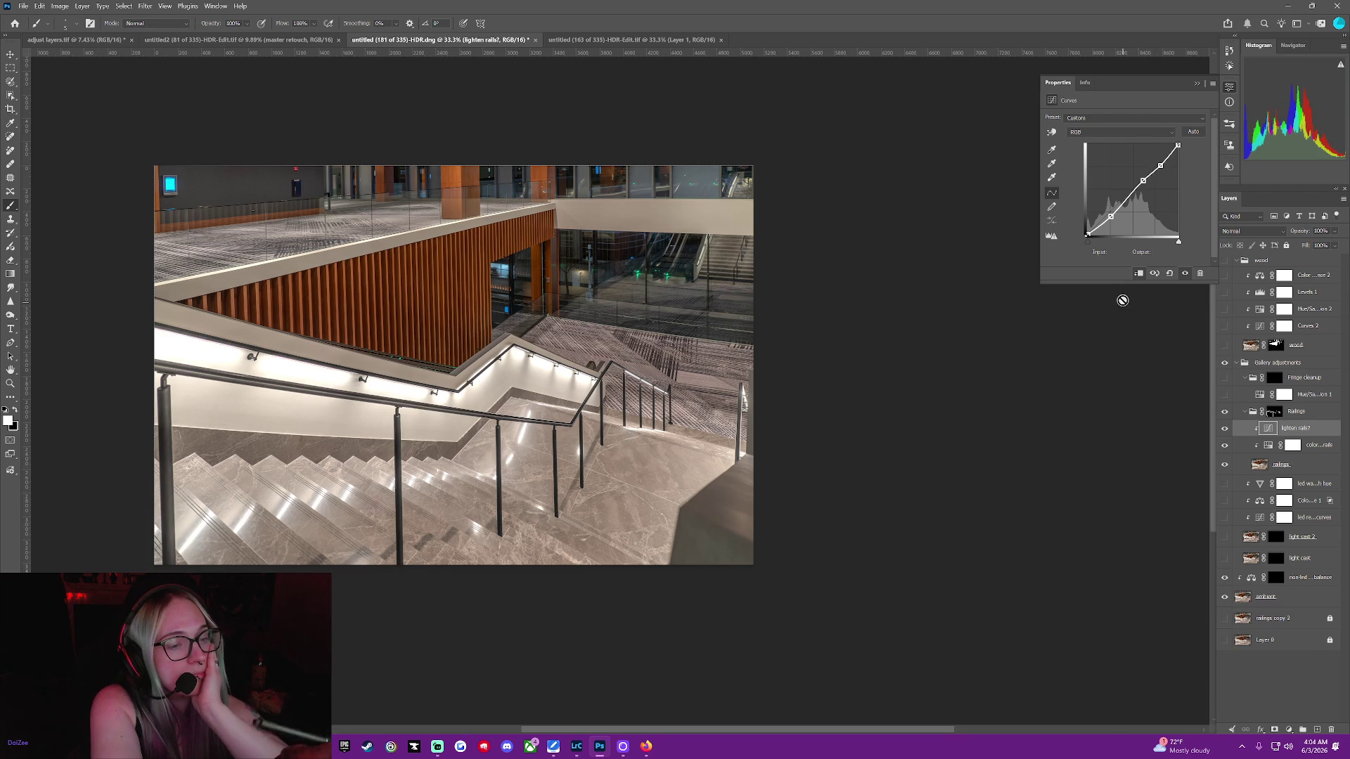
# Compare the lighten rails curve on and off, lift its black point, and lower the midtone point
pyautogui.hotkey('ctrl', ',')
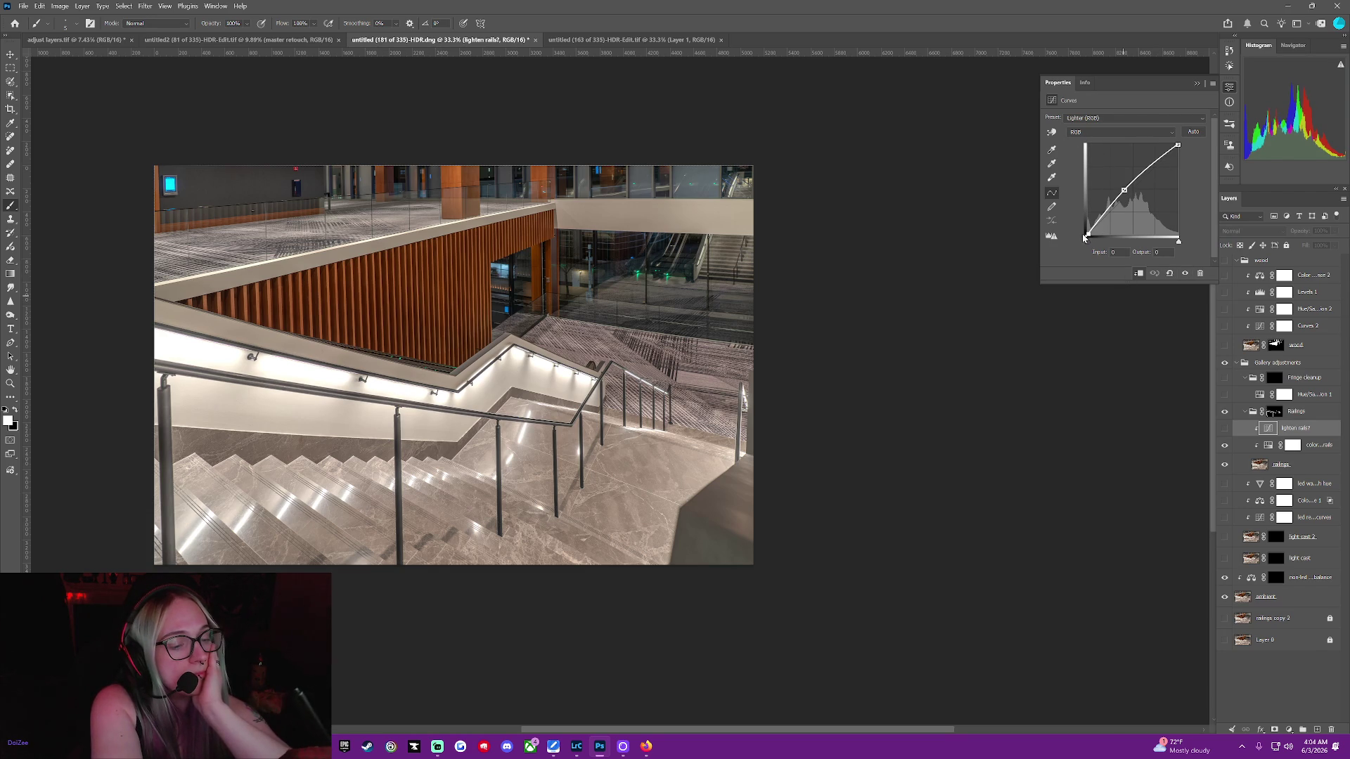
pyautogui.moveTo(1088, 234)
pyautogui.mouseDown()
pyautogui.moveTo(1087, 126)
pyautogui.moveTo(1081, 251)
pyautogui.moveTo(1109, 243)
pyautogui.moveTo(1070, 246)
pyautogui.mouseUp()
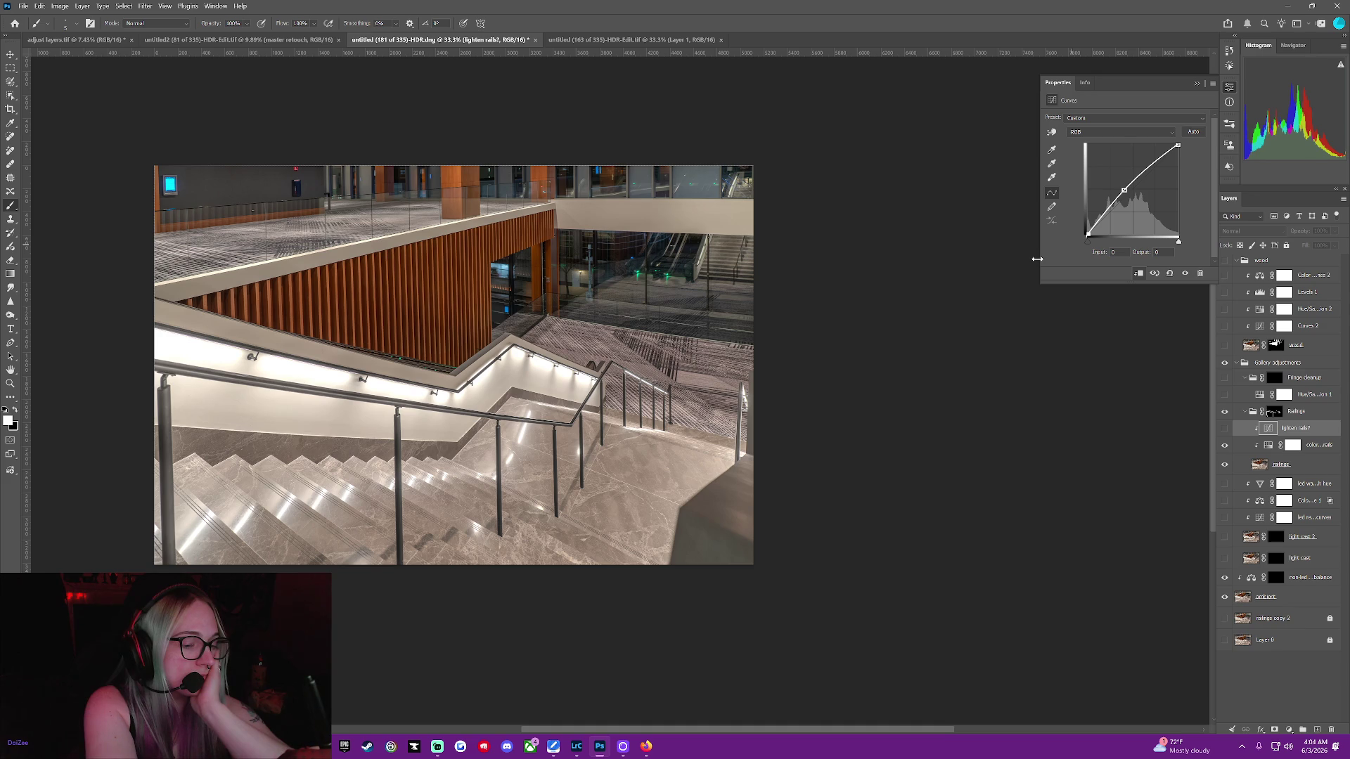
pyautogui.click(1225, 427)
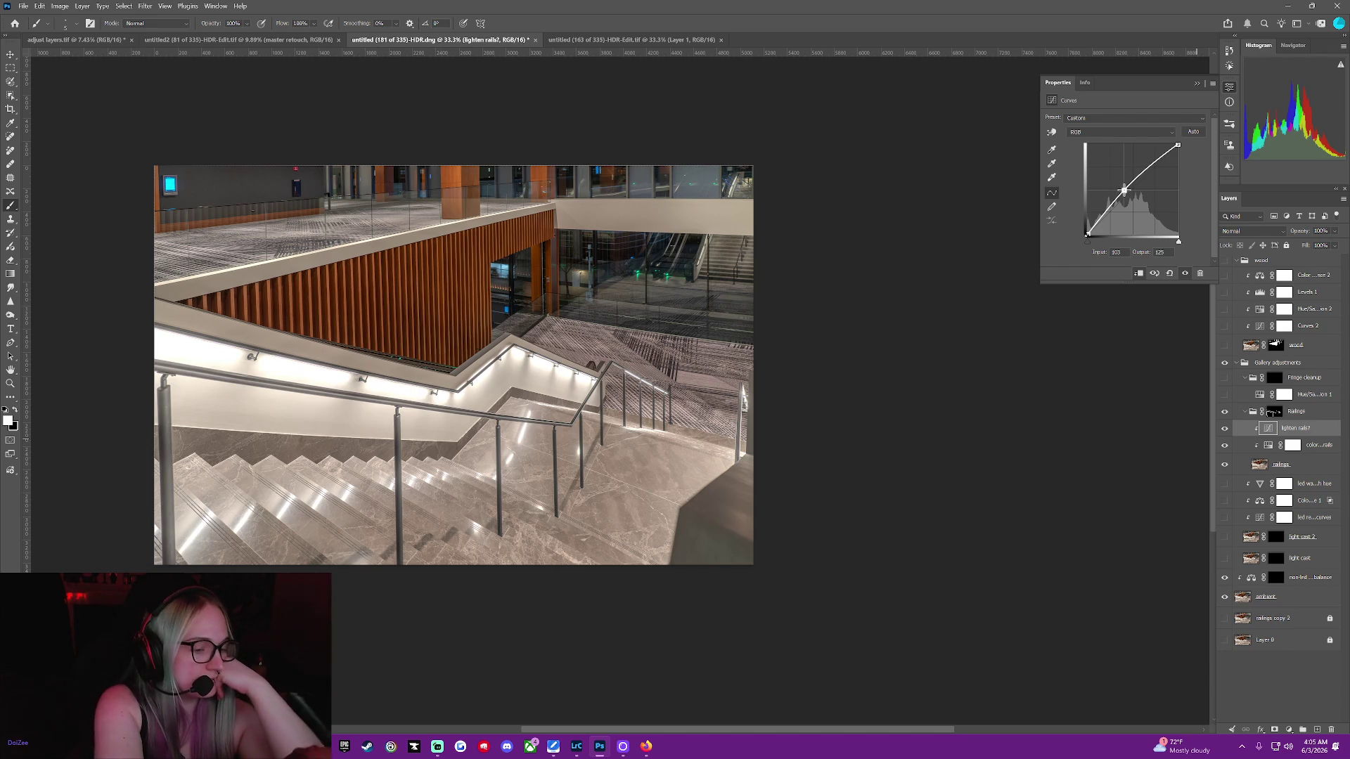
pyautogui.moveTo(1123, 193)
pyautogui.mouseDown()
pyautogui.moveTo(1131, 206)
pyautogui.moveTo(1118, 200)
pyautogui.moveTo(1116, 214)
pyautogui.mouseUp()
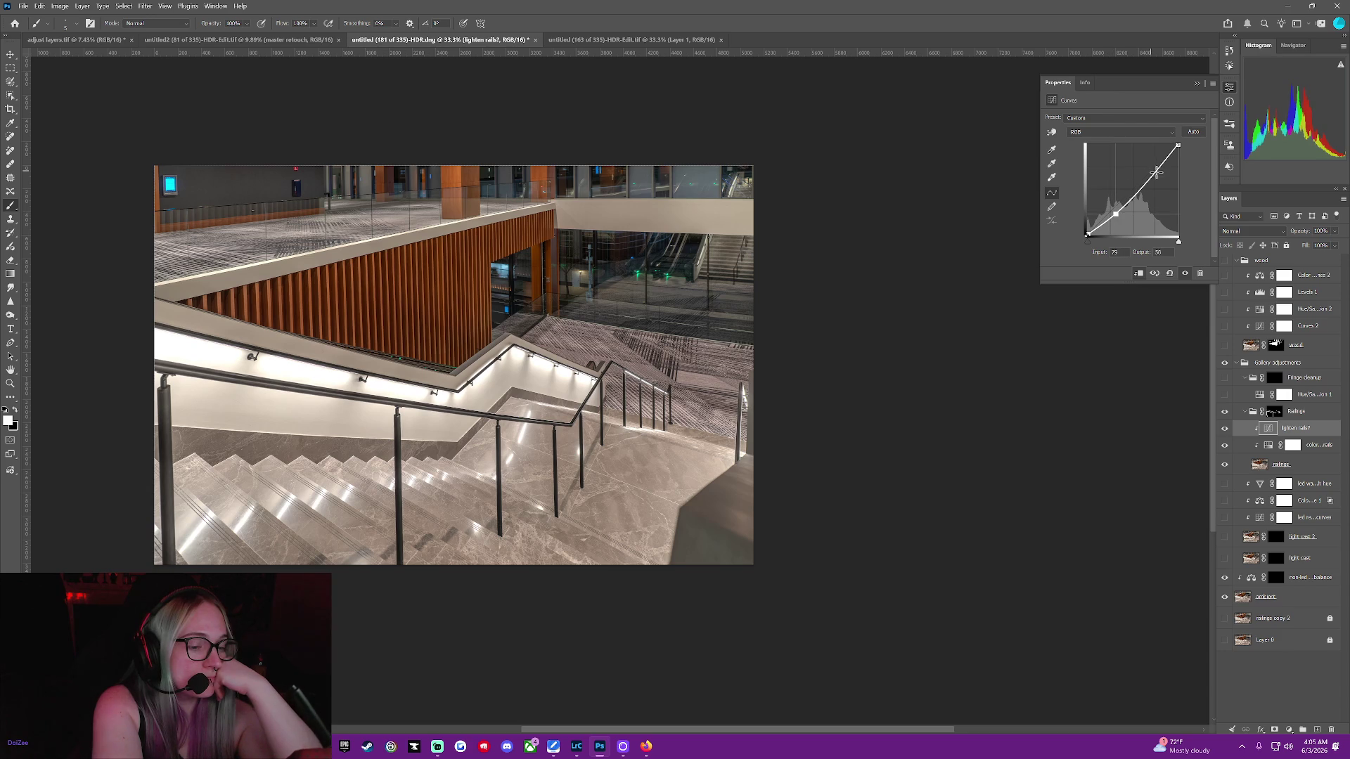
# Add upper and lower points to the rails curve, restore full white, and adjust the black endpoint
pyautogui.moveTo(1147, 178); pyautogui.dragTo(1152, 167)
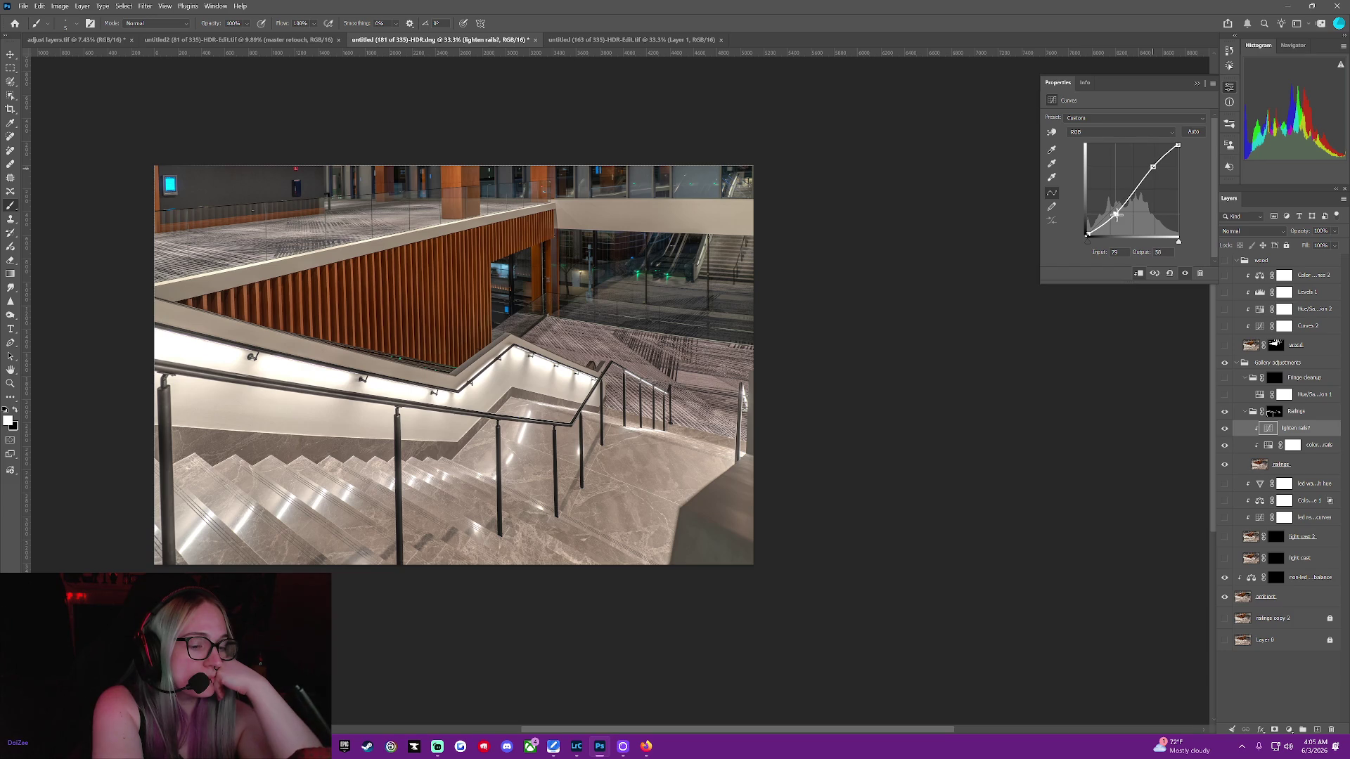
pyautogui.moveTo(1115, 211); pyautogui.dragTo(1120, 204)
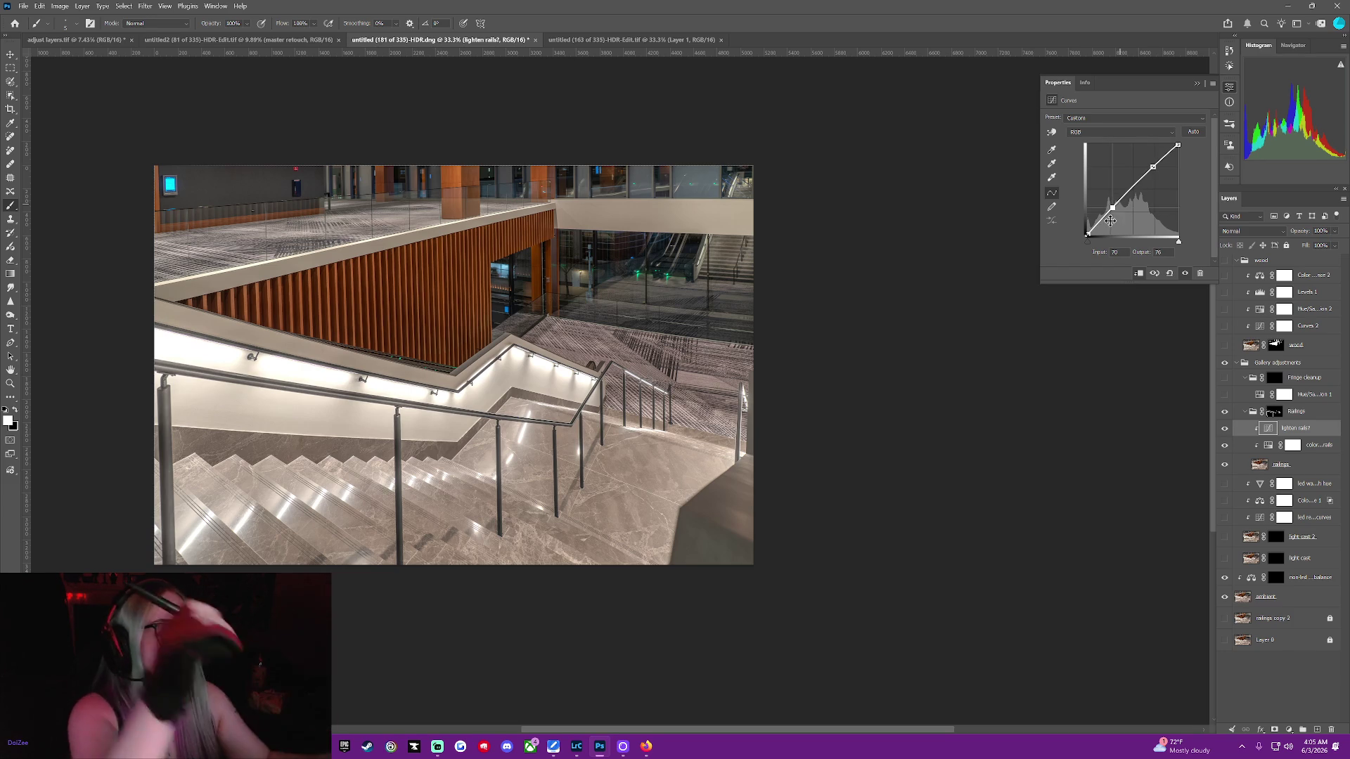
pyautogui.moveTo(1114, 208); pyautogui.dragTo(1115, 210)
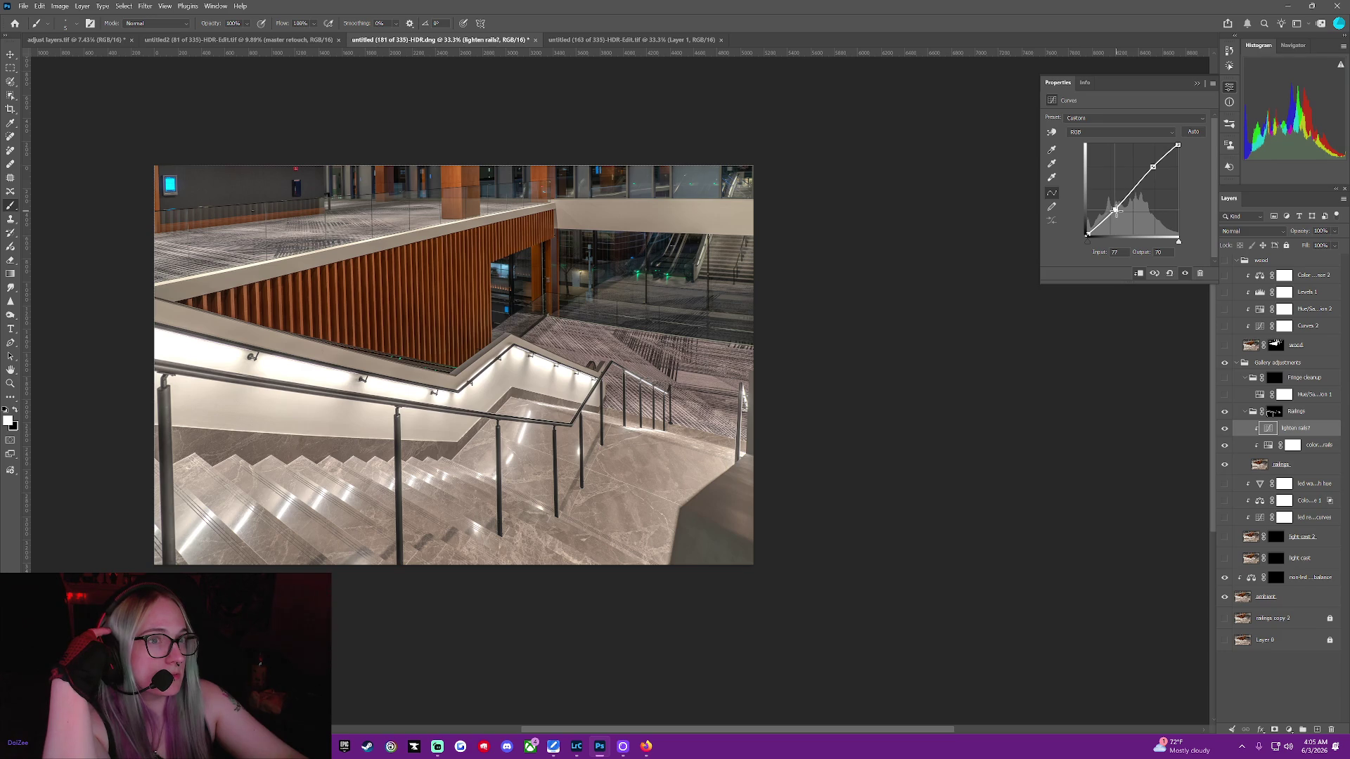
pyautogui.moveTo(1178, 145); pyautogui.dragTo(1180, 147)
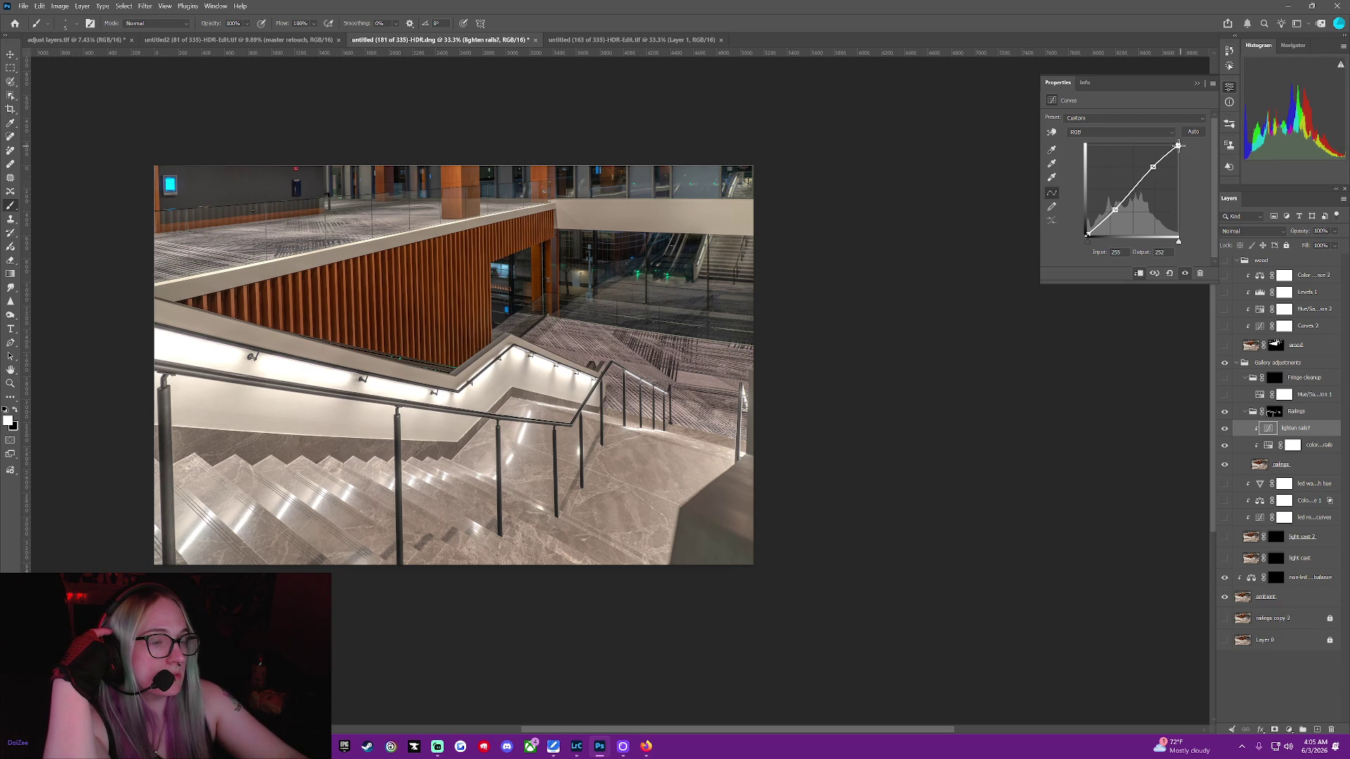
pyautogui.moveTo(1180, 146); pyautogui.dragTo(1181, 142)
pyautogui.moveTo(1154, 166); pyautogui.dragTo(1150, 170)
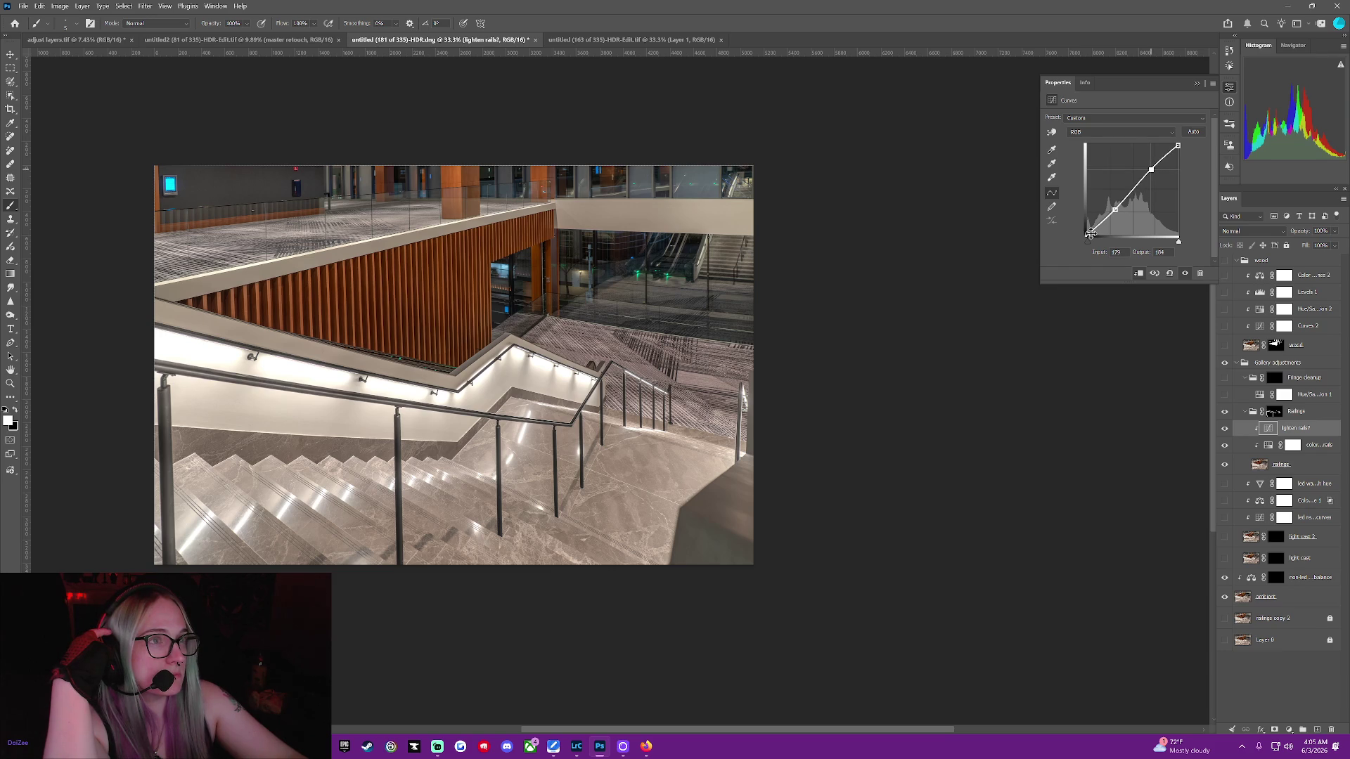
pyautogui.moveTo(1089, 233); pyautogui.dragTo(1073, 248)
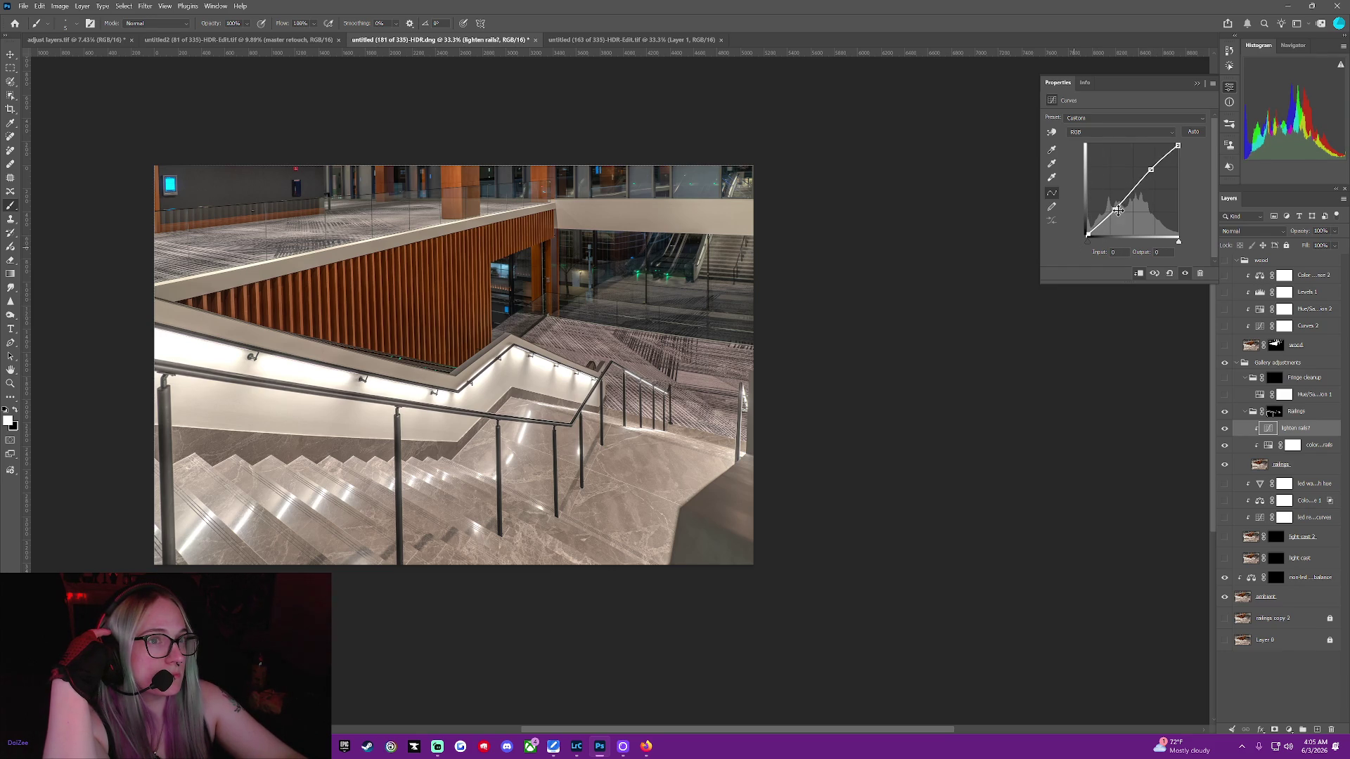
# Nudge the rails curve midtone point through brighter variations, then try the Lighter (RGB) preset
pyautogui.moveTo(1116, 209); pyautogui.dragTo(1113, 209)
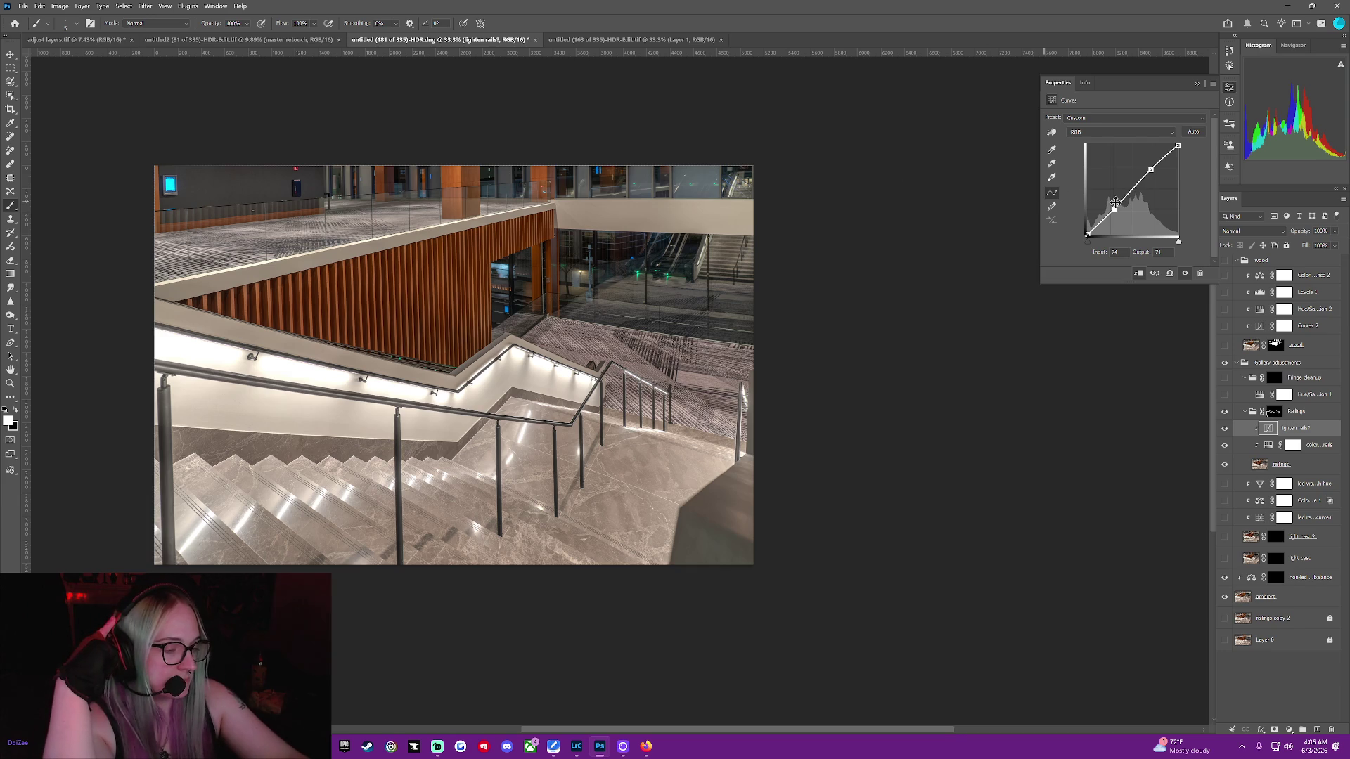
pyautogui.moveTo(1115, 203); pyautogui.dragTo(1112, 203)
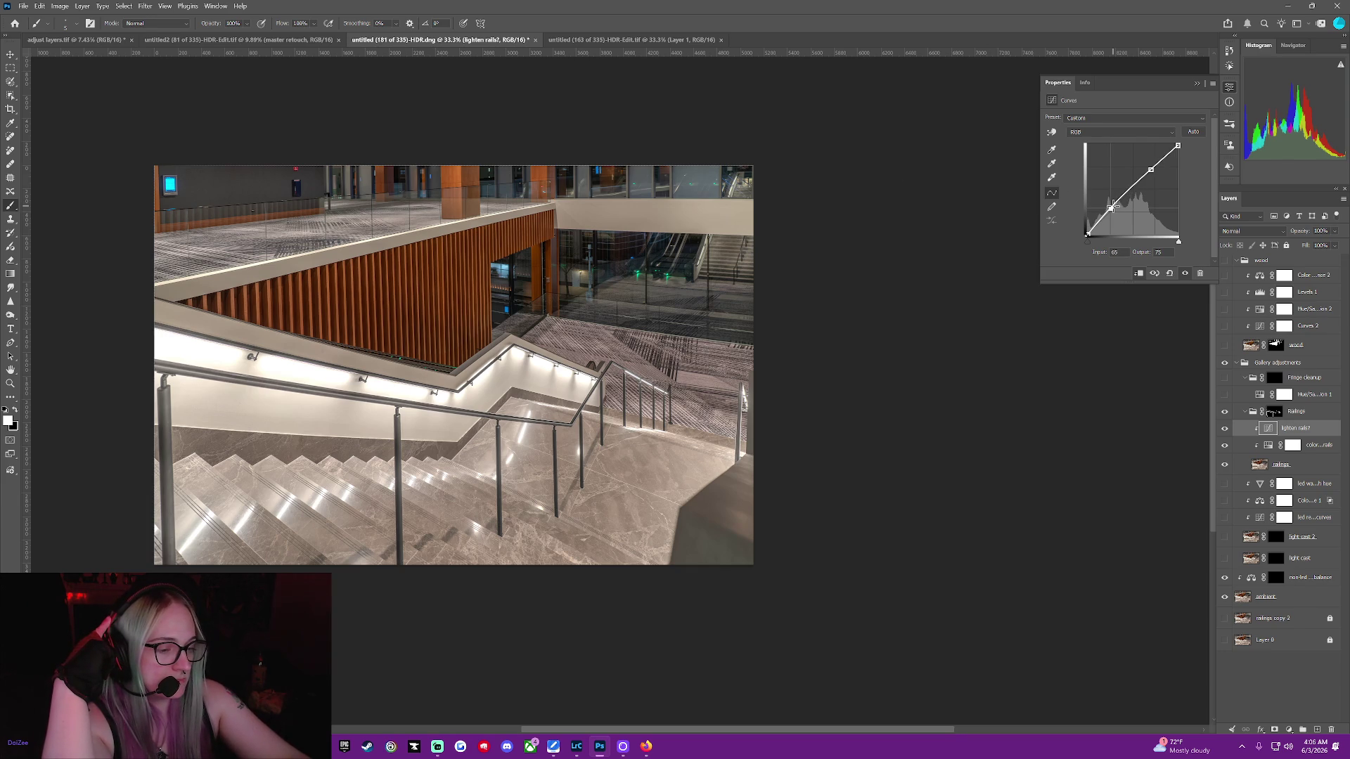
pyautogui.moveTo(1112, 206); pyautogui.dragTo(1111, 206)
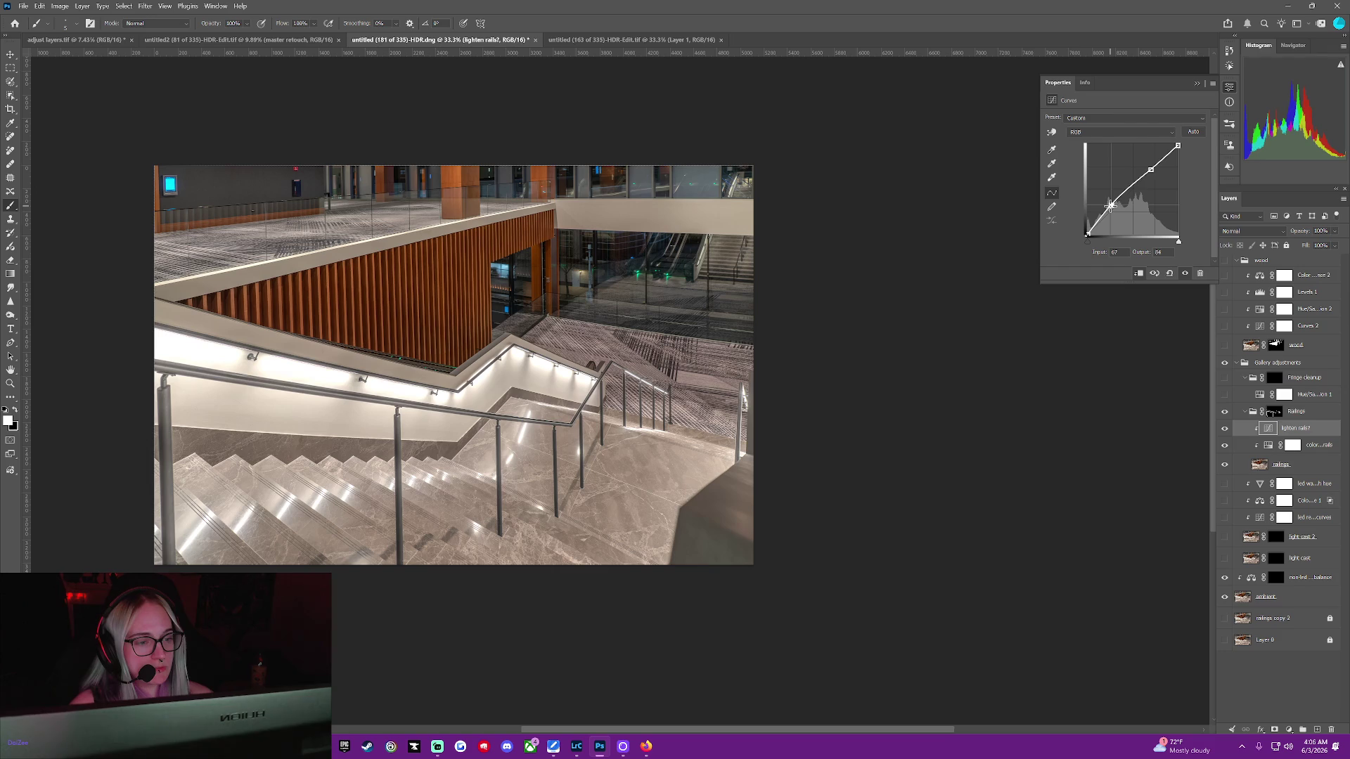
pyautogui.moveTo(1109, 208); pyautogui.dragTo(1113, 208)
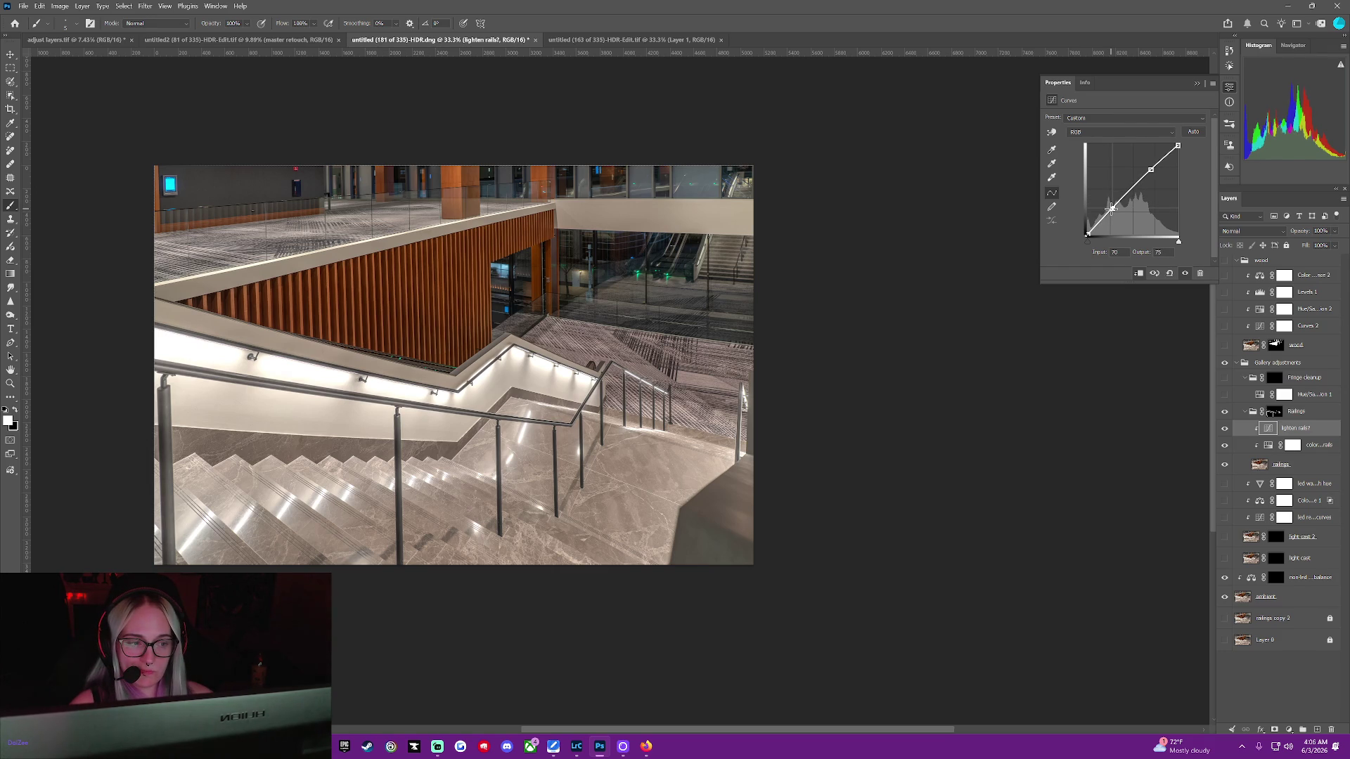
pyautogui.click(1170, 273)
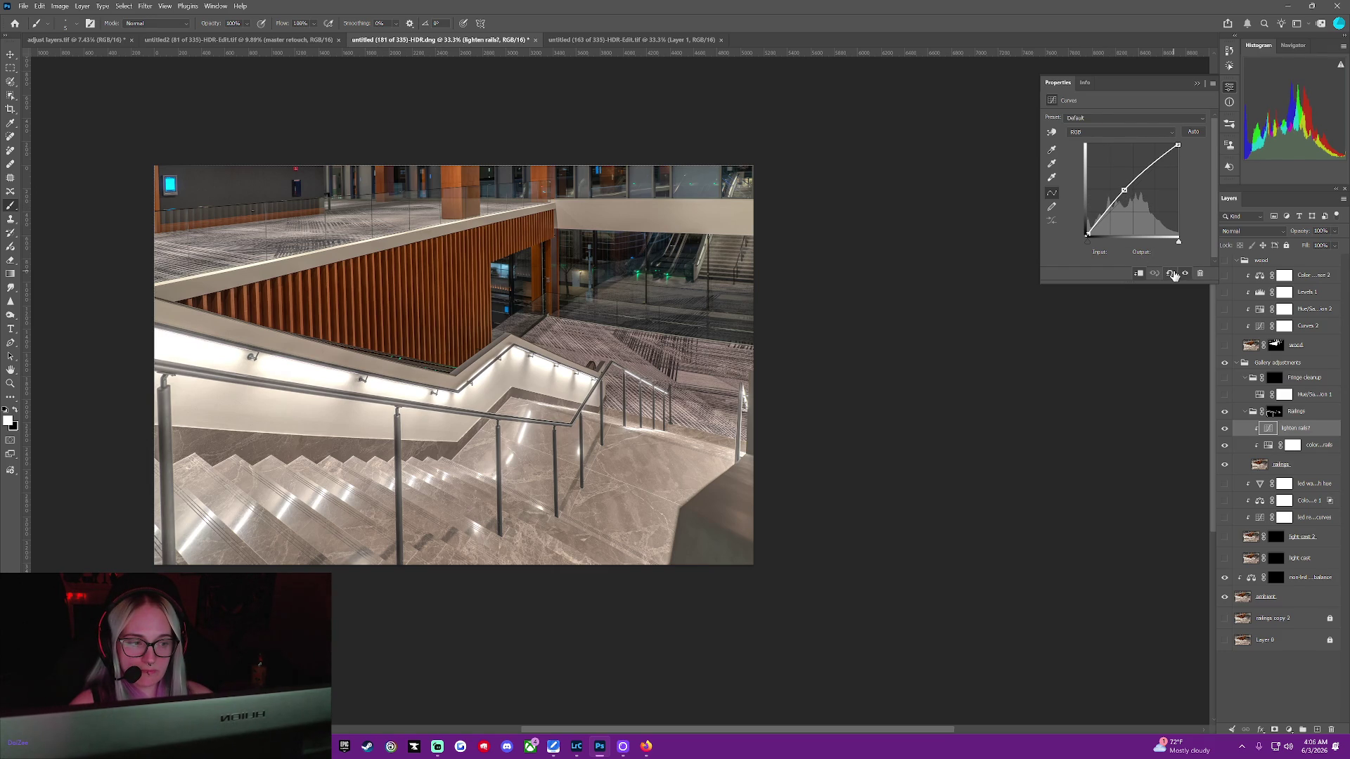
# Reset the railings curve to Default, raise a midtone point, and pull in the white and black points
pyautogui.click(1171, 274)
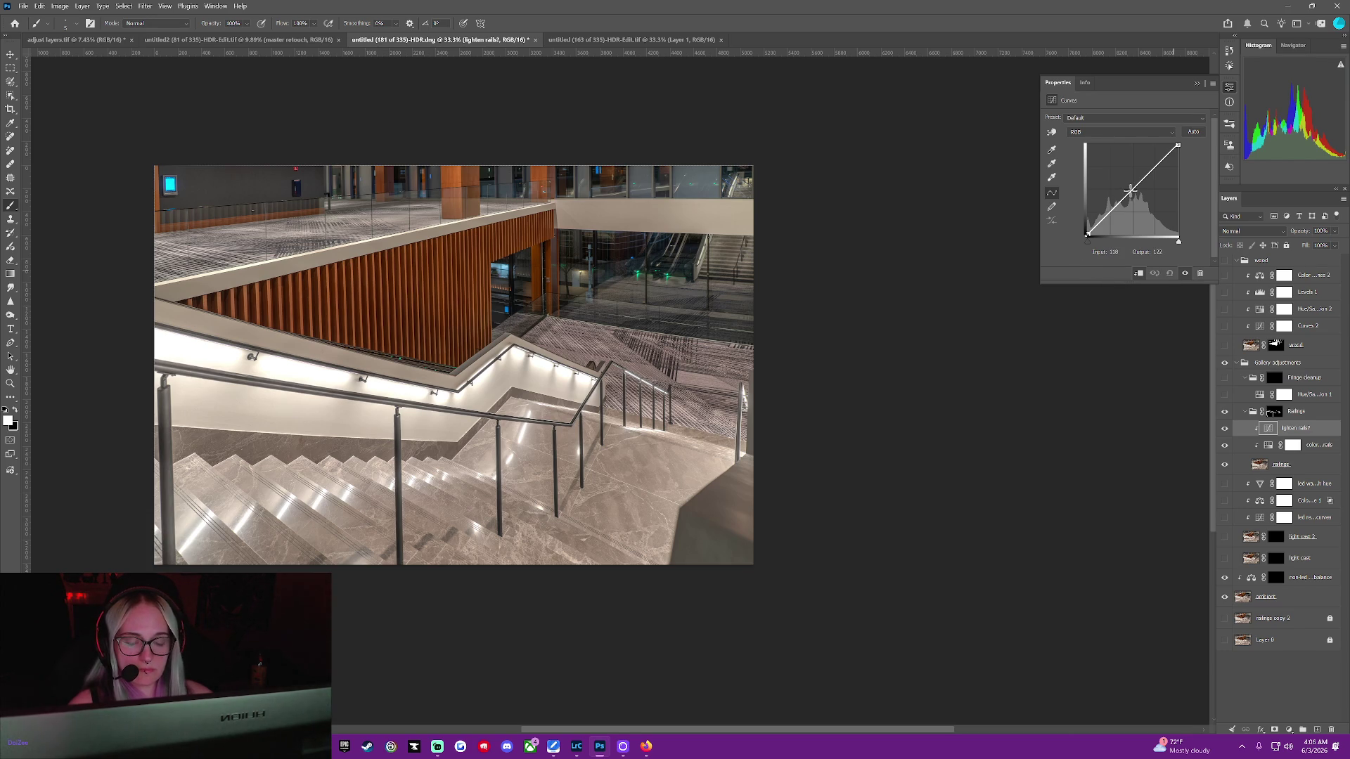
pyautogui.moveTo(1128, 193); pyautogui.dragTo(1129, 187)
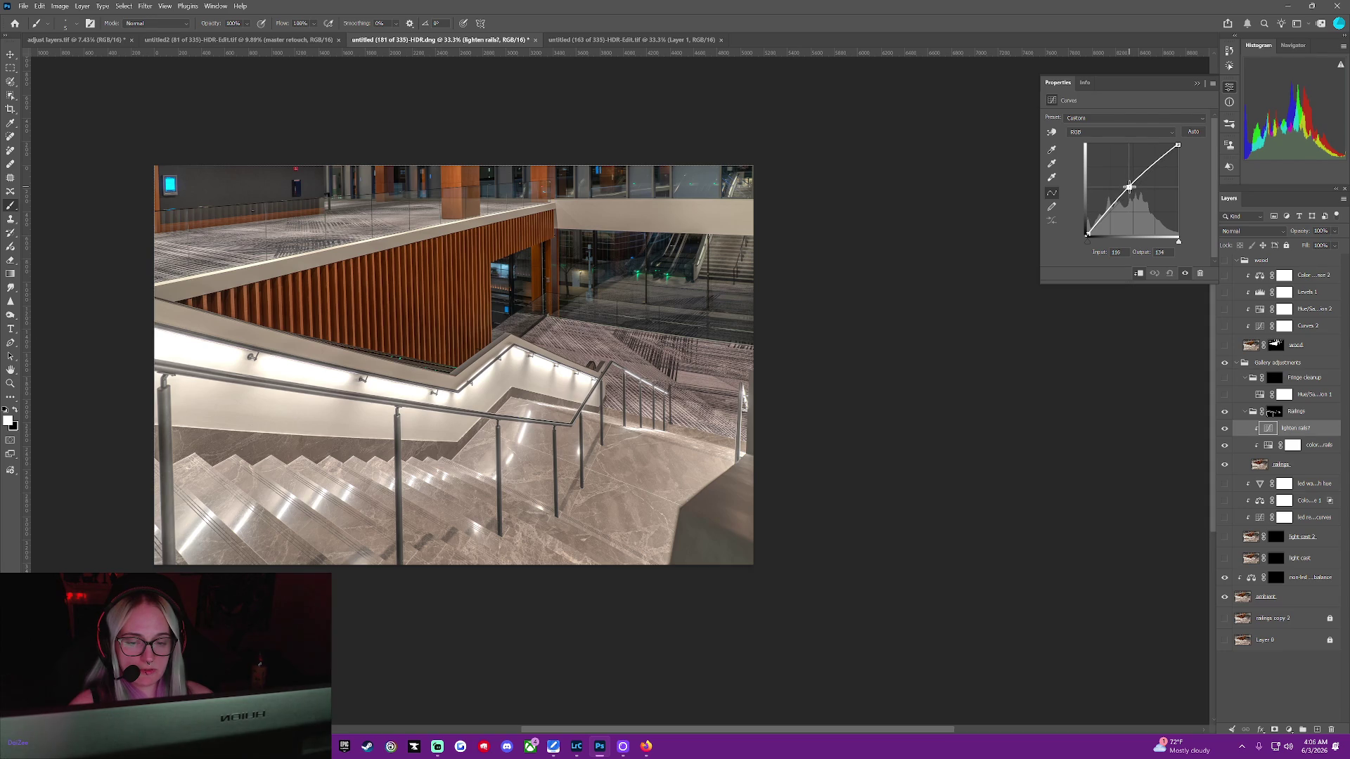
pyautogui.moveTo(1175, 143)
pyautogui.mouseDown()
pyautogui.moveTo(1151, 150)
pyautogui.moveTo(1159, 140)
pyautogui.moveTo(1237, 161)
pyautogui.moveTo(1234, 98)
pyautogui.mouseUp()
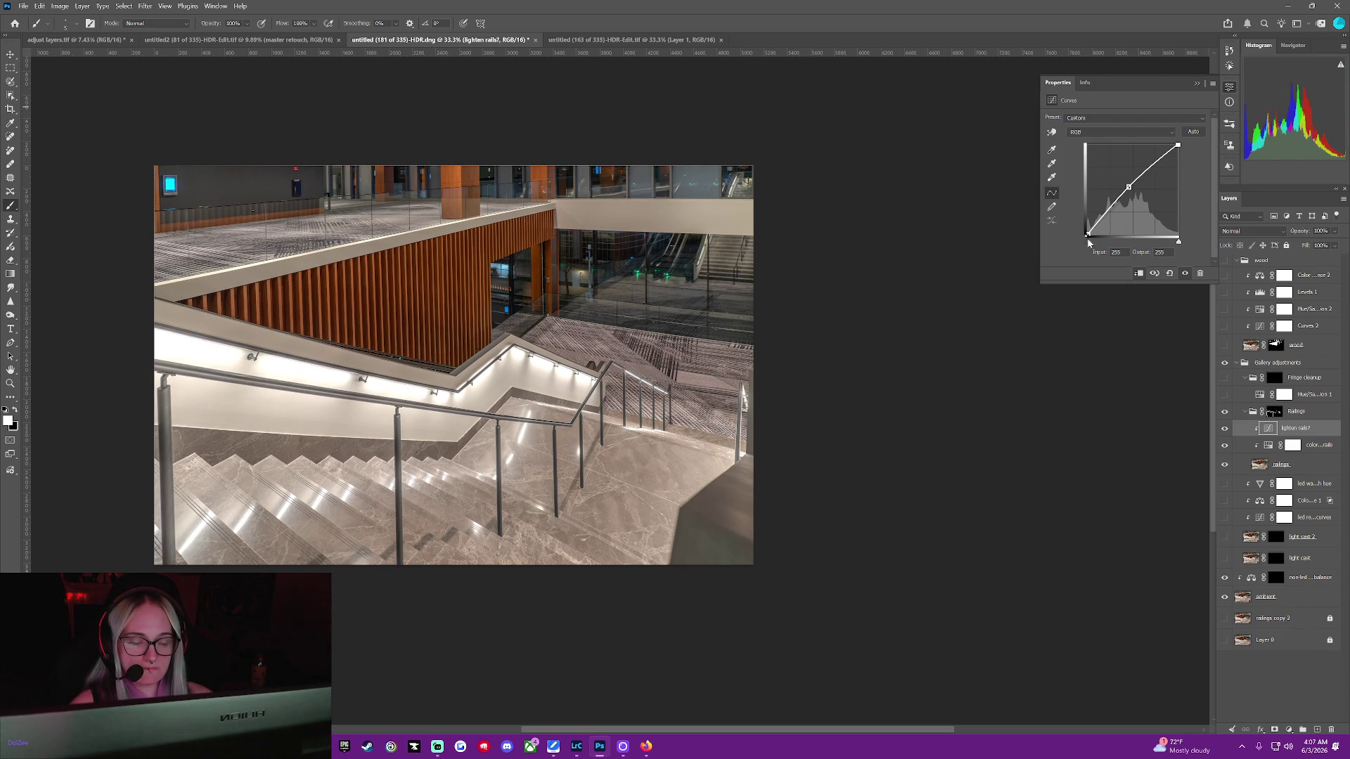
pyautogui.moveTo(1086, 236)
pyautogui.mouseDown()
pyautogui.moveTo(1098, 236)
pyautogui.moveTo(1079, 239)
pyautogui.mouseUp()
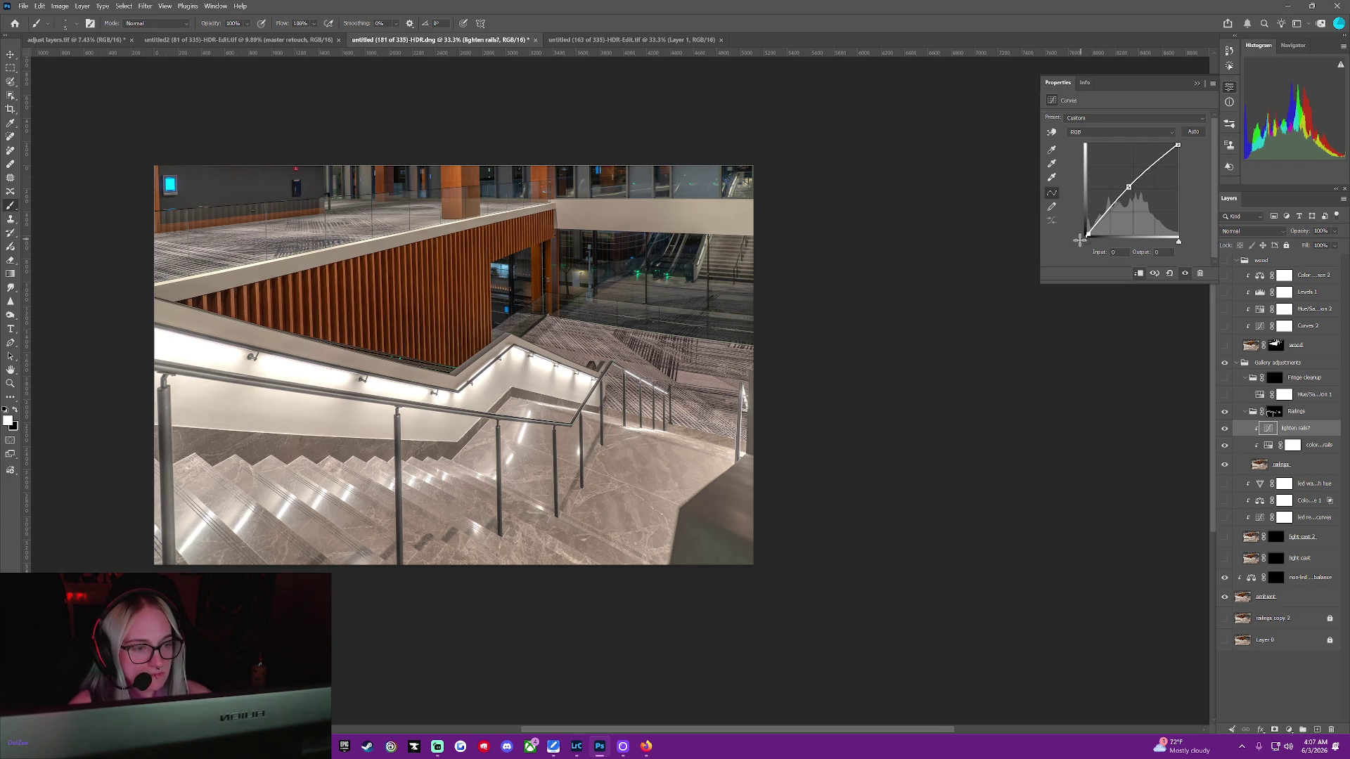
# Add shadow and highlight control points, lowering the upper point slightly to tame the highlights
pyautogui.click(1104, 213)
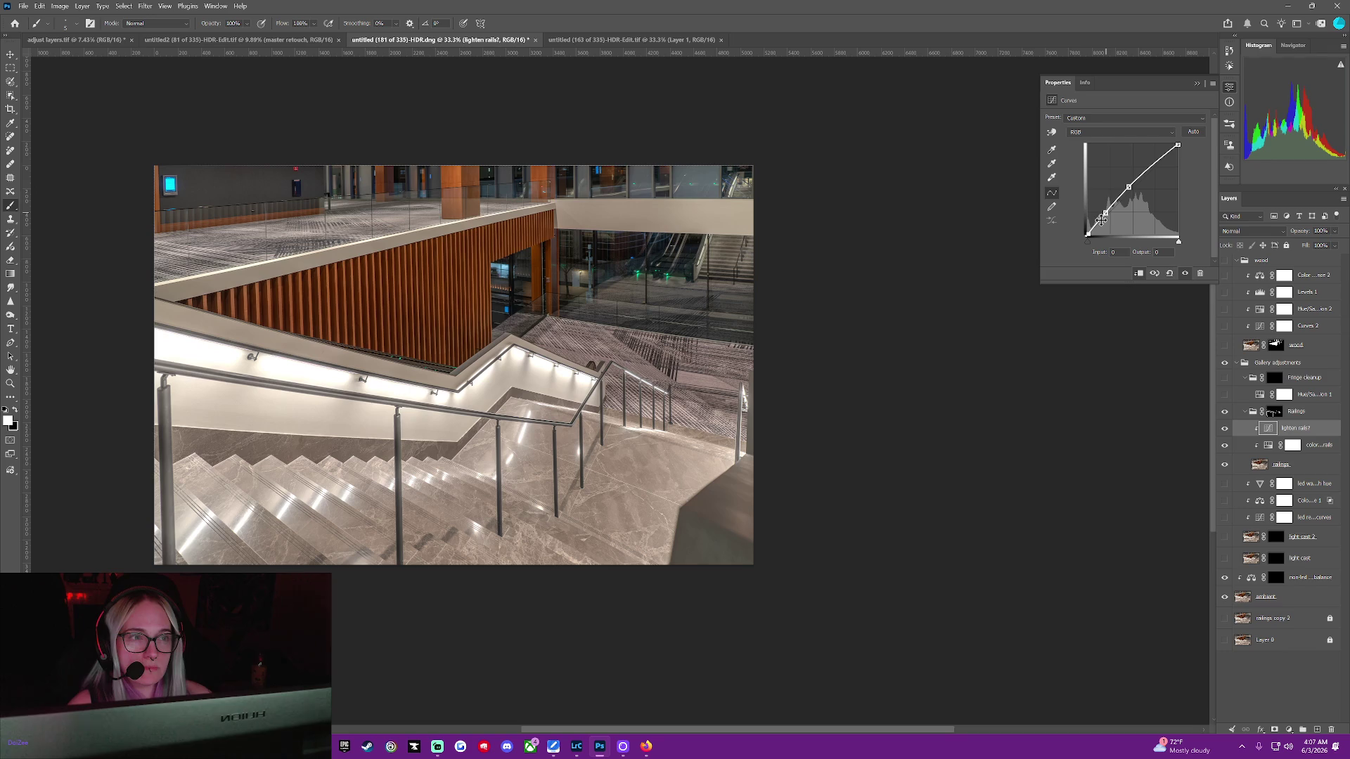
pyautogui.click(1161, 154)
pyautogui.moveTo(1161, 154); pyautogui.dragTo(1153, 158)
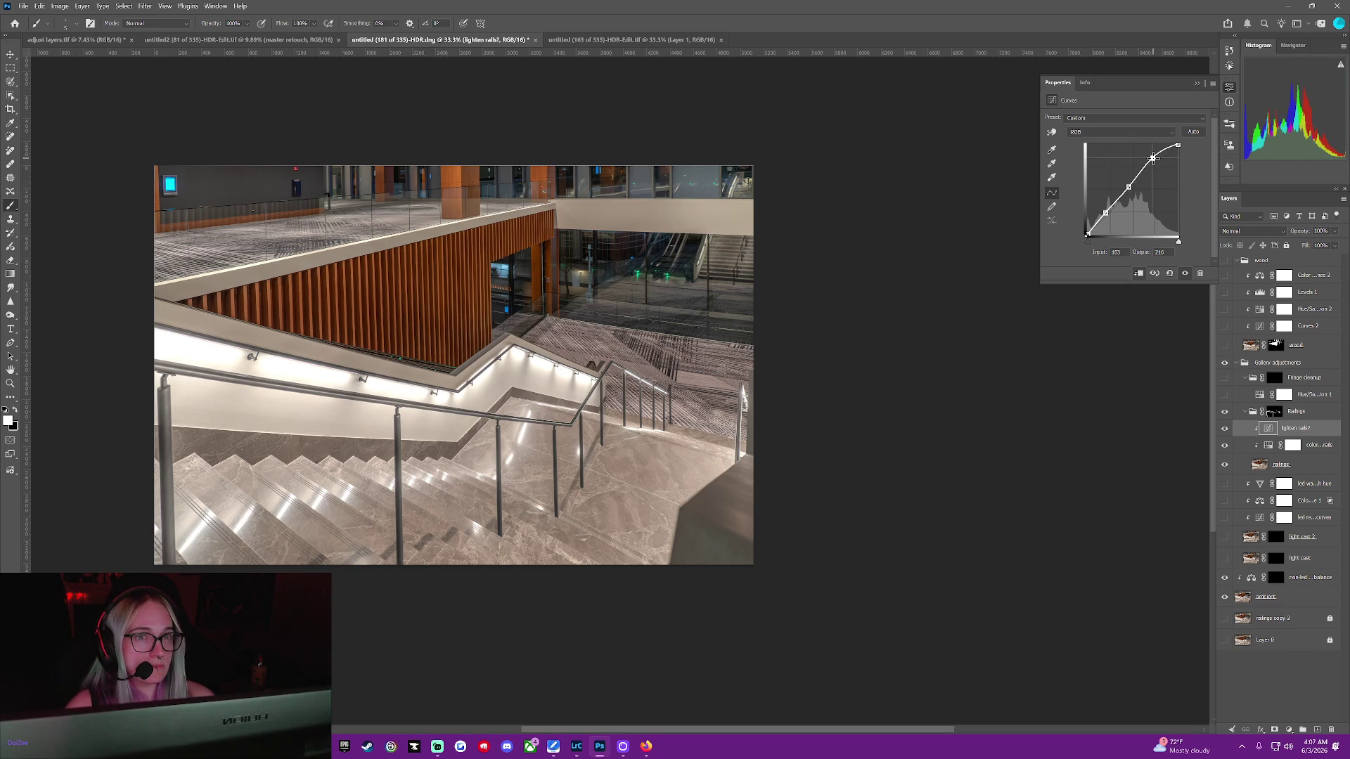
pyautogui.moveTo(1153, 159); pyautogui.dragTo(1145, 167)
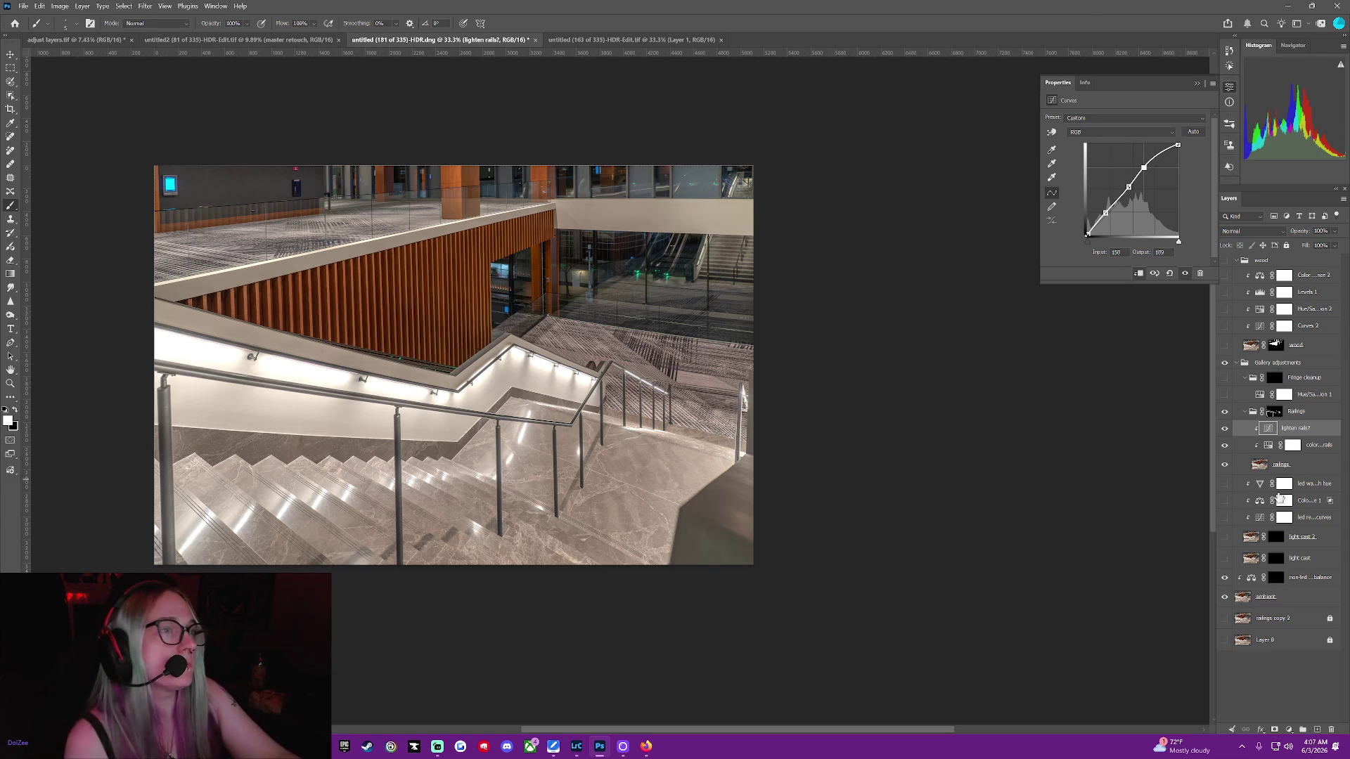
pyautogui.click(1268, 447)
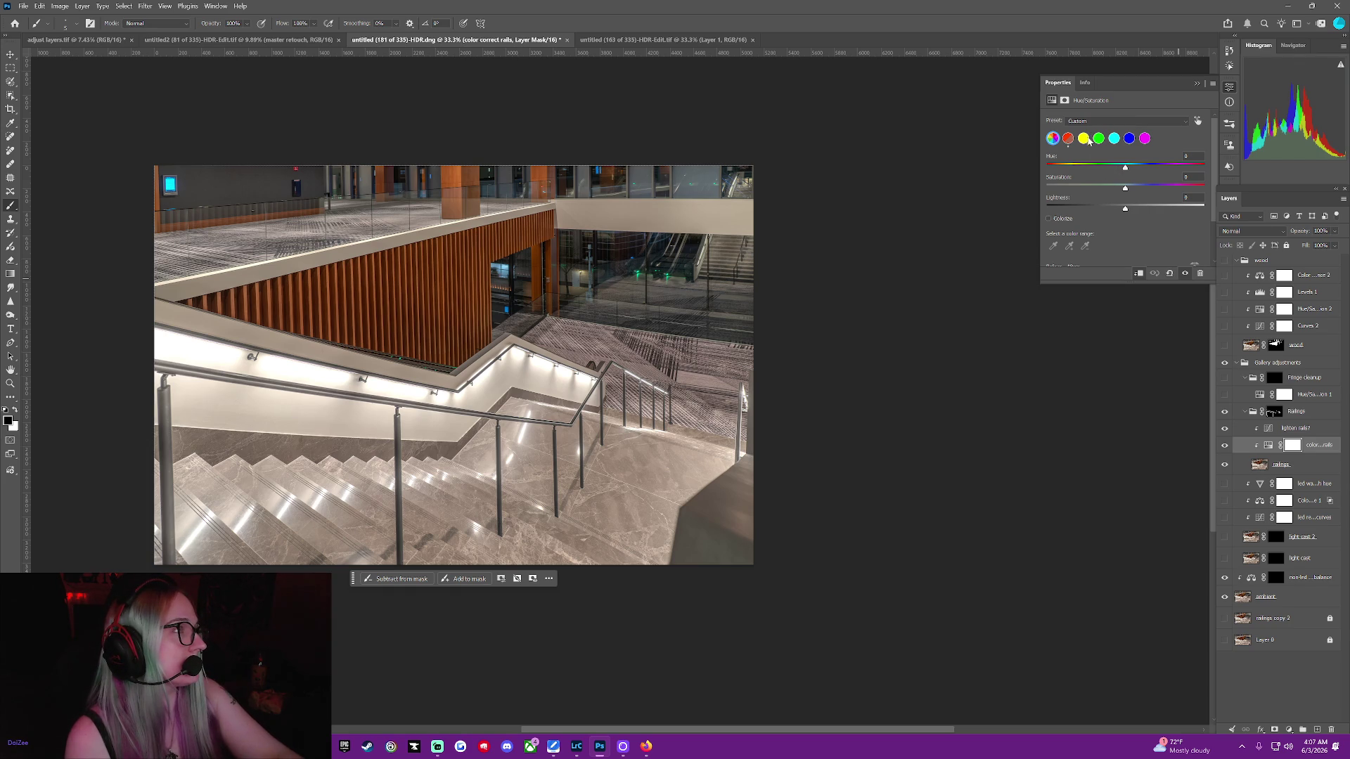
# Drag the rails' Lightness down to preview the masked area, then raise saturation slightly
pyautogui.moveTo(1125, 209); pyautogui.dragTo(1121, 209)
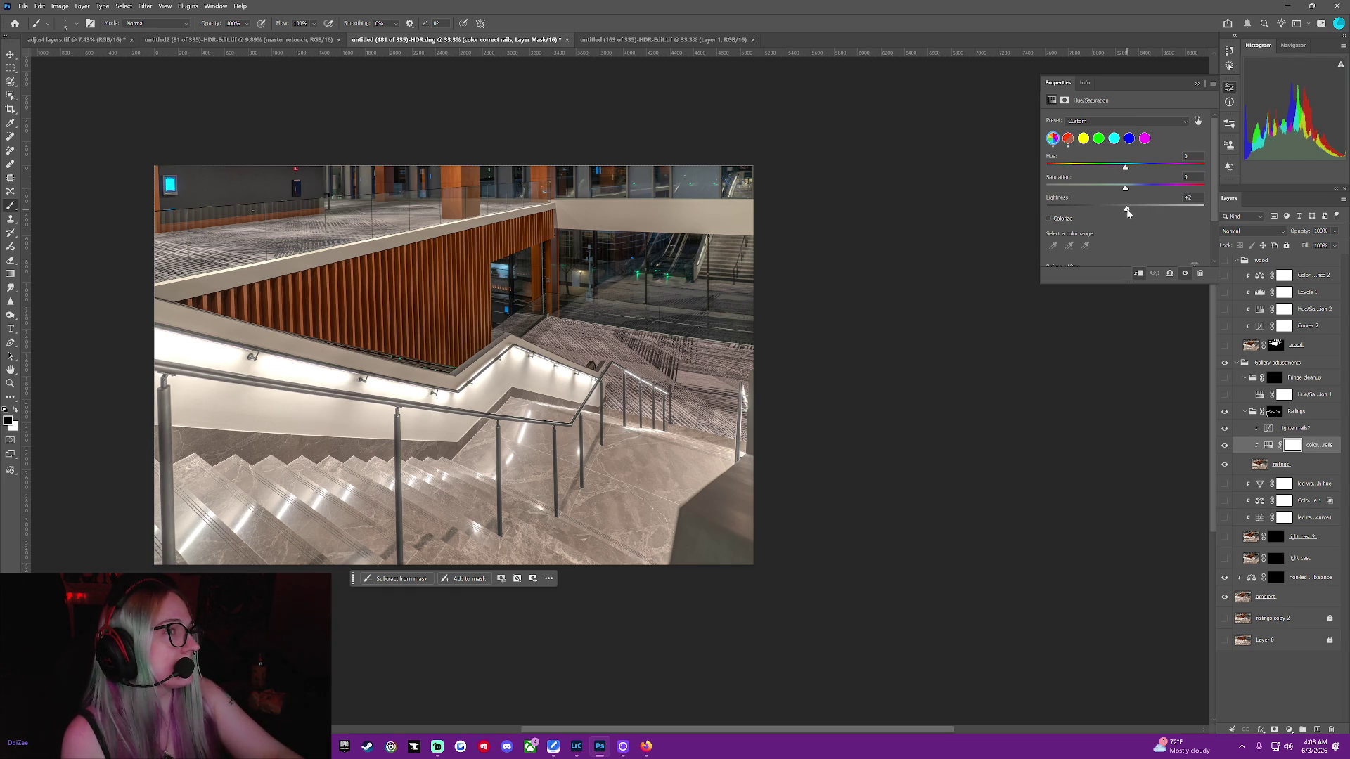
pyautogui.moveTo(1111, 211)
pyautogui.mouseDown()
pyautogui.moveTo(1048, 209)
pyautogui.moveTo(1126, 211)
pyautogui.mouseUp()
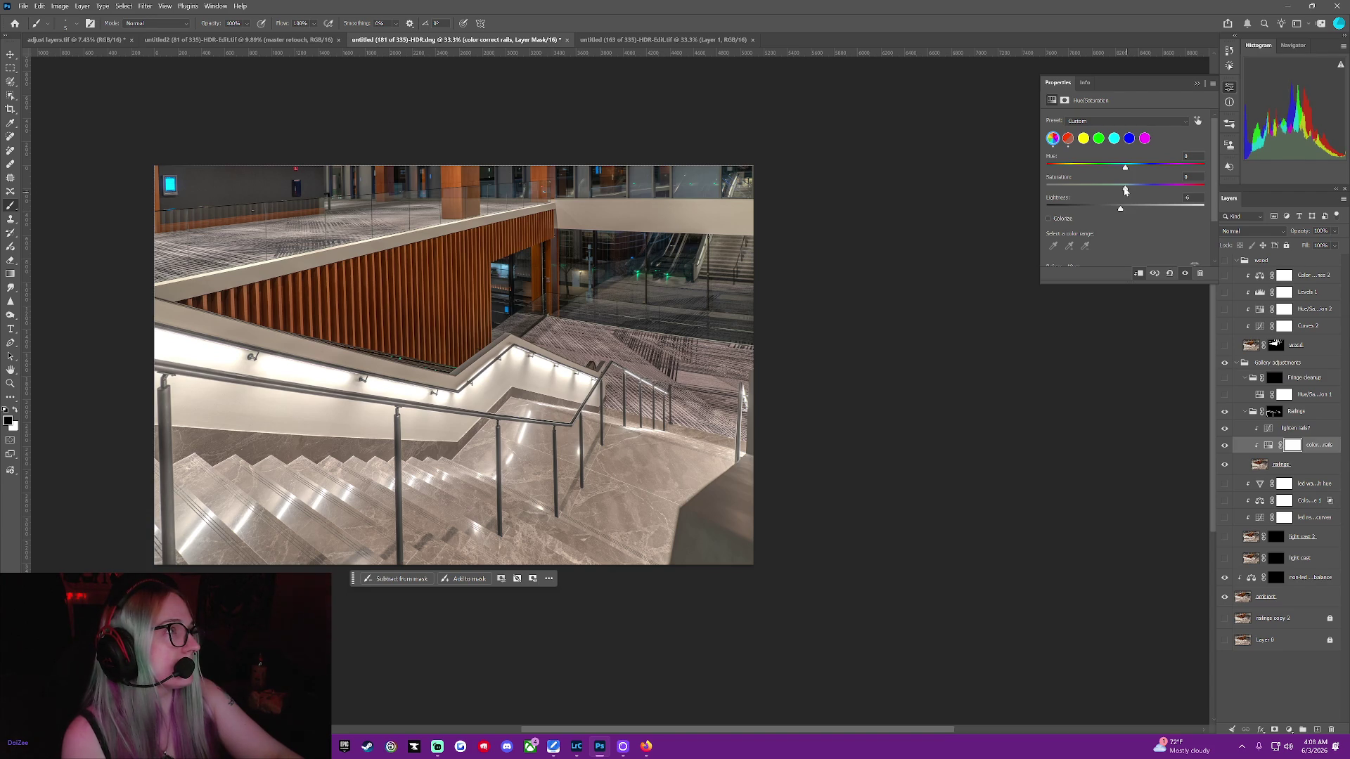
pyautogui.moveTo(1121, 191); pyautogui.dragTo(1127, 194)
pyautogui.click(1083, 122)
pyautogui.click(1083, 122)
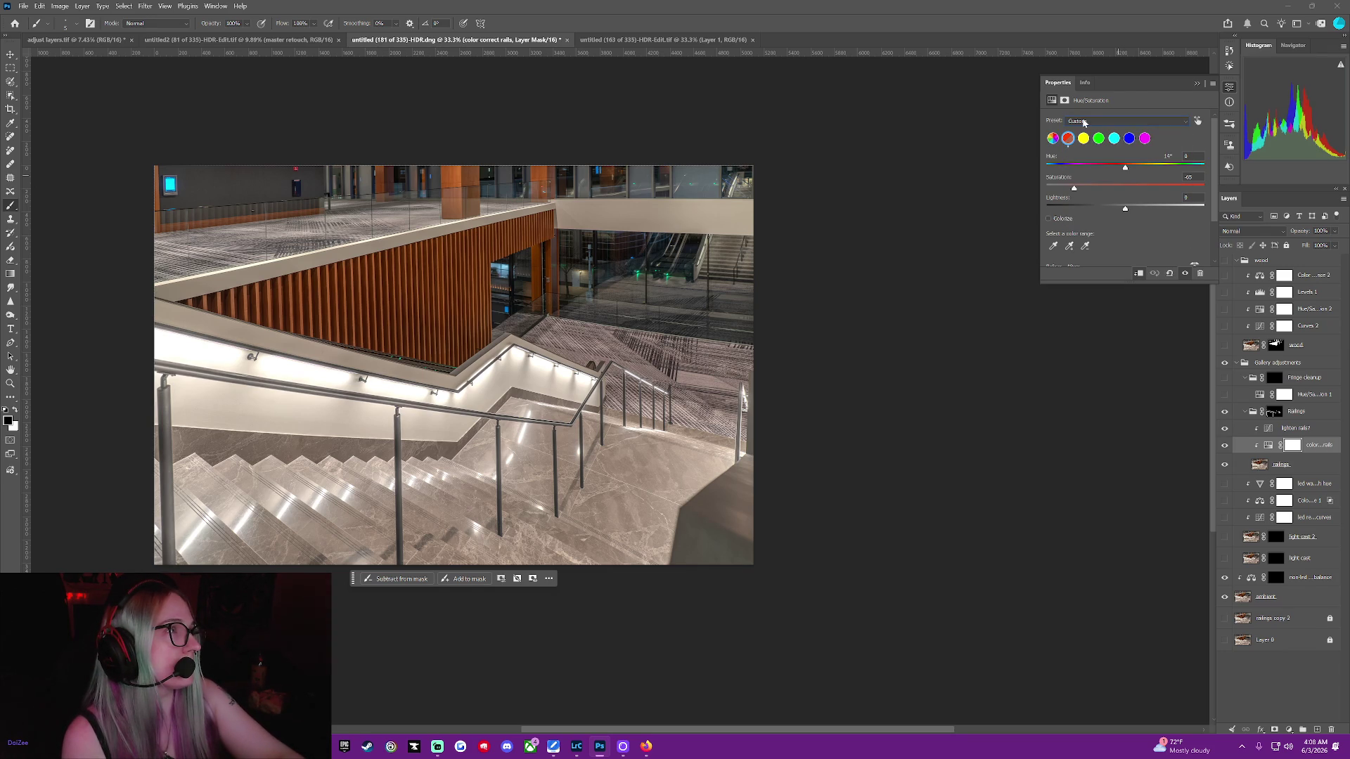
# Lower the rails' saturation to -70 and make the led and light cast layers visible
pyautogui.moveTo(1075, 190); pyautogui.dragTo(1075, 192)
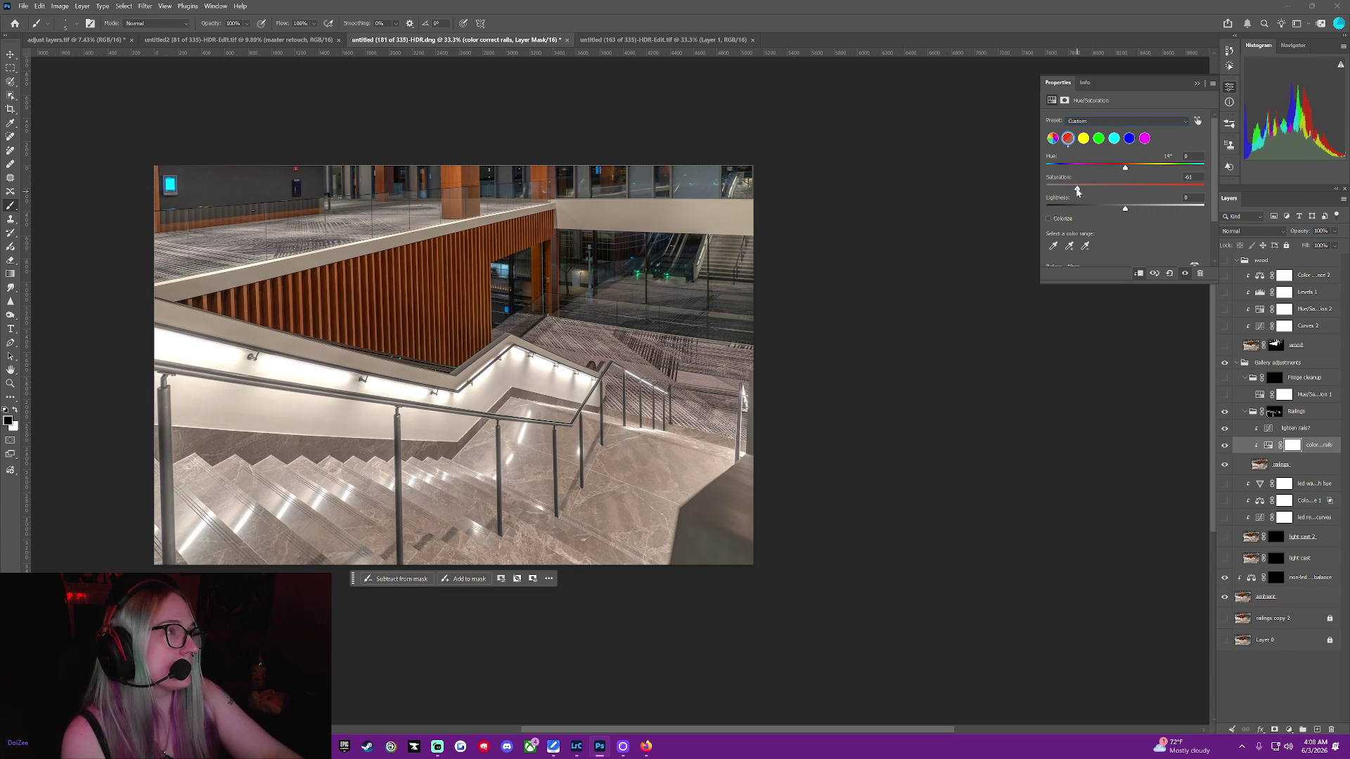
pyautogui.moveTo(1076, 191); pyautogui.dragTo(1071, 193)
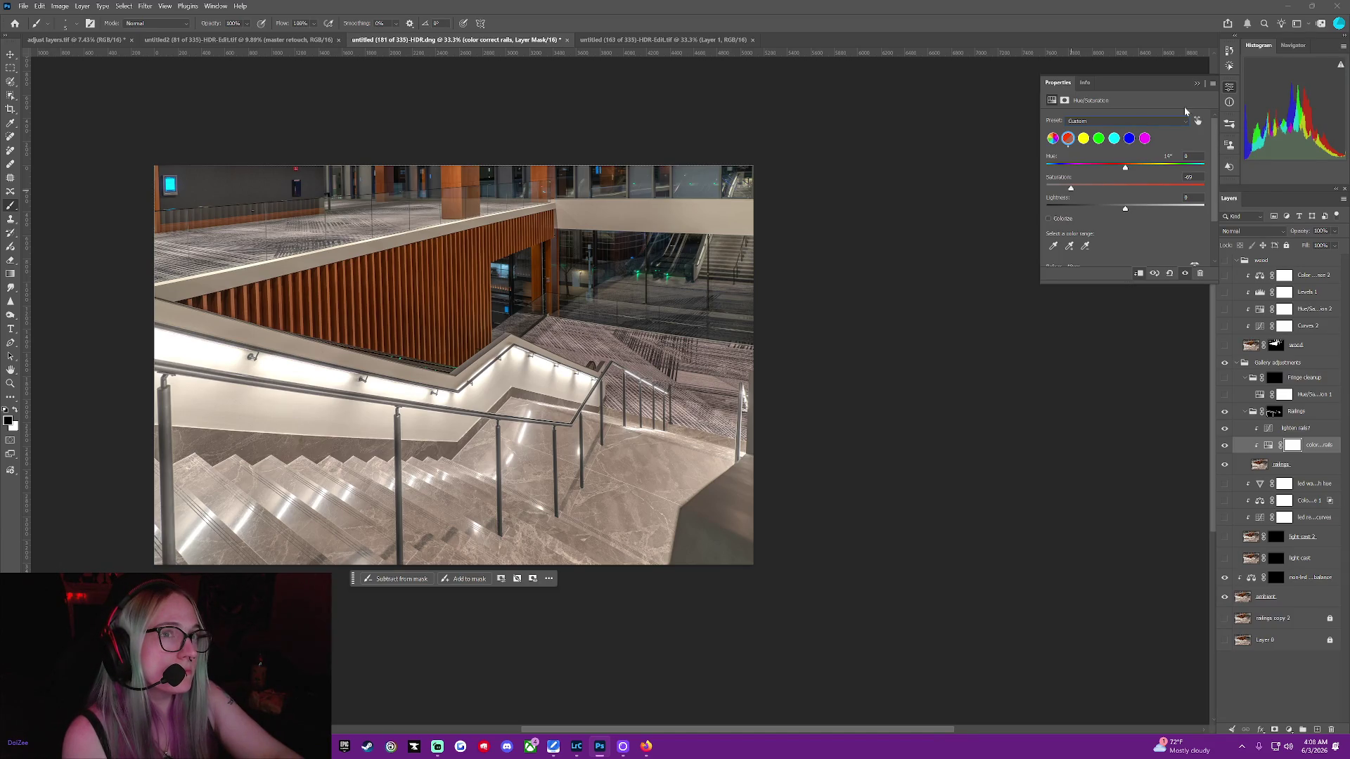
pyautogui.click(1198, 84)
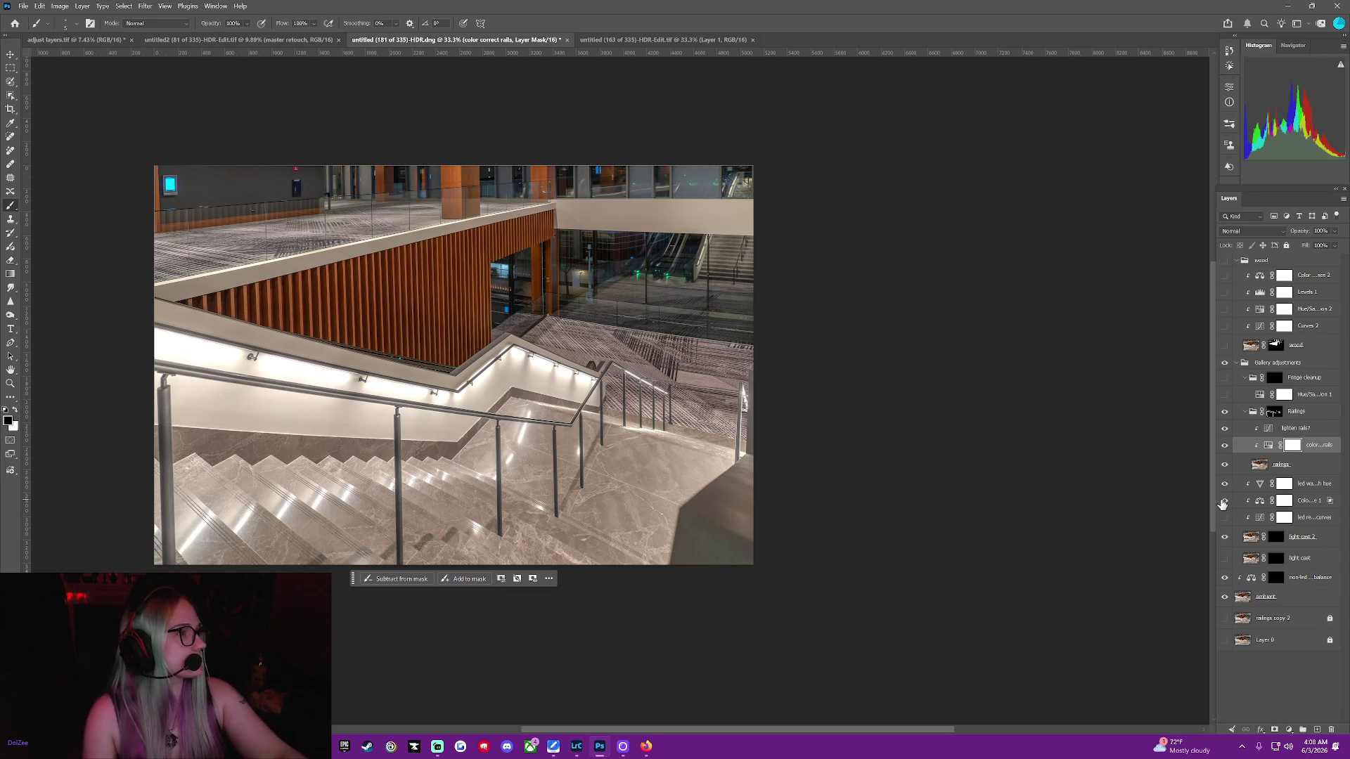
pyautogui.moveTo(1224, 492); pyautogui.dragTo(1225, 559)
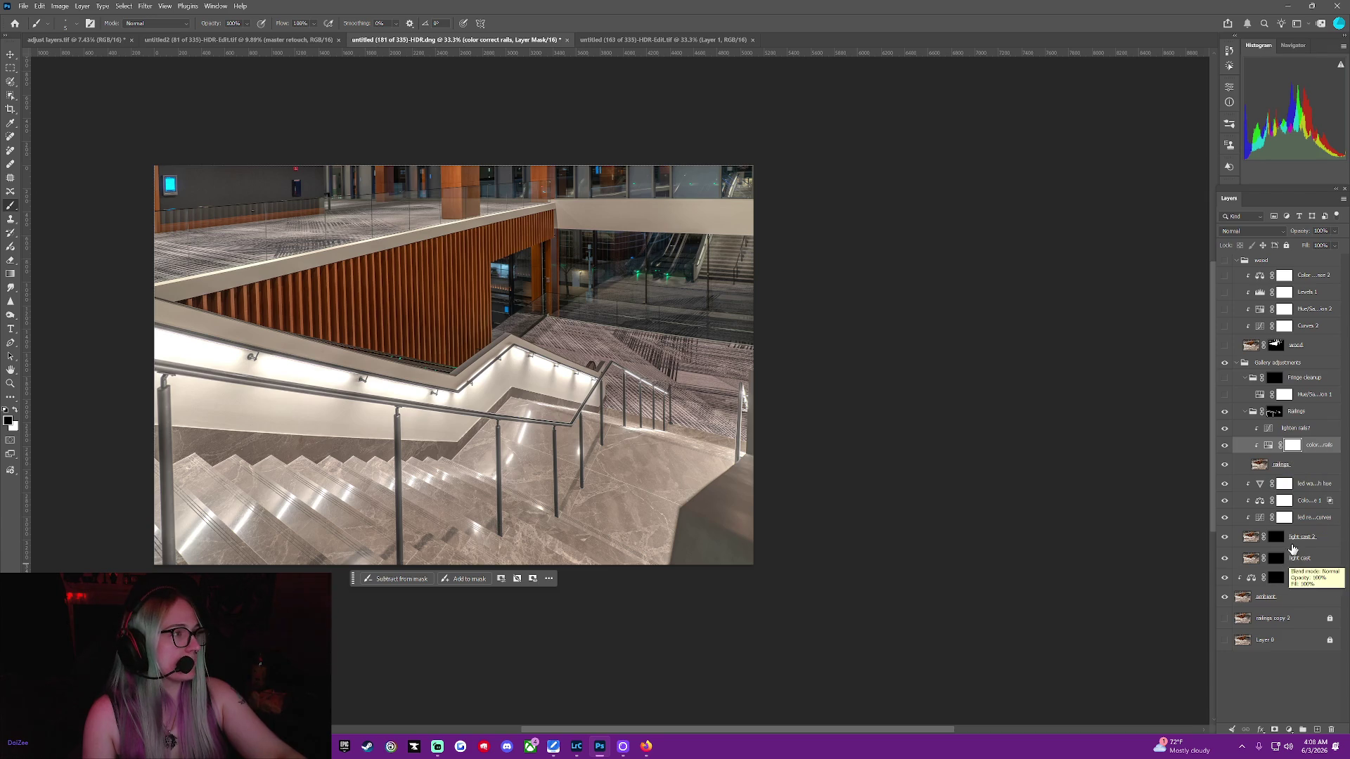
# Select the light cast 2 layer mask and set the brush hardness to 0%
pyautogui.click(1276, 537)
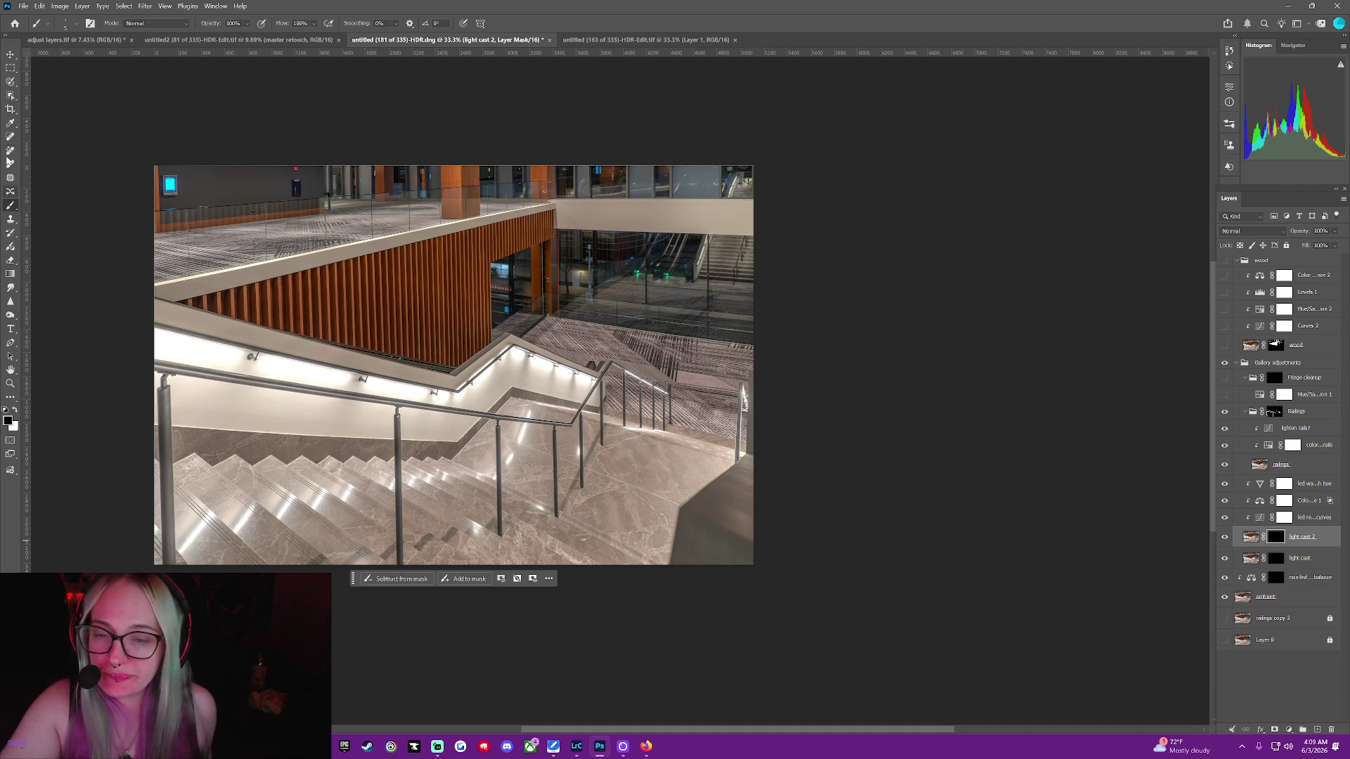
pyautogui.click(70, 23)
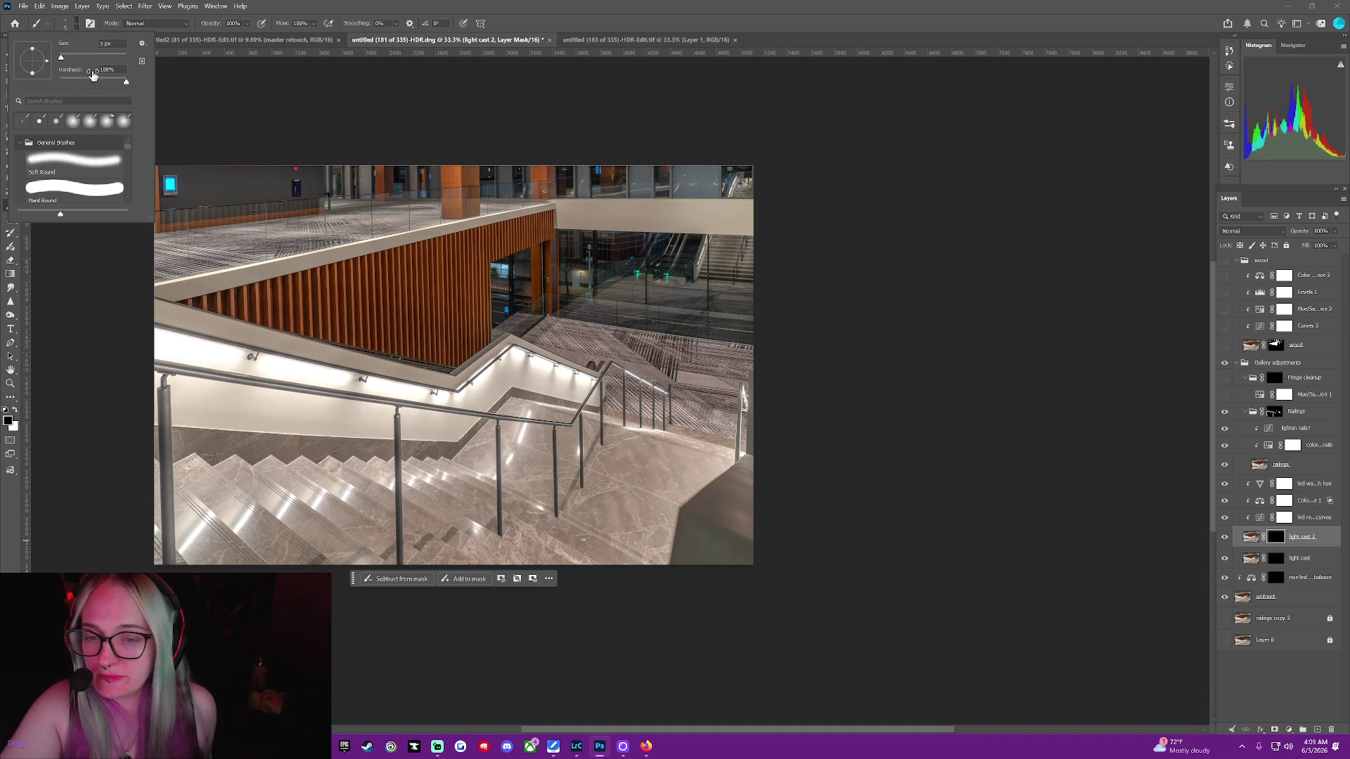
pyautogui.moveTo(123, 81); pyautogui.dragTo(59, 82)
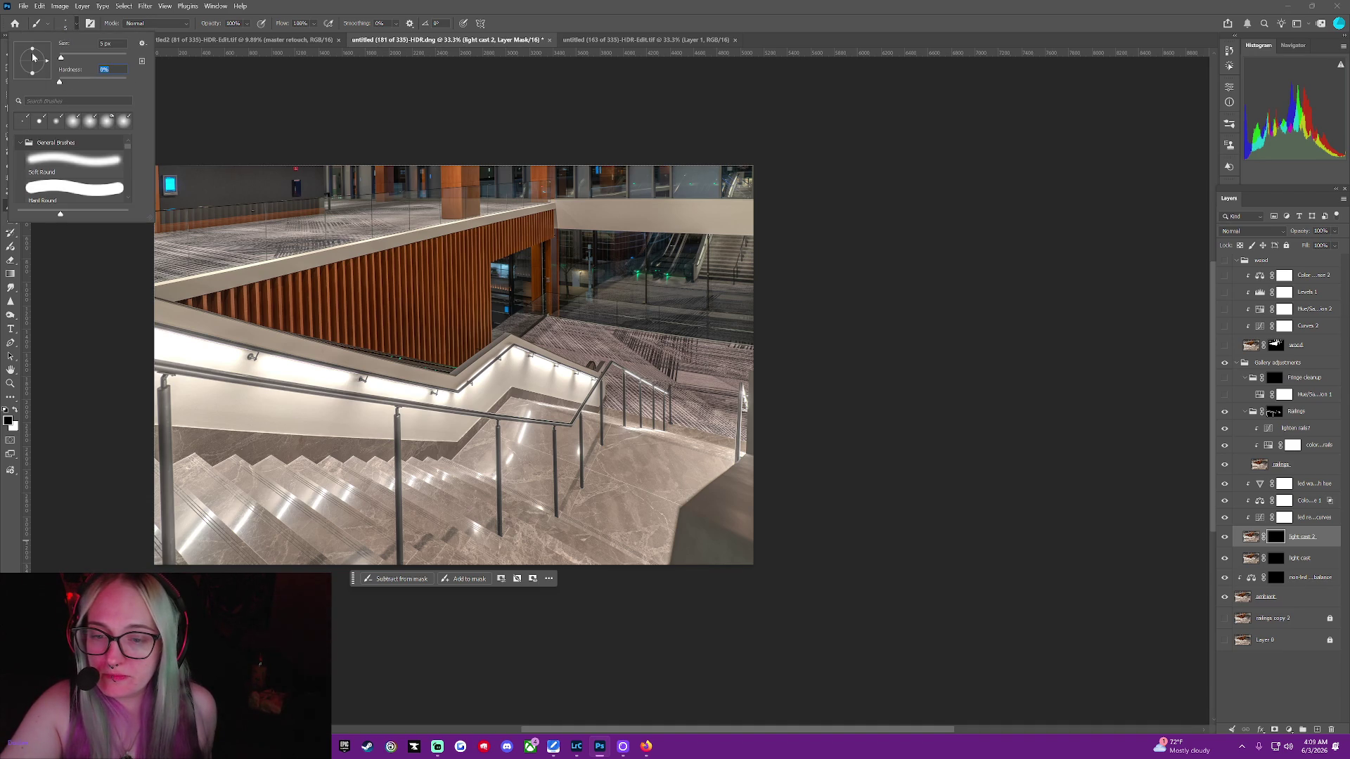
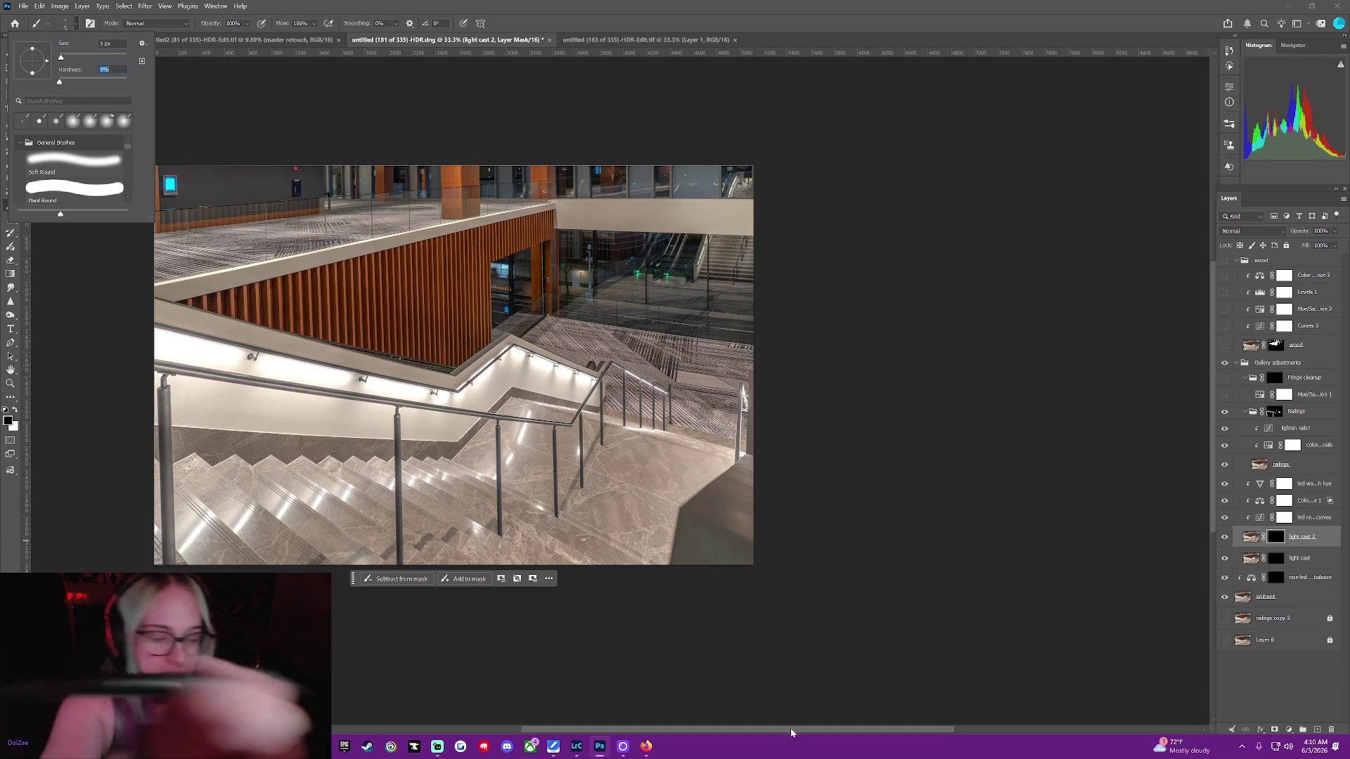
# Close the brush presets and settle the brush size at 300
pyautogui.press('Return')
pyautogui.moveTo(803, 730); pyautogui.dragTo(710, 747)
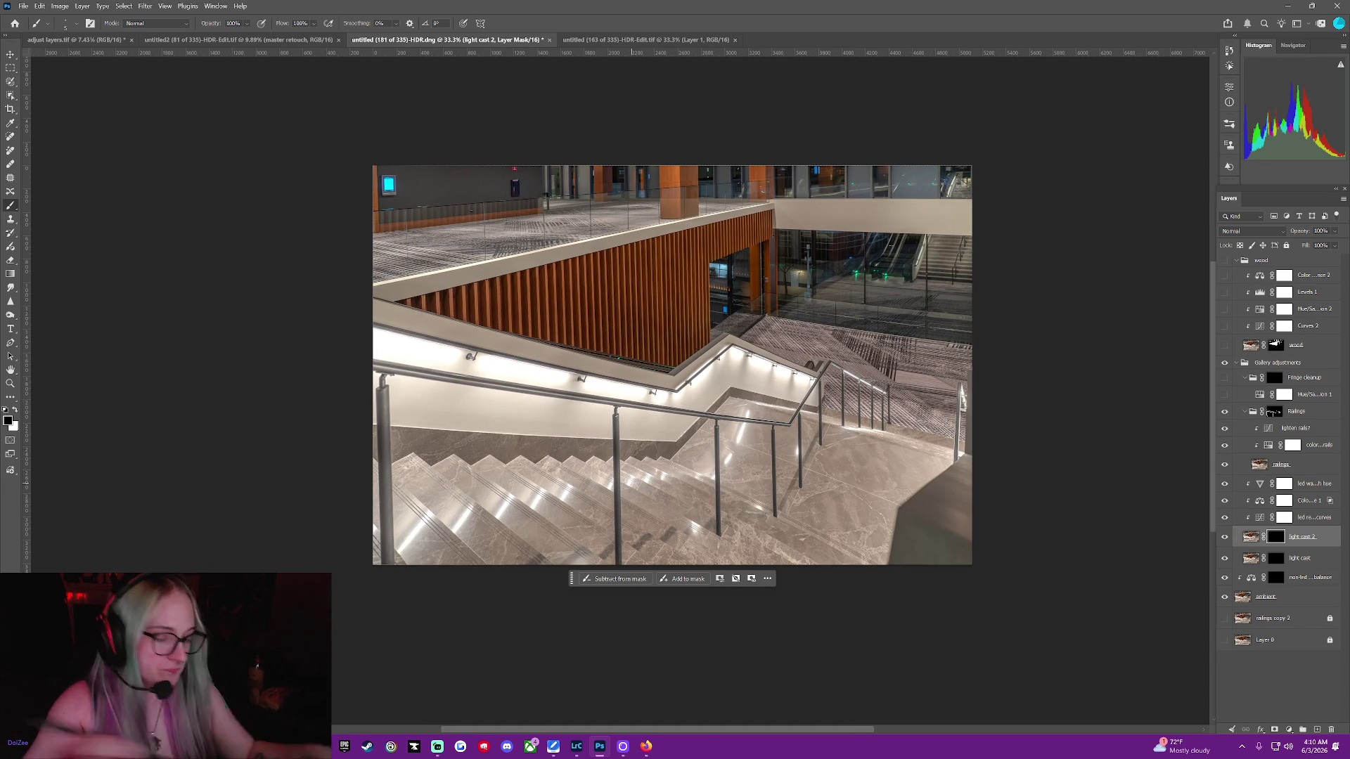
pyautogui.hotkey('ctrl', '+')
pyautogui.hotkey('ctrl', '-')
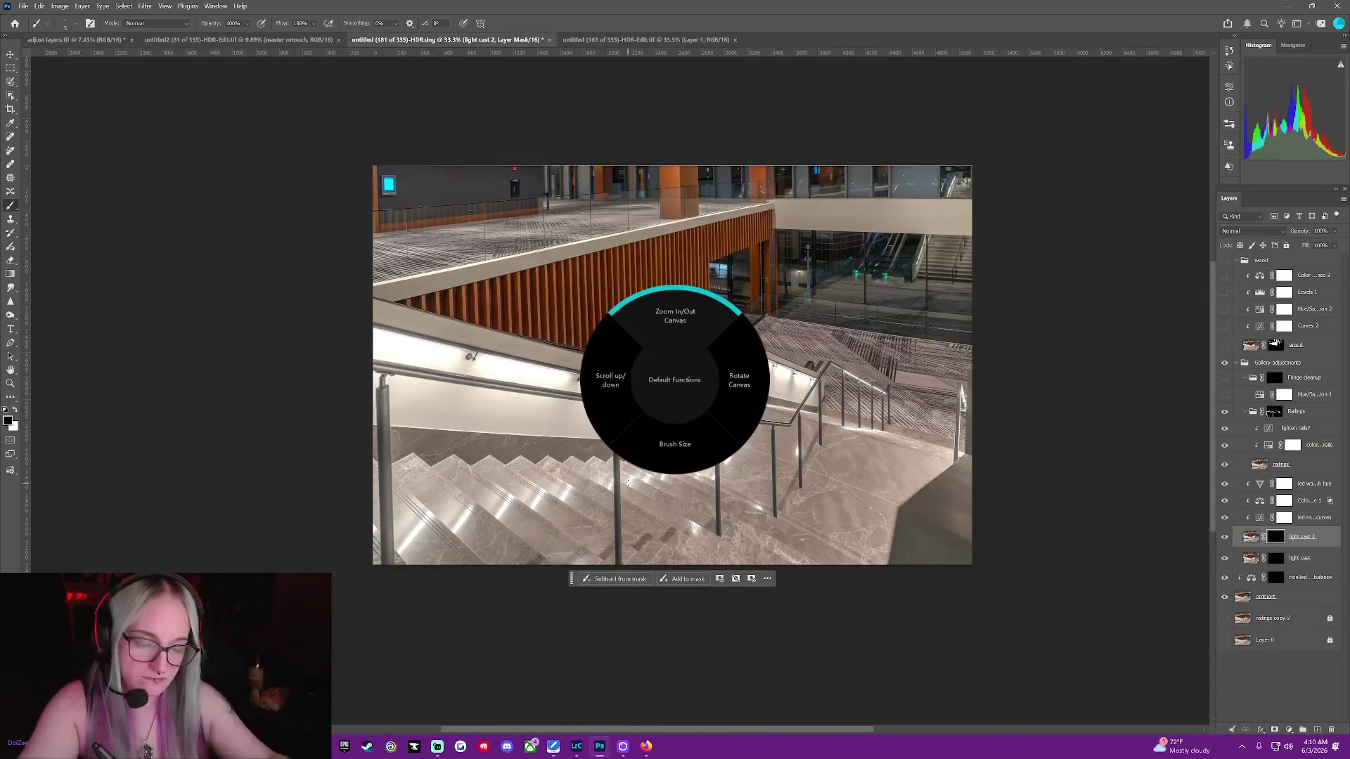
pyautogui.click(629, 483)
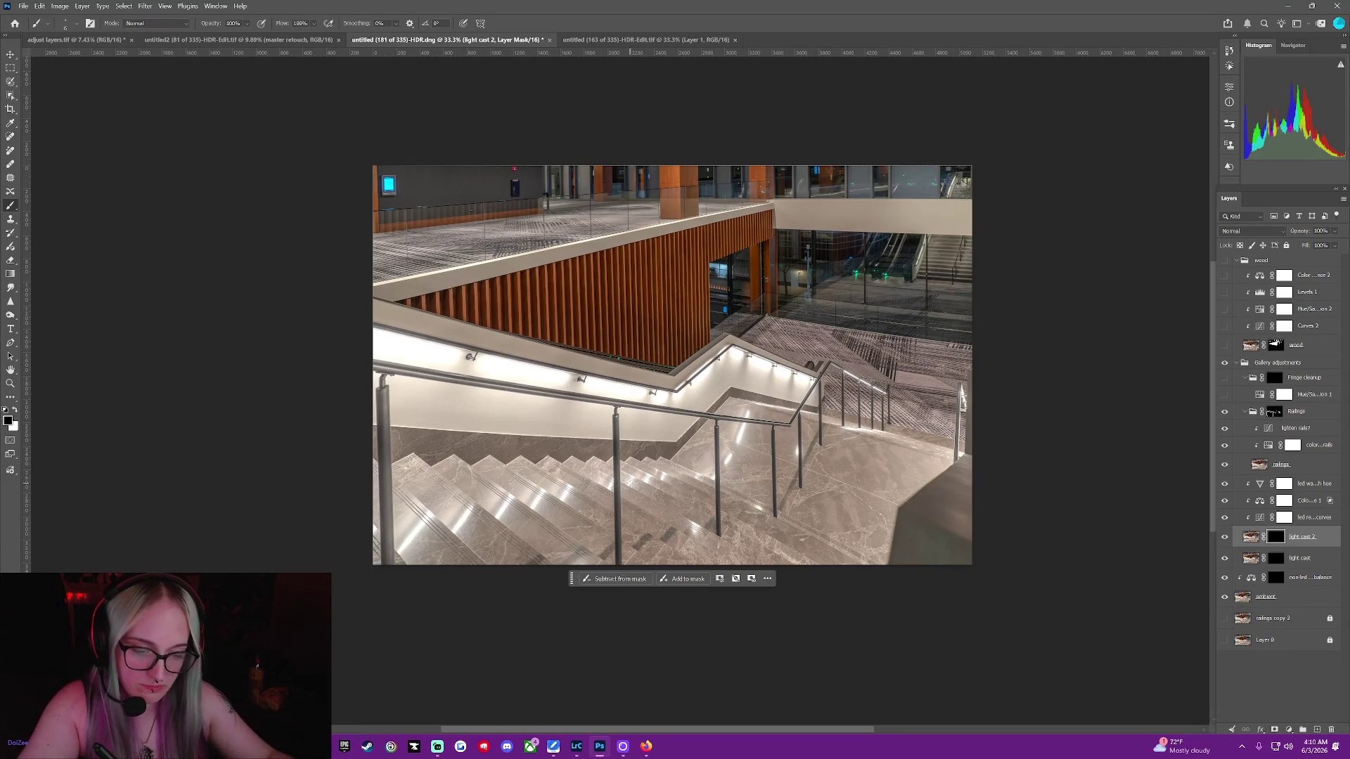
pyautogui.press('[')
pyautogui.press('[')
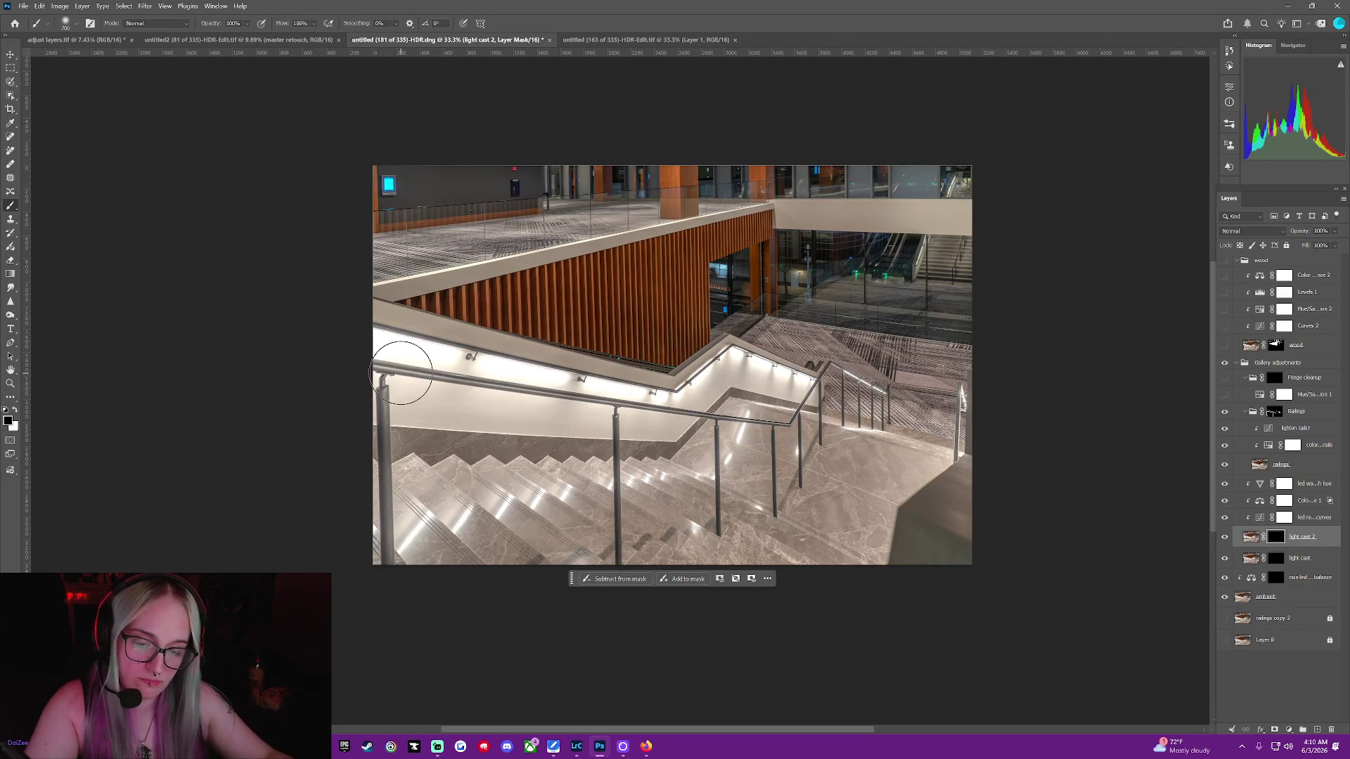
pyautogui.press(']')
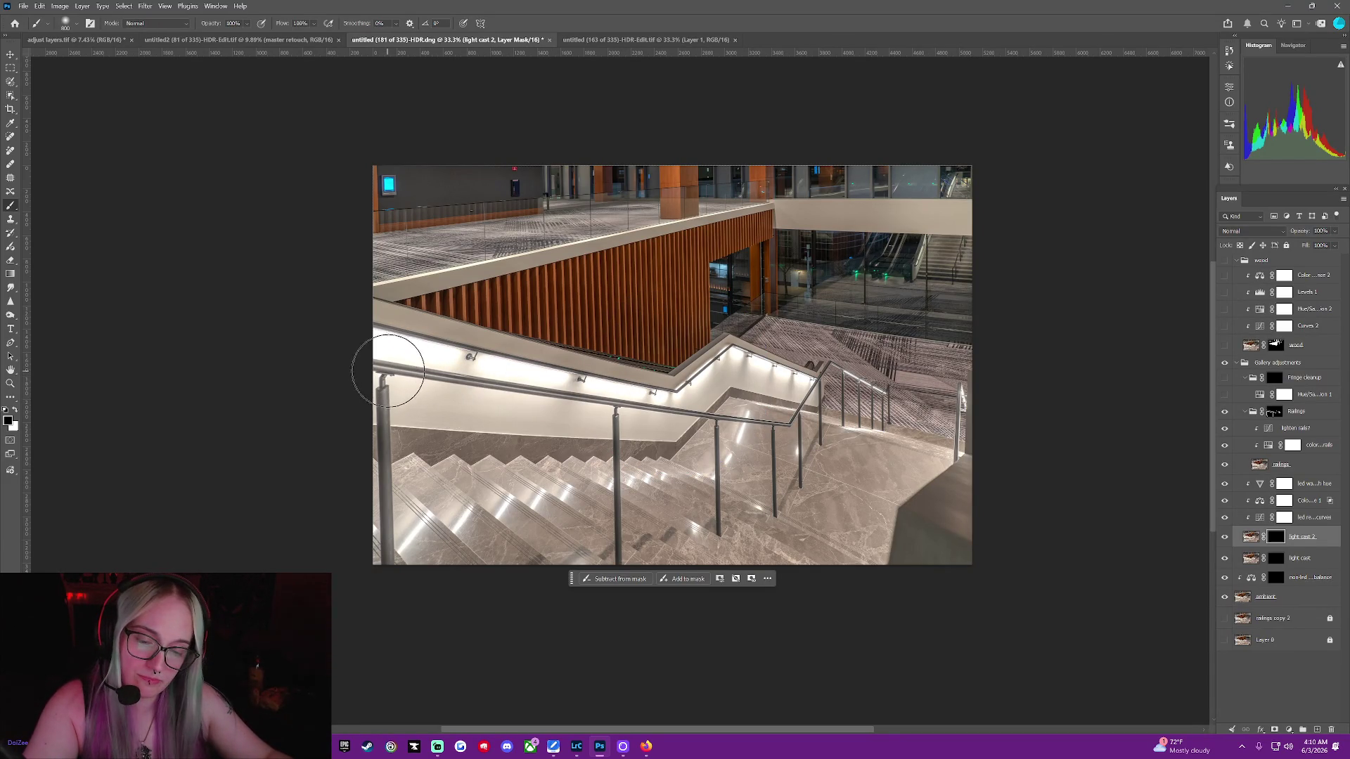
pyautogui.press('[')
pyautogui.press('[')
pyautogui.press('[')
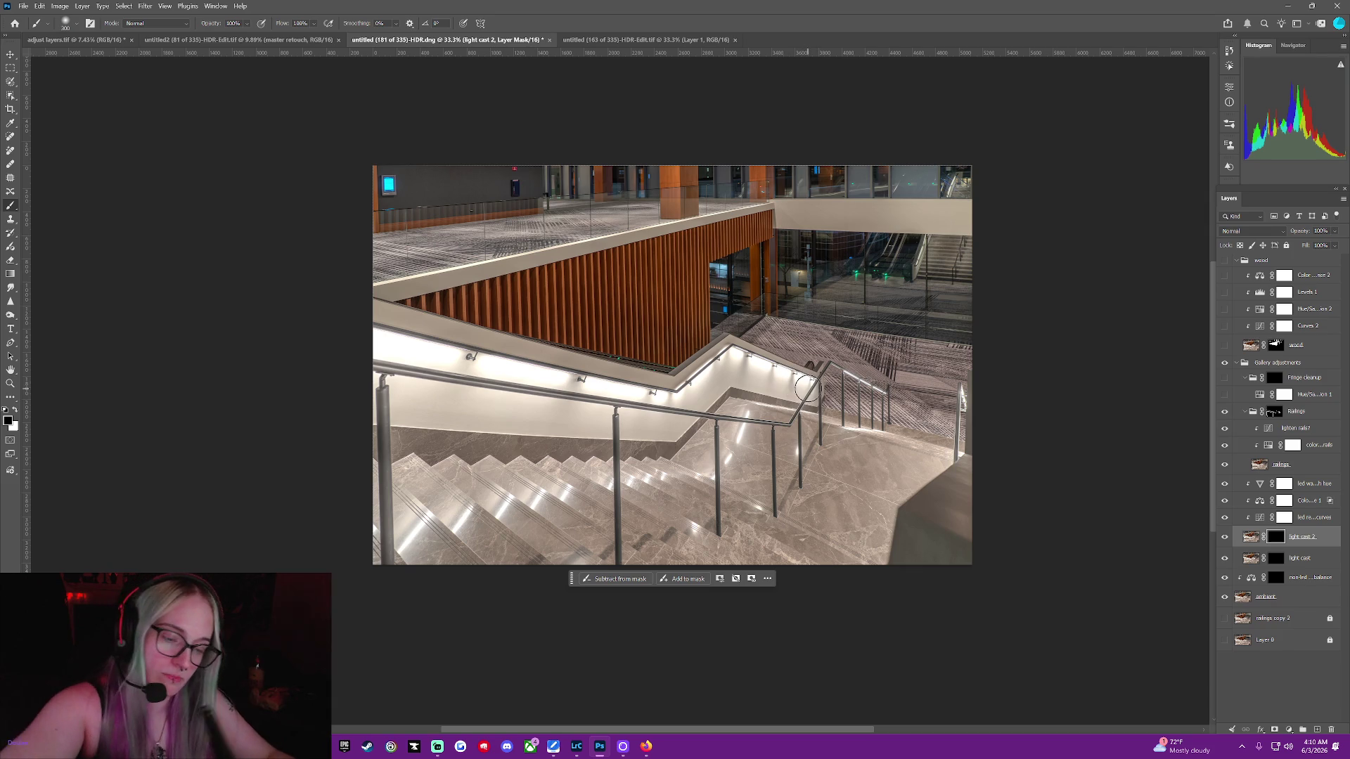
# Rotate the canvas view with the tablet's Rotate Canvas function so the handrail stands more upright
pyautogui.middleClick(808, 388)
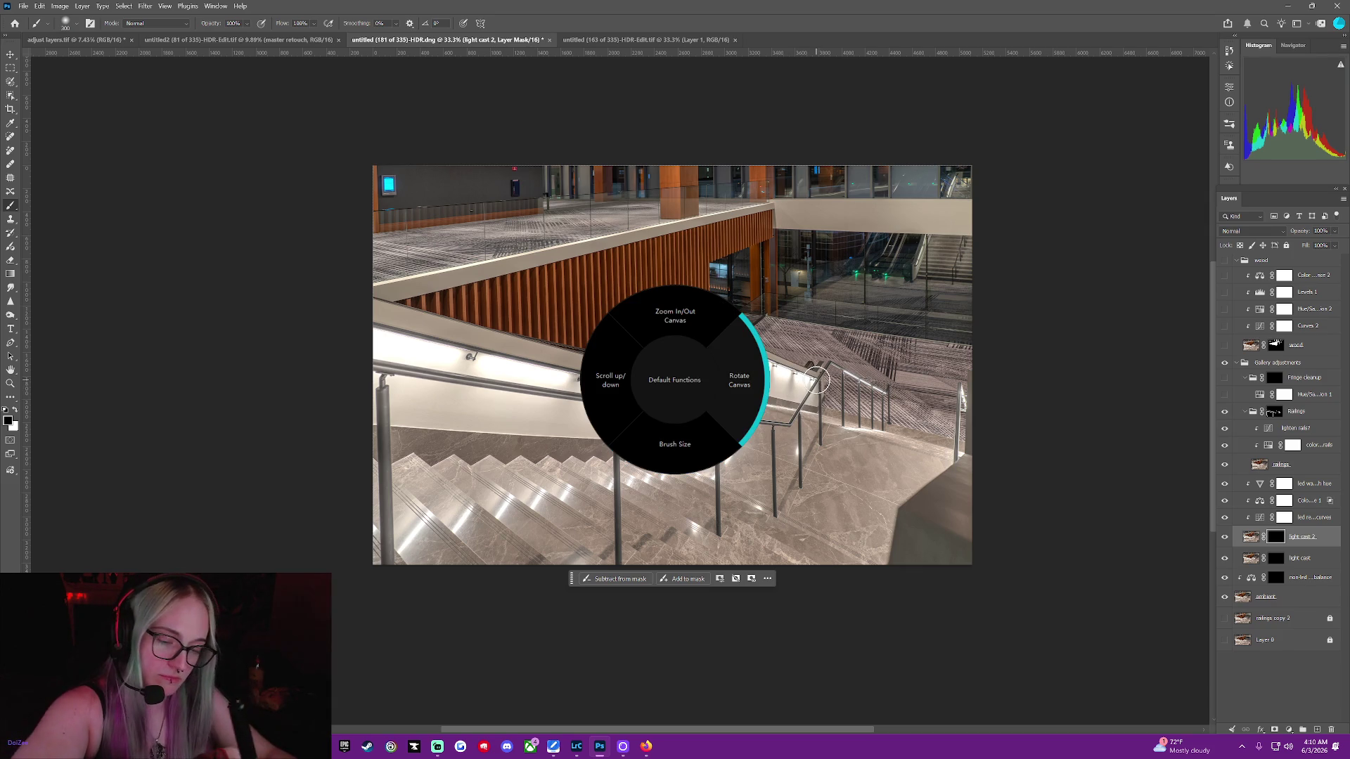
pyautogui.scroll(1, 817, 380)
pyautogui.middleClick(817, 380)
pyautogui.scroll(5, 815, 381)
pyautogui.scroll(3, 816, 380)
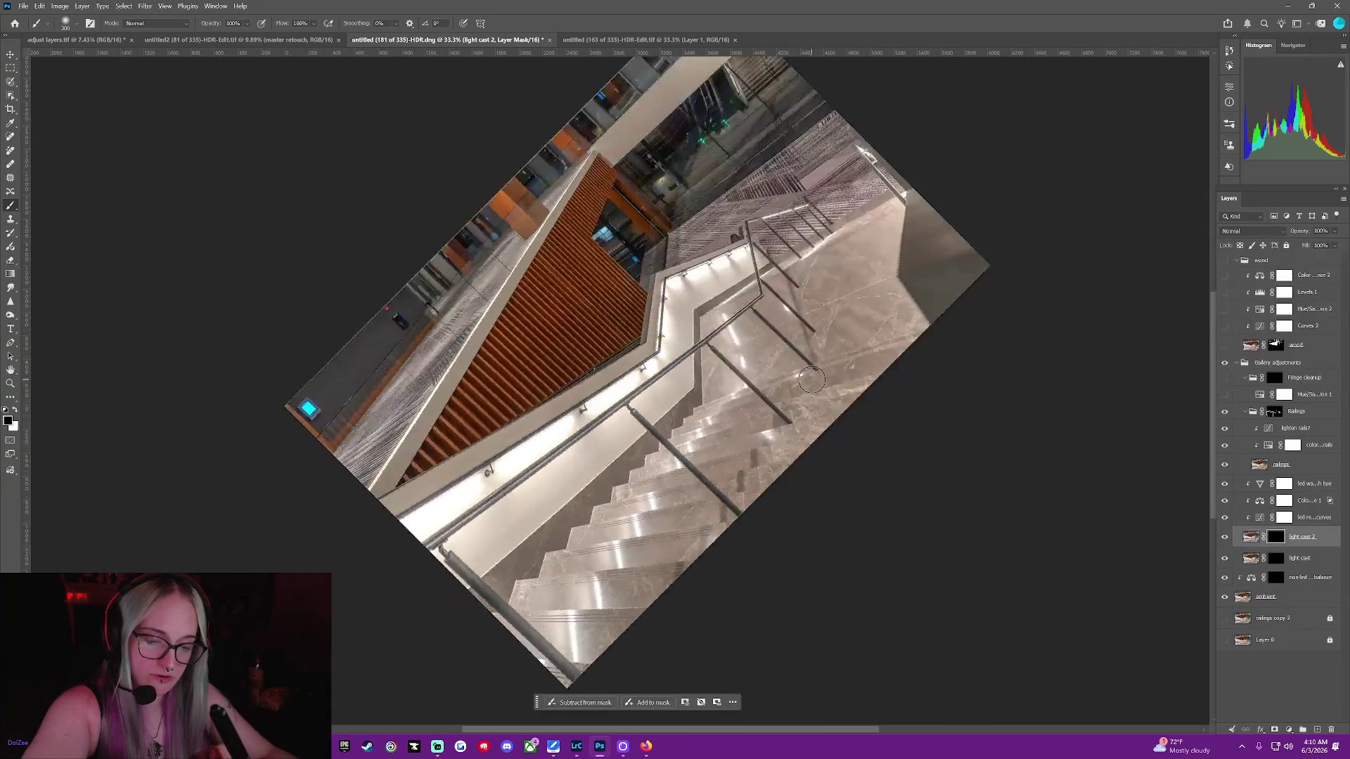
# Switch to white at brush size 400, paint a first stroke along the handrail, then undo it
pyautogui.scroll(3, 814, 380)
pyautogui.scroll(1, 812, 381)
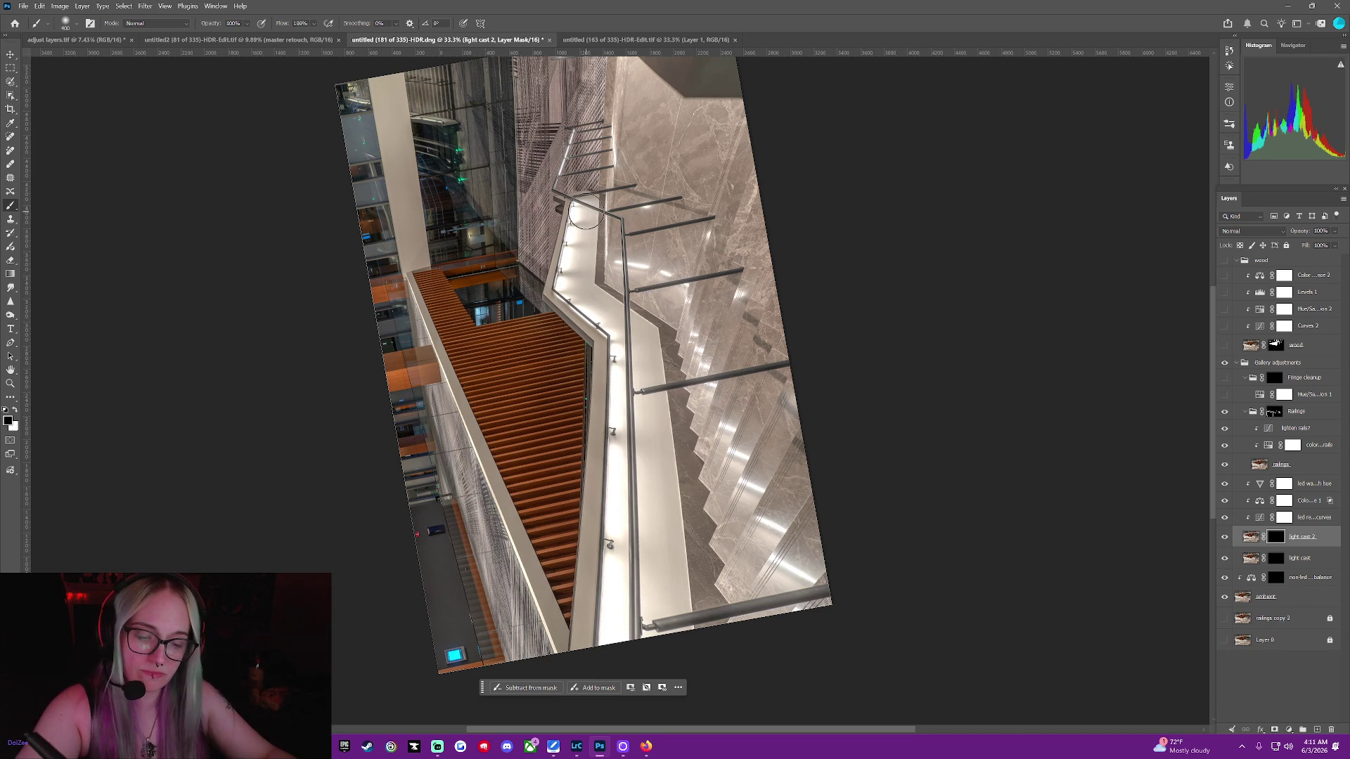
pyautogui.press('[')
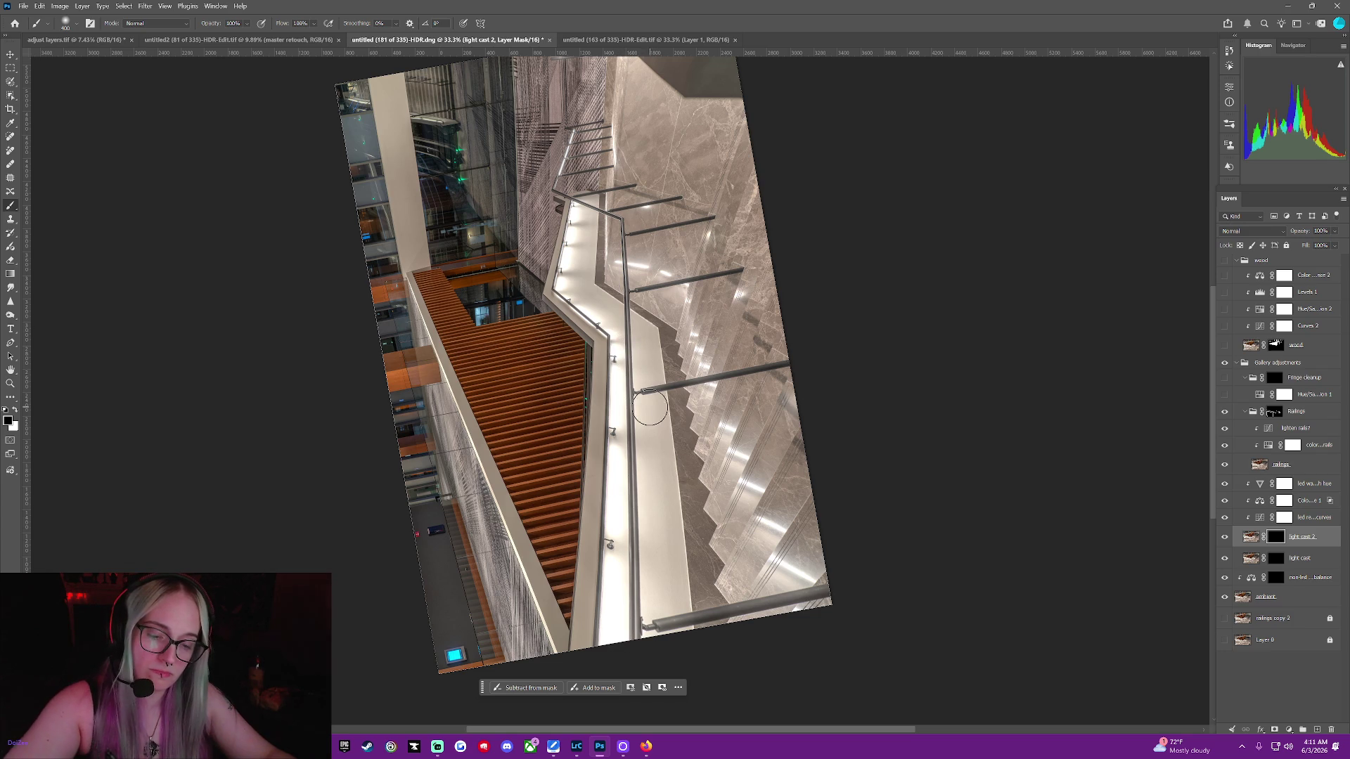
pyautogui.press('x')
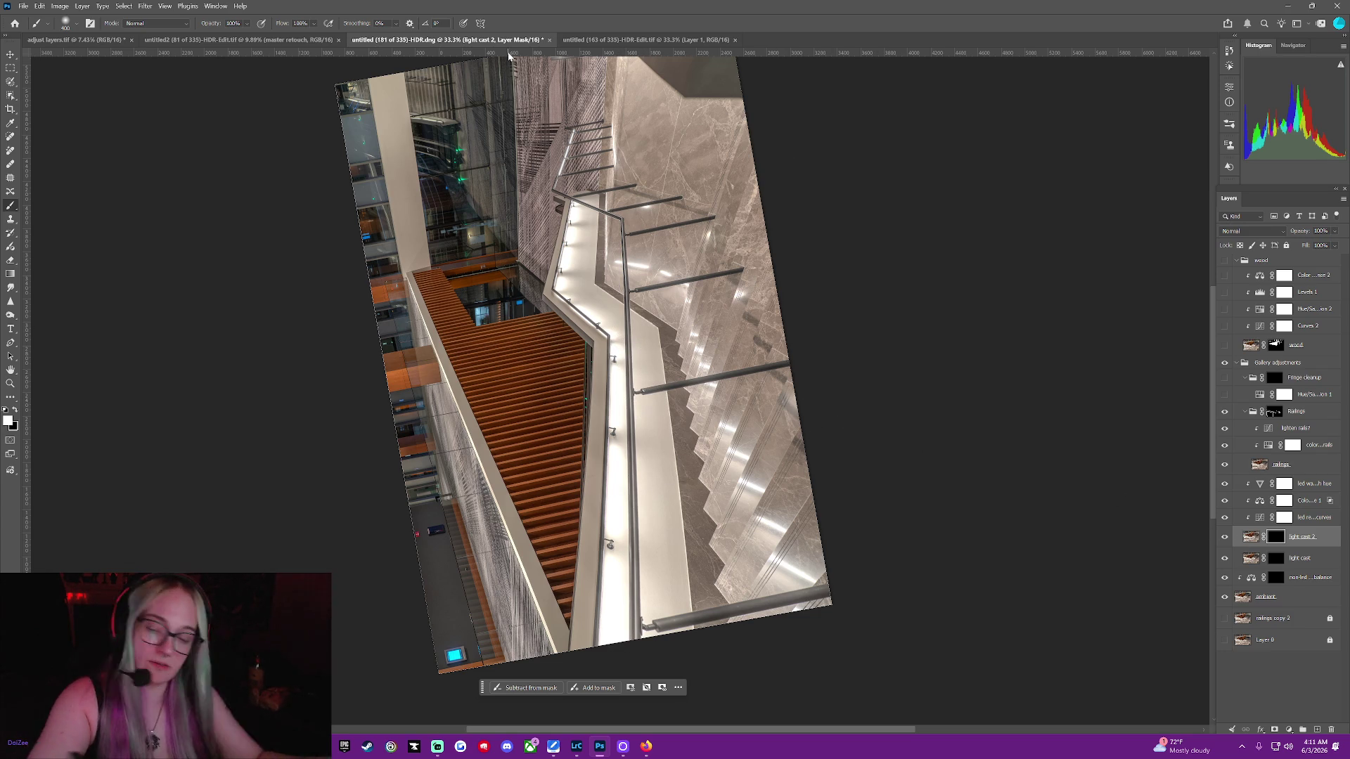
pyautogui.moveTo(585, 218)
pyautogui.mouseDown()
pyautogui.moveTo(619, 321)
pyautogui.moveTo(619, 638)
pyautogui.mouseUp()
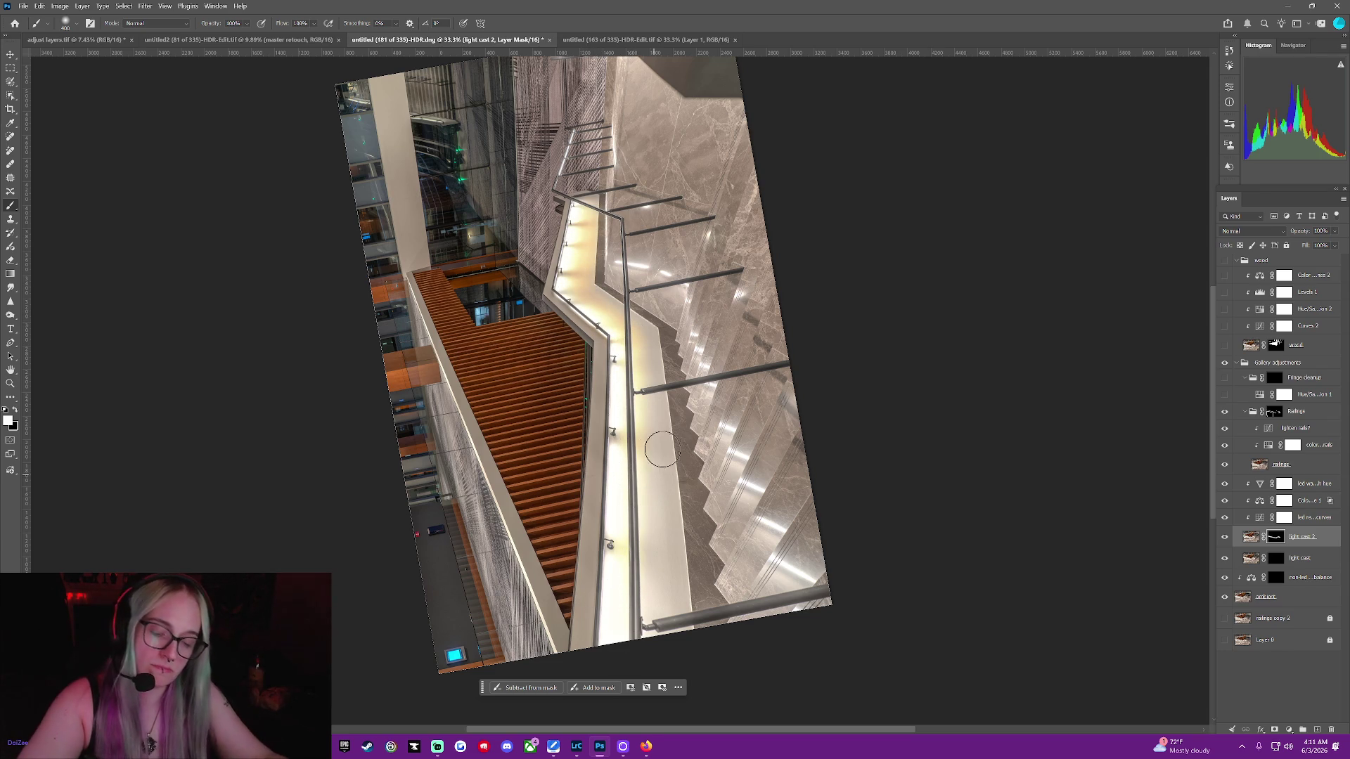
pyautogui.hotkey('ctrl', 'z')
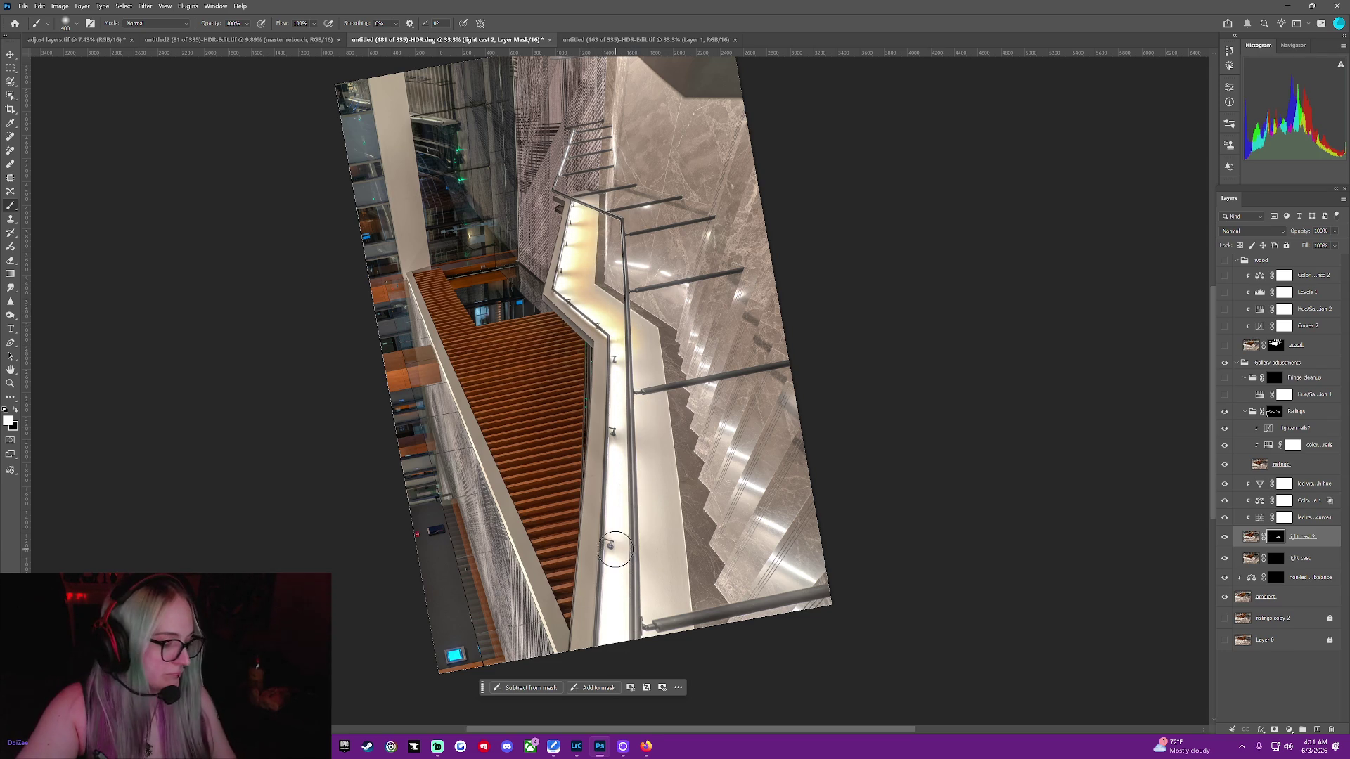
# Repaint the lit handrail strip with a 500 brush, extending the glow upward
pyautogui.press(']')
pyautogui.press(']')
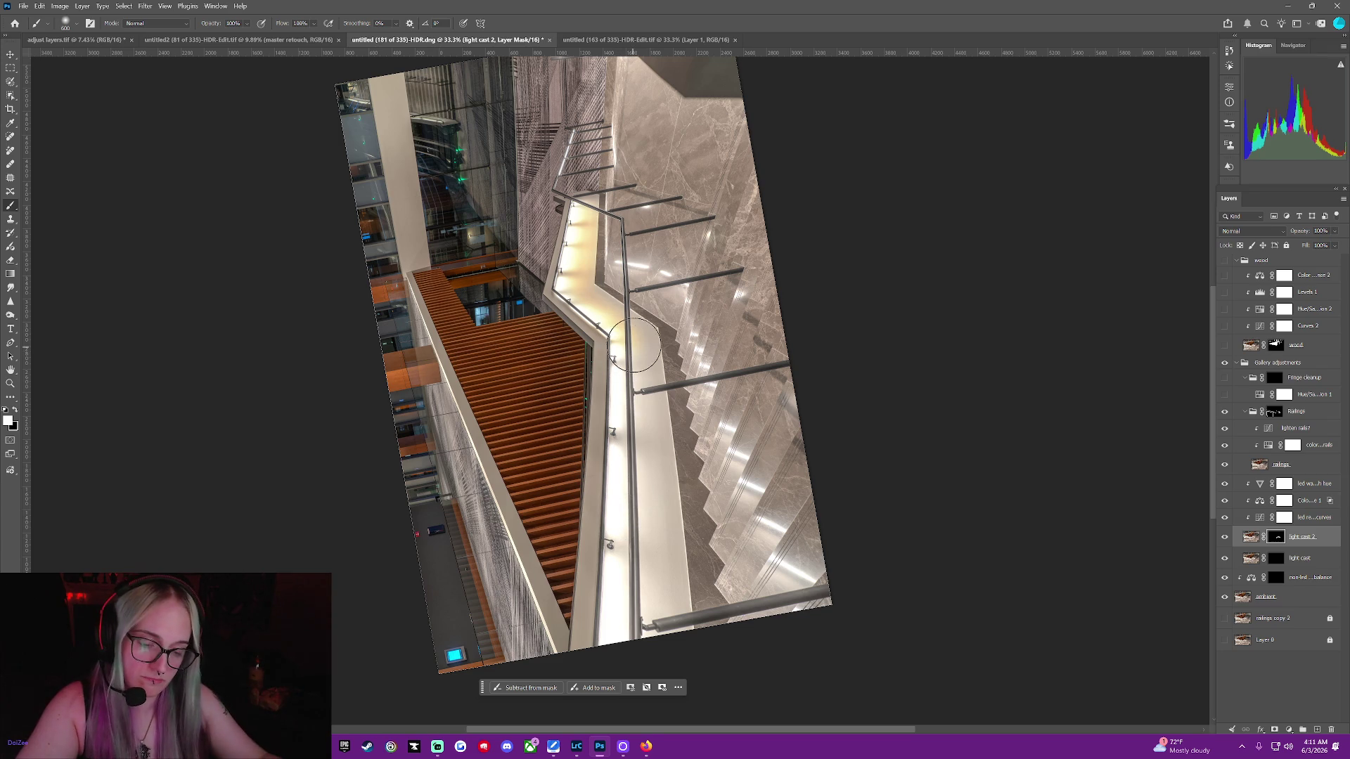
pyautogui.press('[')
pyautogui.moveTo(634, 344)
pyautogui.mouseDown()
pyautogui.moveTo(627, 496)
pyautogui.moveTo(640, 499)
pyautogui.moveTo(636, 337)
pyautogui.mouseUp()
pyautogui.moveTo(575, 264); pyautogui.dragTo(575, 225)
pyautogui.press('[')
pyautogui.press('[')
pyautogui.press('[')
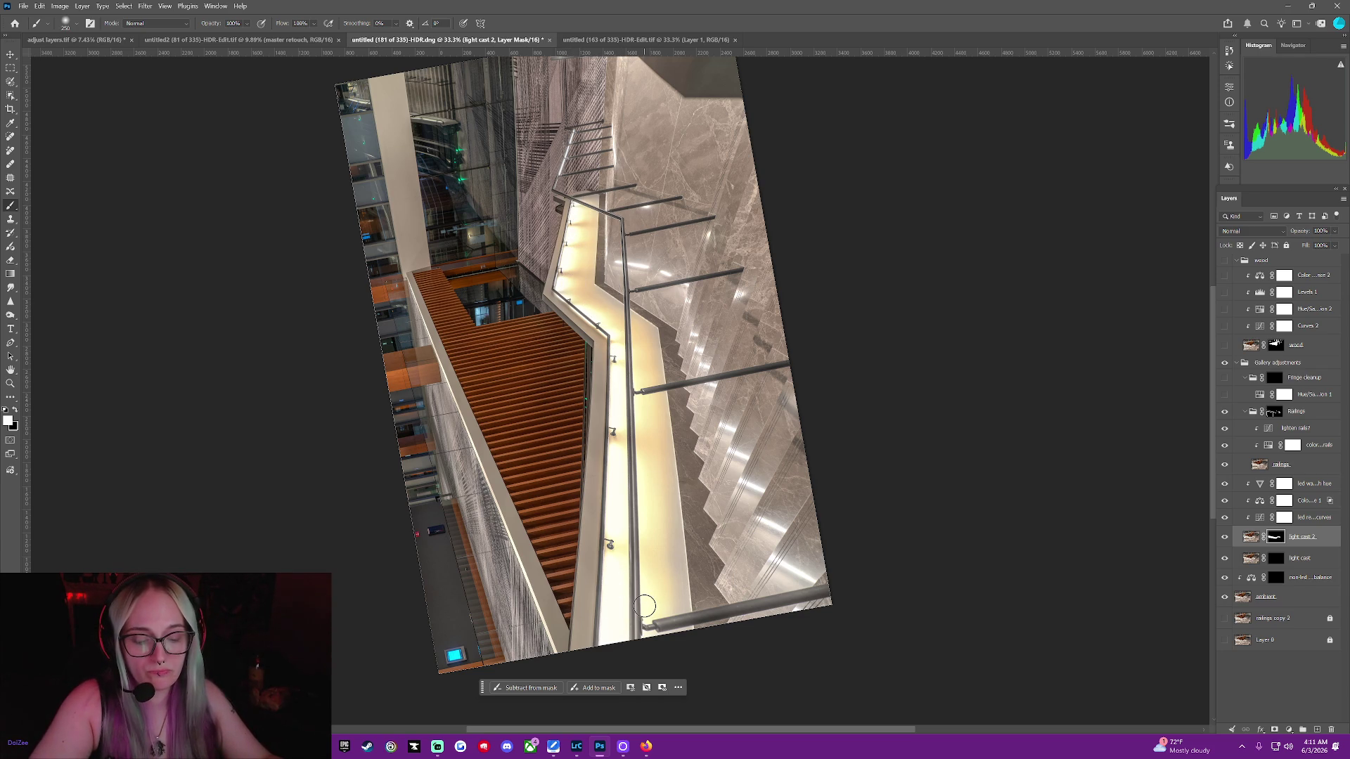
pyautogui.click(1277, 557)
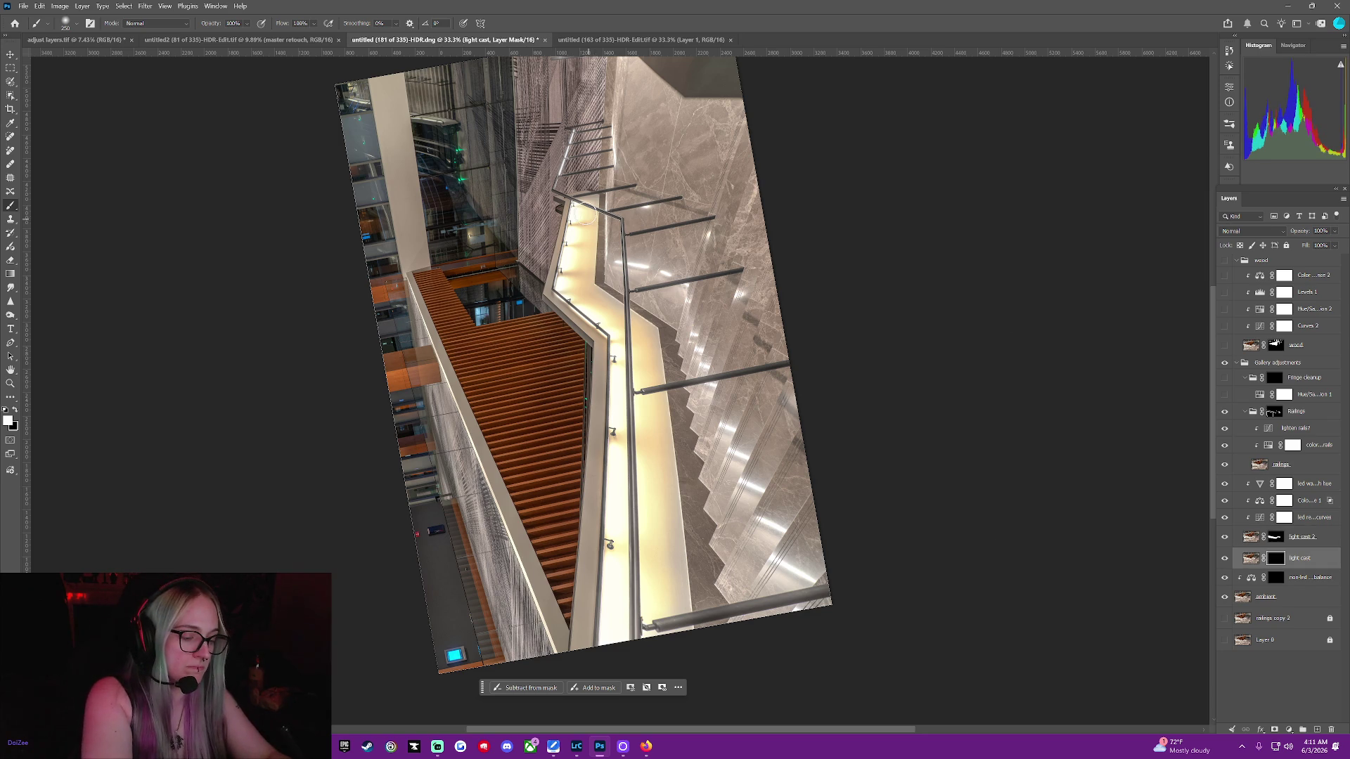
# Paint white light into the light cast mask at the lower handrail with an 1100 brush
pyautogui.click(585, 295)
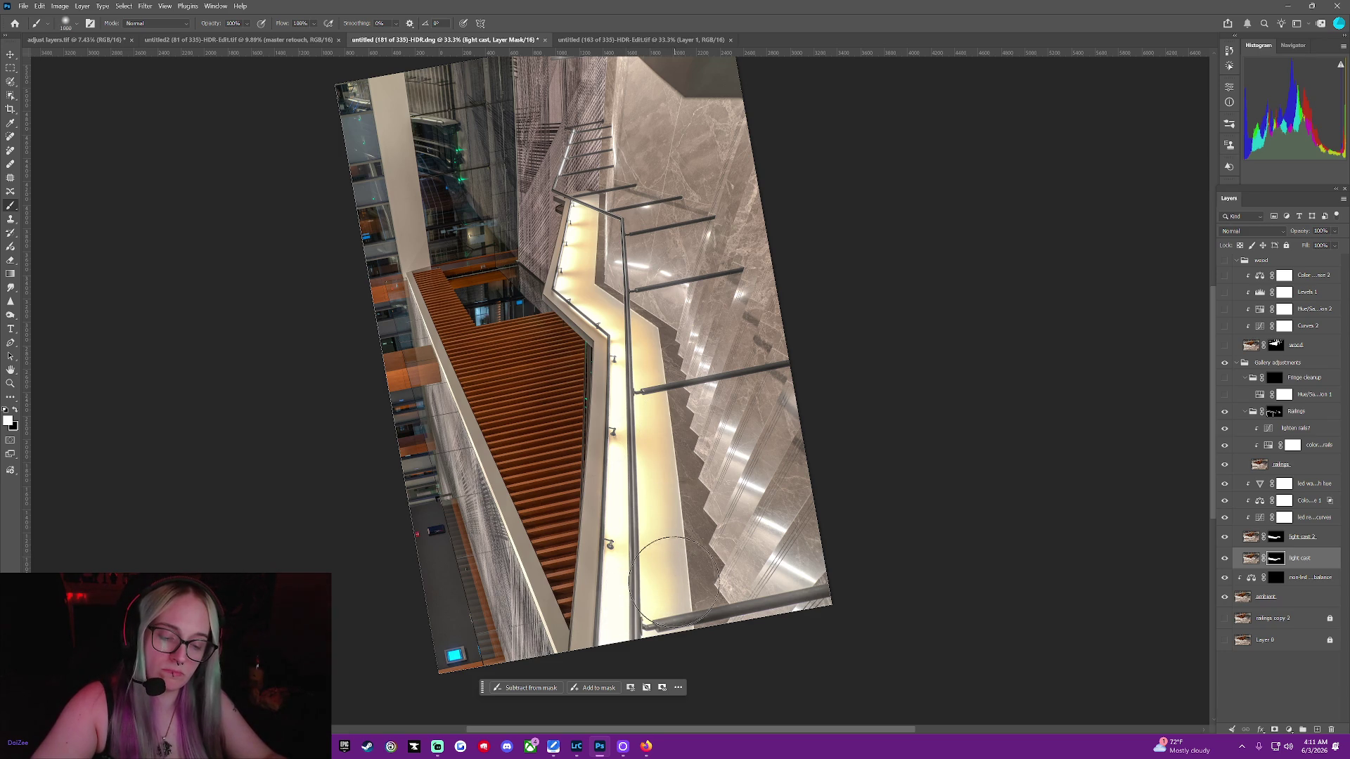
pyautogui.press(']')
pyautogui.press(']')
pyautogui.press(']')
pyautogui.press('[')
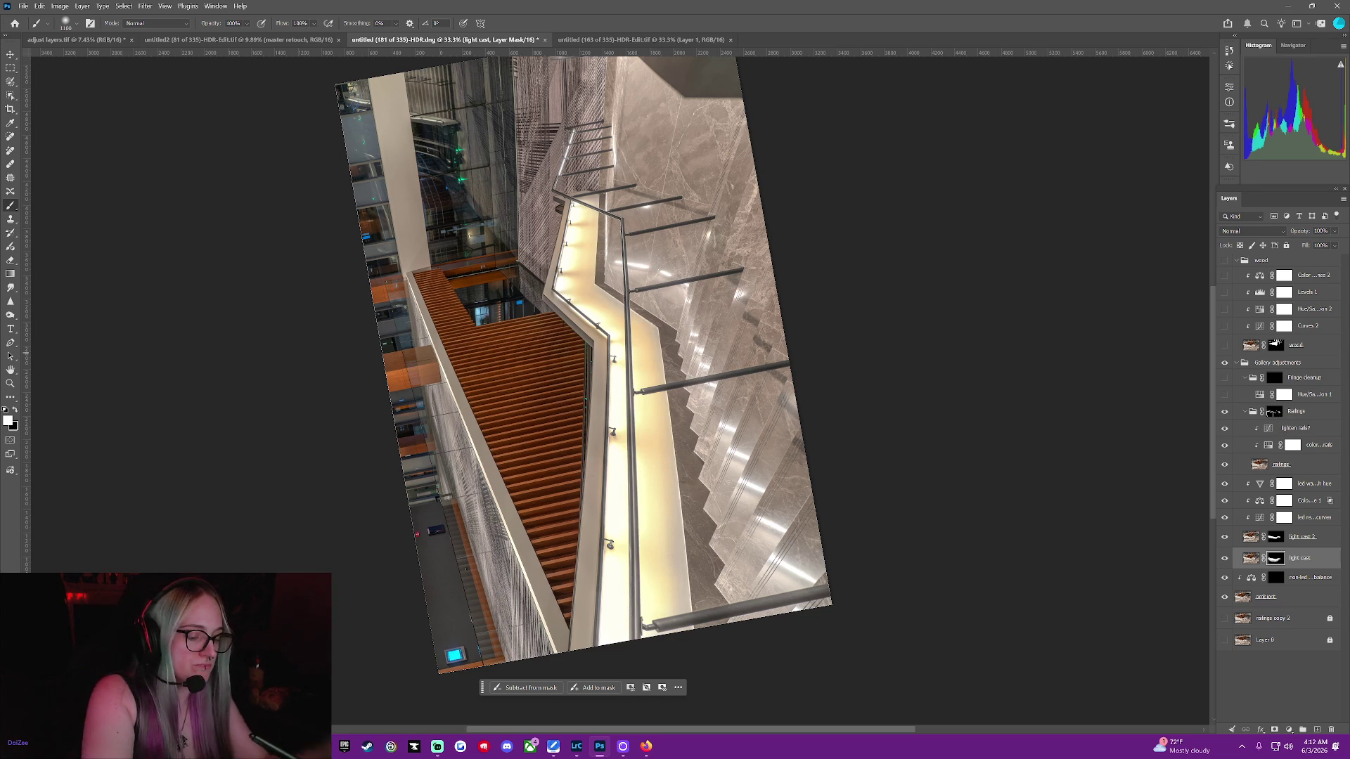
pyautogui.click(1325, 538)
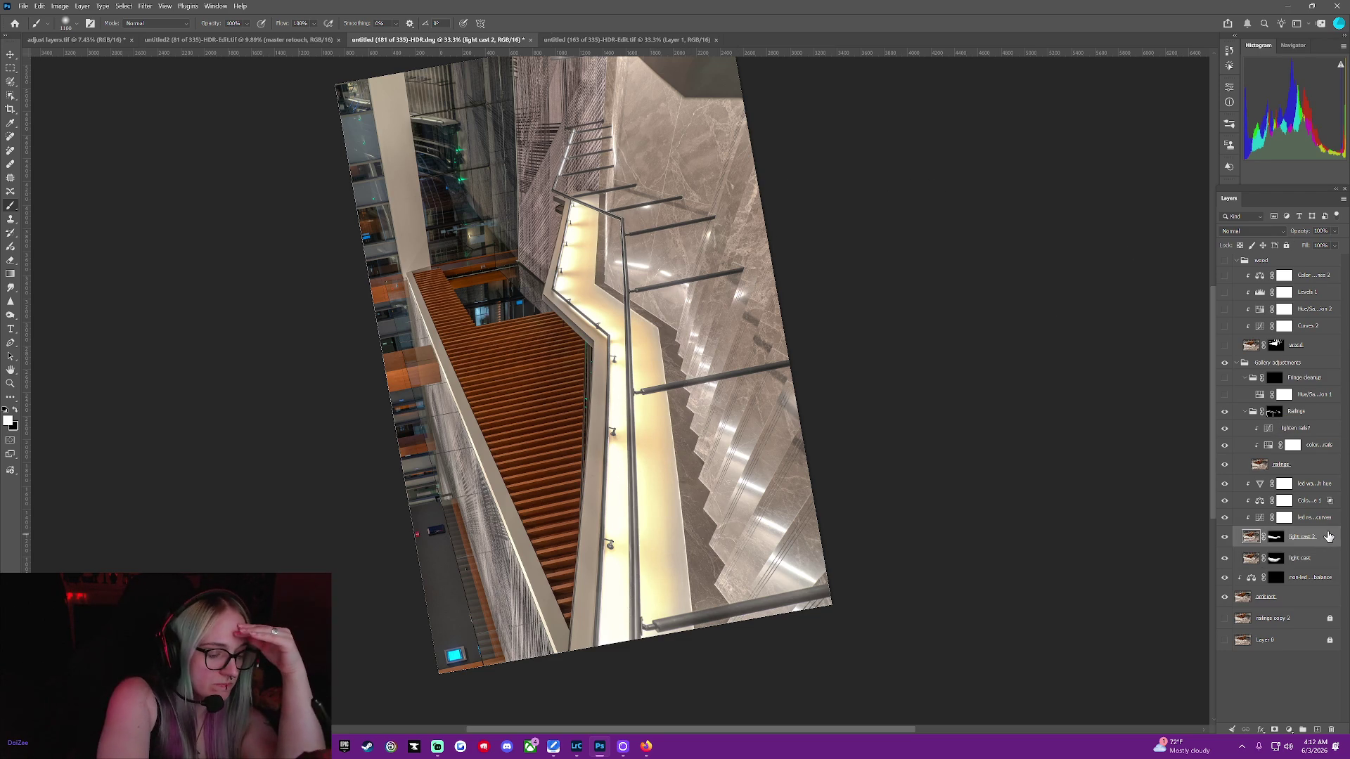
# Set light cast 2 to Soft Light blending and lower its opacity to about 43%
pyautogui.click(1258, 231)
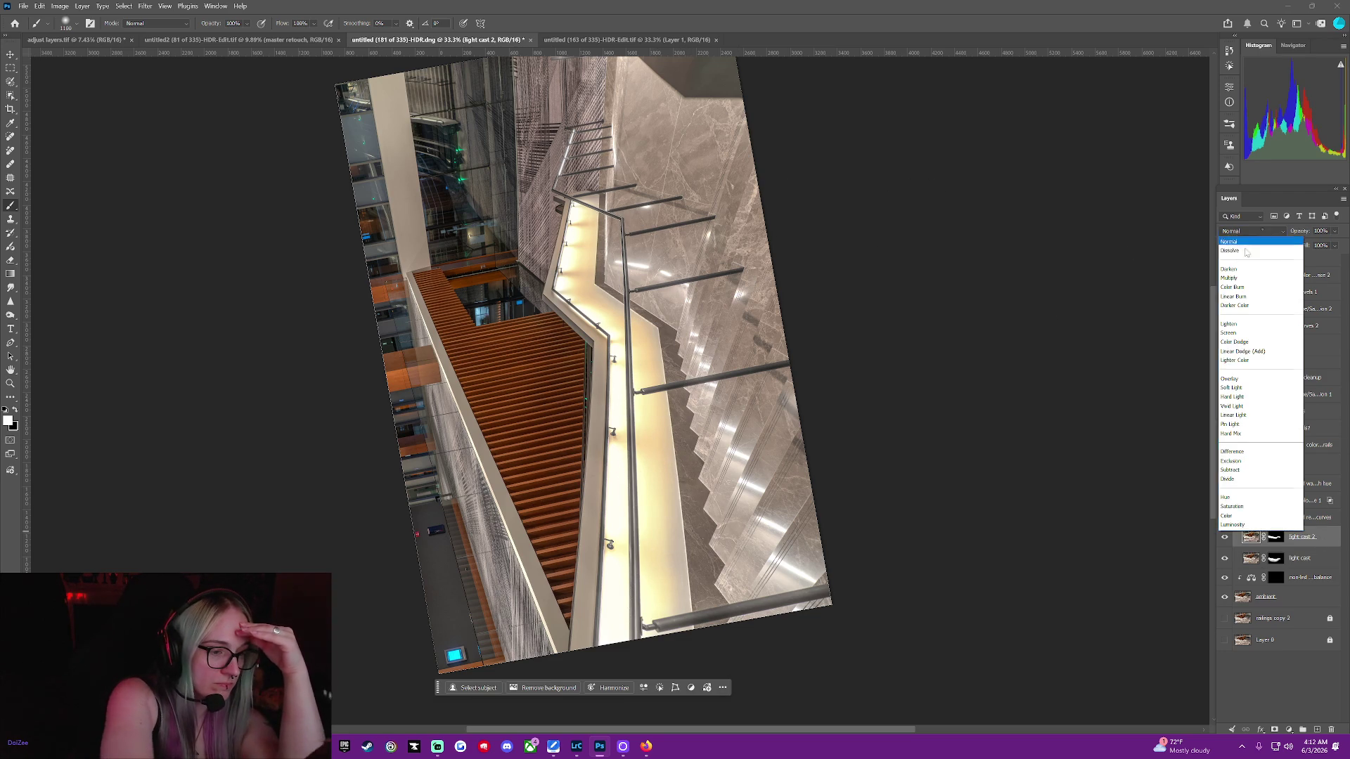
pyautogui.click(1227, 515)
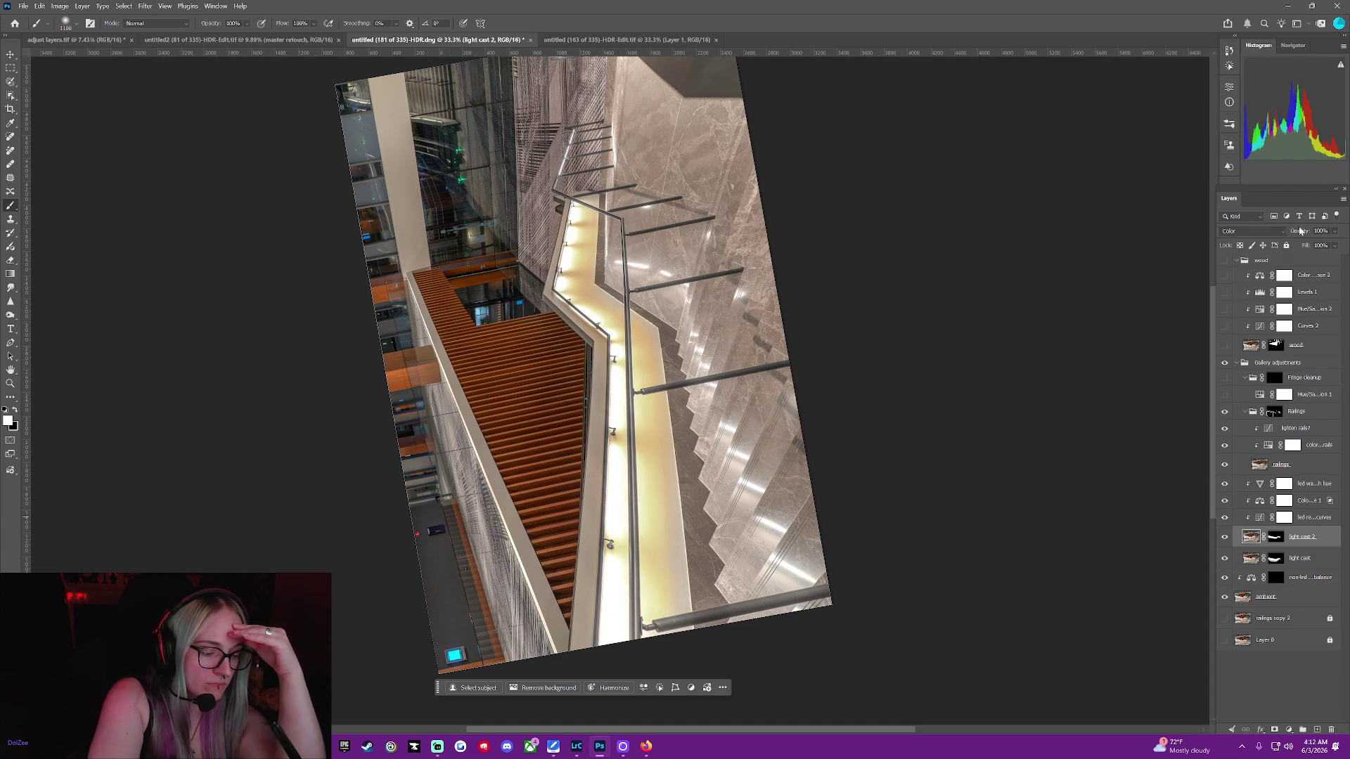
pyautogui.moveTo(1299, 231); pyautogui.dragTo(1289, 232)
pyautogui.click(1253, 232)
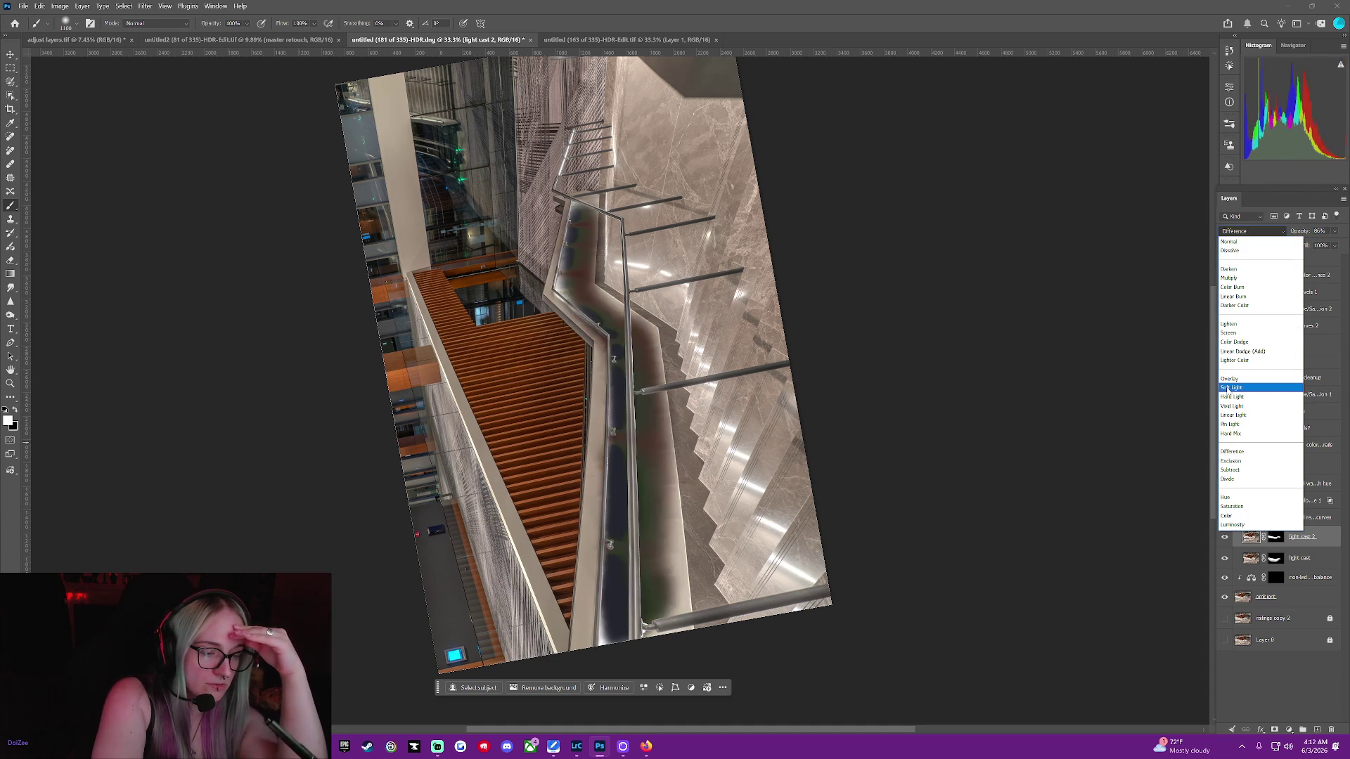
pyautogui.click(1227, 389)
pyautogui.moveTo(1305, 234); pyautogui.dragTo(1300, 243)
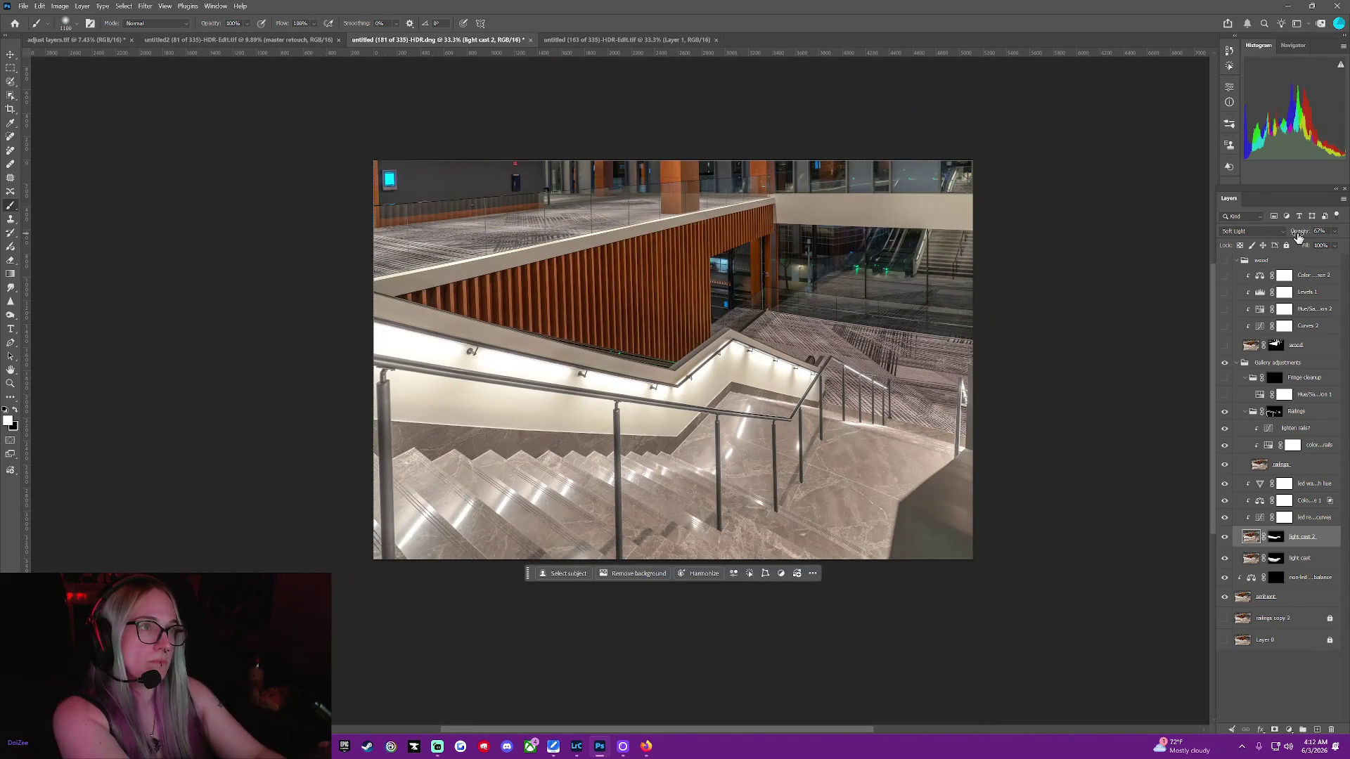
pyautogui.moveTo(1304, 240)
pyautogui.mouseDown()
pyautogui.moveTo(1339, 240)
pyautogui.moveTo(1287, 233)
pyautogui.mouseUp()
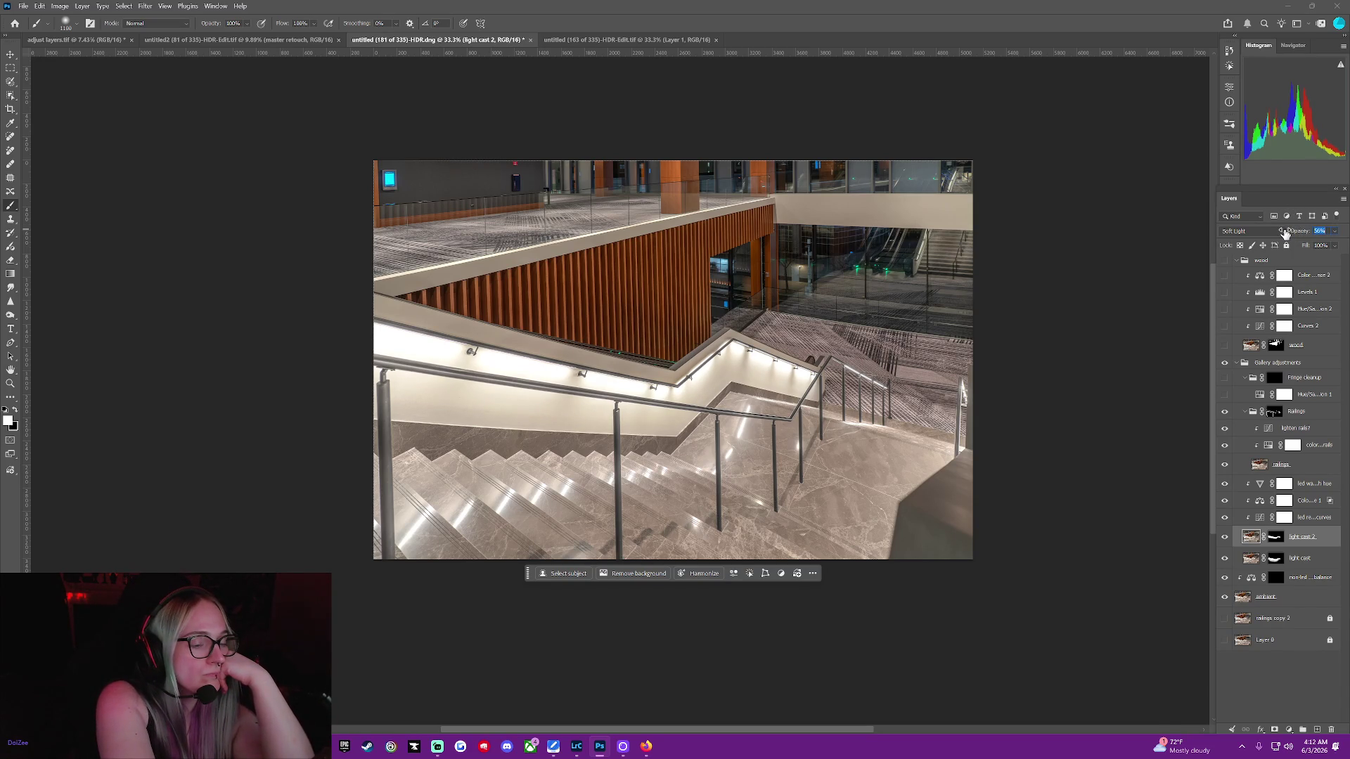
pyautogui.moveTo(1301, 236); pyautogui.dragTo(1292, 233)
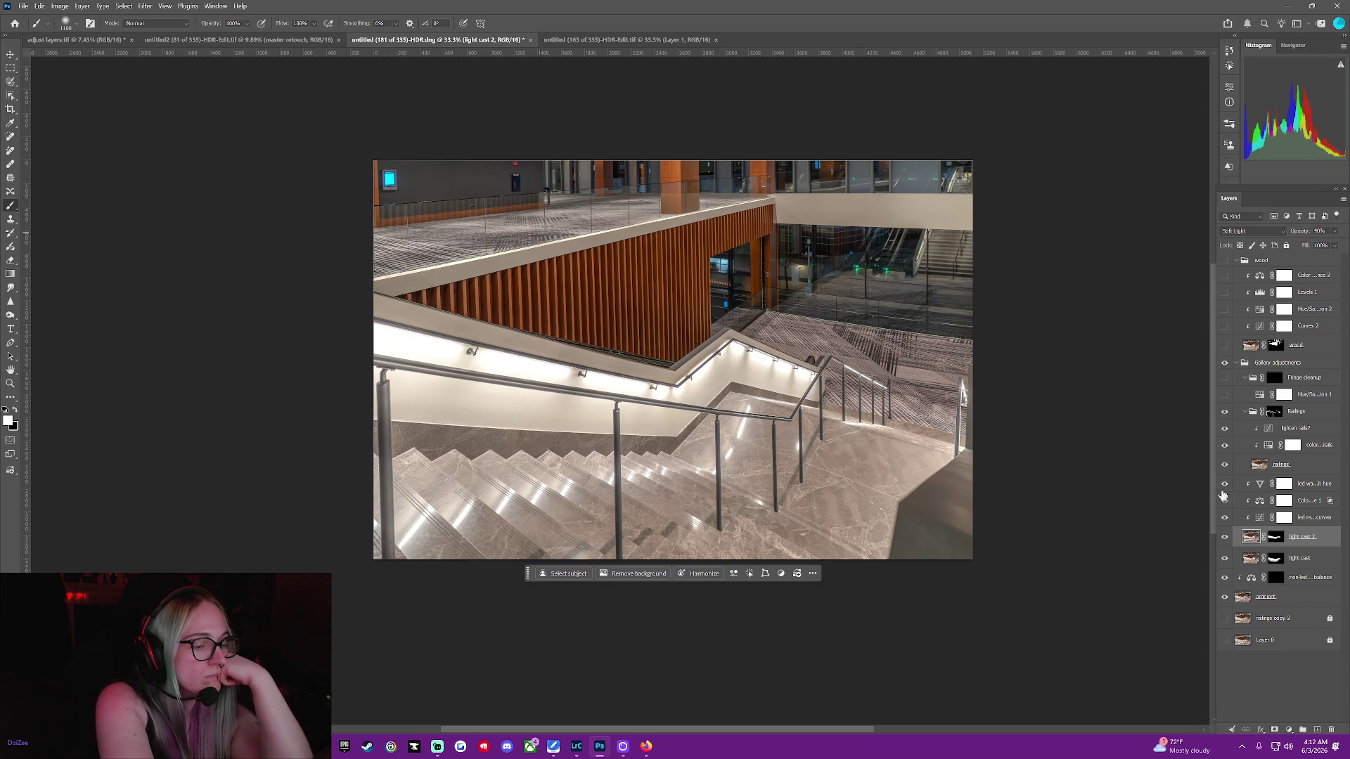
# Lower the light cast layer's opacity to about 29%
pyautogui.click(1287, 559)
pyautogui.click(1302, 236)
pyautogui.moveTo(1301, 236); pyautogui.dragTo(1265, 236)
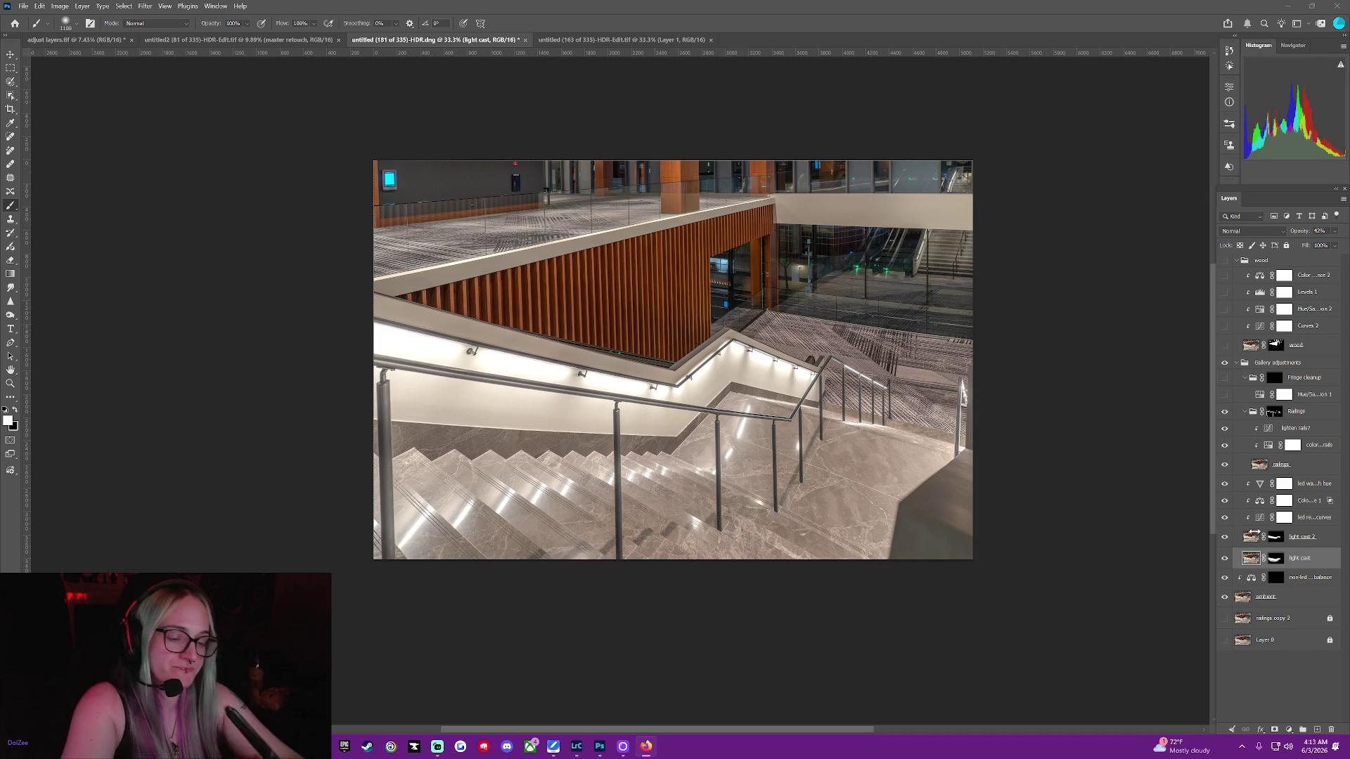
pyautogui.click(1275, 536)
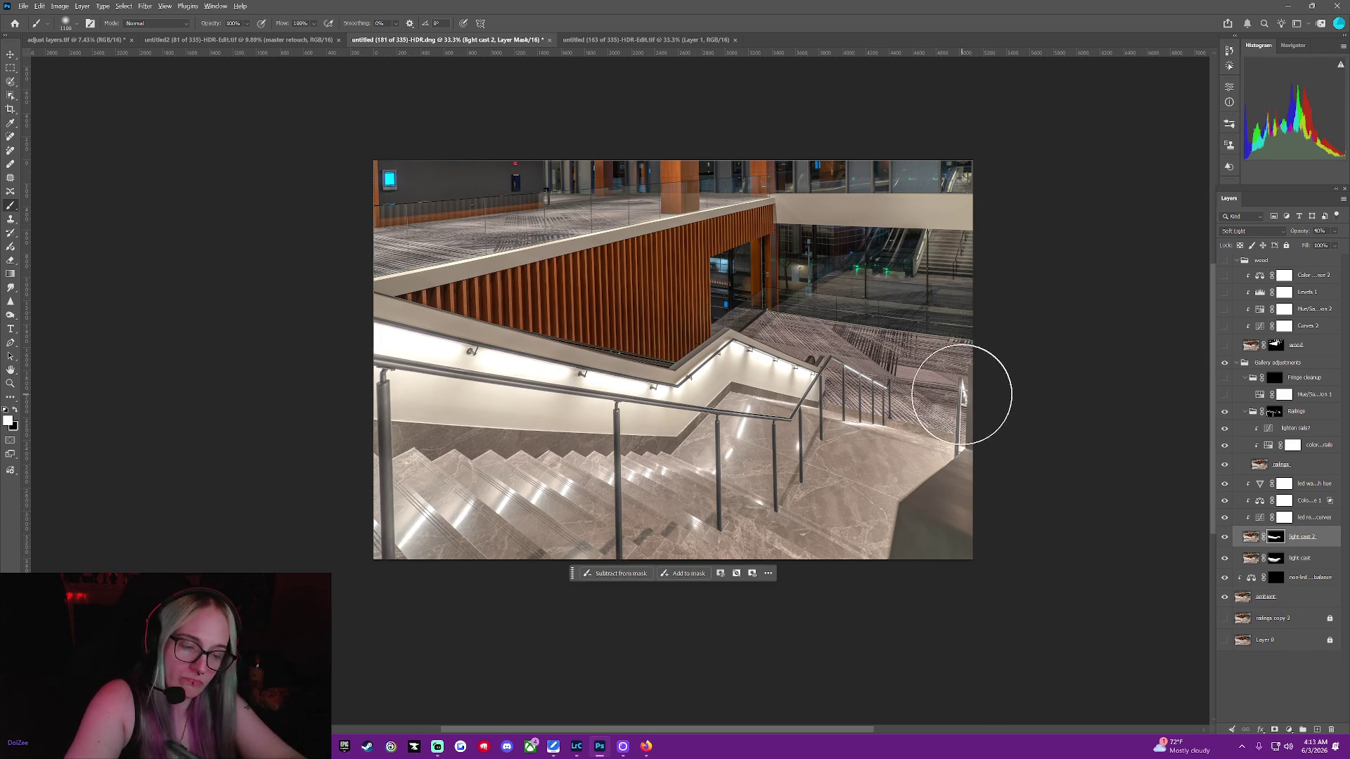
# Reset the tilted view back to level and shrink the brush to 250
pyautogui.moveTo(958, 386); pyautogui.dragTo(960, 393)
pyautogui.press('Escape')
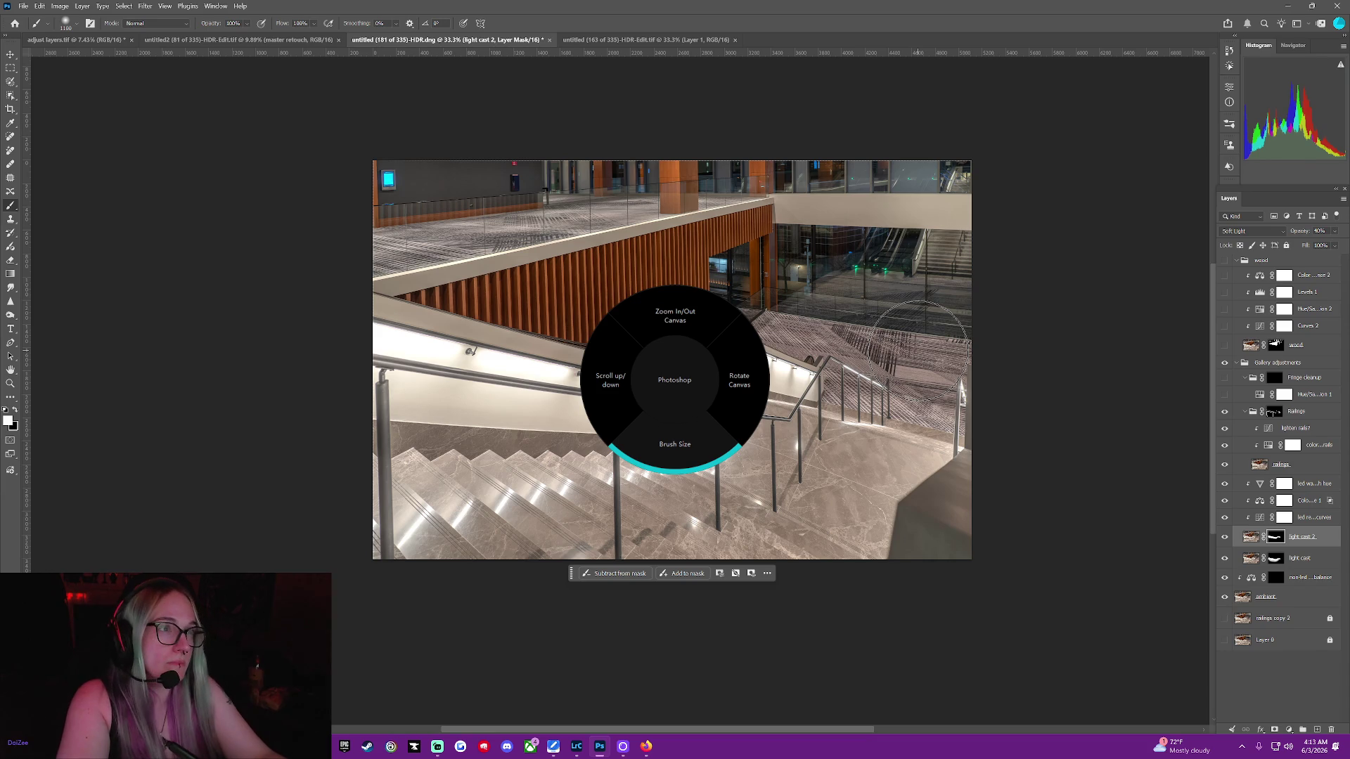
pyautogui.click(942, 380)
pyautogui.press('[')
pyautogui.press('[')
pyautogui.press('[')
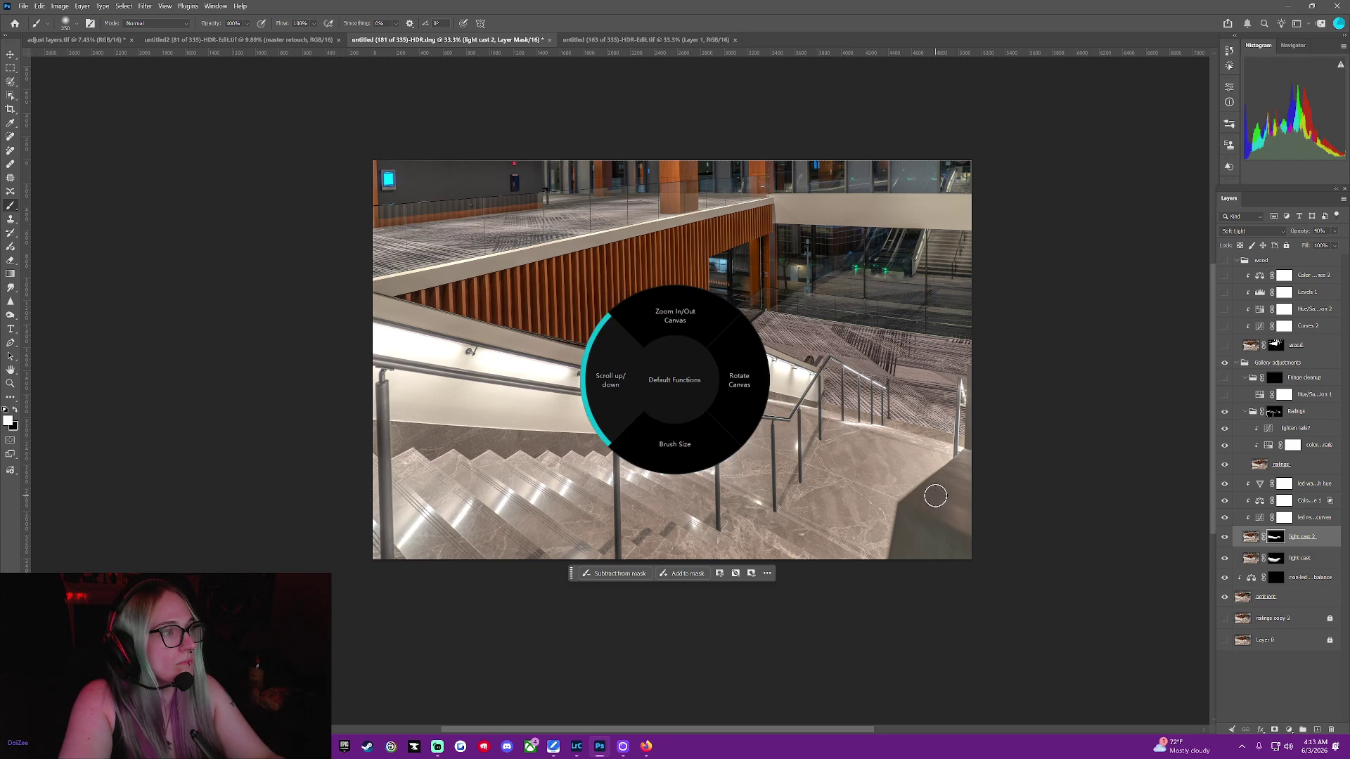
# On the light cast 2 mask, paint black to fade the glow near the railing base
pyautogui.scroll(1, 936, 496)
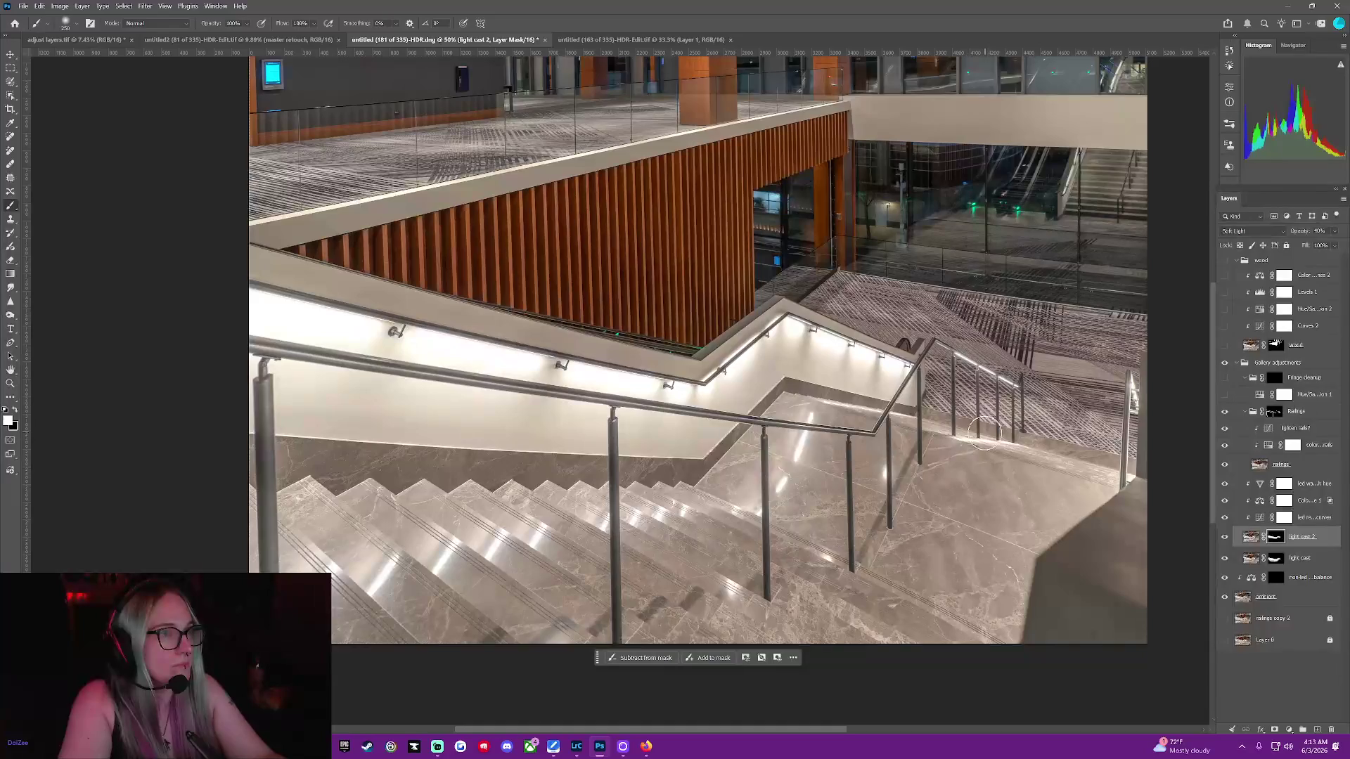
pyautogui.scroll(1, 1004, 480)
pyautogui.scroll(1, 1004, 480)
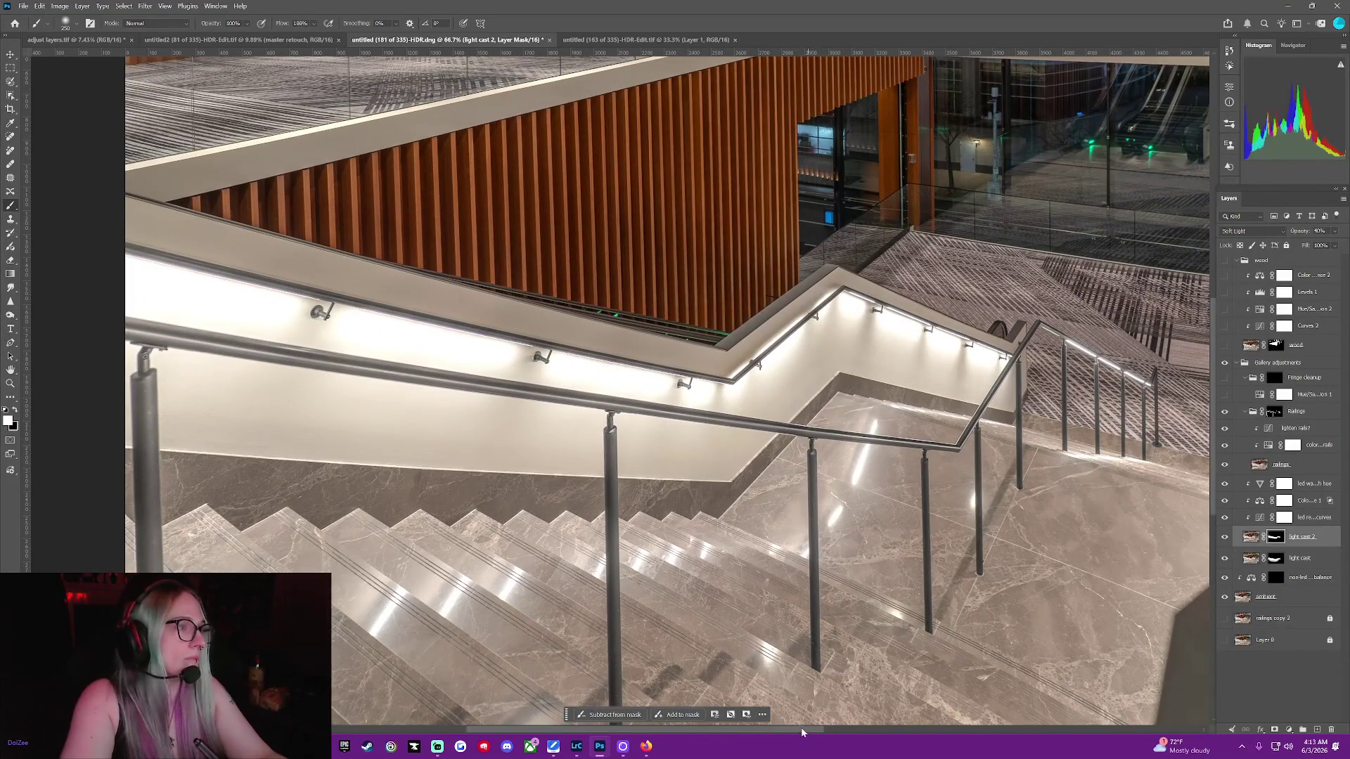
pyautogui.moveTo(802, 730); pyautogui.dragTo(961, 737)
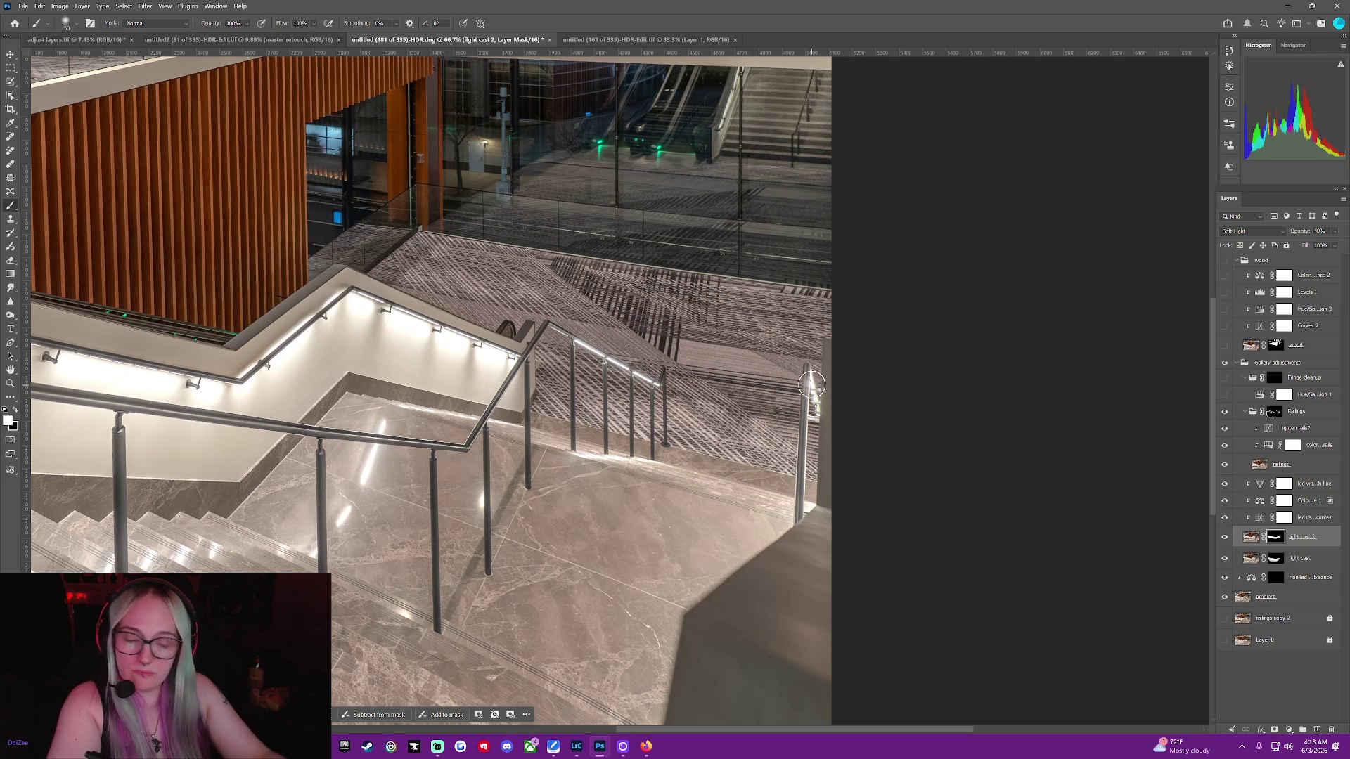
pyautogui.press('[')
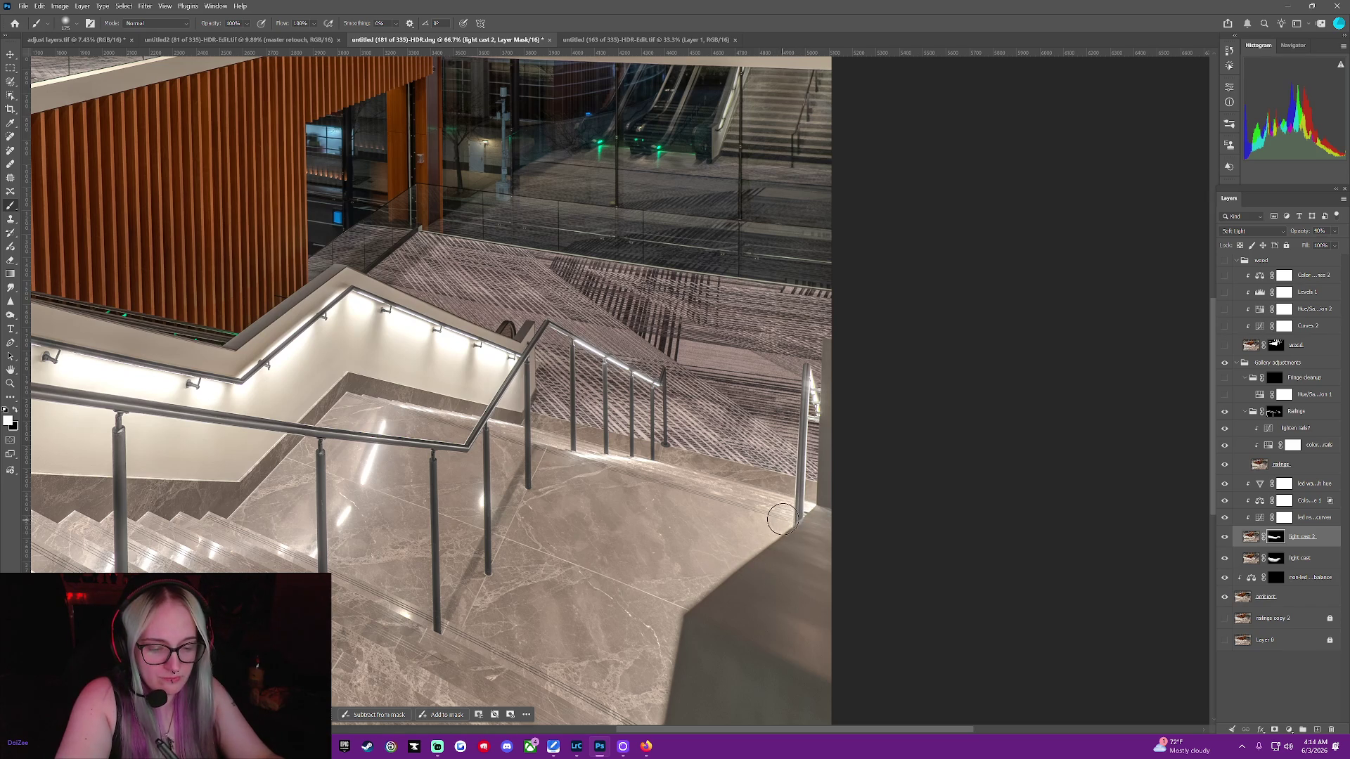
pyautogui.press(']')
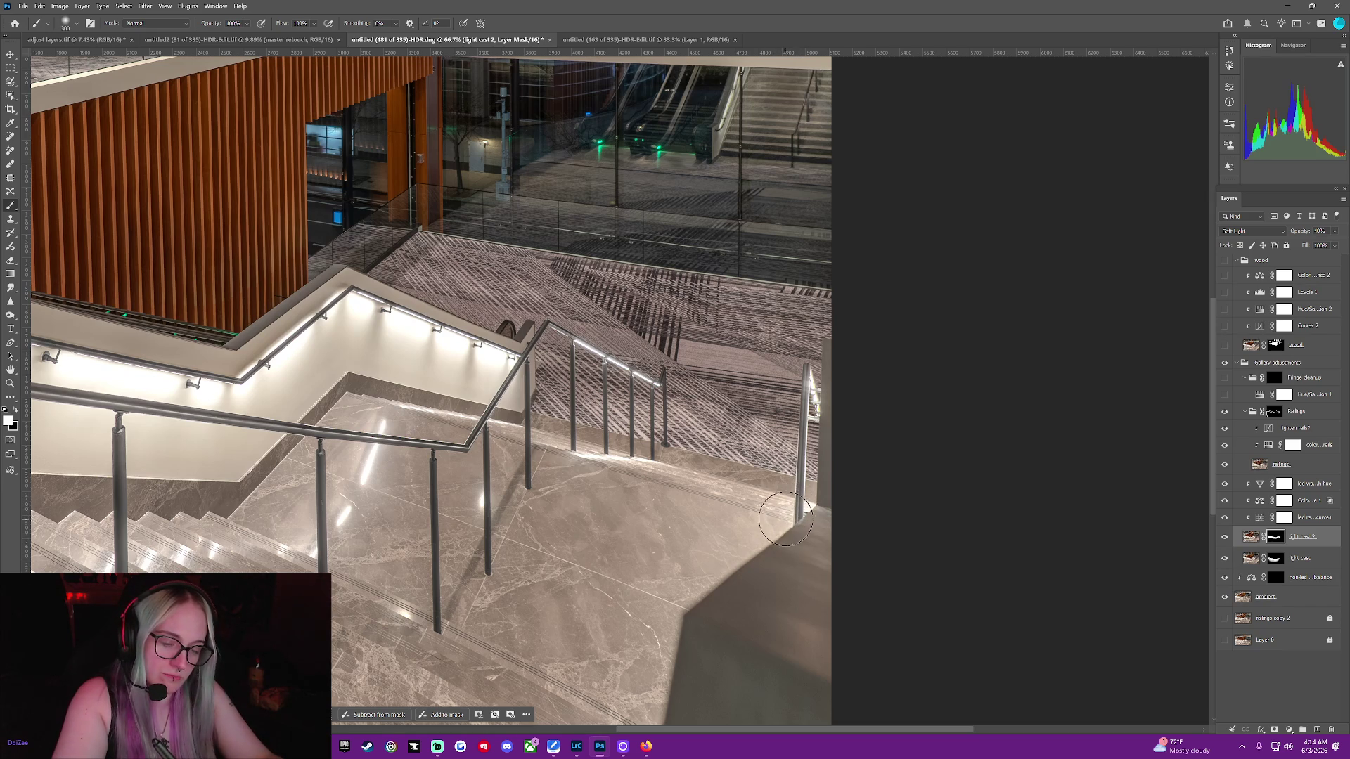
pyautogui.press(']')
pyautogui.press(']')
pyautogui.press(']')
pyautogui.press(']')
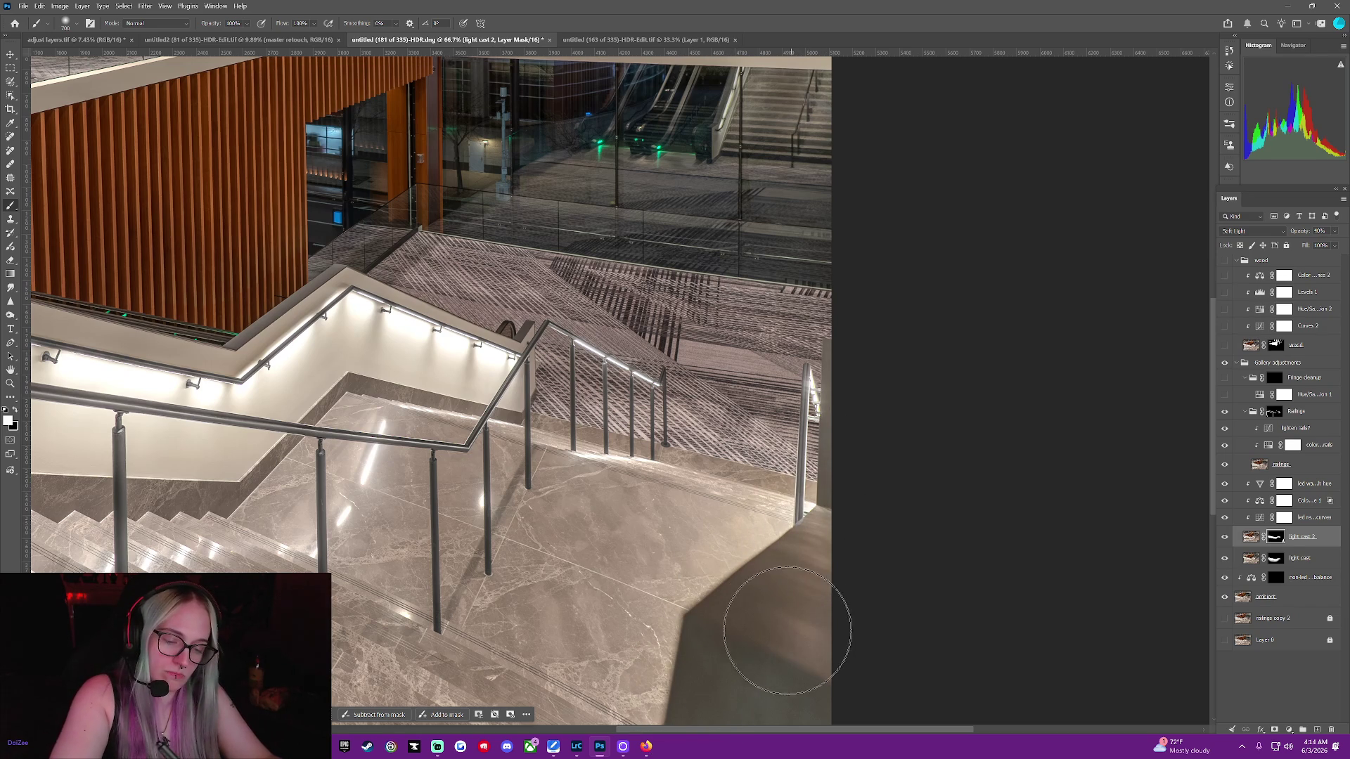
pyautogui.press('x')
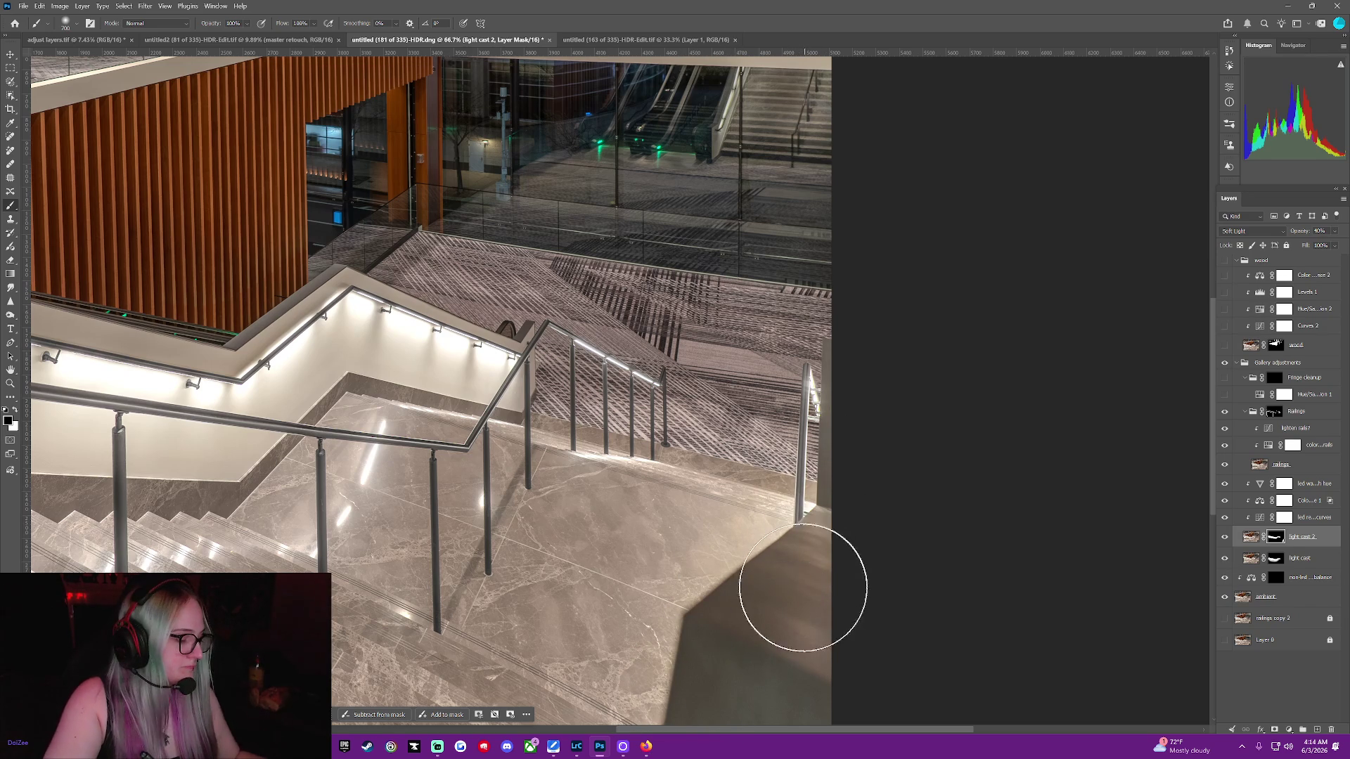
pyautogui.press('[')
pyautogui.press('[')
pyautogui.press('[')
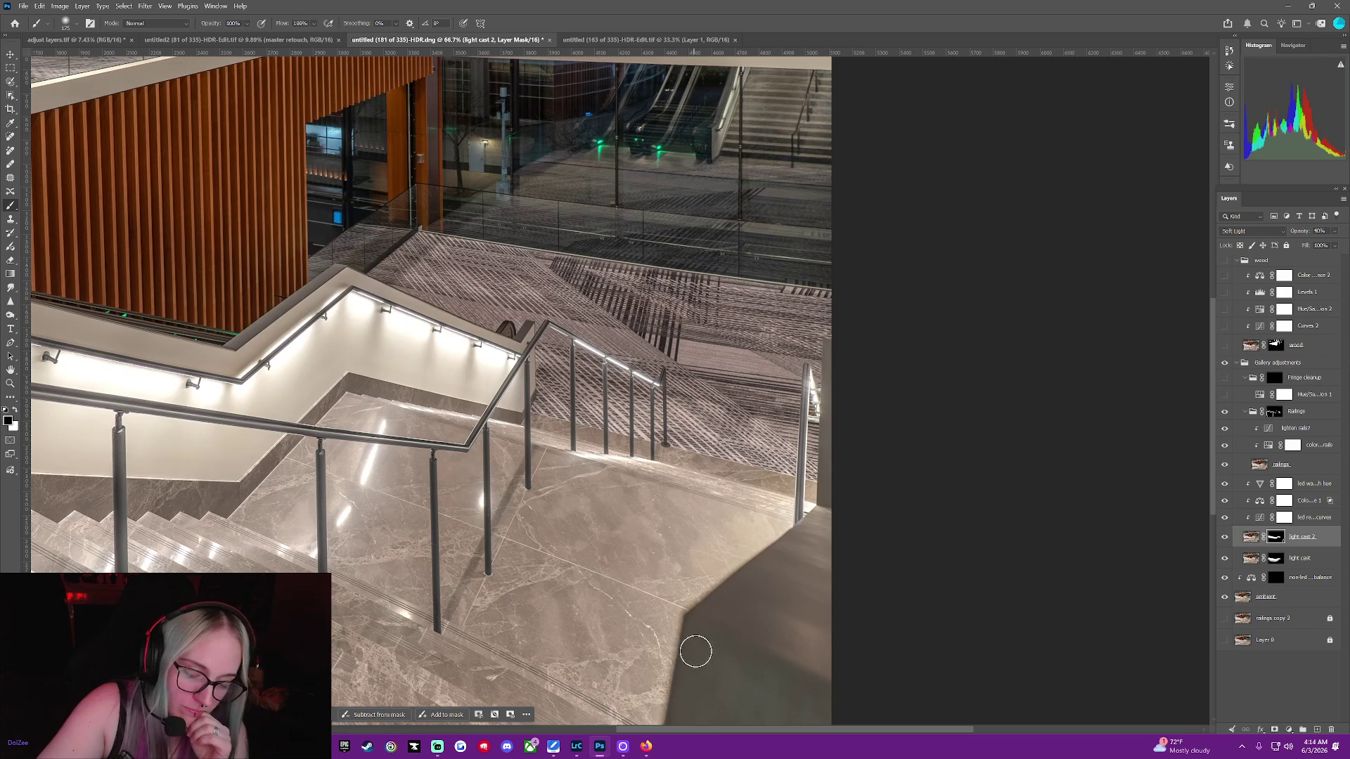
pyautogui.press('[')
pyautogui.press('[')
pyautogui.press('[')
pyautogui.press('[')
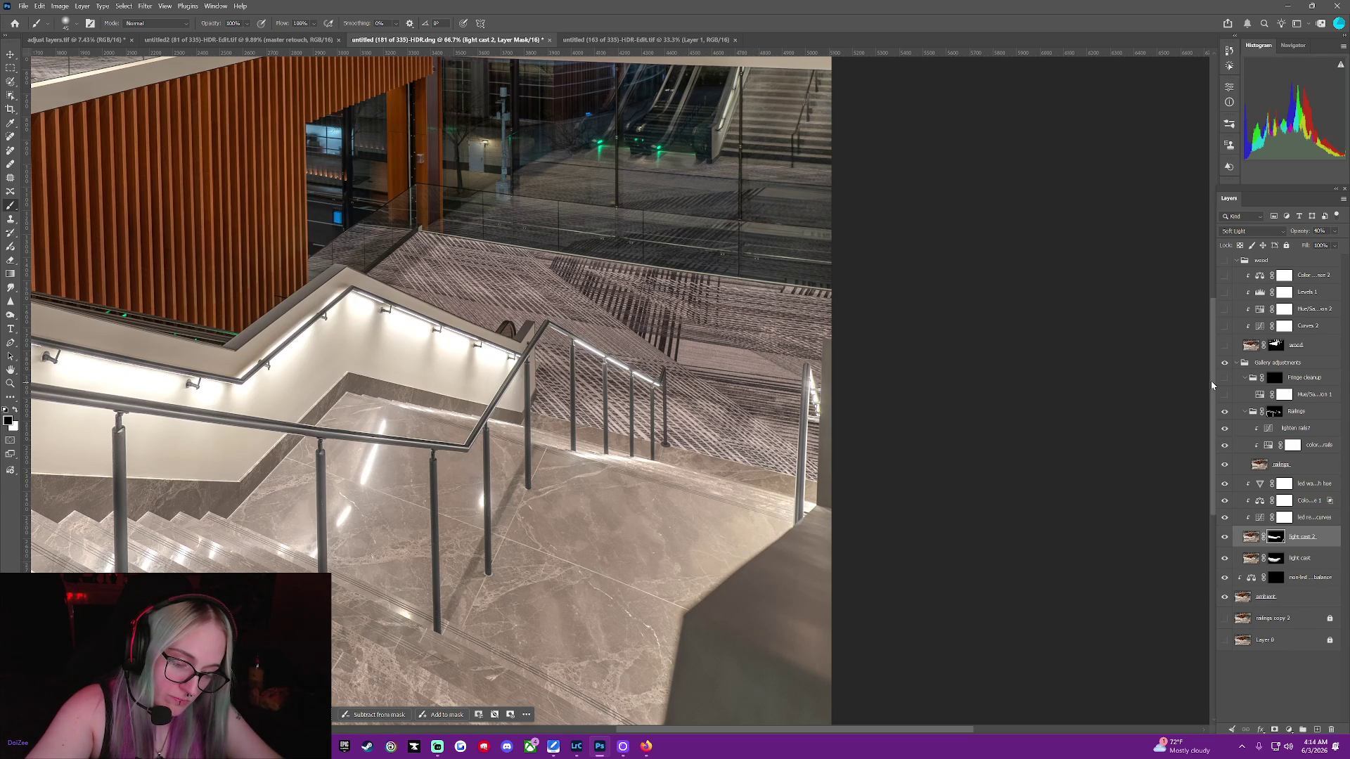
pyautogui.moveTo(1211, 385); pyautogui.dragTo(1213, 462)
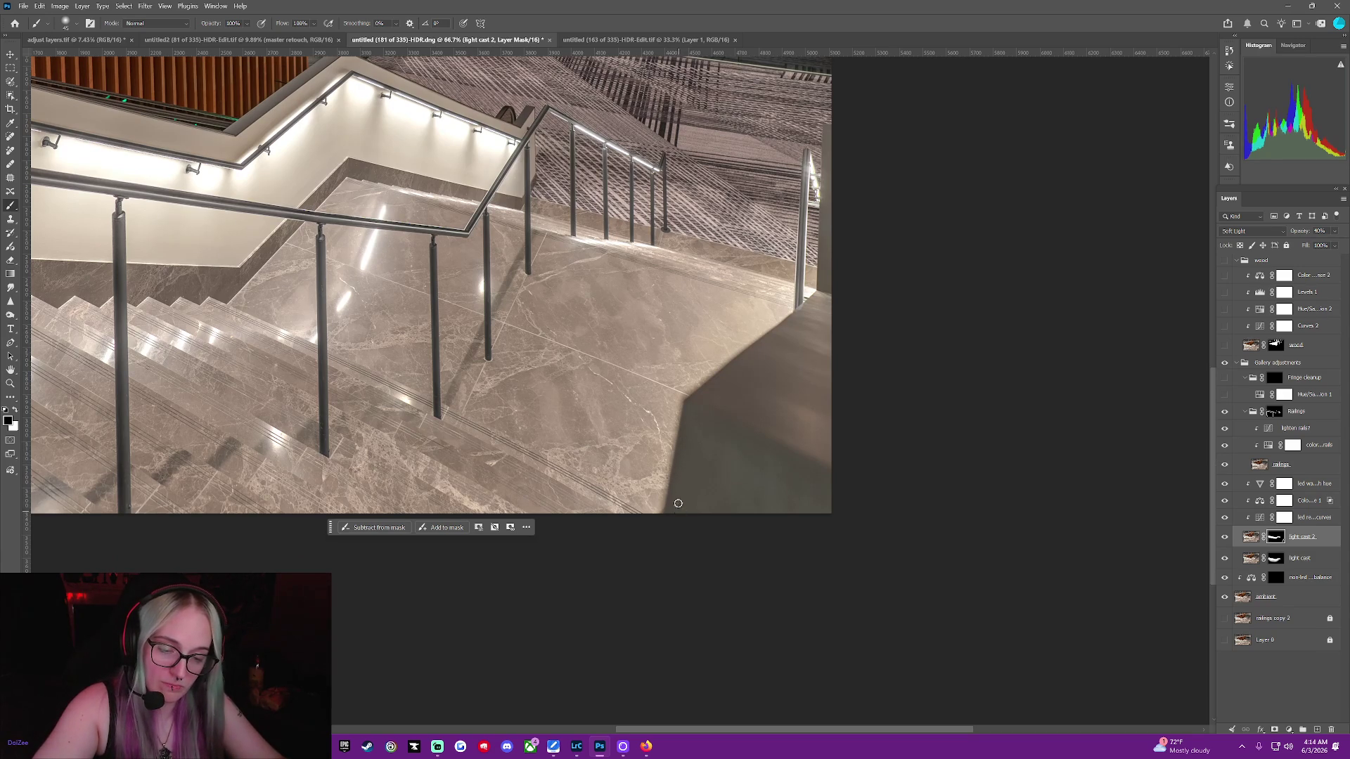
# Refine the light cast mask near the shadowed lower-right wall with white and black brushwork
pyautogui.middleClick(685, 413)
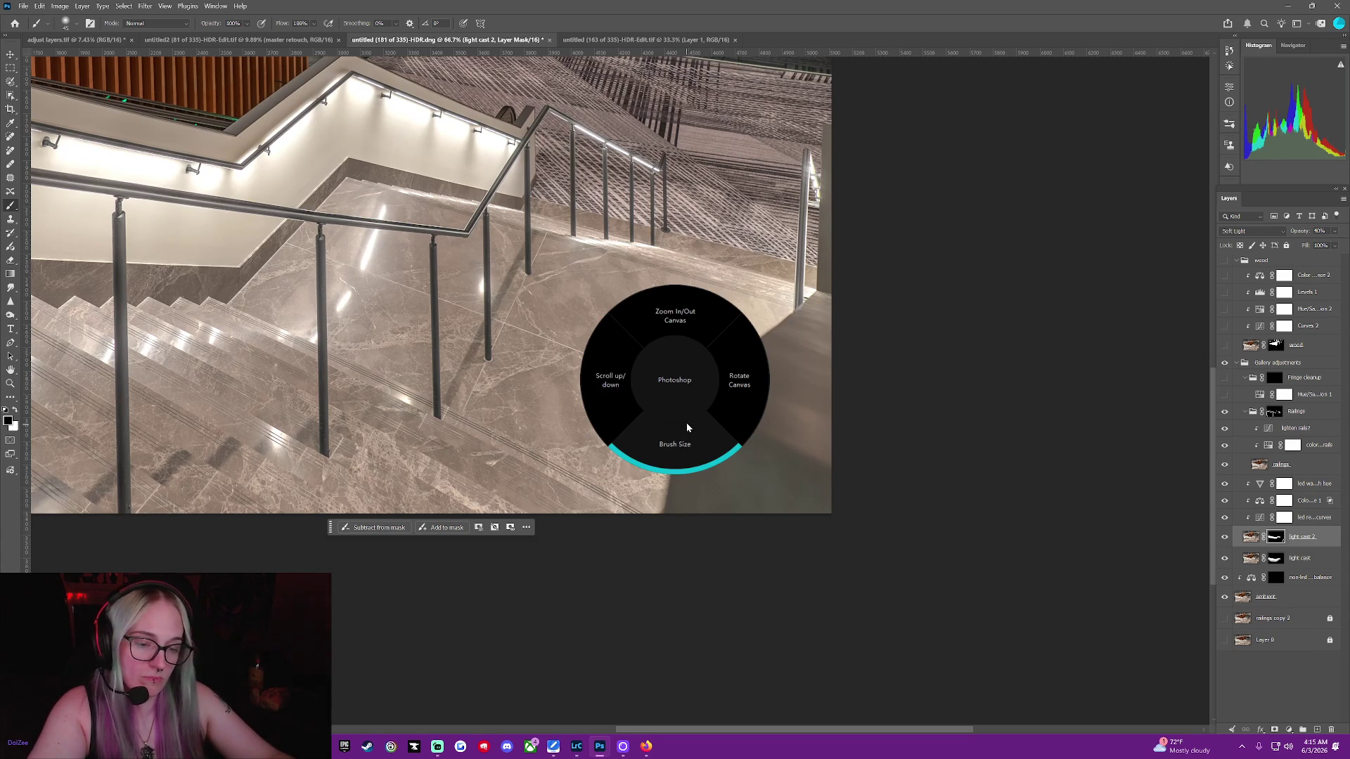
pyautogui.click(1276, 562)
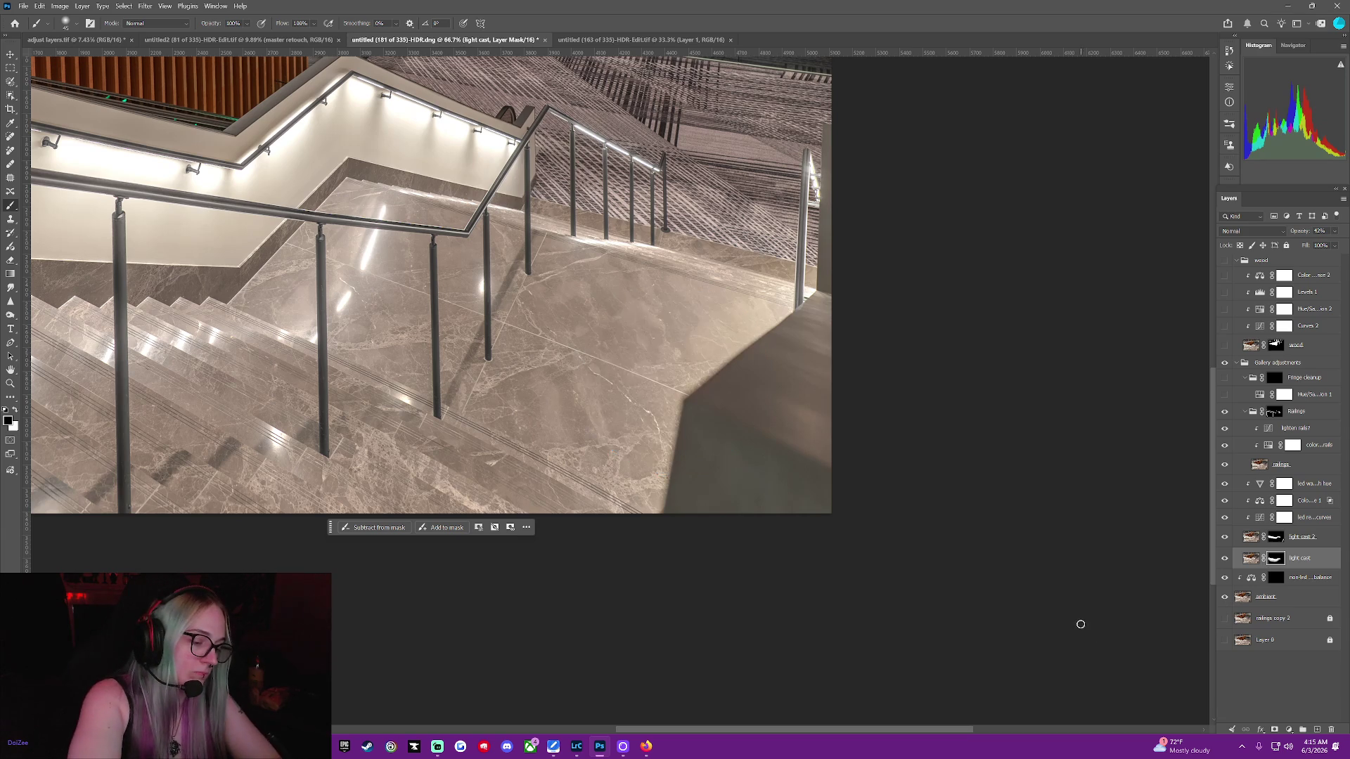
pyautogui.press('x')
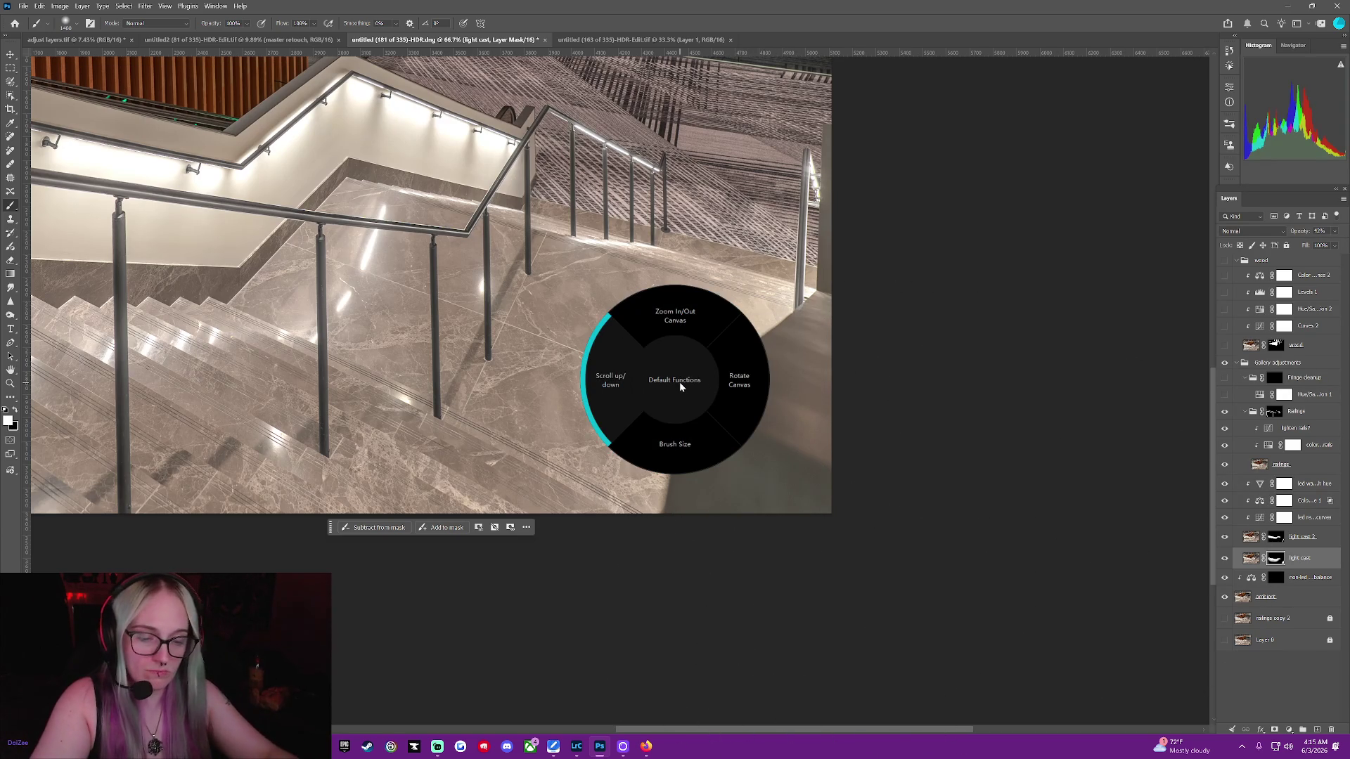
pyautogui.press('[')
pyautogui.press('[')
pyautogui.press('[')
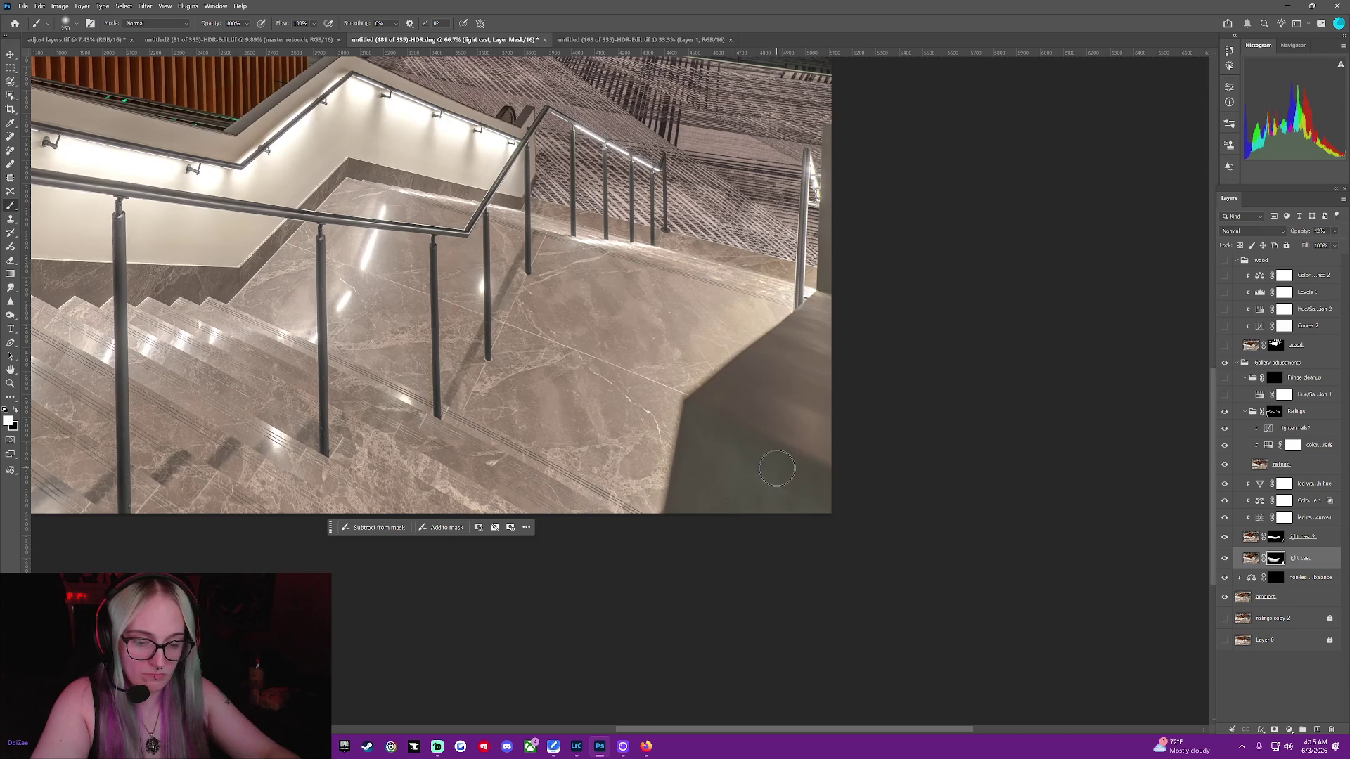
pyautogui.press('x')
pyautogui.press(']')
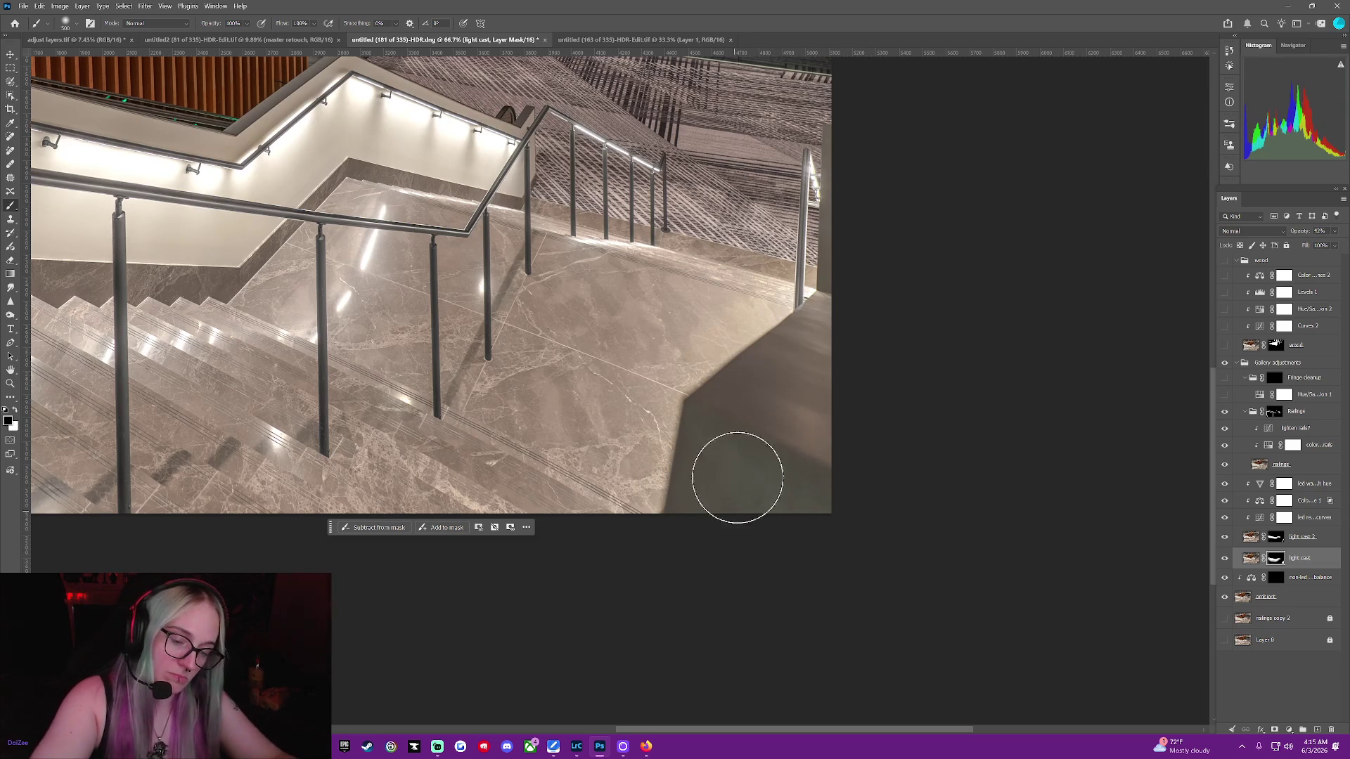
pyautogui.press('[')
pyautogui.press('[')
pyautogui.press('[')
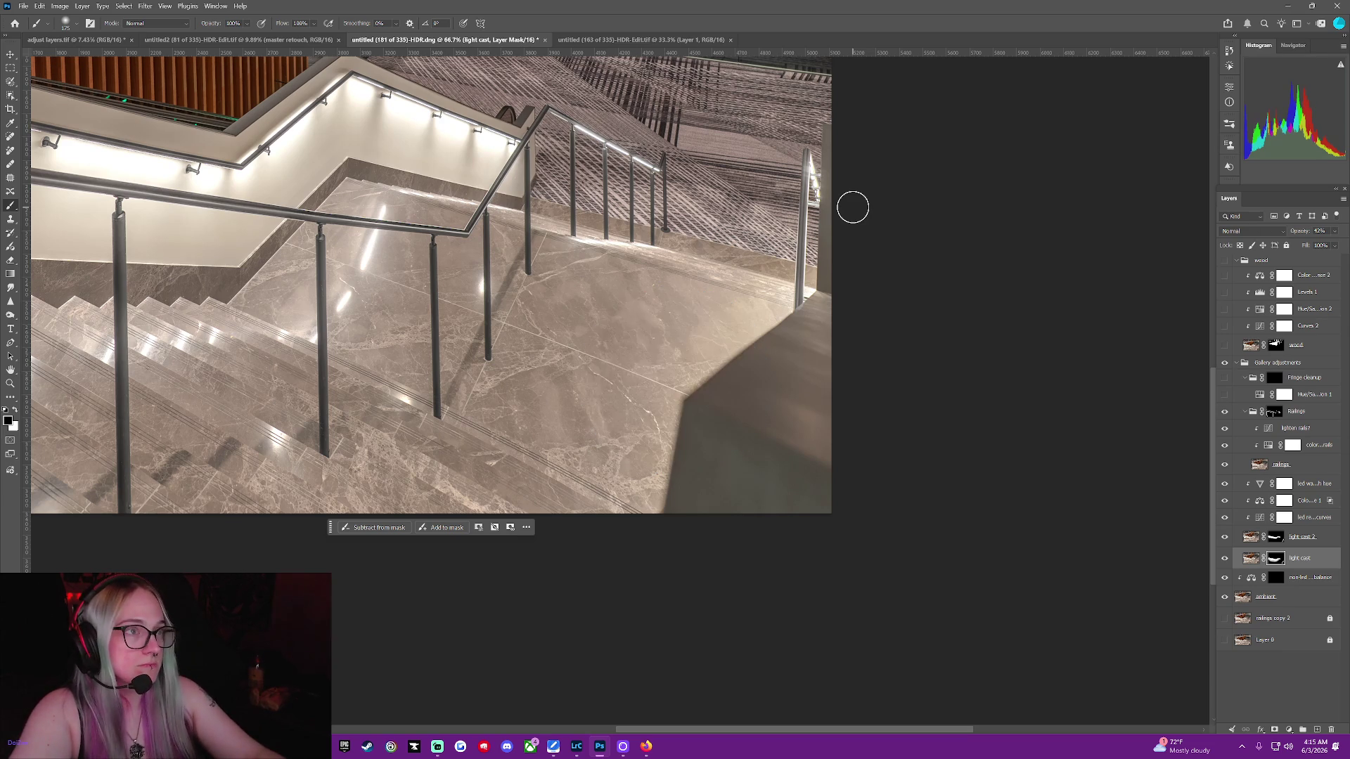
pyautogui.hotkey('ctrl', '-')
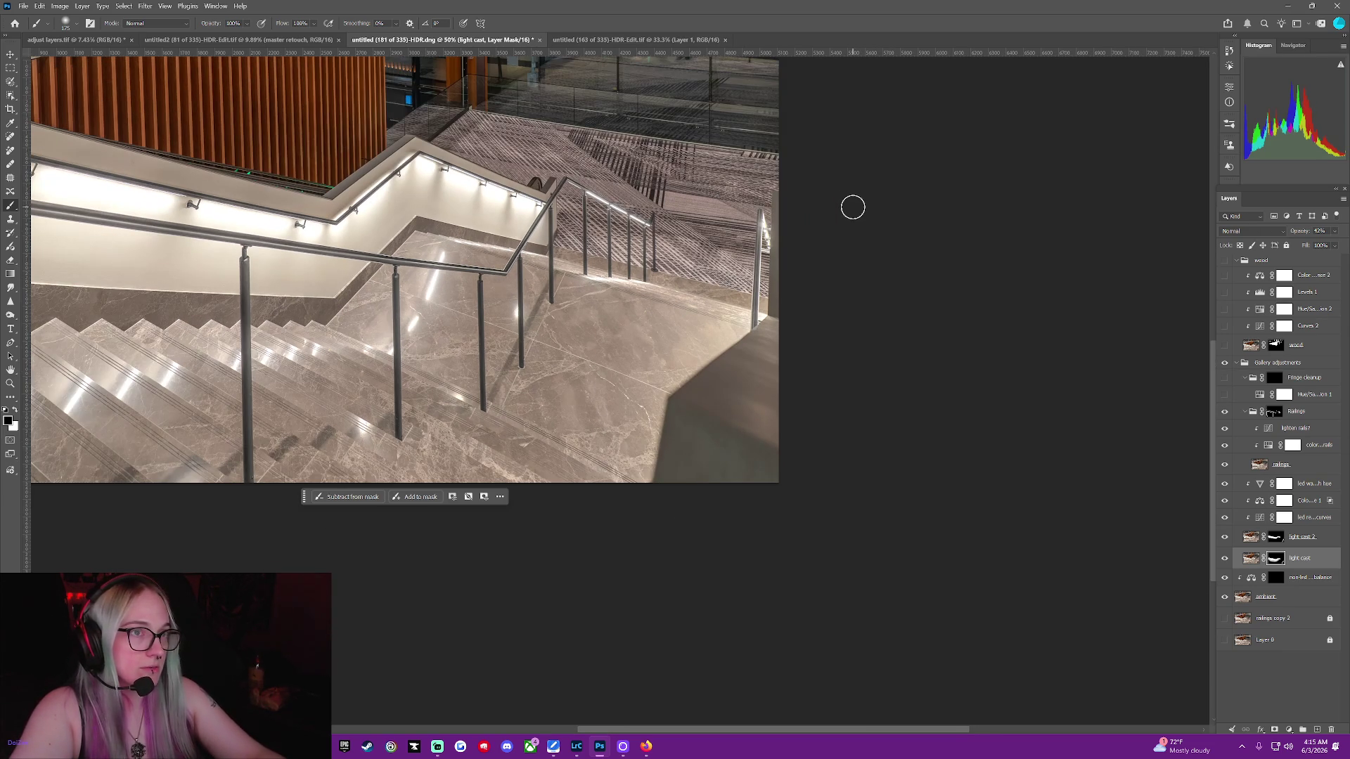
# Zoom out to 25% and select the non-led color balance layer mask
pyautogui.hotkey('ctrl', '-')
pyautogui.hotkey('ctrl', '-')
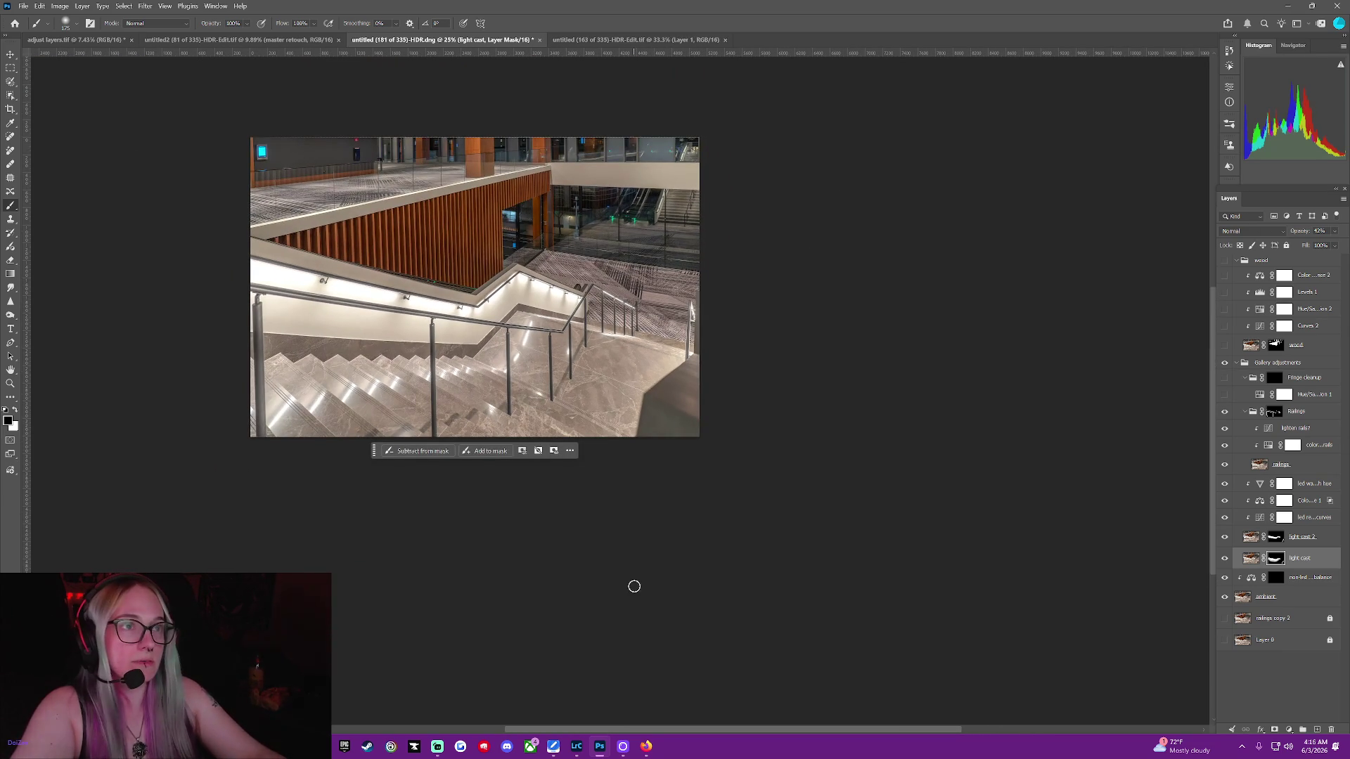
pyautogui.moveTo(736, 729); pyautogui.dragTo(673, 719)
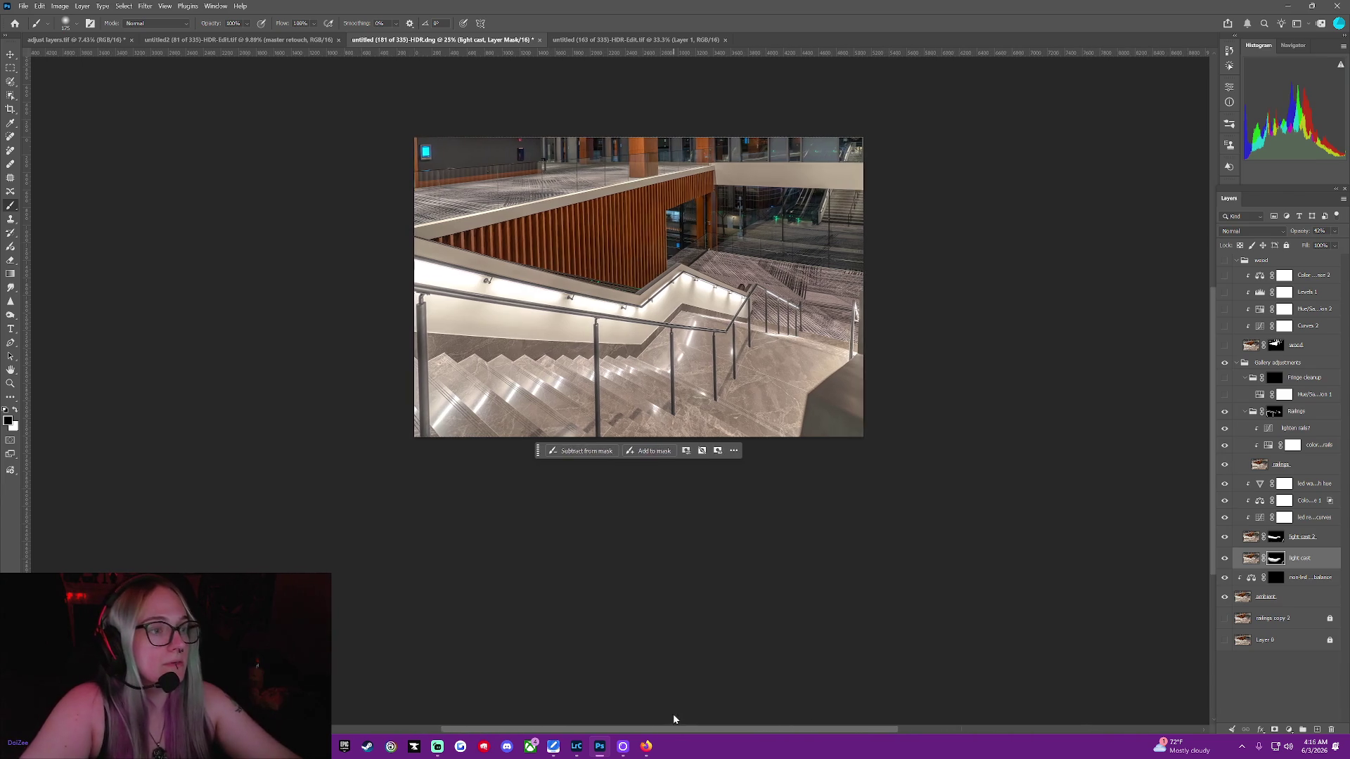
pyautogui.scroll(5, 723, 579)
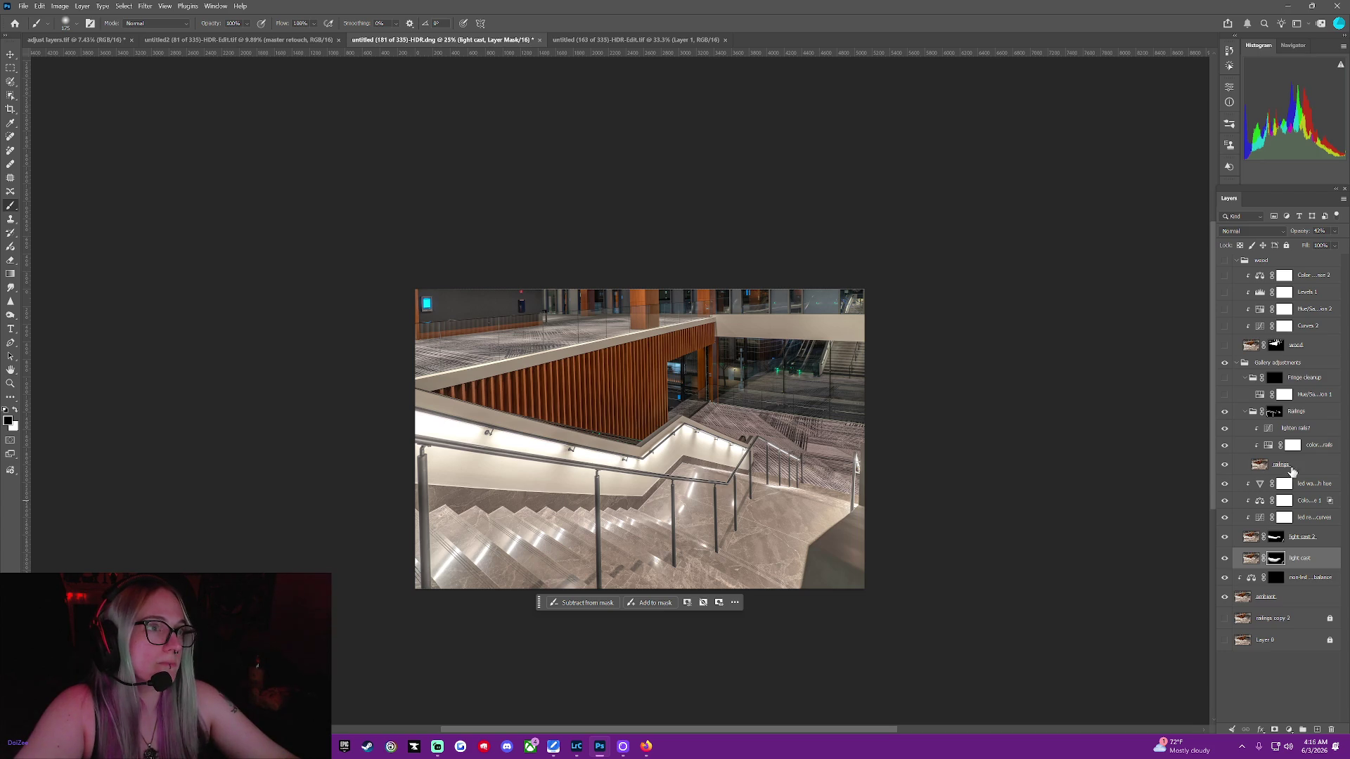
pyautogui.click(1275, 579)
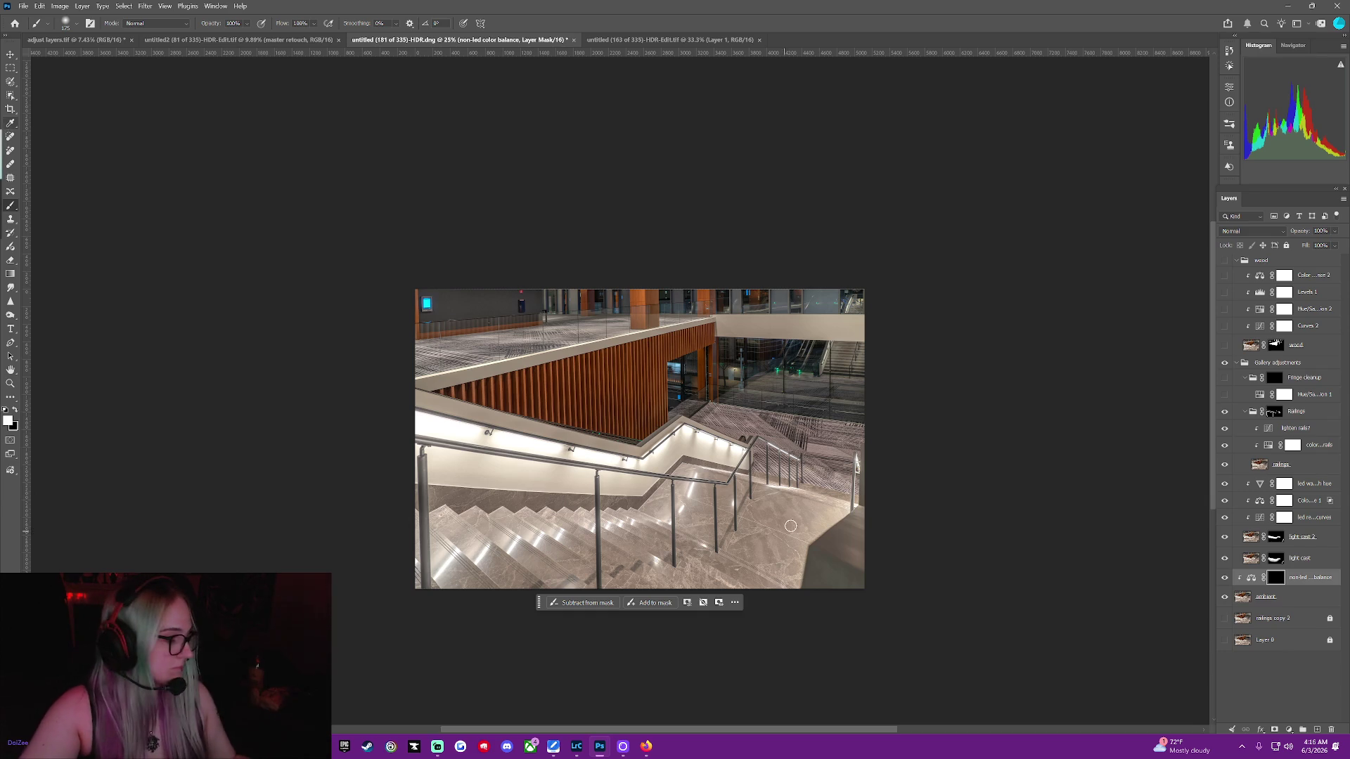
# Paint white on the non-led color balance mask over the handrails and upper gallery
pyautogui.hotkey('ctrl', '+')
pyautogui.hotkey('ctrl', '+')
pyautogui.hotkey('ctrl', '-')
pyautogui.hotkey('ctrl', '-')
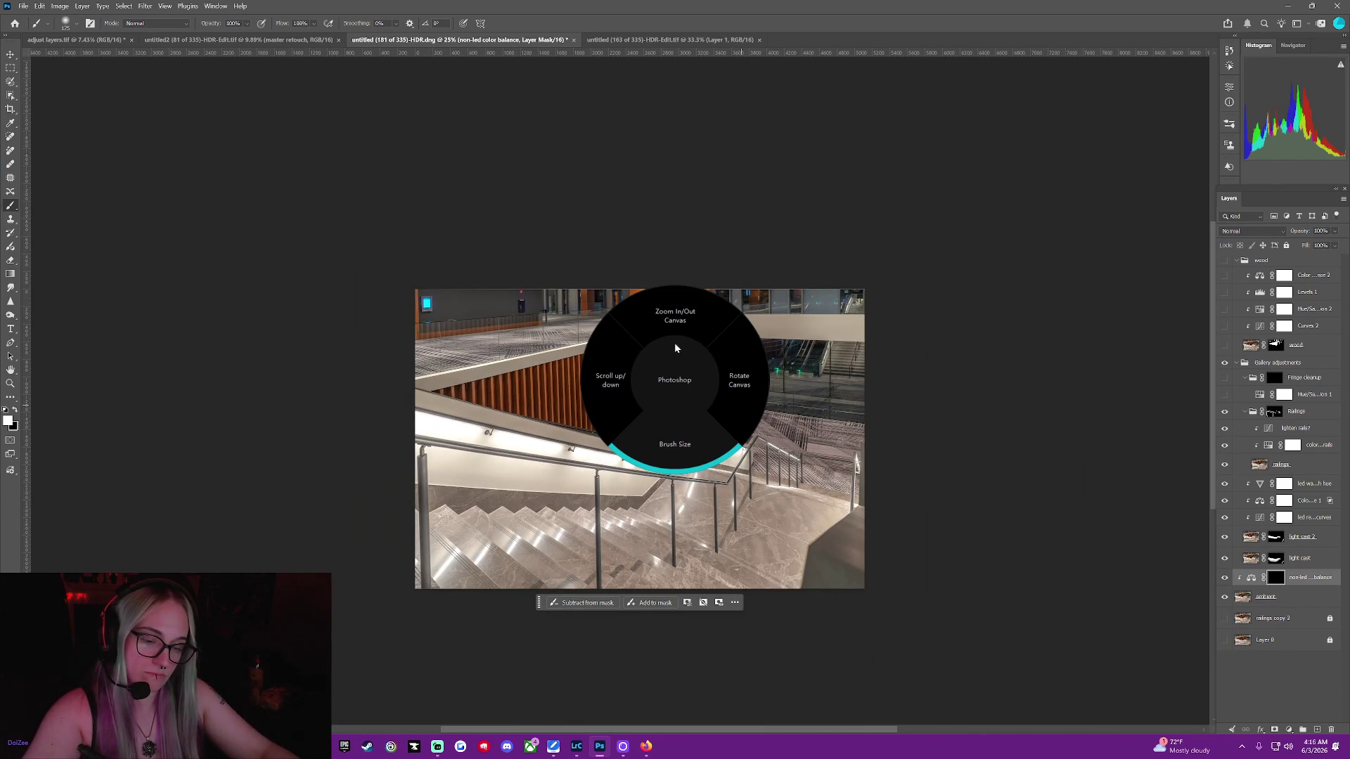
pyautogui.press('[')
pyautogui.press('[')
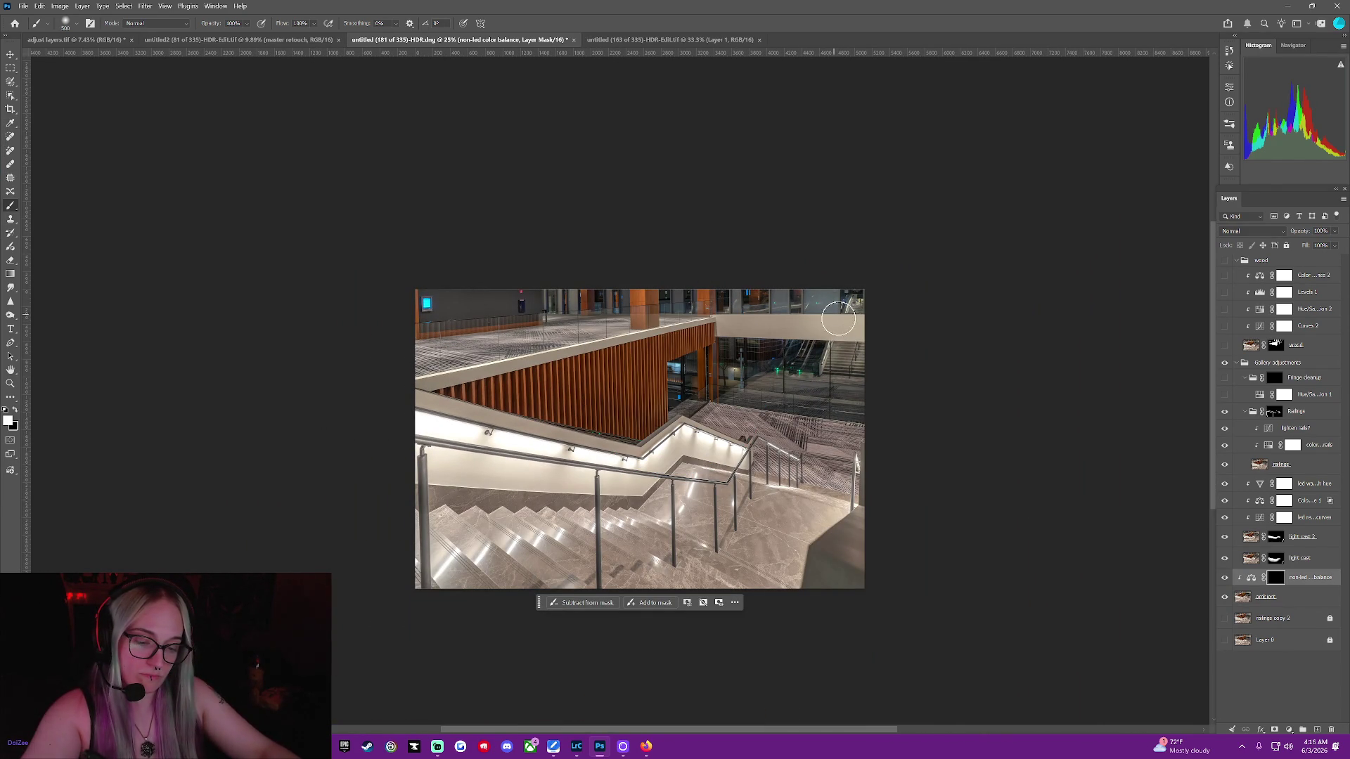
pyautogui.press(']')
pyautogui.press(']')
pyautogui.press(']')
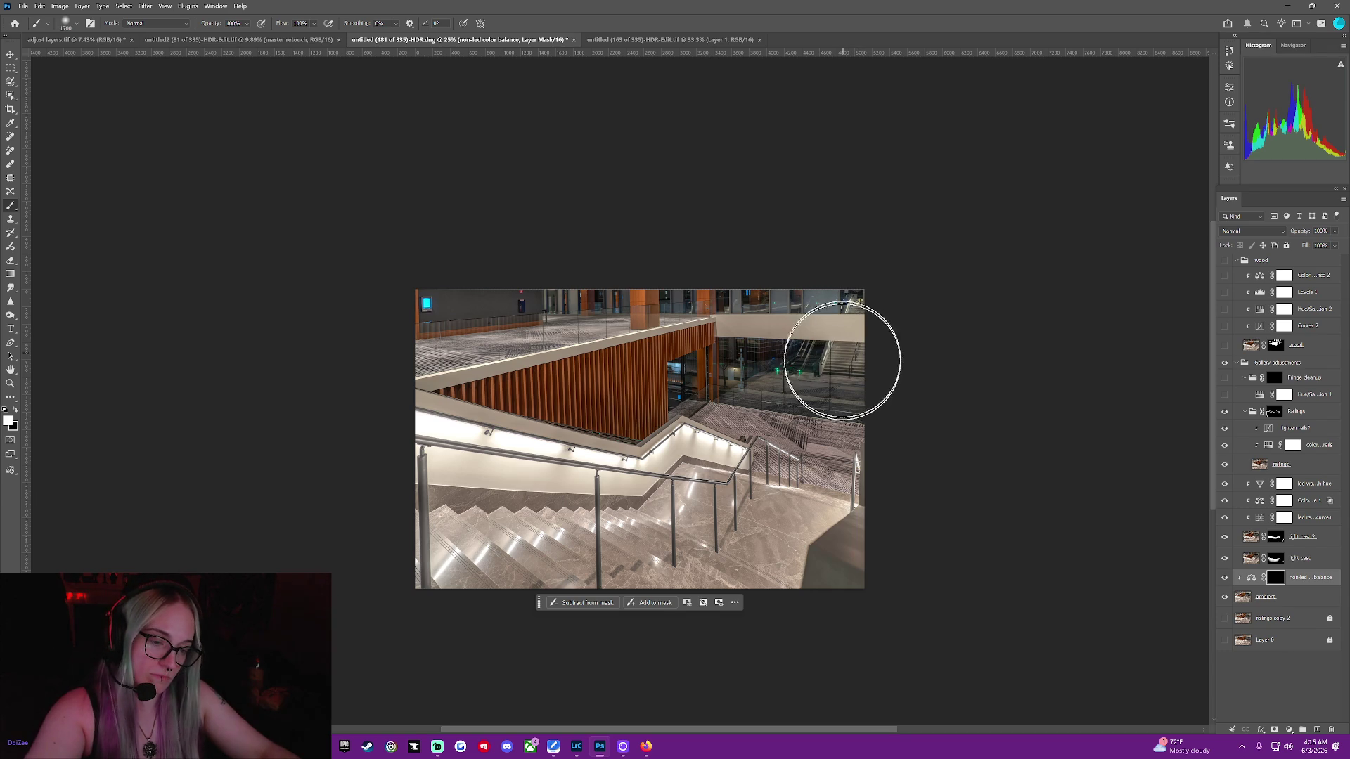
pyautogui.press('[')
pyautogui.press('[')
pyautogui.press('[')
pyautogui.press('[')
pyautogui.press('[')
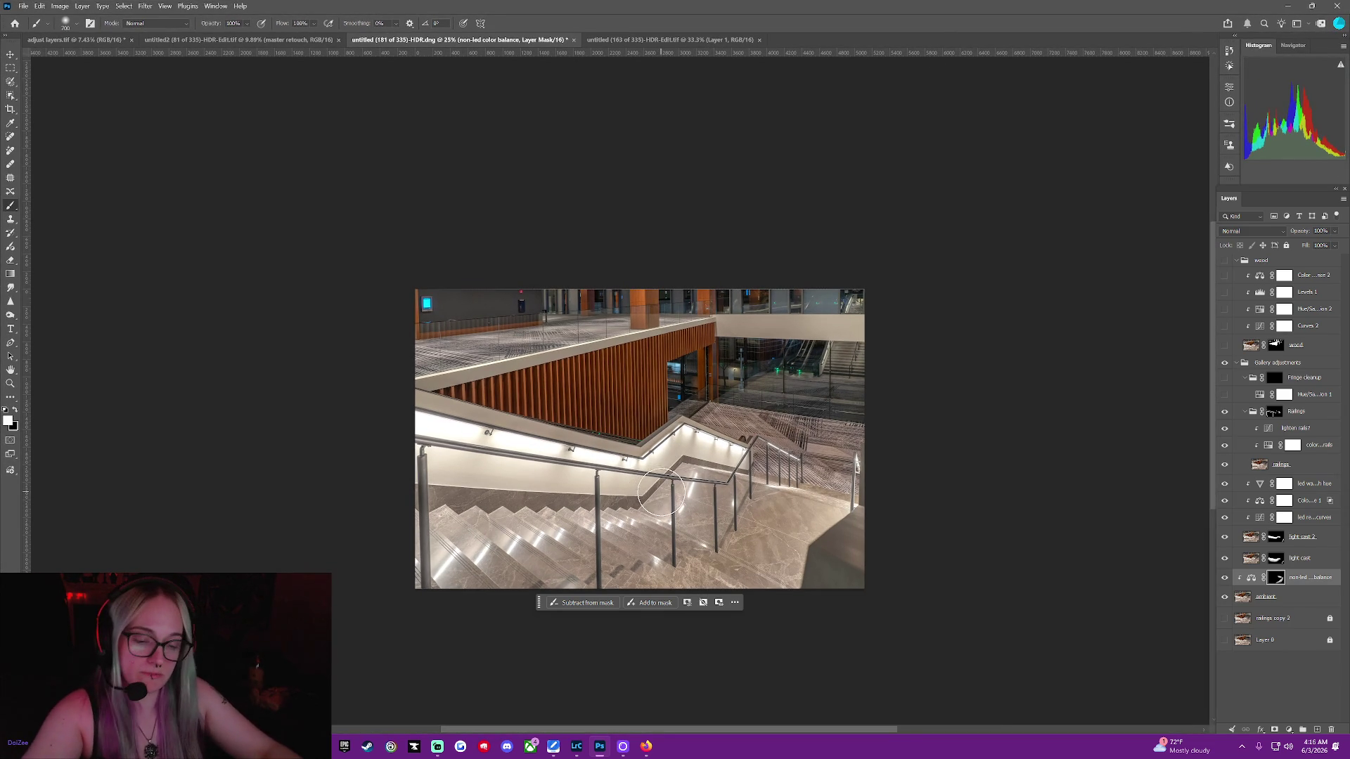
pyautogui.click(1288, 692)
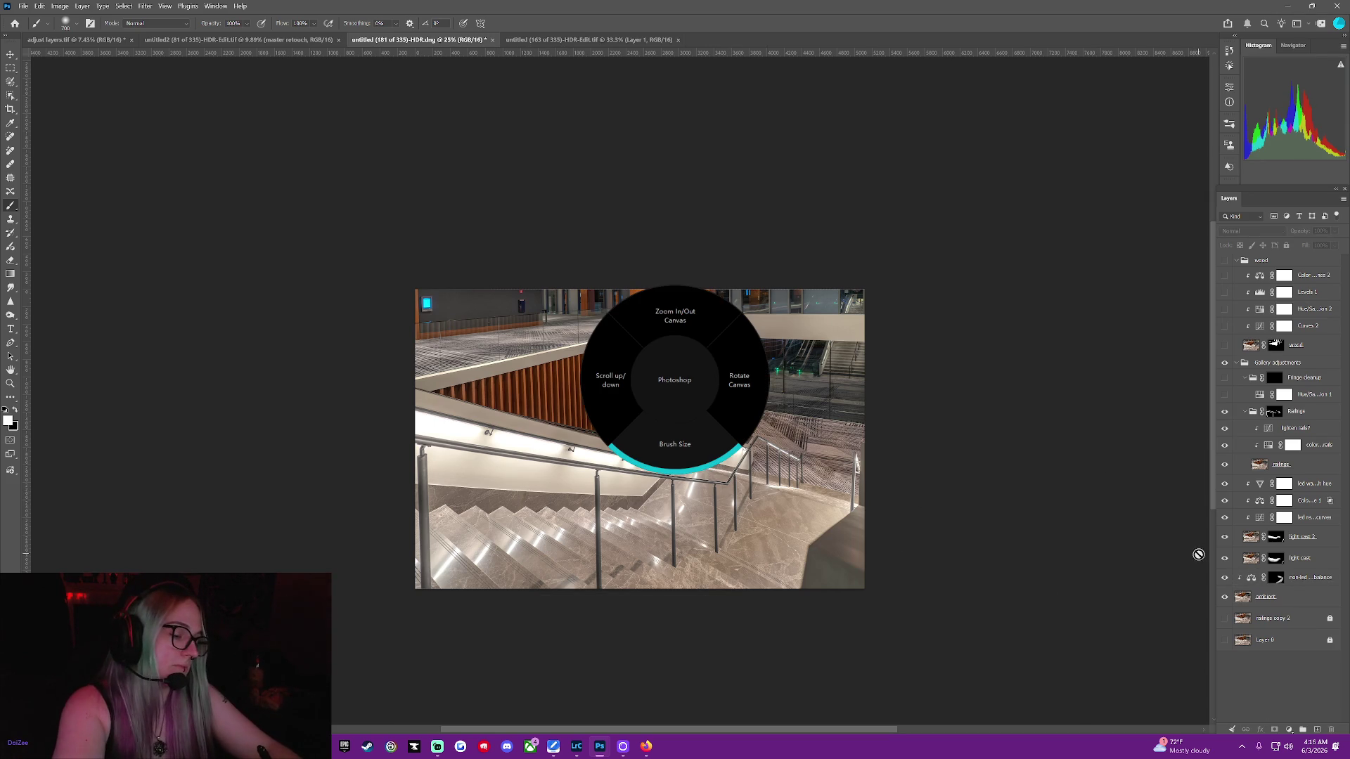
pyautogui.click(1276, 580)
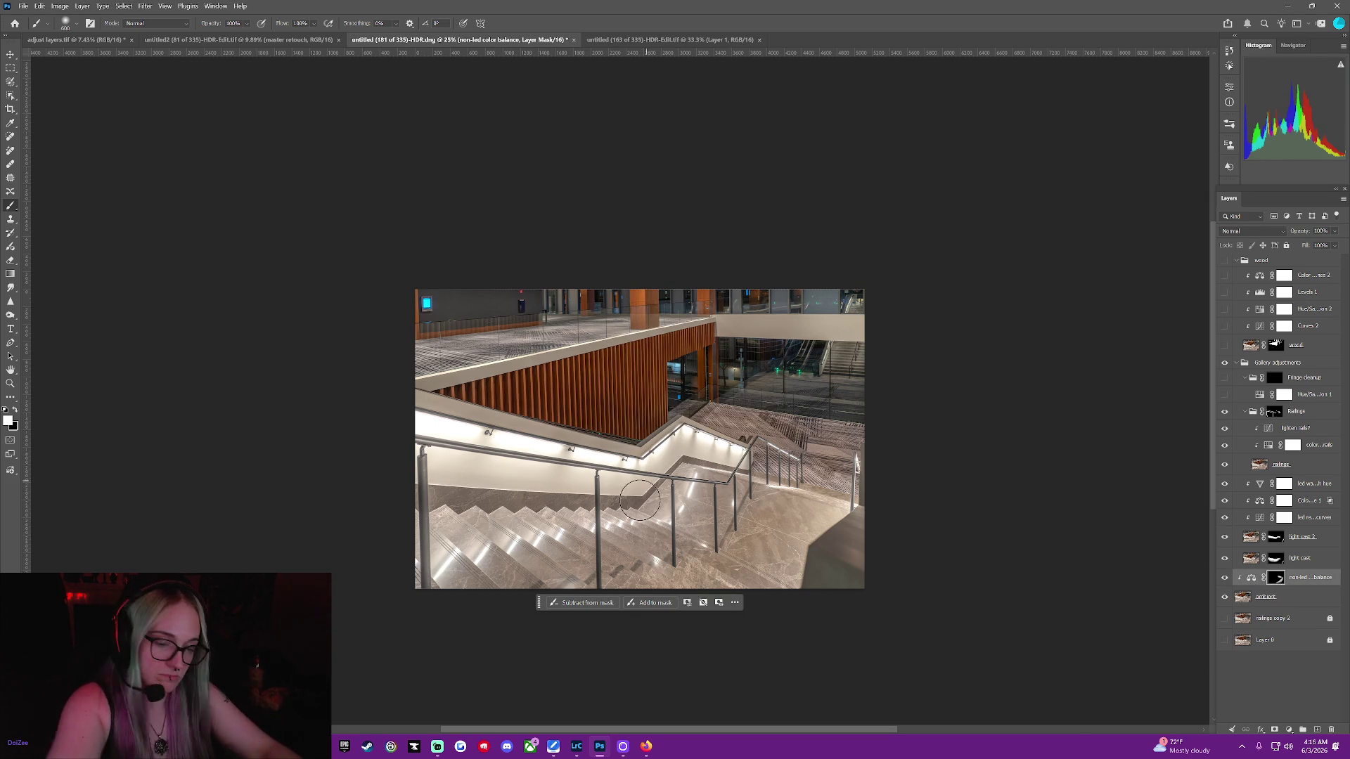
pyautogui.press(']')
pyautogui.press(']')
pyautogui.press(']')
pyautogui.press(']')
pyautogui.press(']')
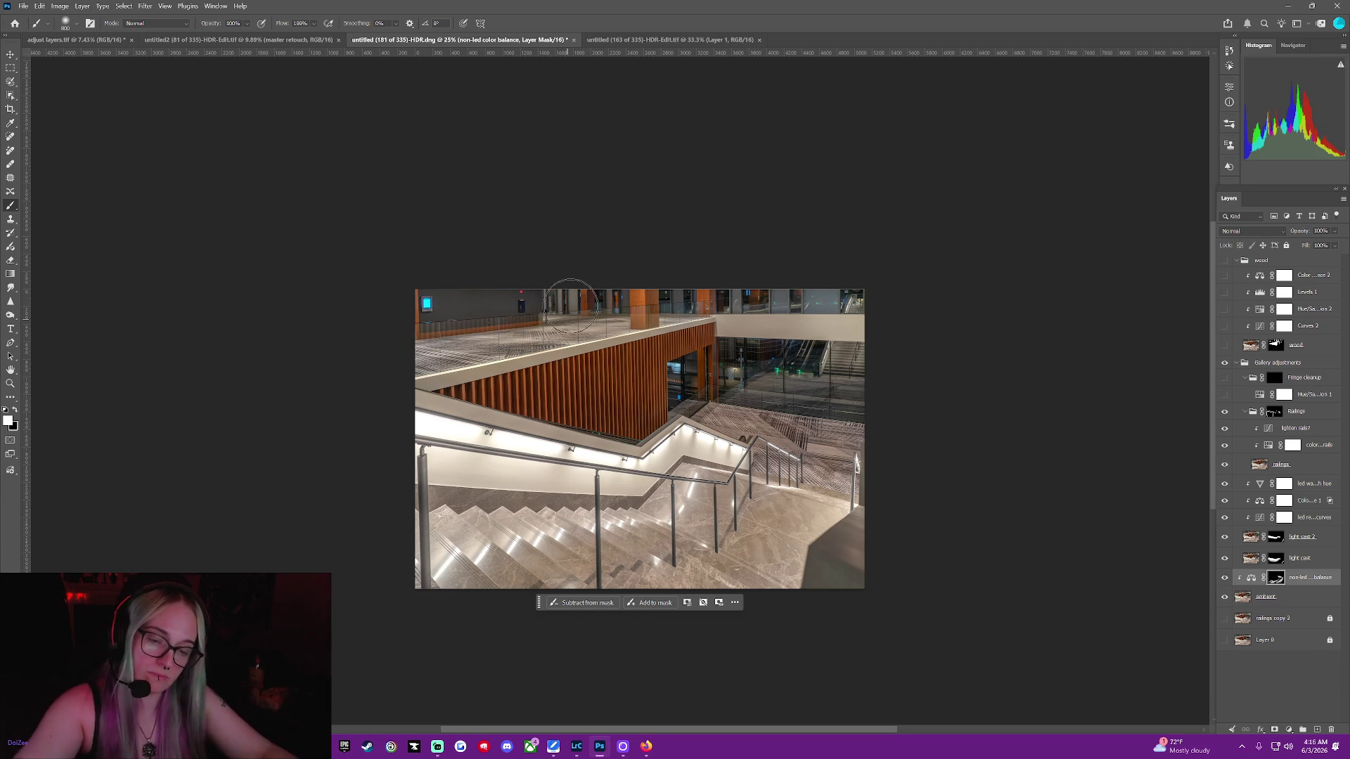
pyautogui.press('[')
pyautogui.press('[')
pyautogui.press('[')
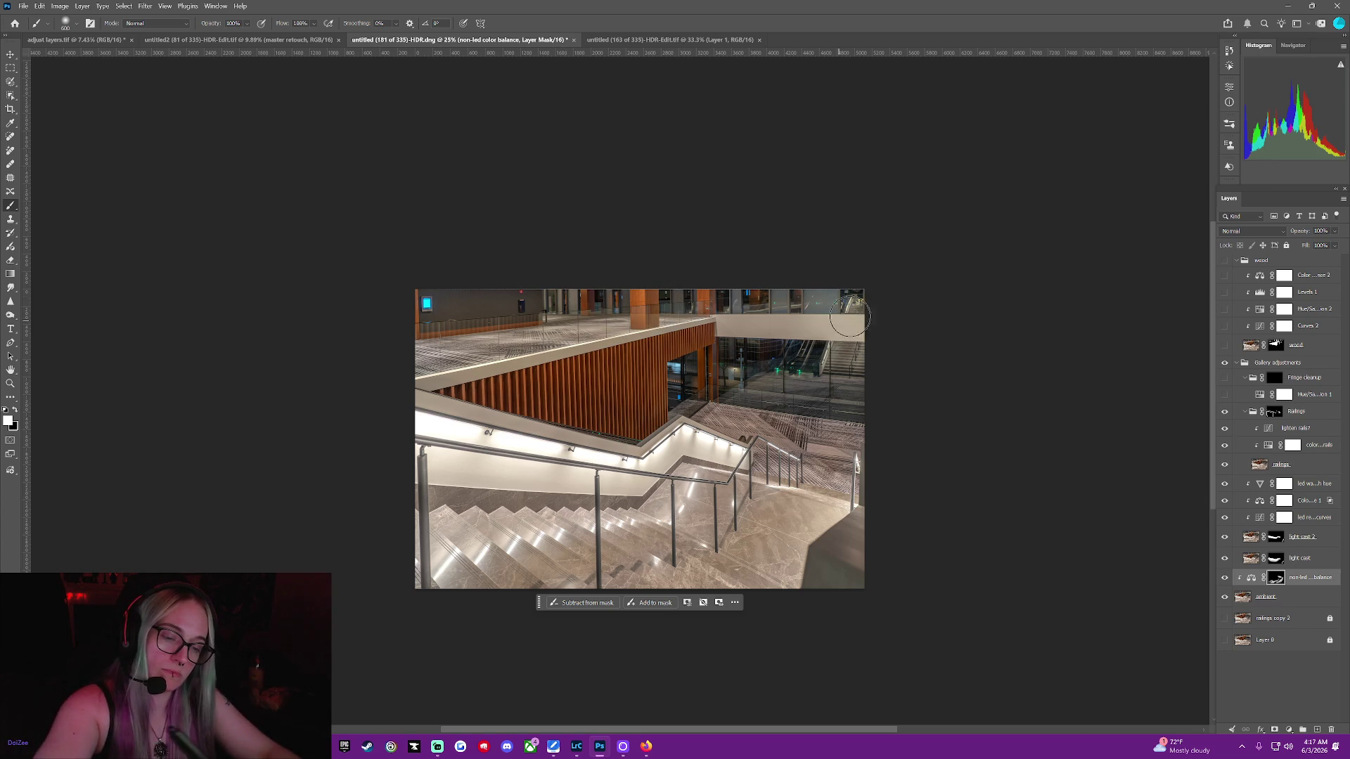
pyautogui.press(']')
pyautogui.press(']')
pyautogui.press(']')
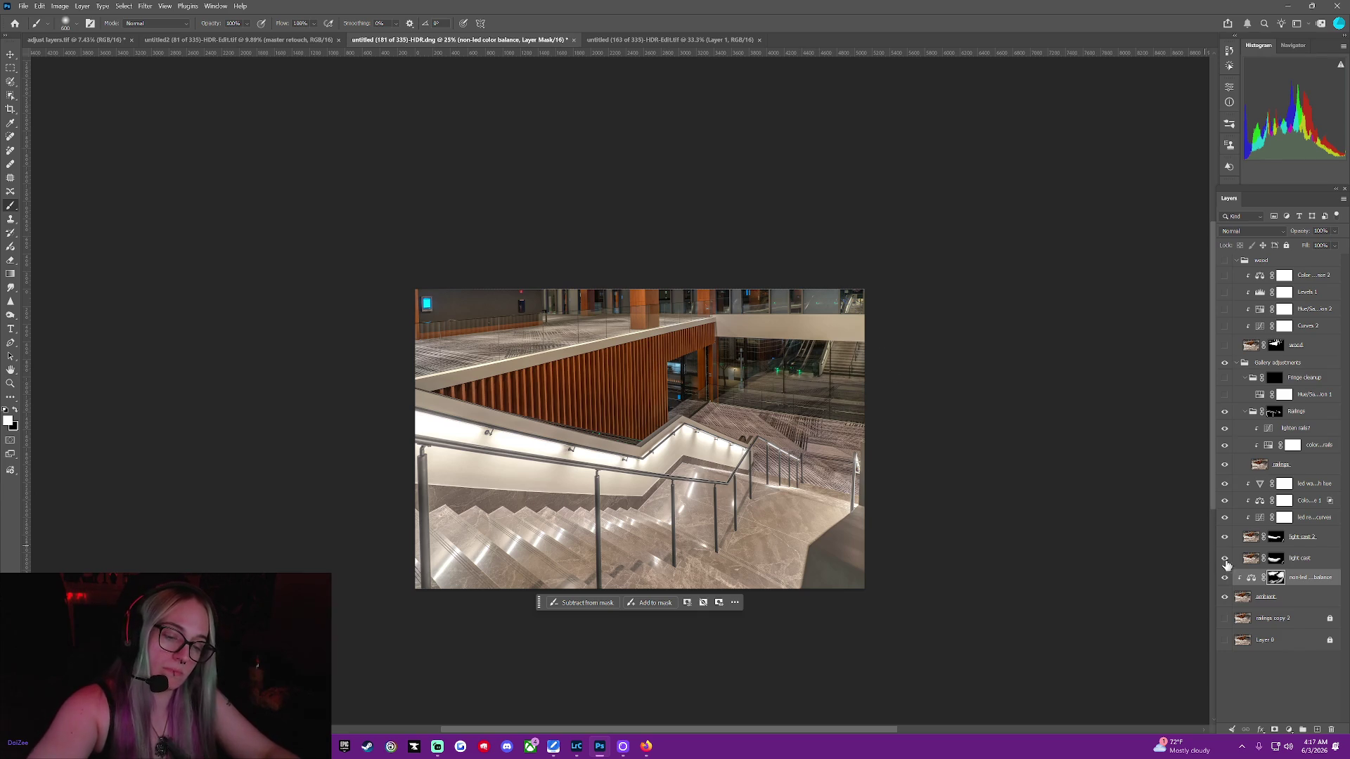
pyautogui.click(1252, 231)
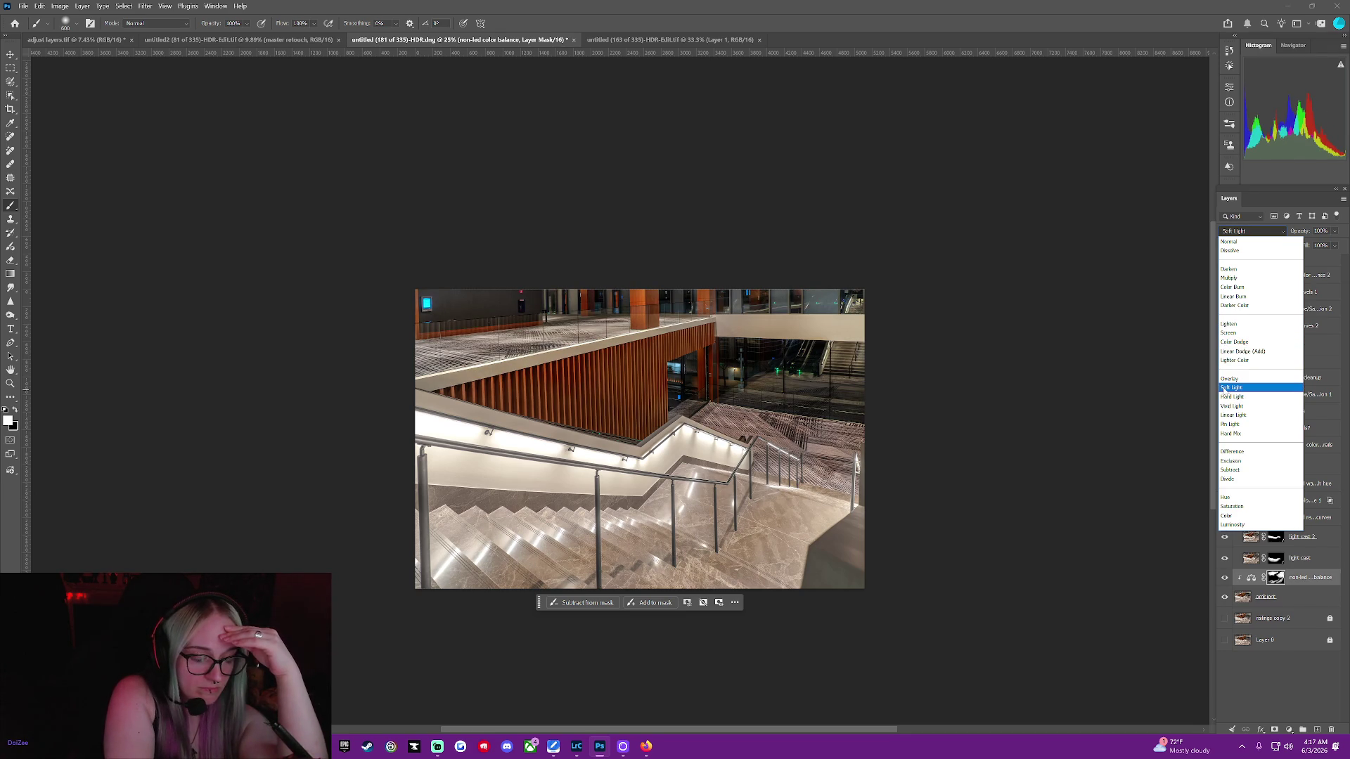
pyautogui.click(1225, 389)
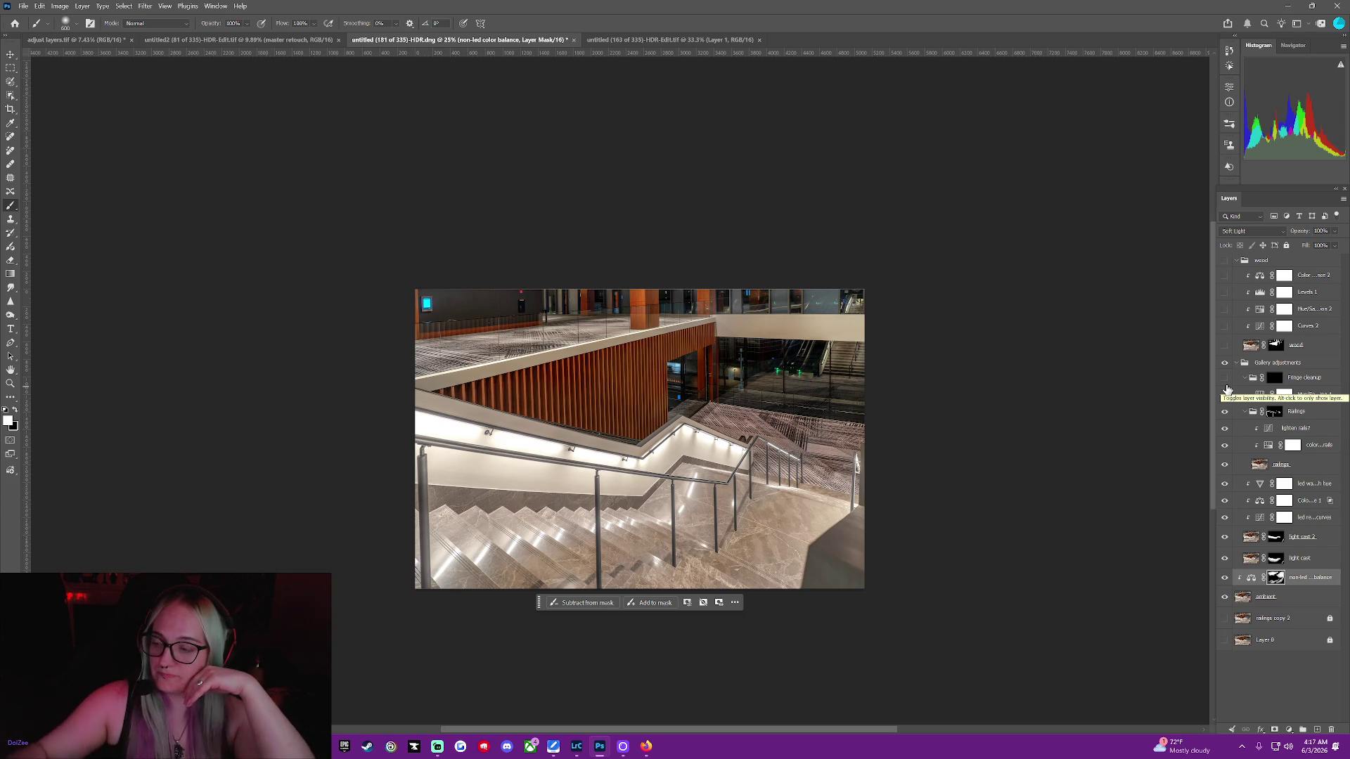
pyautogui.hotkey('ctrl', 'z')
pyautogui.hotkey('ctrl', 'shift', 'z')
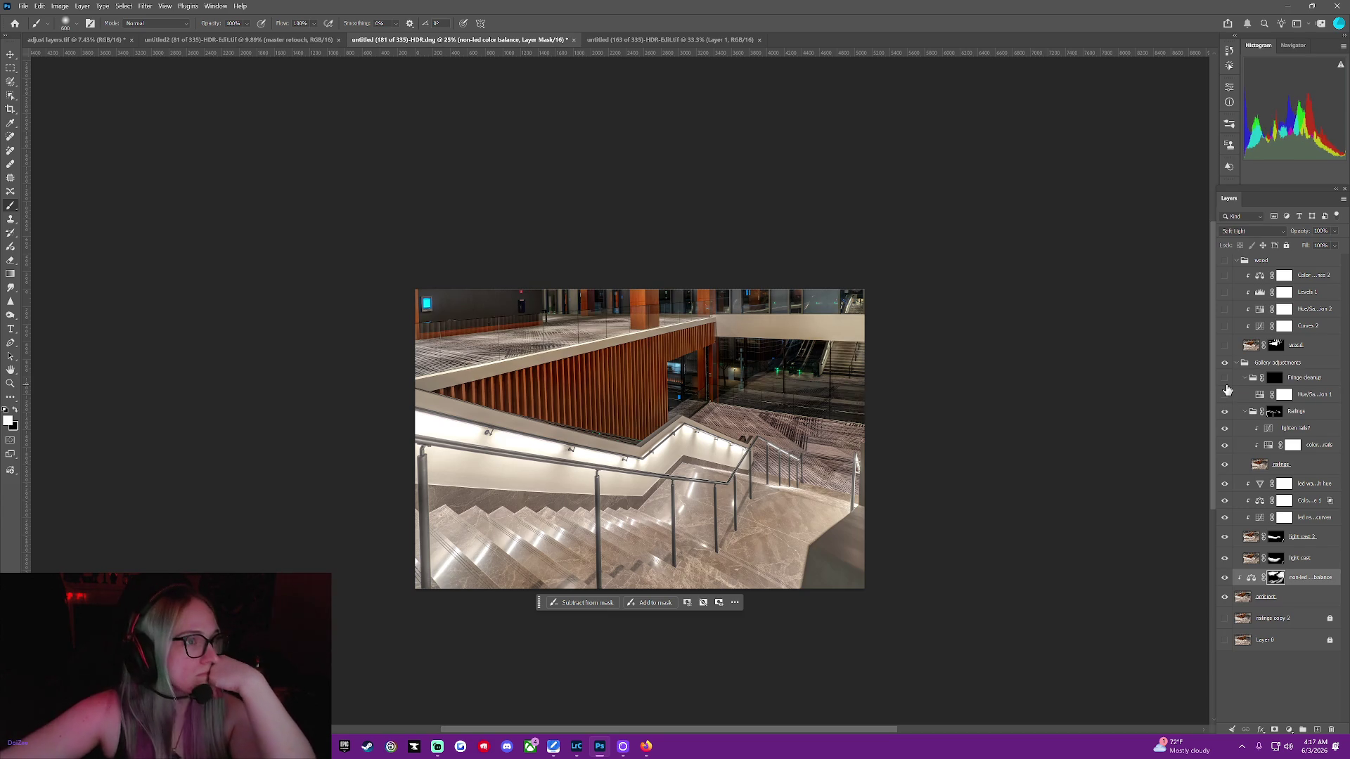
pyautogui.hotkey('ctrl', 'z')
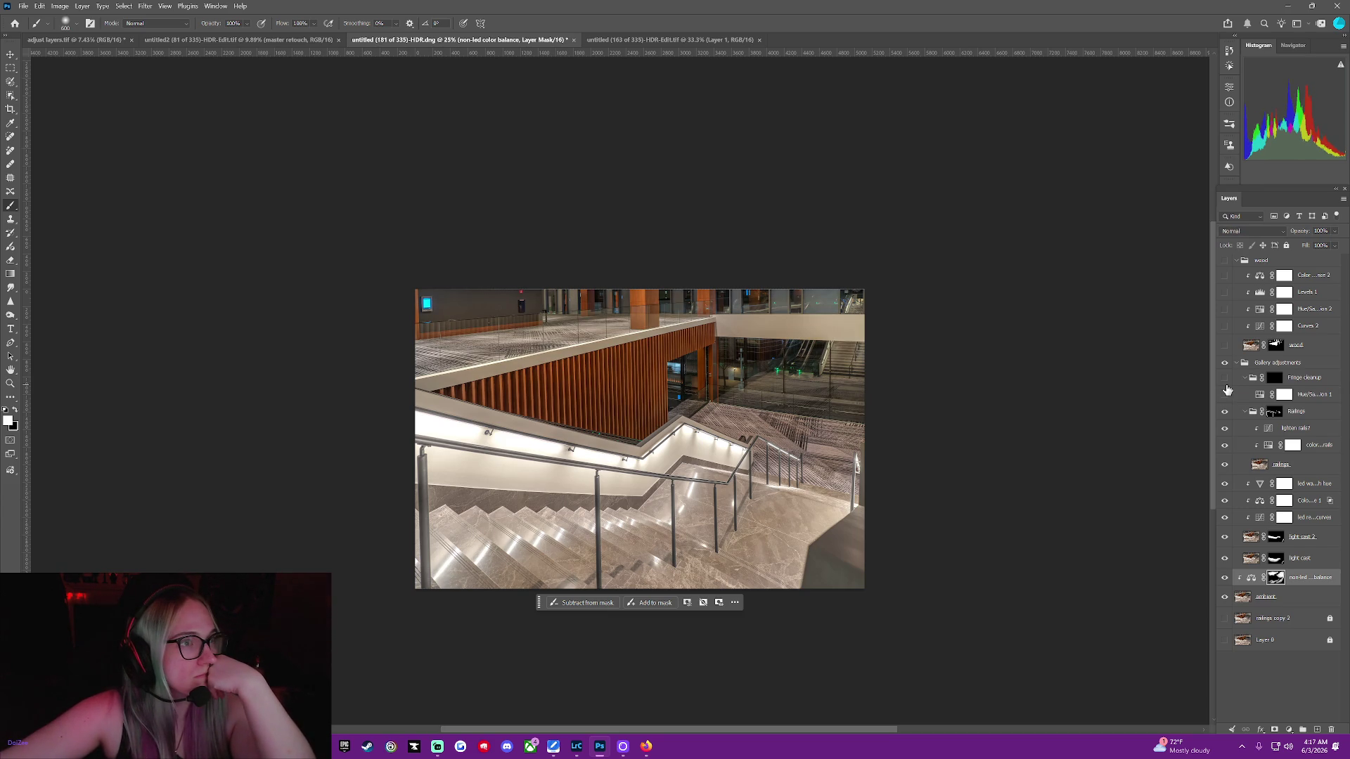
pyautogui.hotkey('ctrl', 'shift', 'z')
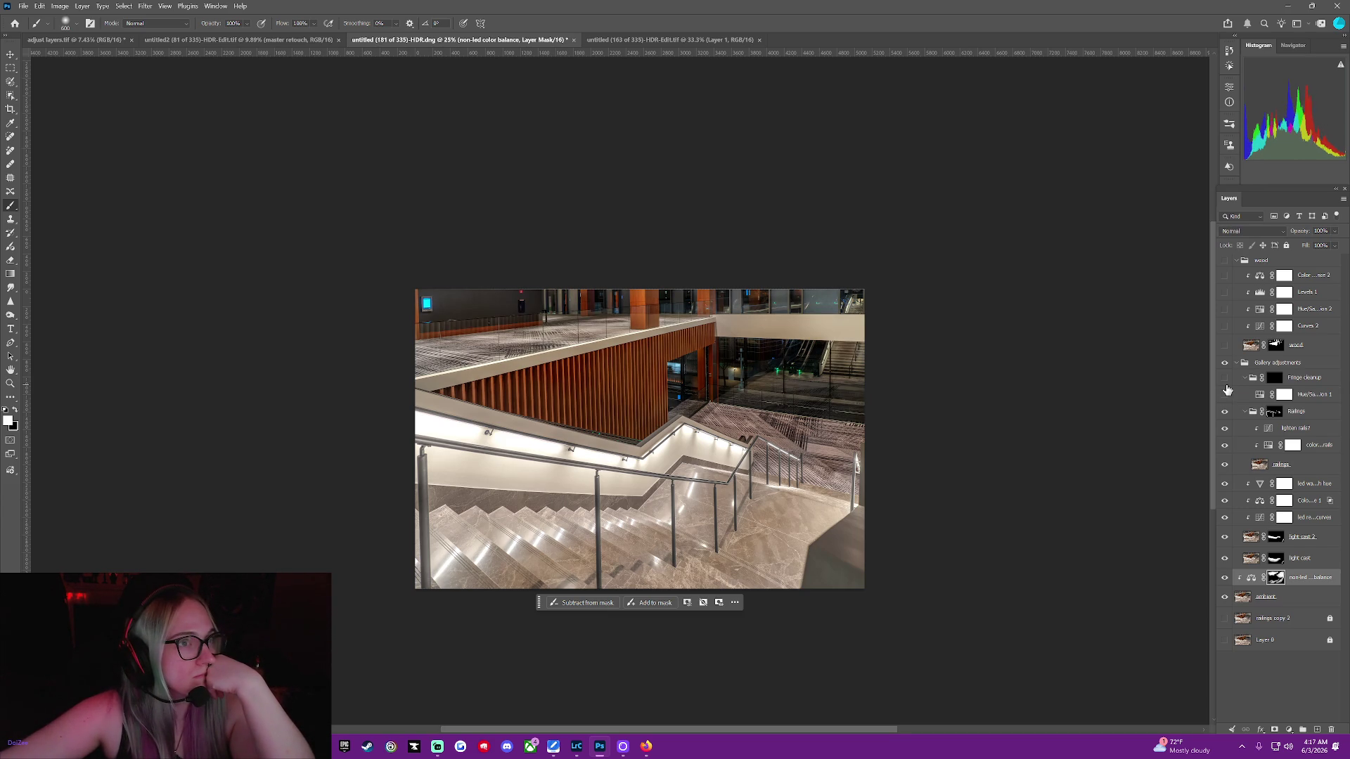
pyautogui.hotkey('ctrl', 'z')
pyautogui.hotkey('ctrl', 'shift', 'z')
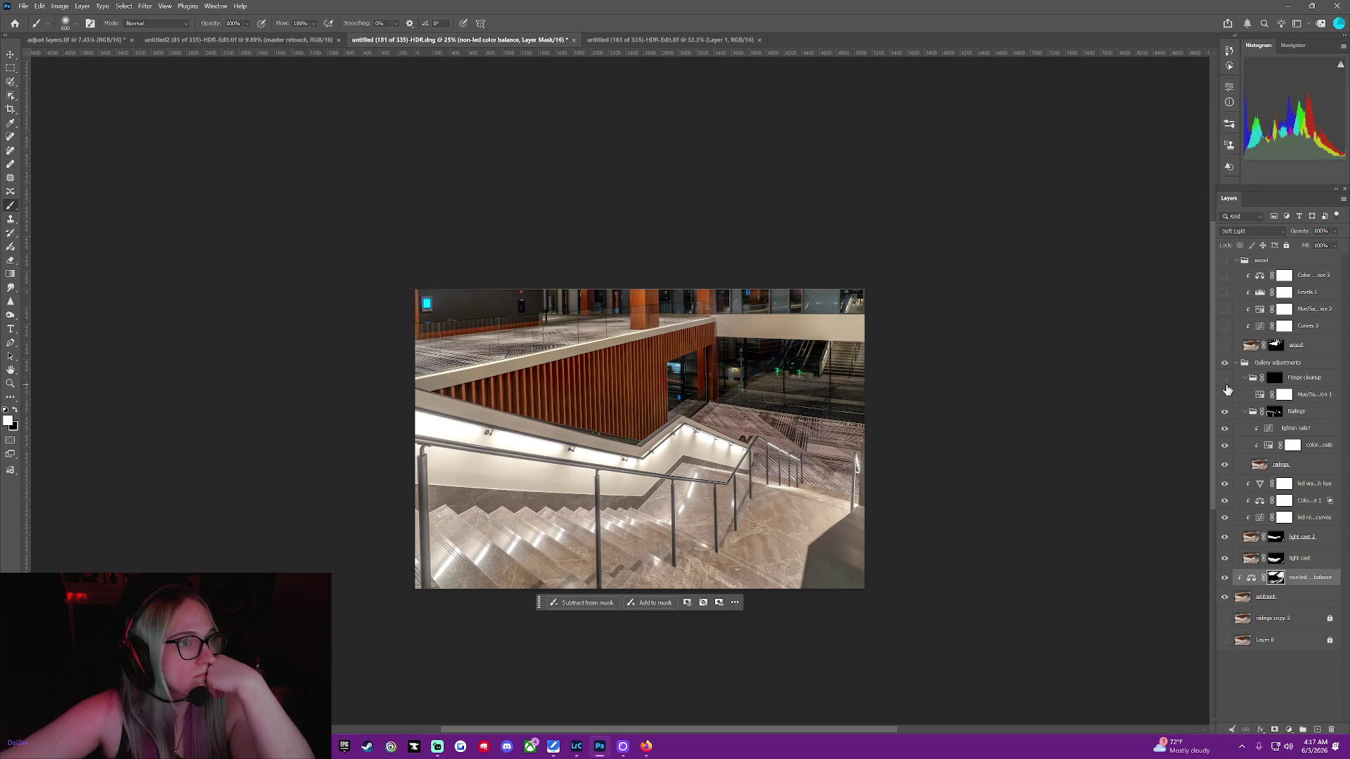
pyautogui.hotkey('ctrl', 'z')
pyautogui.hotkey('ctrl', 'shift', 'z')
# Try opacity and fill values on the non-led color balance layer, ending at 62% fill
pyautogui.moveTo(1303, 235); pyautogui.dragTo(1298, 236)
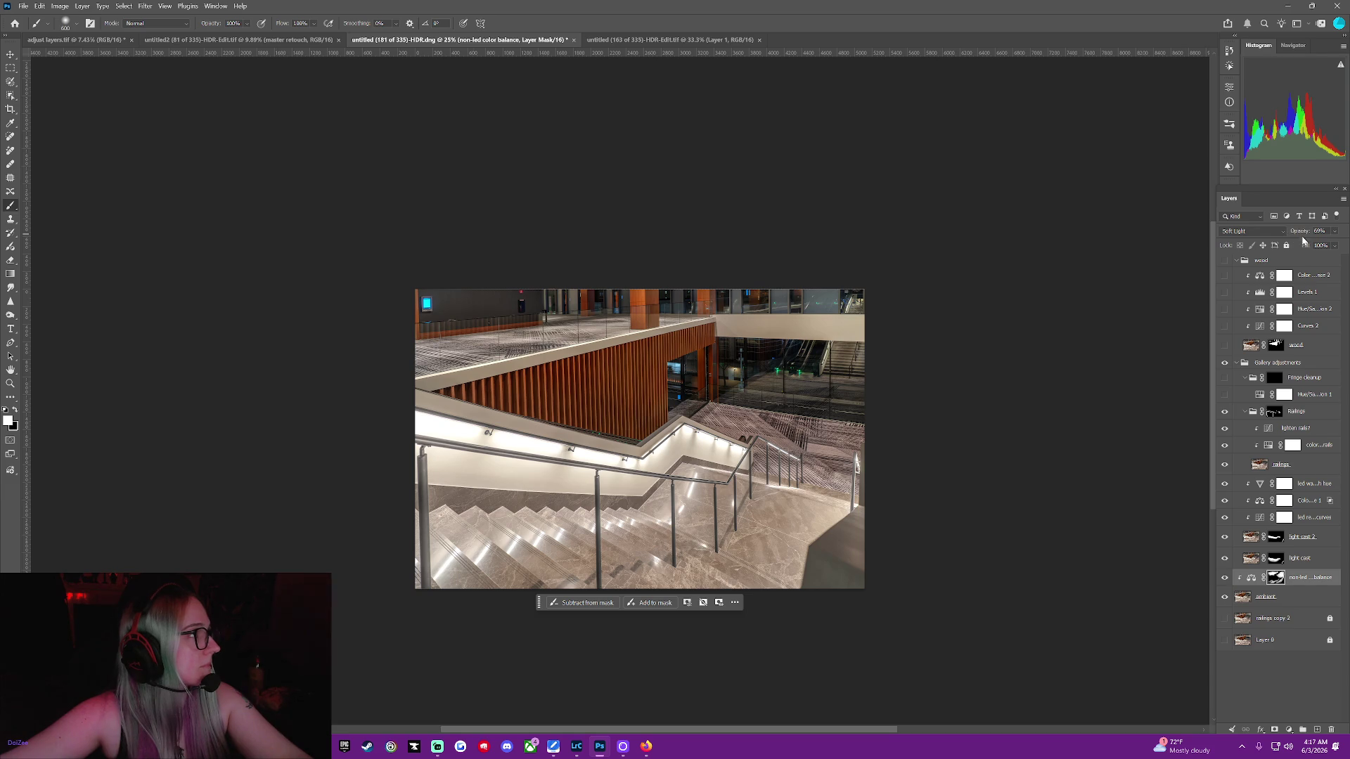
pyautogui.moveTo(1300, 234)
pyautogui.mouseDown()
pyautogui.moveTo(1346, 235)
pyautogui.moveTo(1290, 252)
pyautogui.mouseUp()
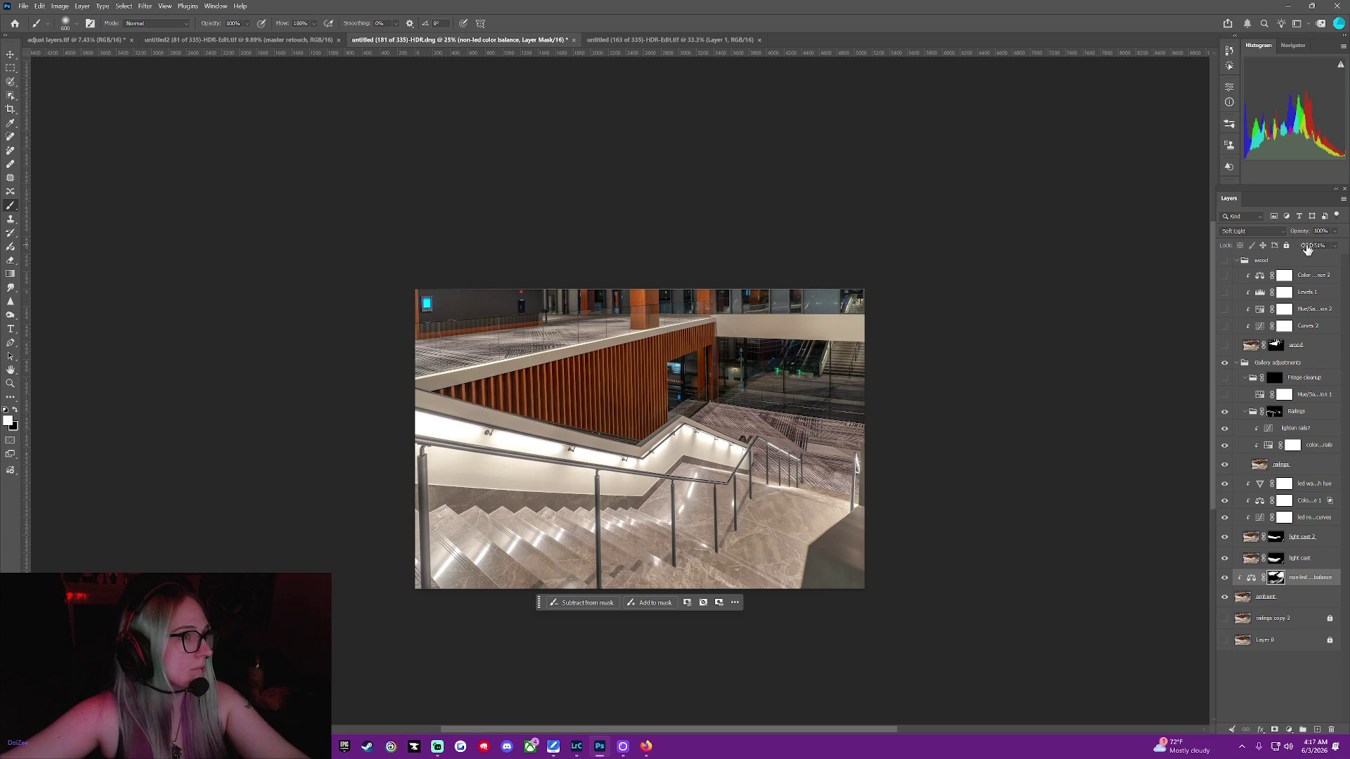
pyautogui.moveTo(1302, 247)
pyautogui.mouseDown()
pyautogui.moveTo(1346, 247)
pyautogui.moveTo(1280, 237)
pyautogui.mouseUp()
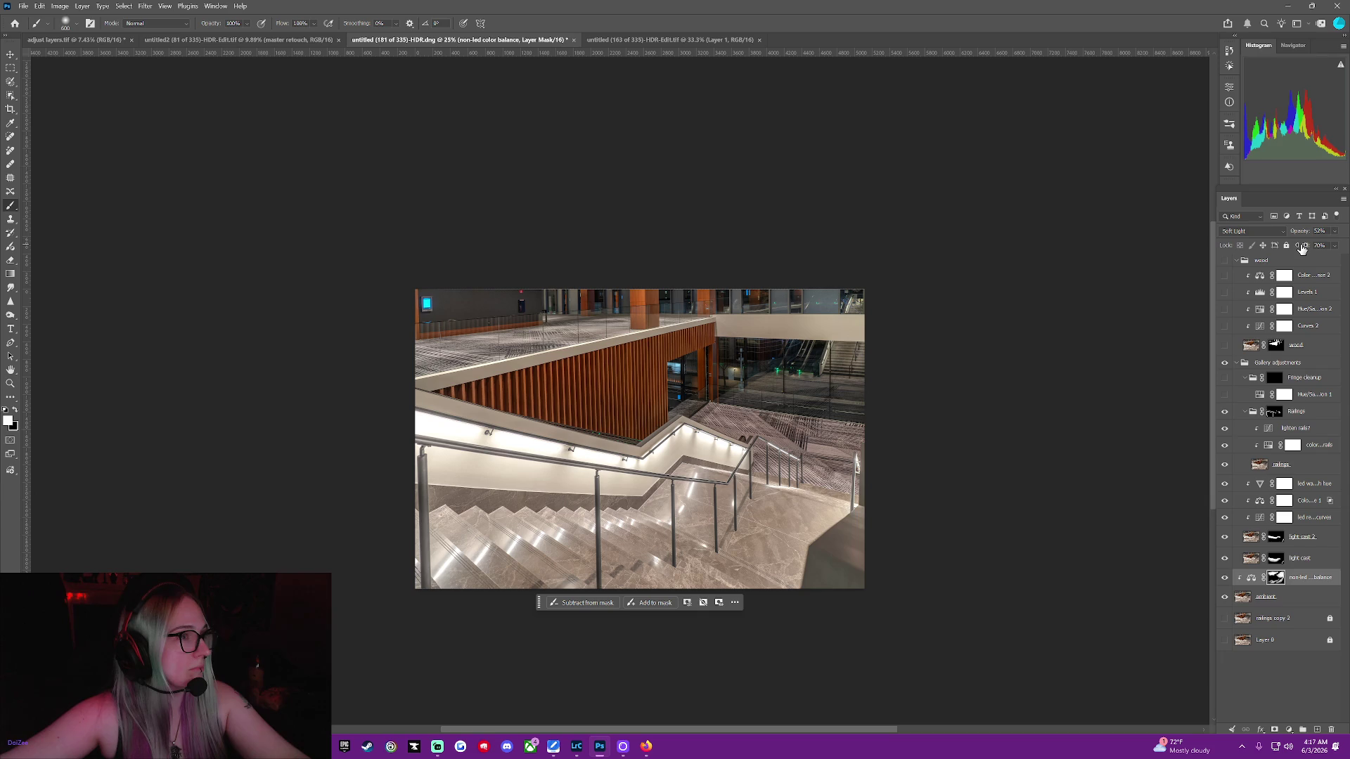
pyautogui.moveTo(1306, 251); pyautogui.dragTo(1303, 253)
# Toggle the non-led color balance layer on and off to compare its effect
pyautogui.click(1224, 578)
pyautogui.click(1224, 578)
pyautogui.click(1226, 578)
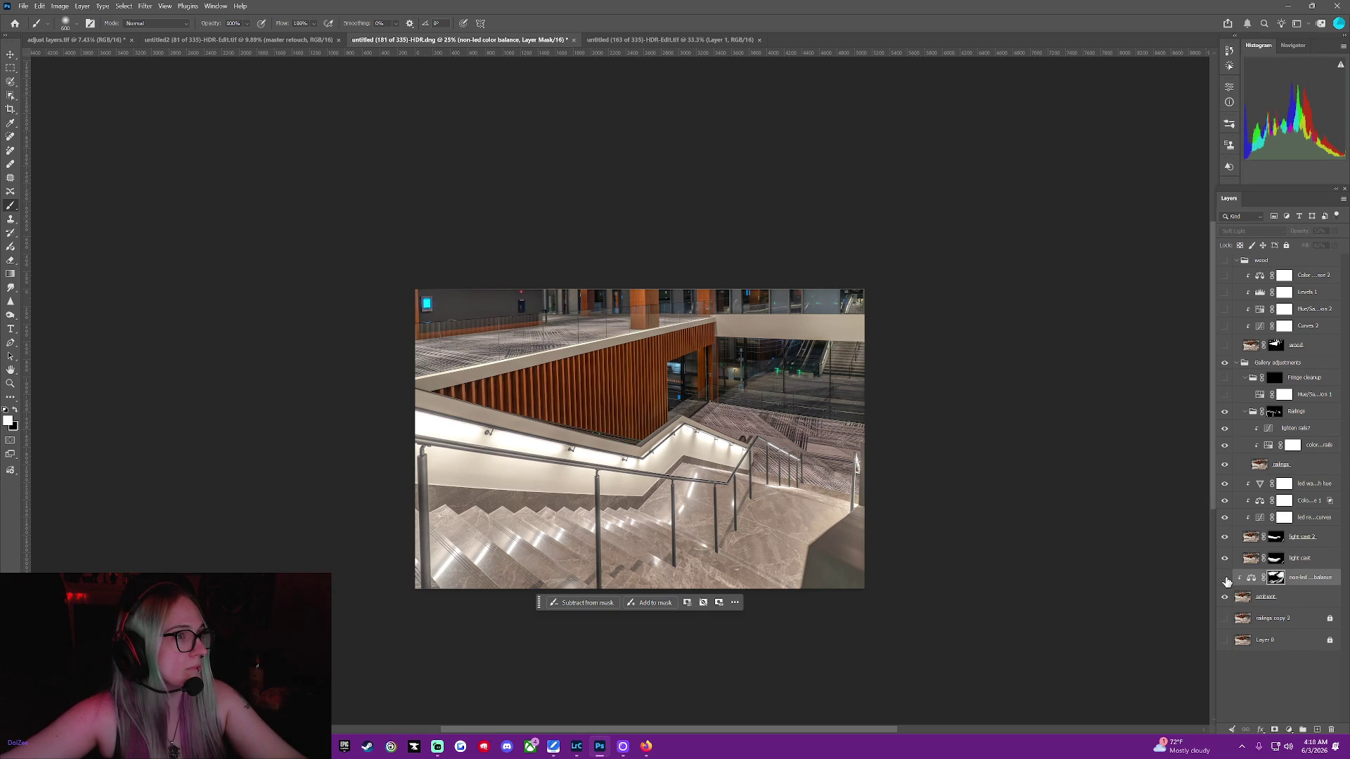
pyautogui.click(1227, 580)
pyautogui.click(1227, 580)
pyautogui.click(1227, 579)
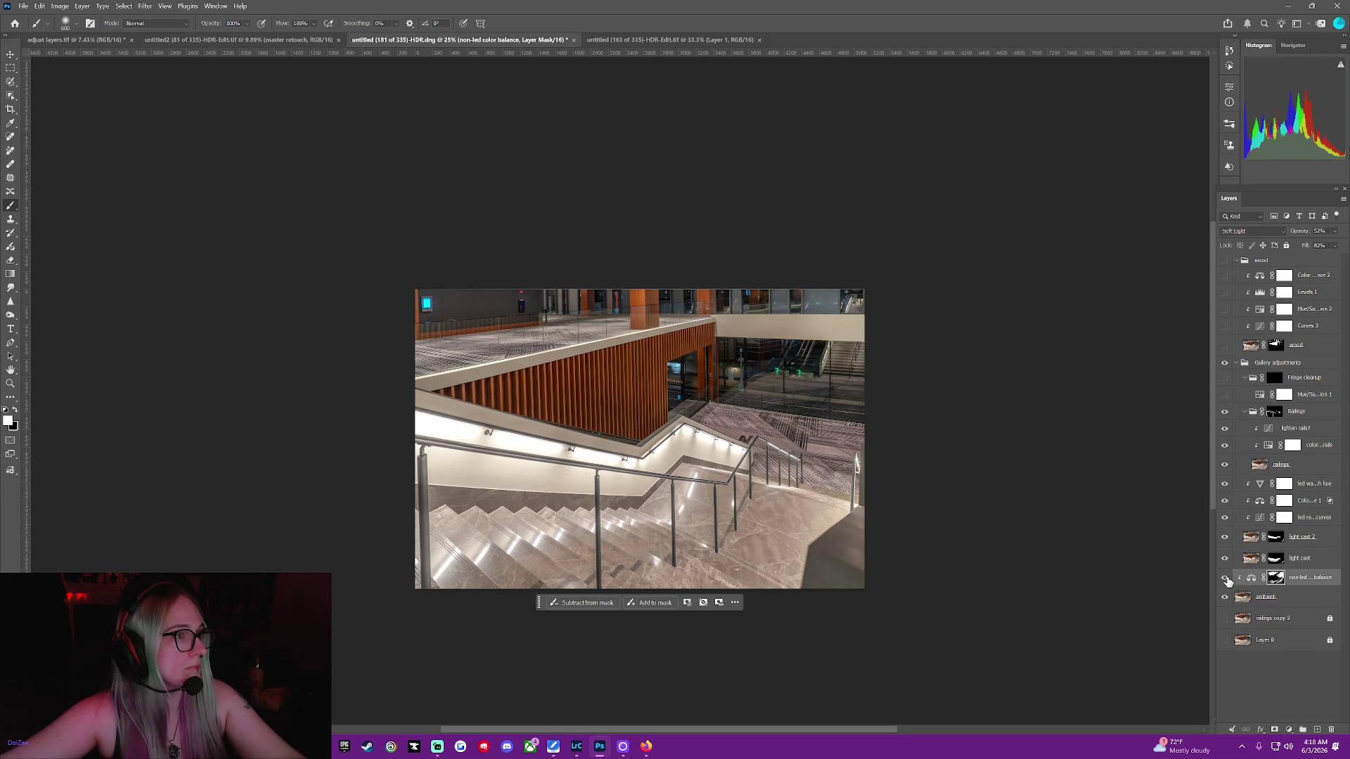
pyautogui.click(1227, 579)
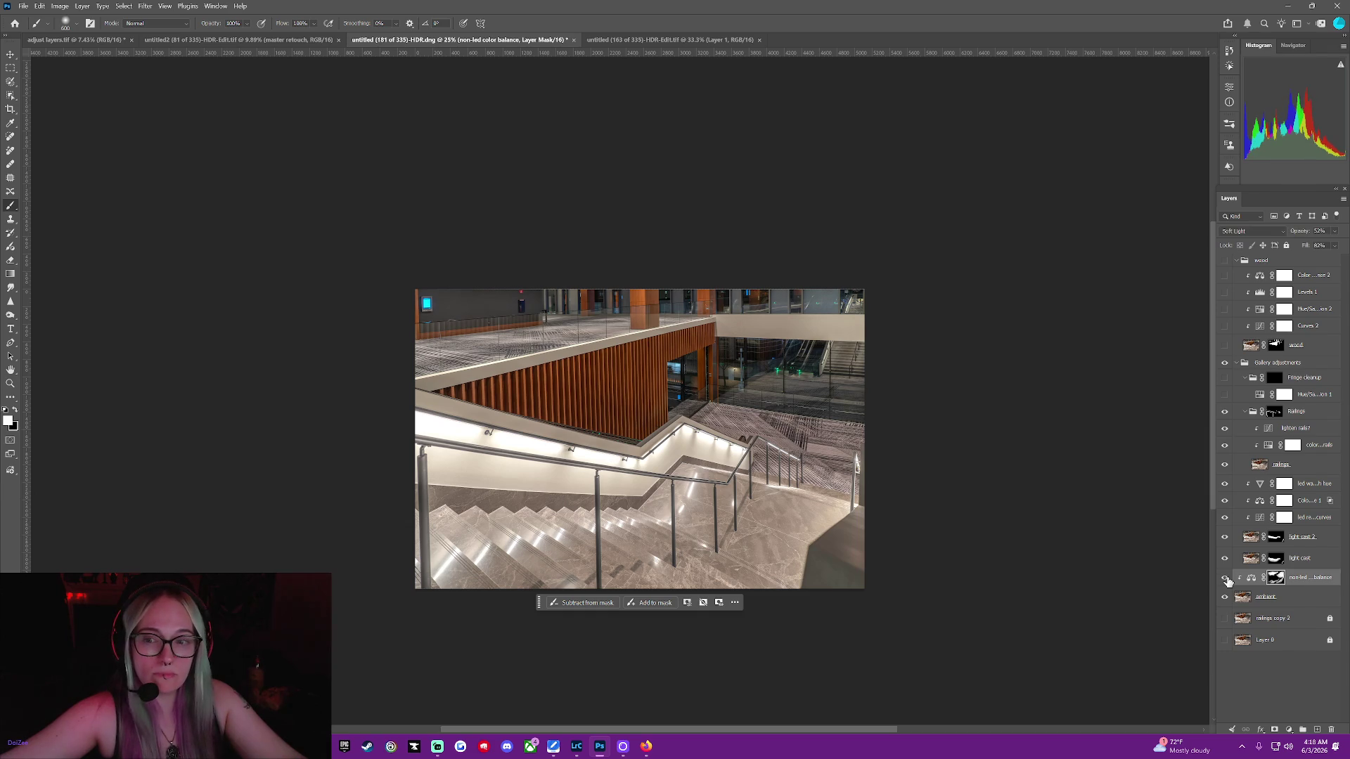
pyautogui.click(1227, 579)
pyautogui.click(1227, 579)
pyautogui.click(1226, 579)
pyautogui.click(1225, 578)
pyautogui.click(1225, 578)
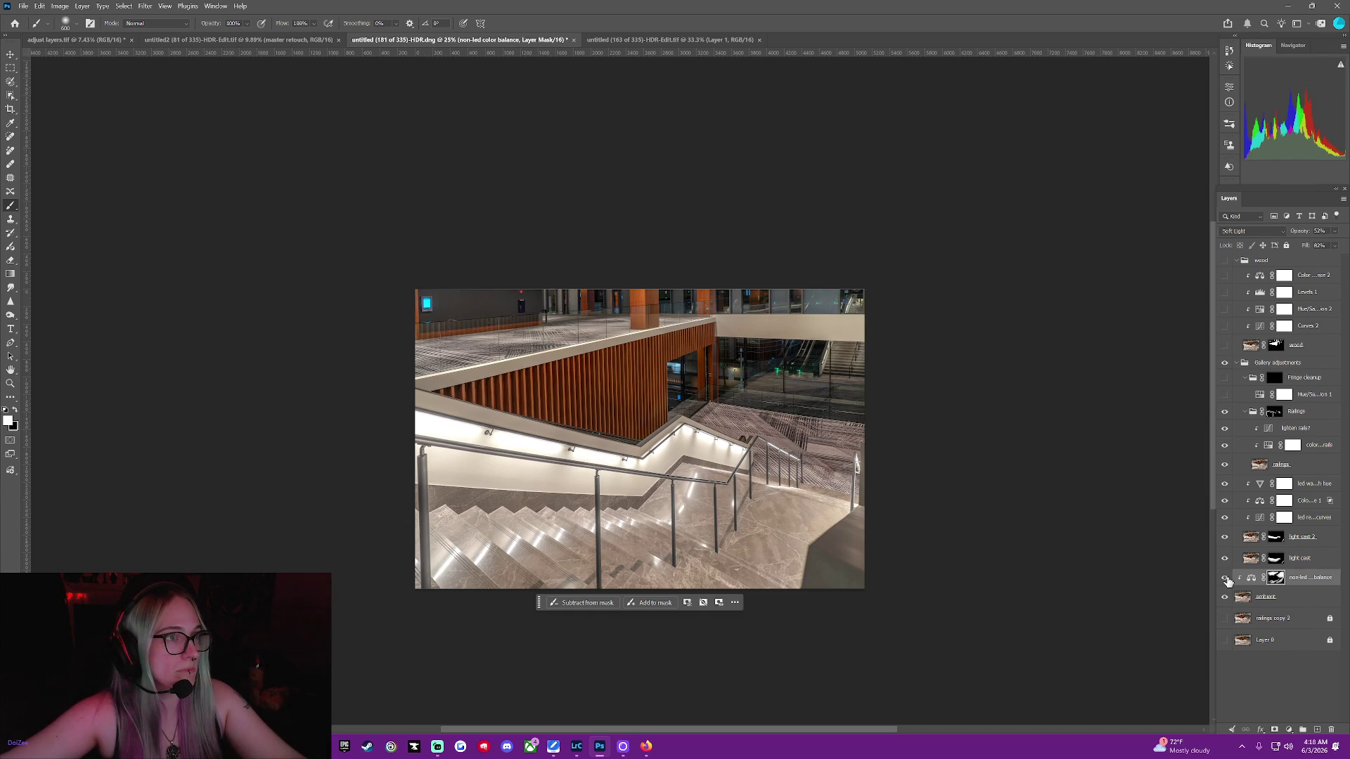
pyautogui.click(1225, 578)
pyautogui.click(1224, 578)
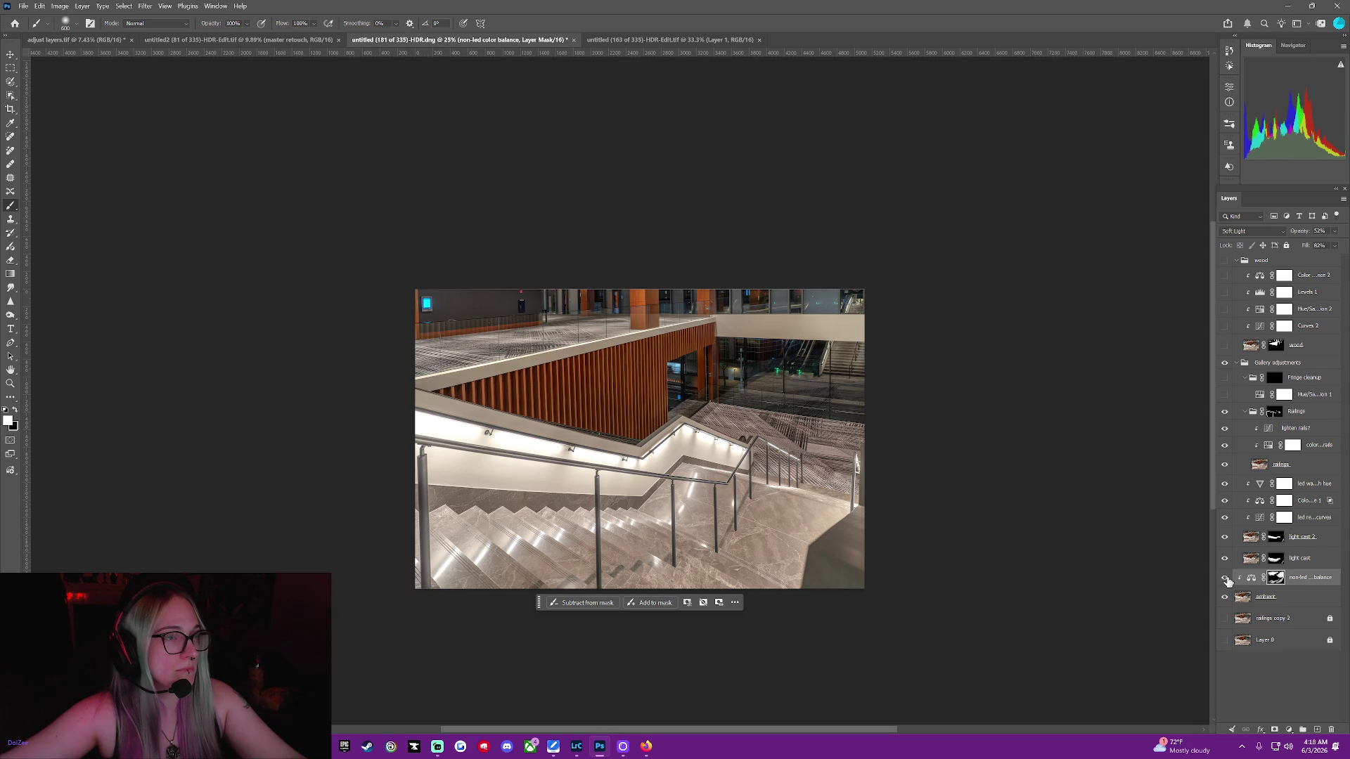
# Return the fill to 100% and raise the opacity to about 60%
pyautogui.moveTo(1304, 246); pyautogui.dragTo(1346, 246)
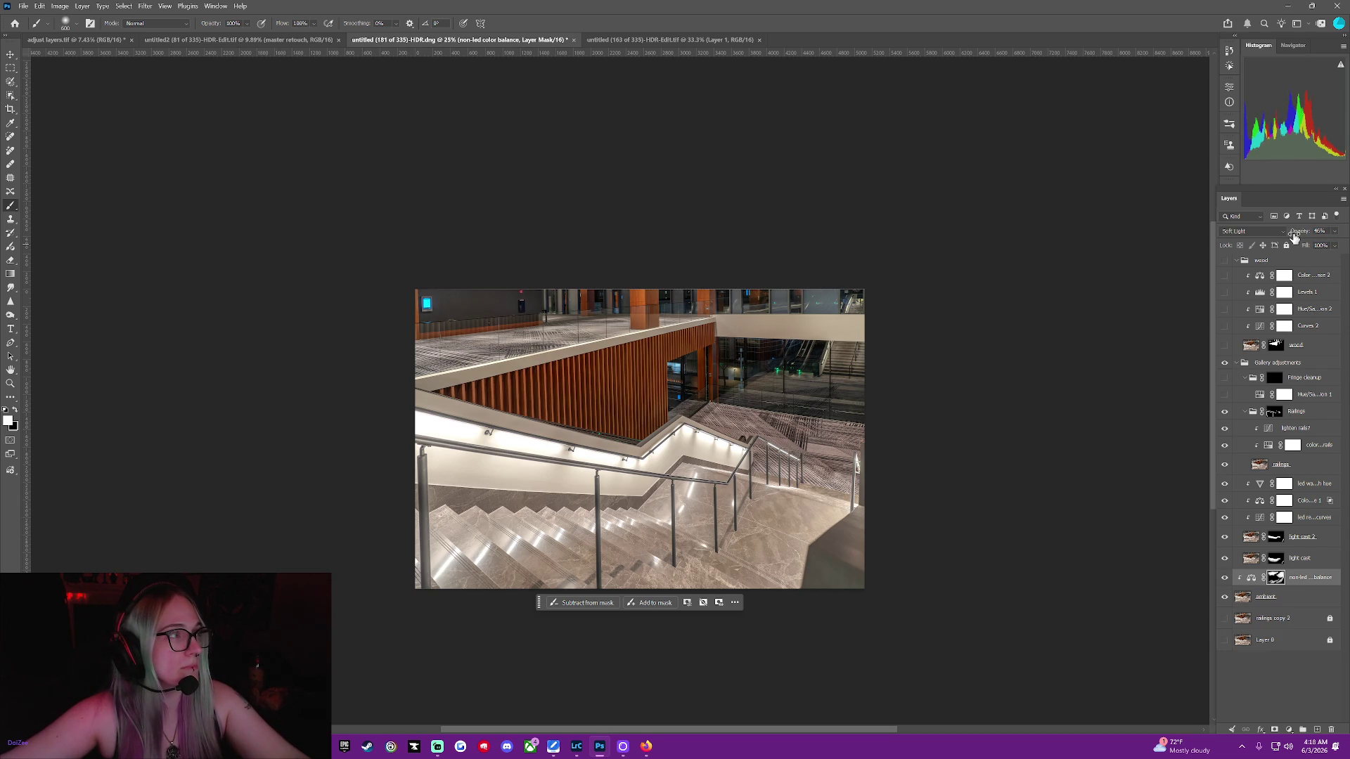
pyautogui.moveTo(1296, 234)
pyautogui.mouseDown()
pyautogui.moveTo(1345, 233)
pyautogui.moveTo(1293, 237)
pyautogui.moveTo(1306, 236)
pyautogui.mouseUp()
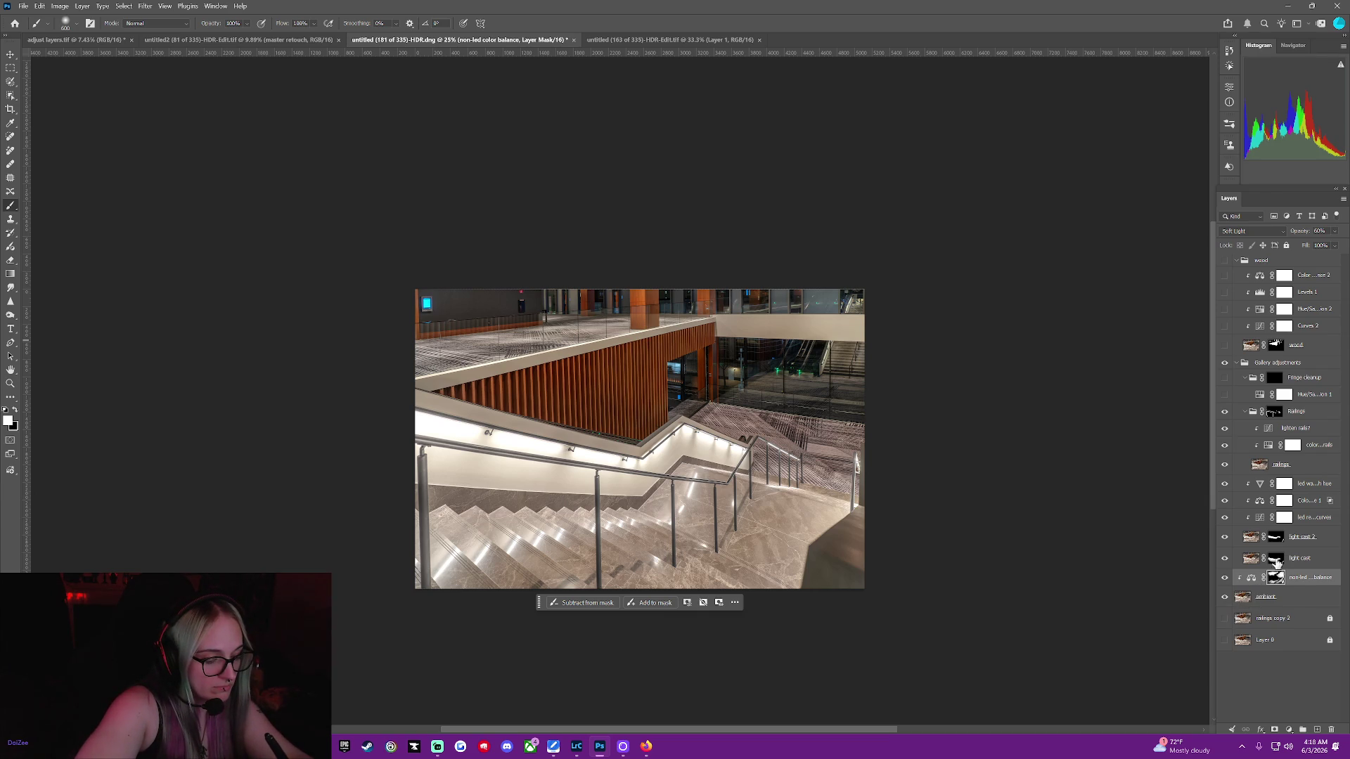
pyautogui.click(1276, 558)
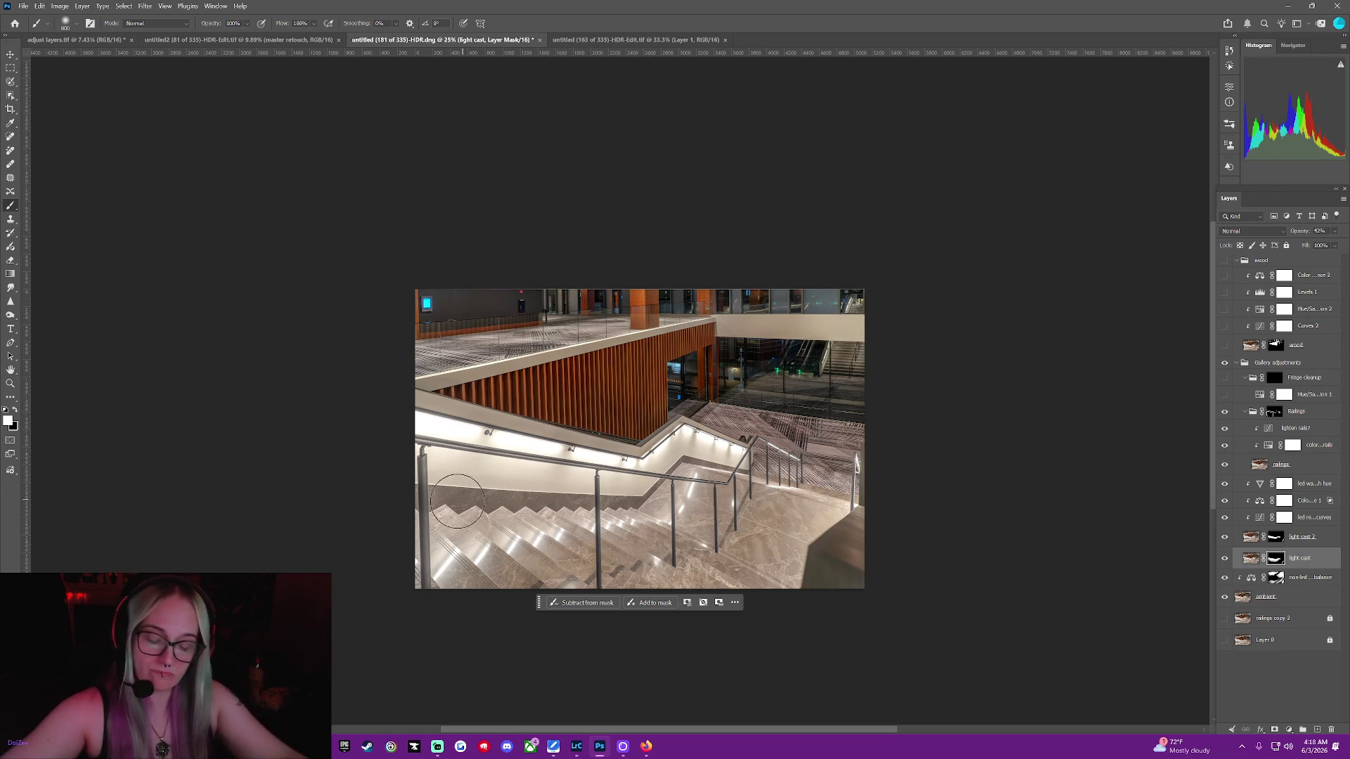
# Resize the brush to 600 and select the light cast layer
pyautogui.press(']')
pyautogui.press(']')
pyautogui.press(']')
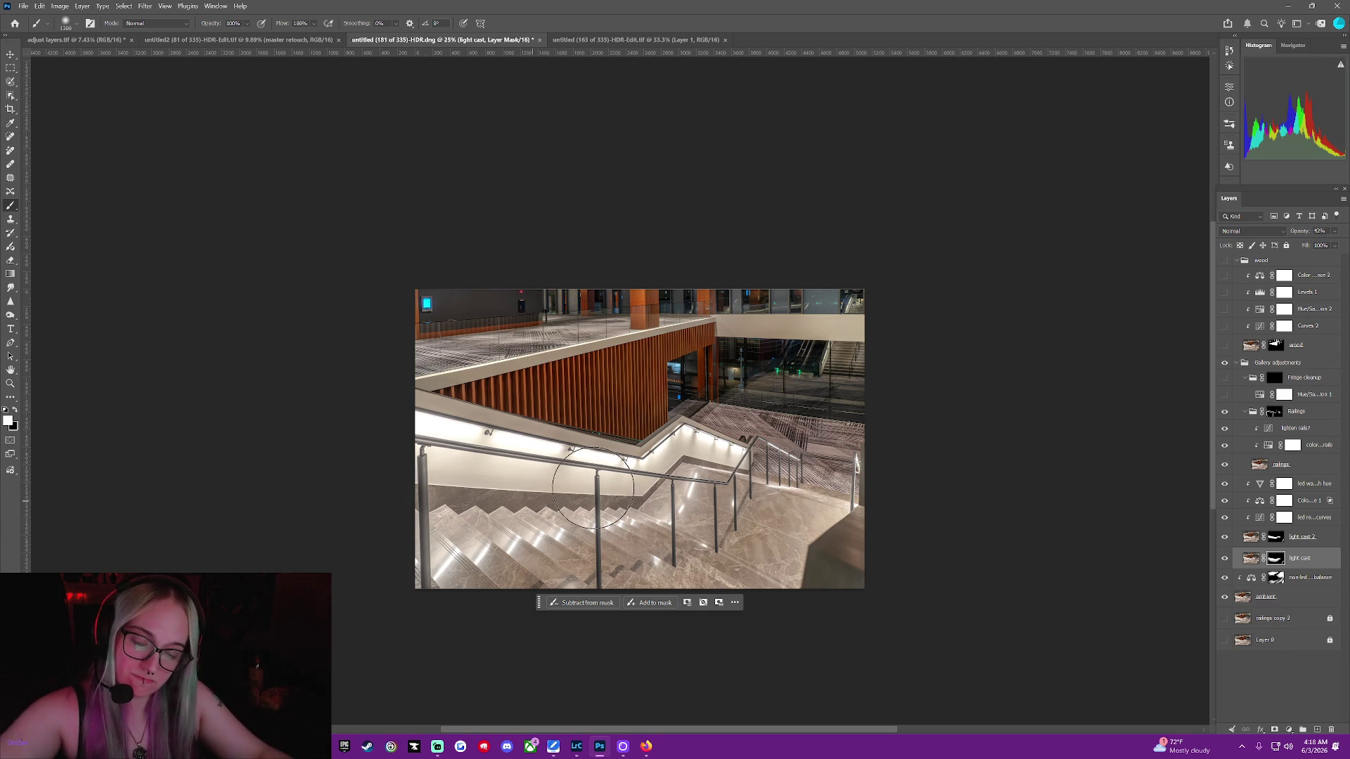
pyautogui.press('[')
pyautogui.press('[')
pyautogui.press('[')
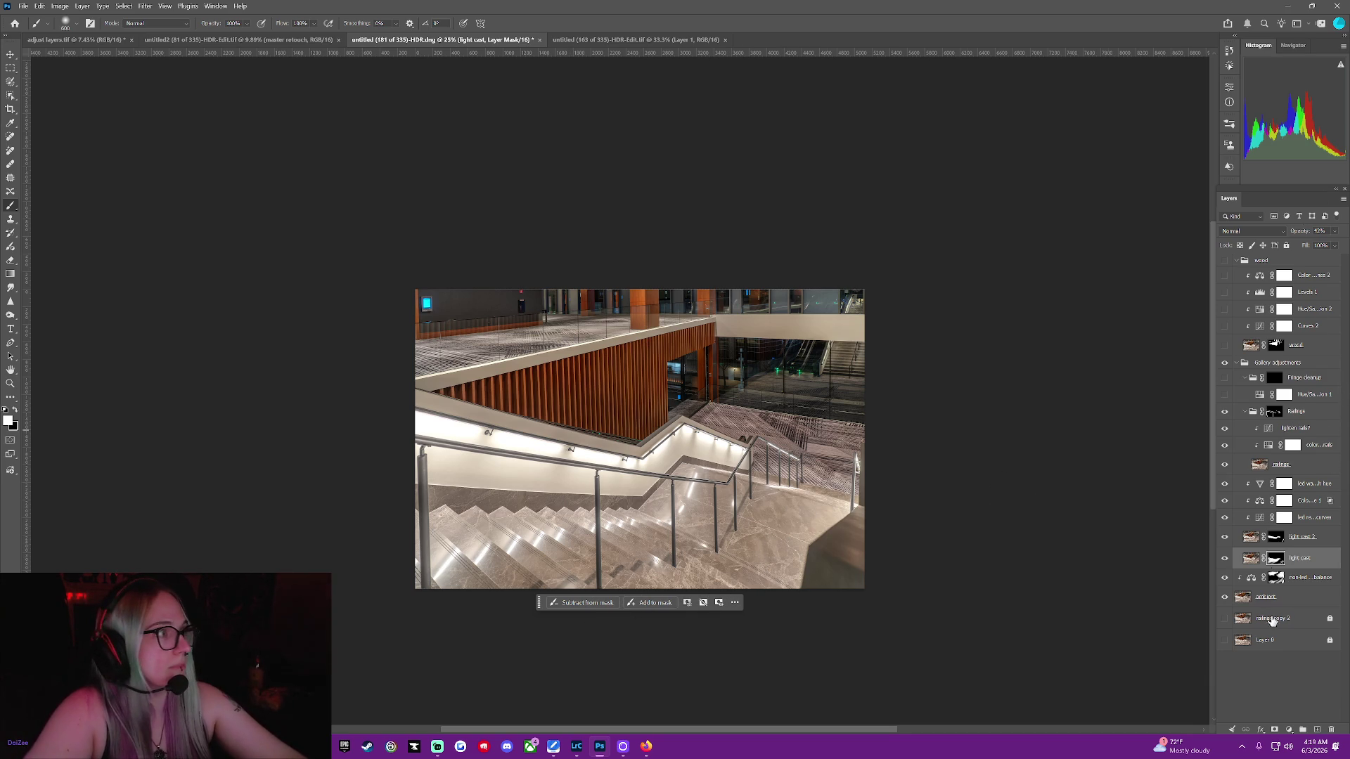
pyautogui.click(1309, 583)
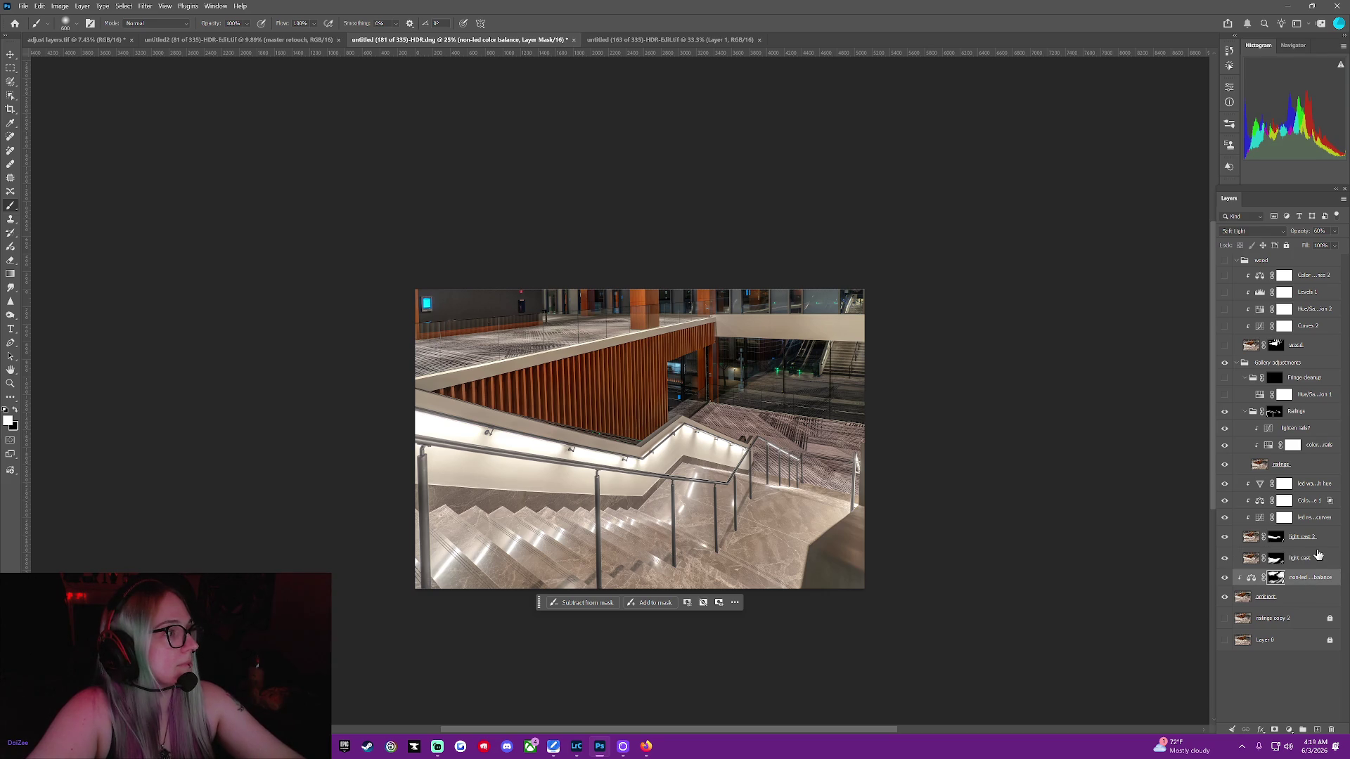
pyautogui.click(1316, 541)
pyautogui.click(1315, 561)
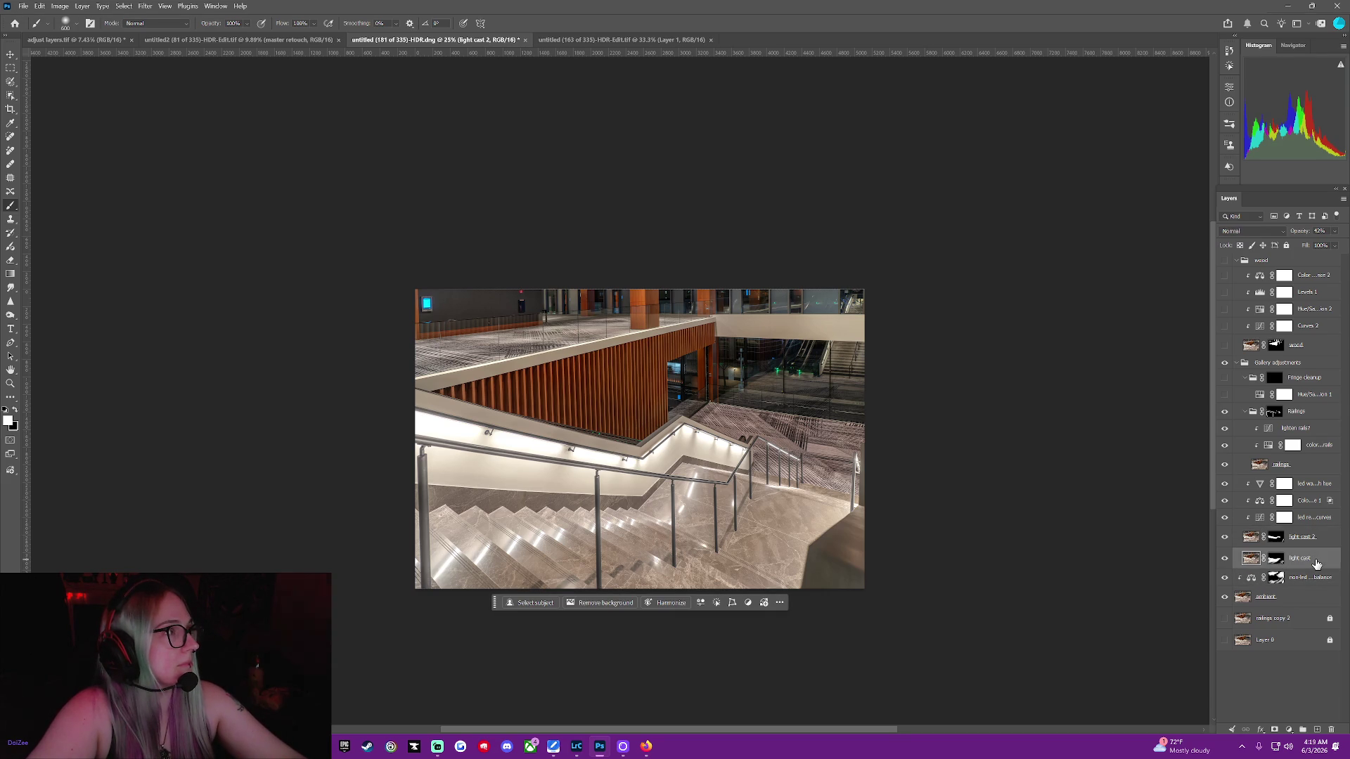
pyautogui.click(1319, 539)
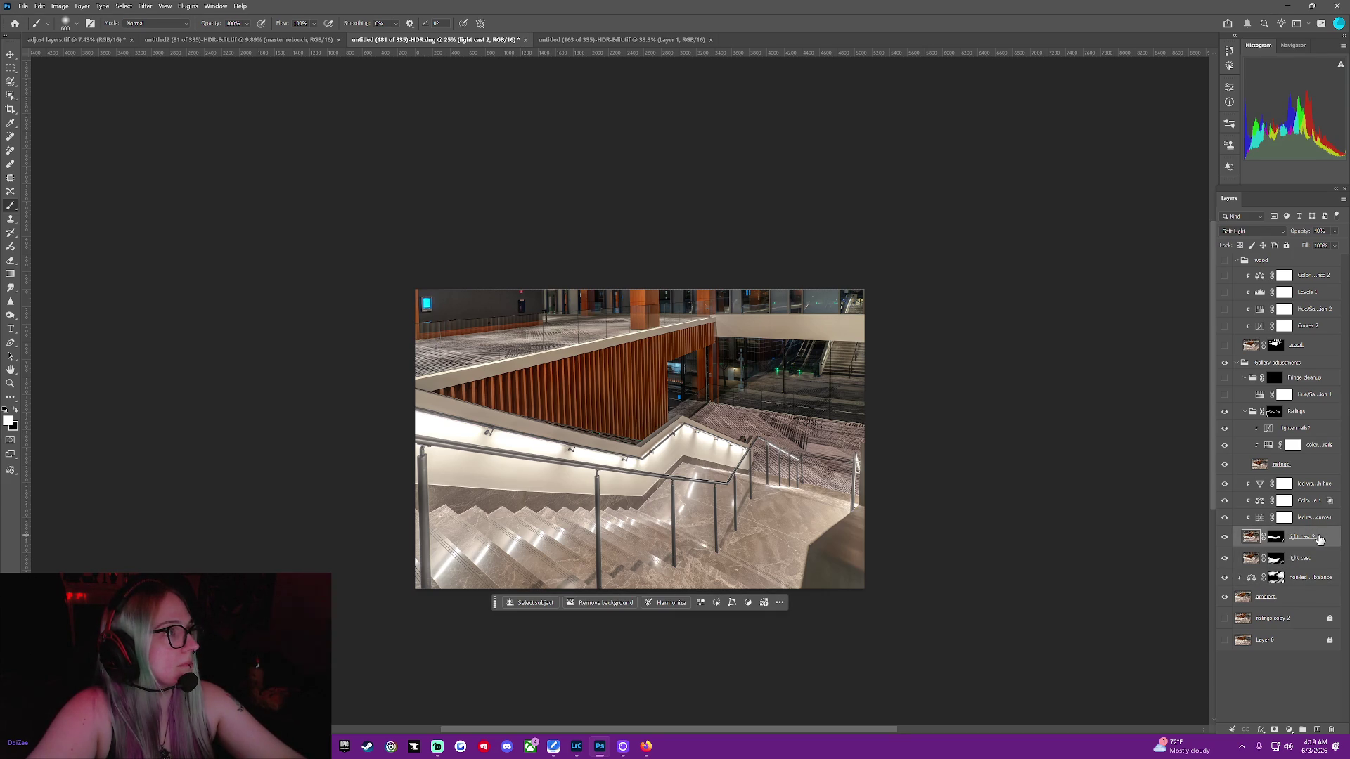
pyautogui.click(1317, 560)
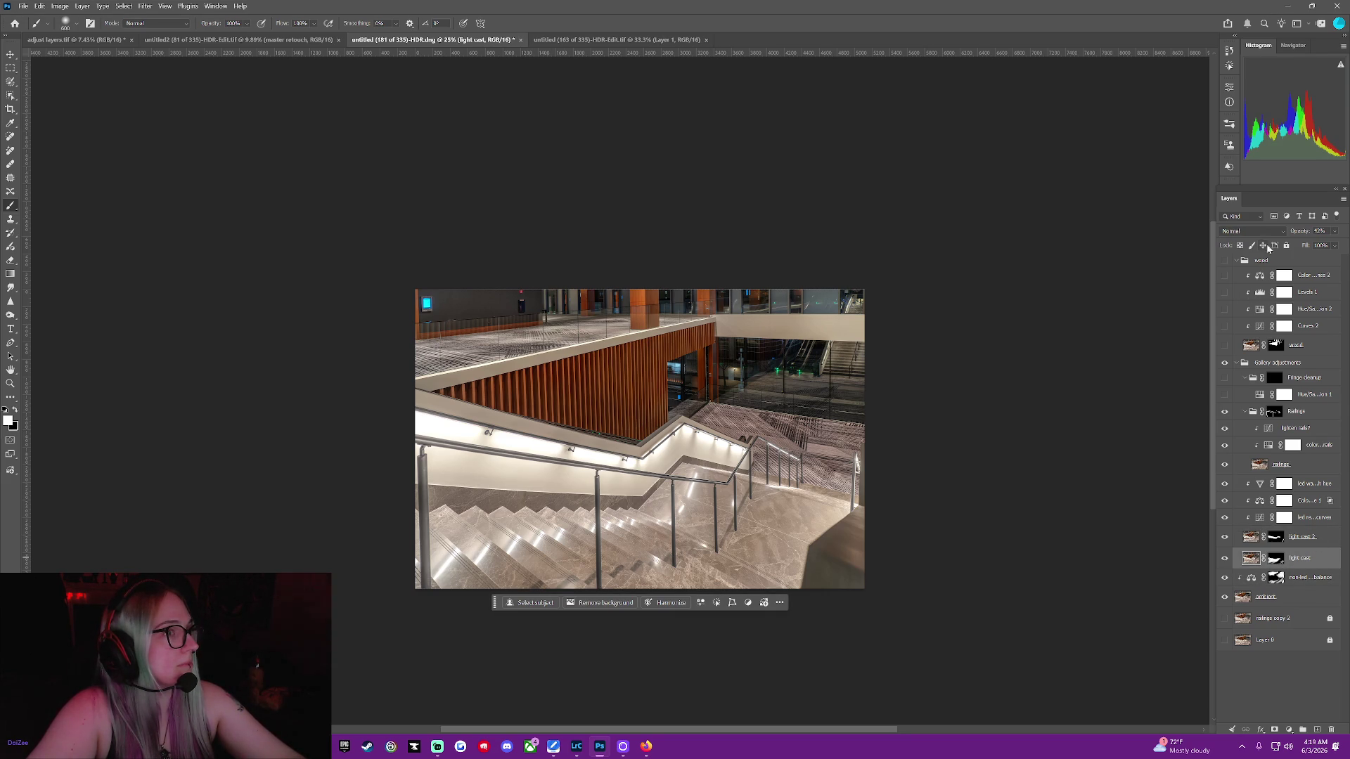
# Set the light cast layer to Soft Light, comparing it against Normal with undo/redo
pyautogui.click(1251, 231)
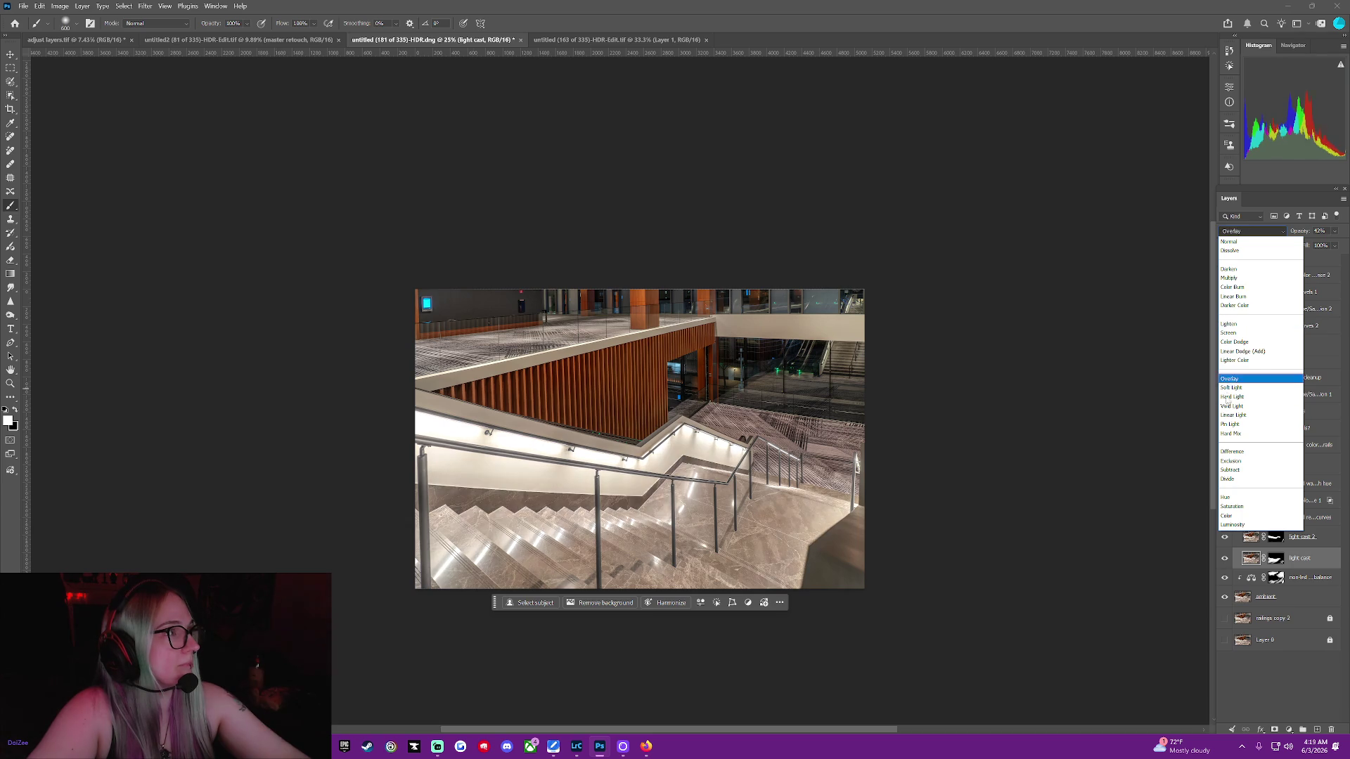
pyautogui.click(1232, 389)
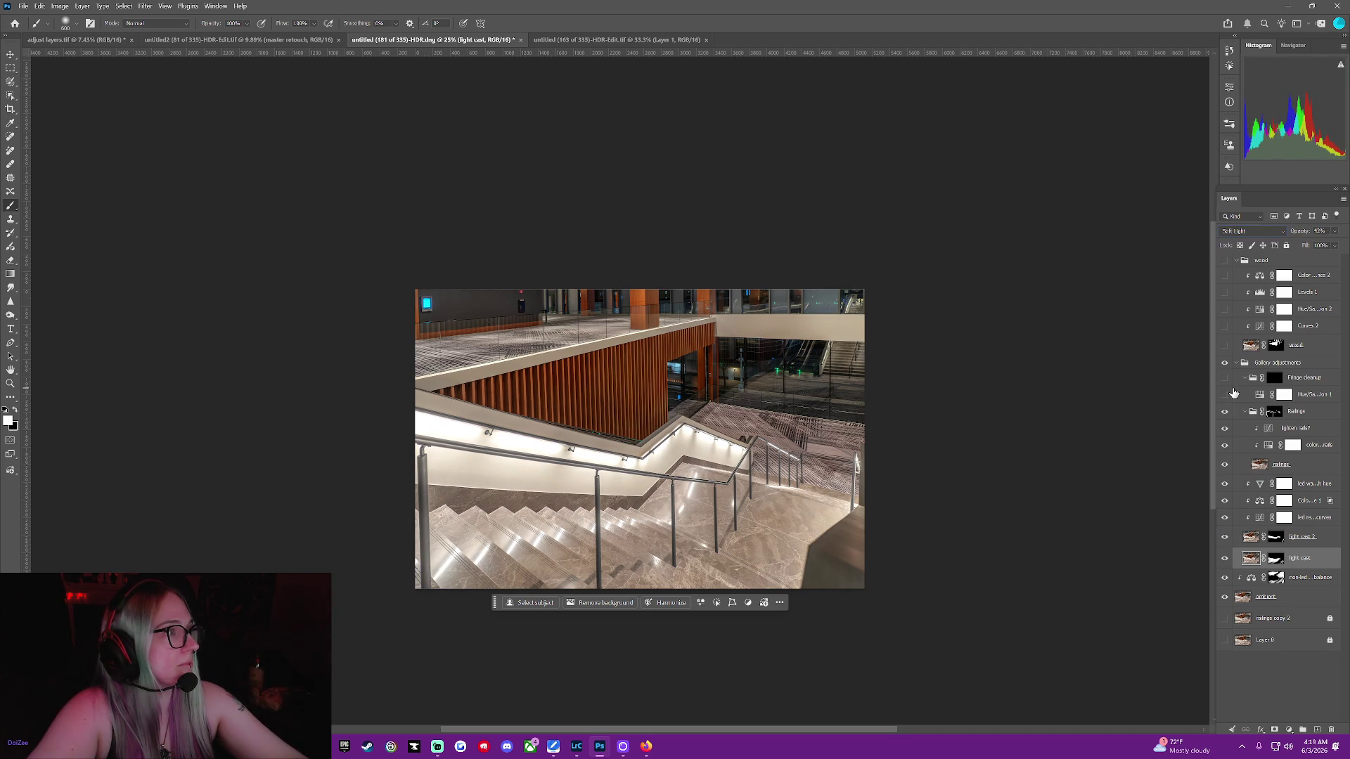
pyautogui.hotkey('ctrl', 'z')
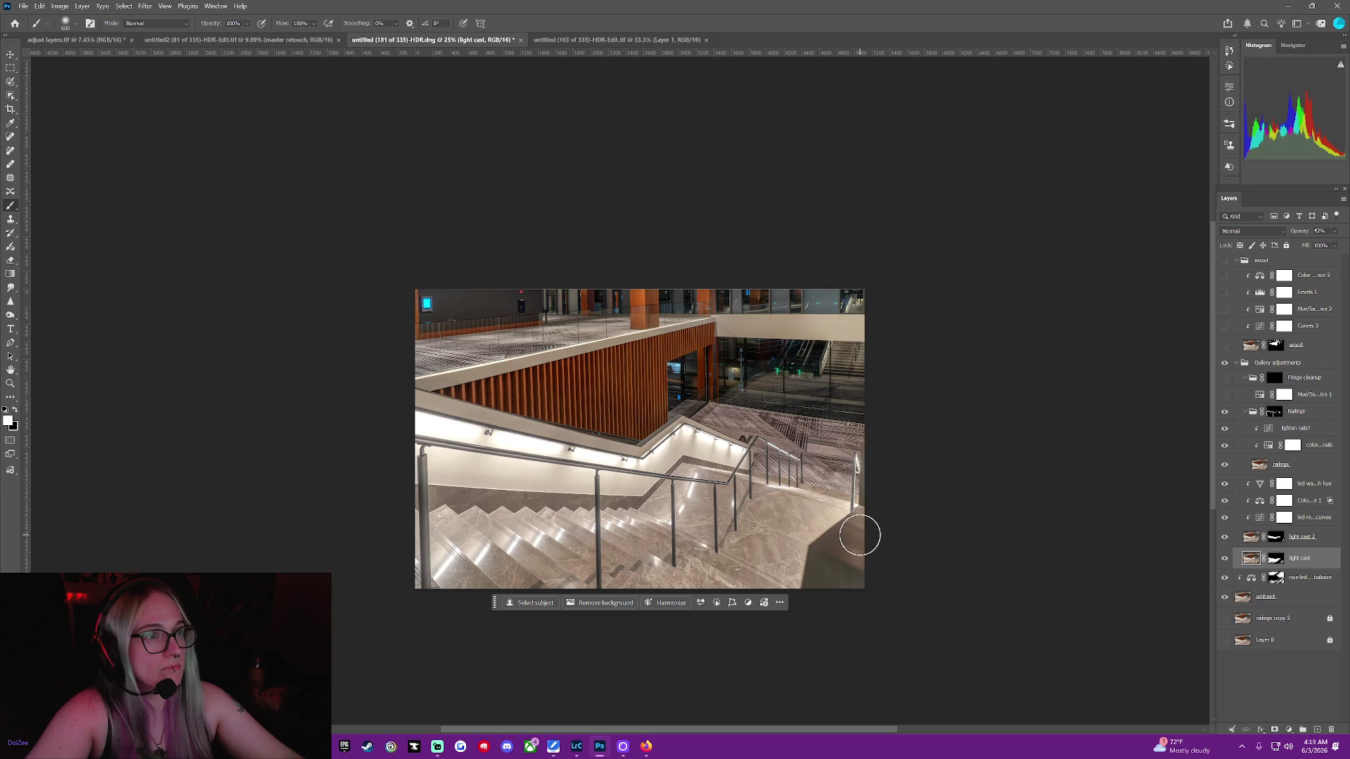
pyautogui.hotkey('ctrl', 'shift', 'z')
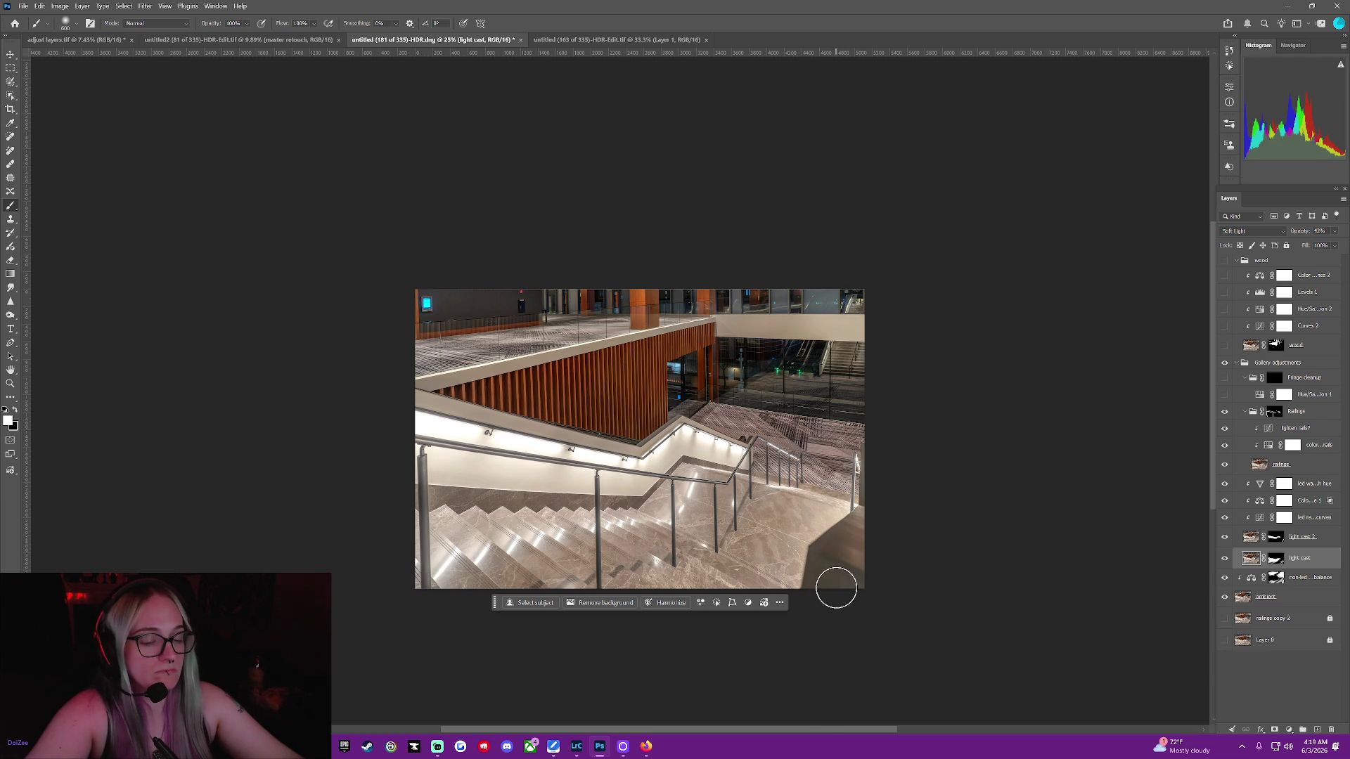
pyautogui.hotkey('ctrl', 'z')
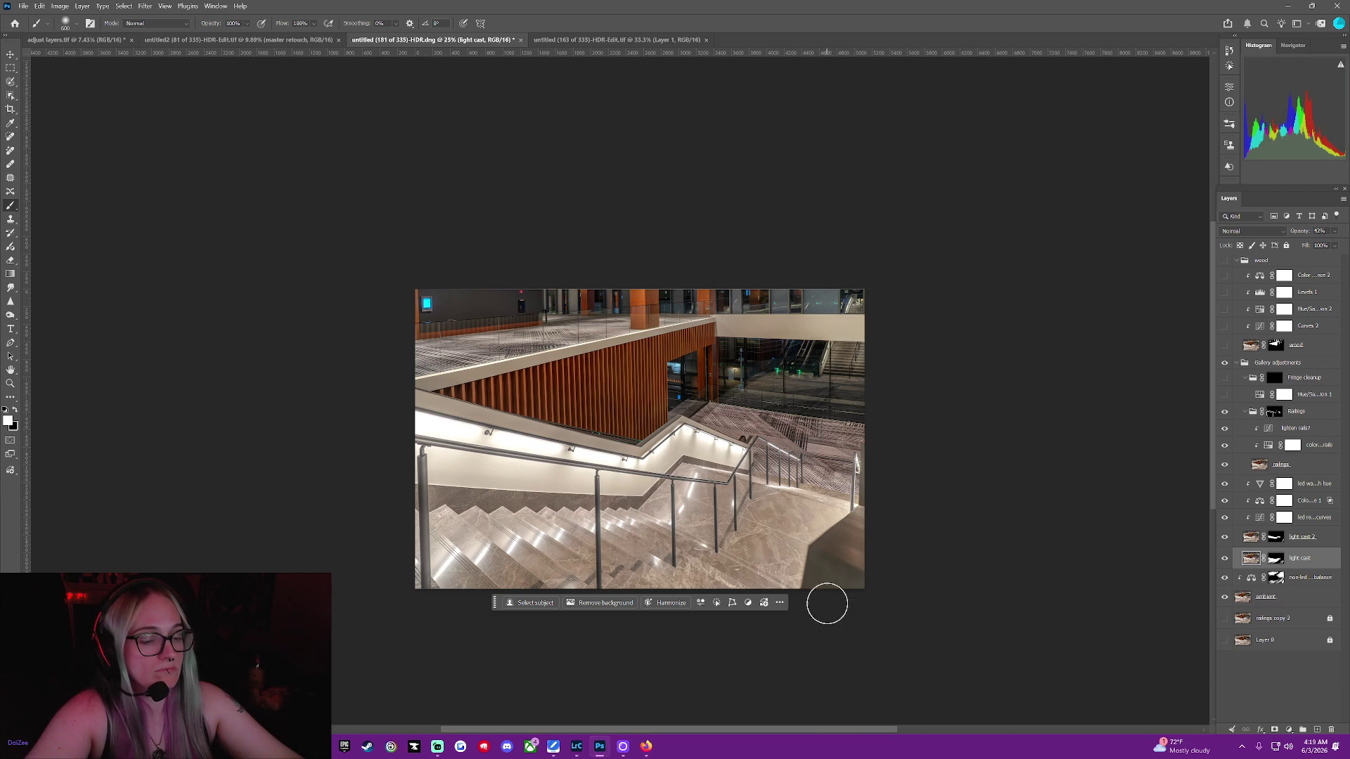
pyautogui.hotkey('ctrl', 'shift', 'z')
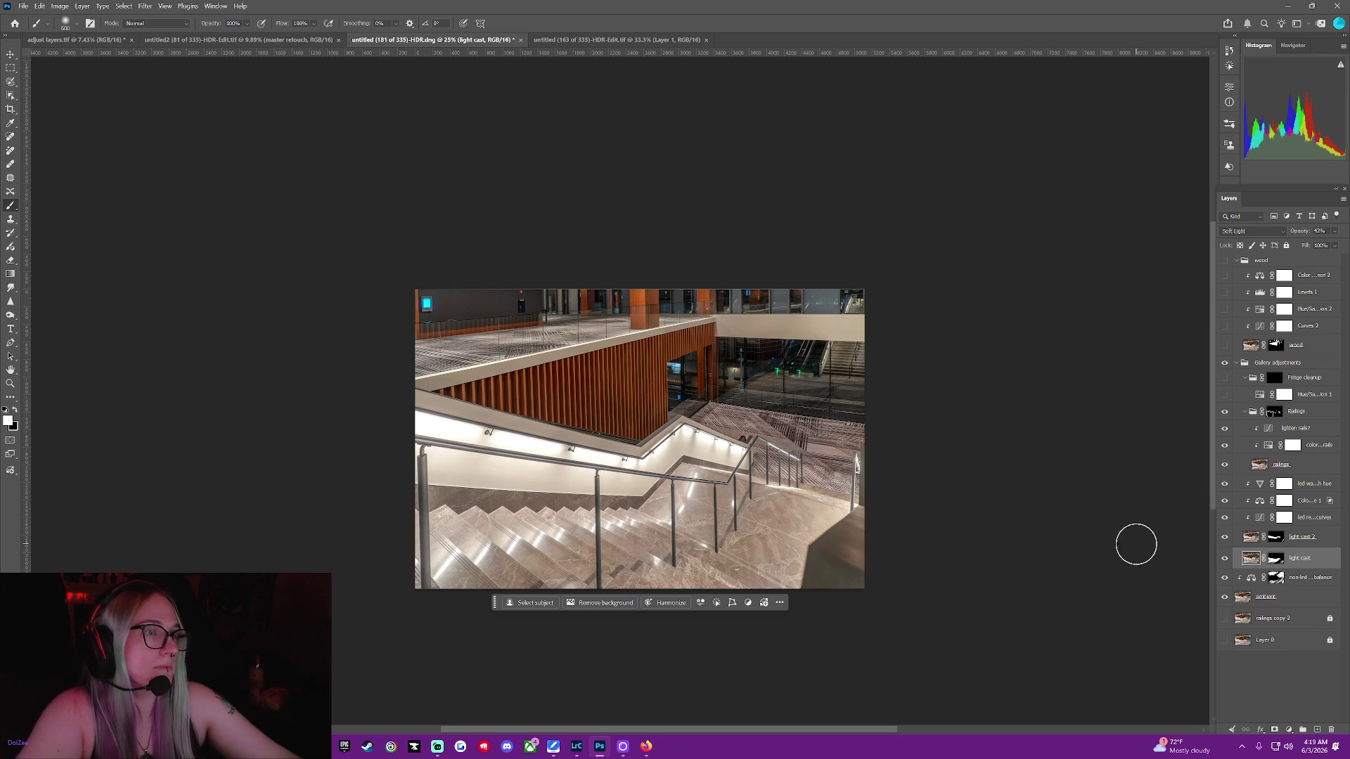
pyautogui.click(1306, 580)
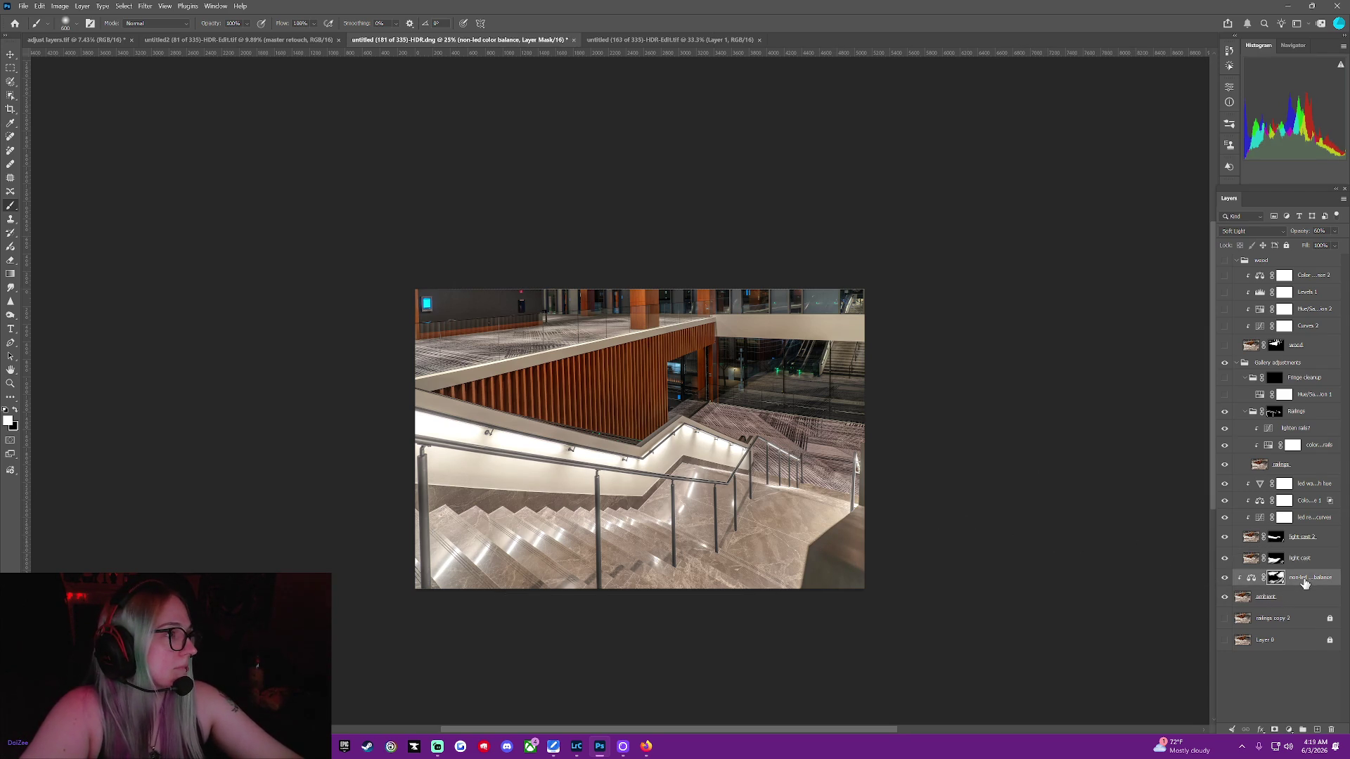
# Settle the non-led Color Balance yellow–blue slider at -4 after testing both extremes
pyautogui.doubleClick(1251, 578)
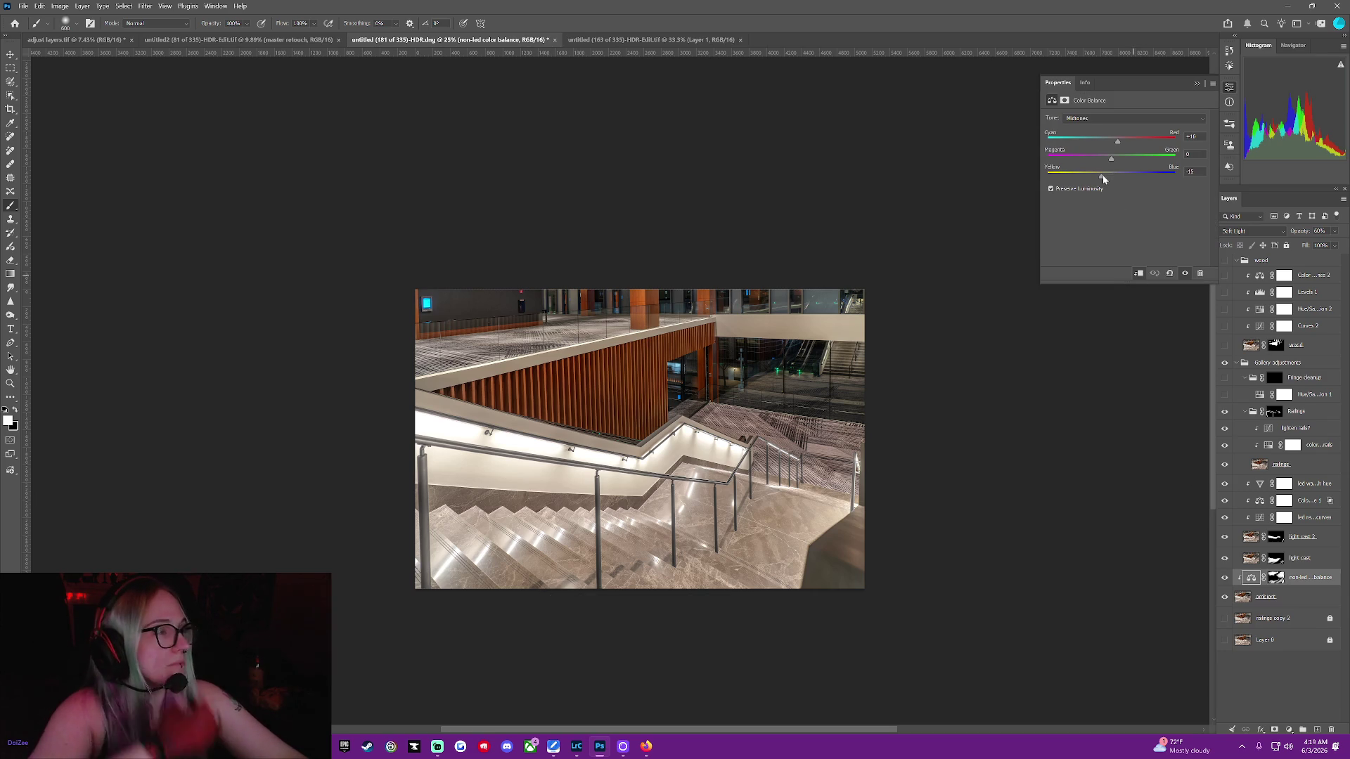
pyautogui.moveTo(1102, 177); pyautogui.dragTo(1105, 177)
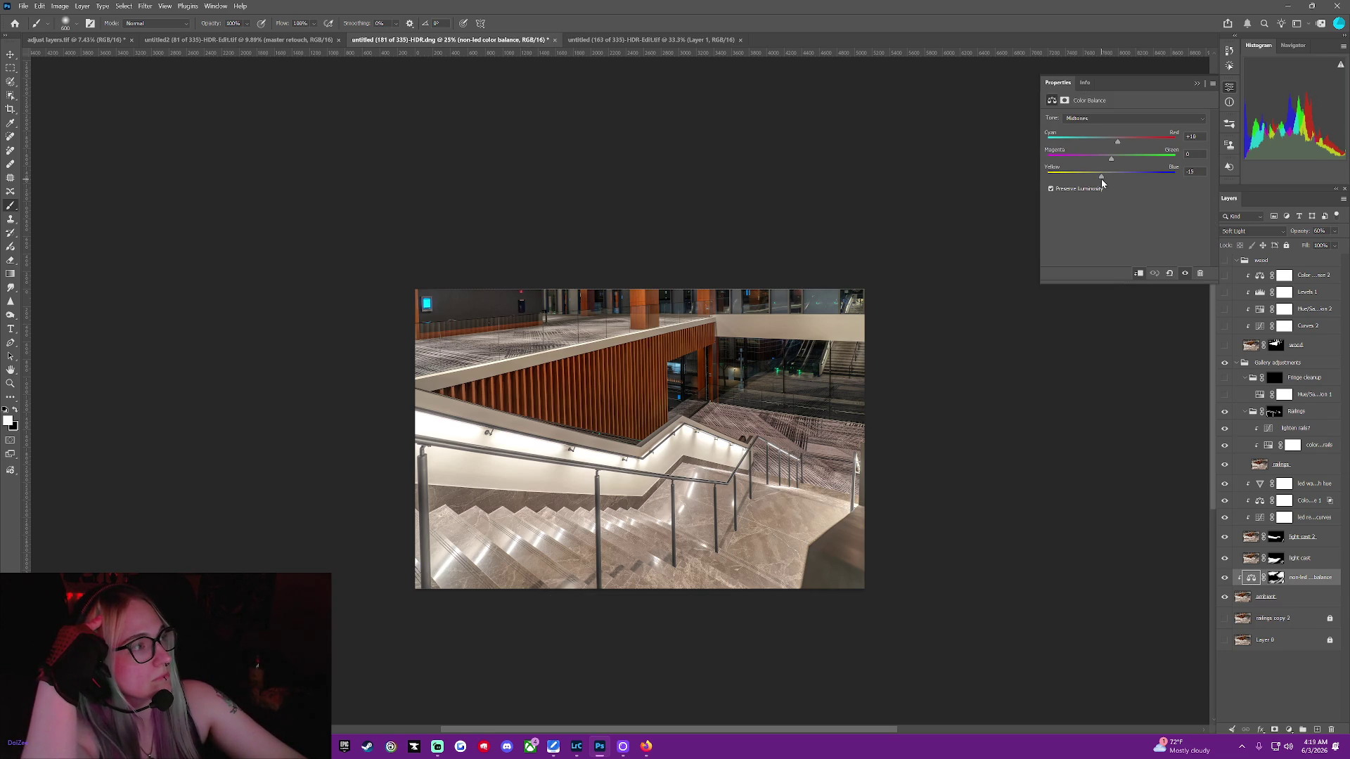
pyautogui.moveTo(1101, 177)
pyautogui.mouseDown()
pyautogui.moveTo(1208, 180)
pyautogui.moveTo(1065, 176)
pyautogui.mouseUp()
pyautogui.moveTo(1218, 194); pyautogui.dragTo(911, 182)
pyautogui.moveTo(1092, 191); pyautogui.dragTo(1110, 181)
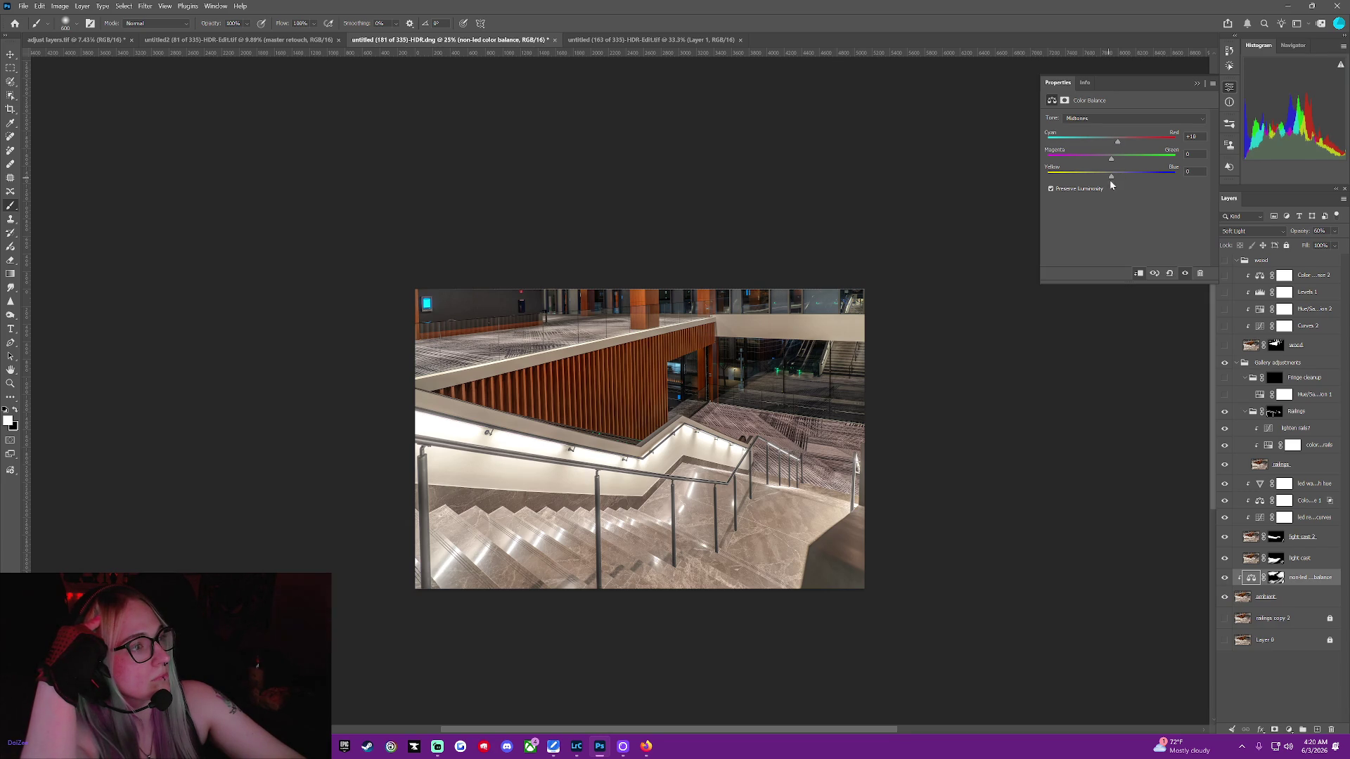
pyautogui.moveTo(1111, 180); pyautogui.dragTo(1110, 178)
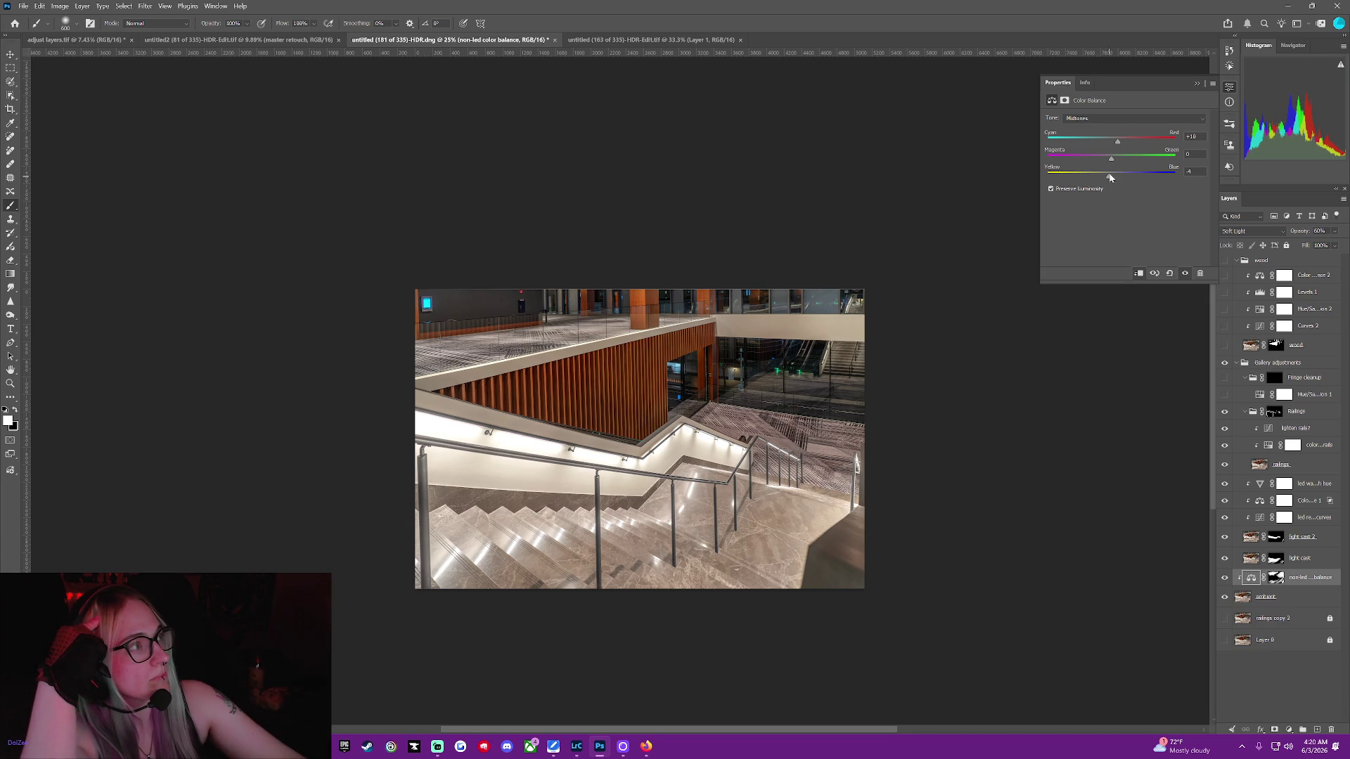
# Warm the highlights to -5 and shift the shadows slightly toward blue and cyan
pyautogui.click(1123, 115)
pyautogui.click(1124, 139)
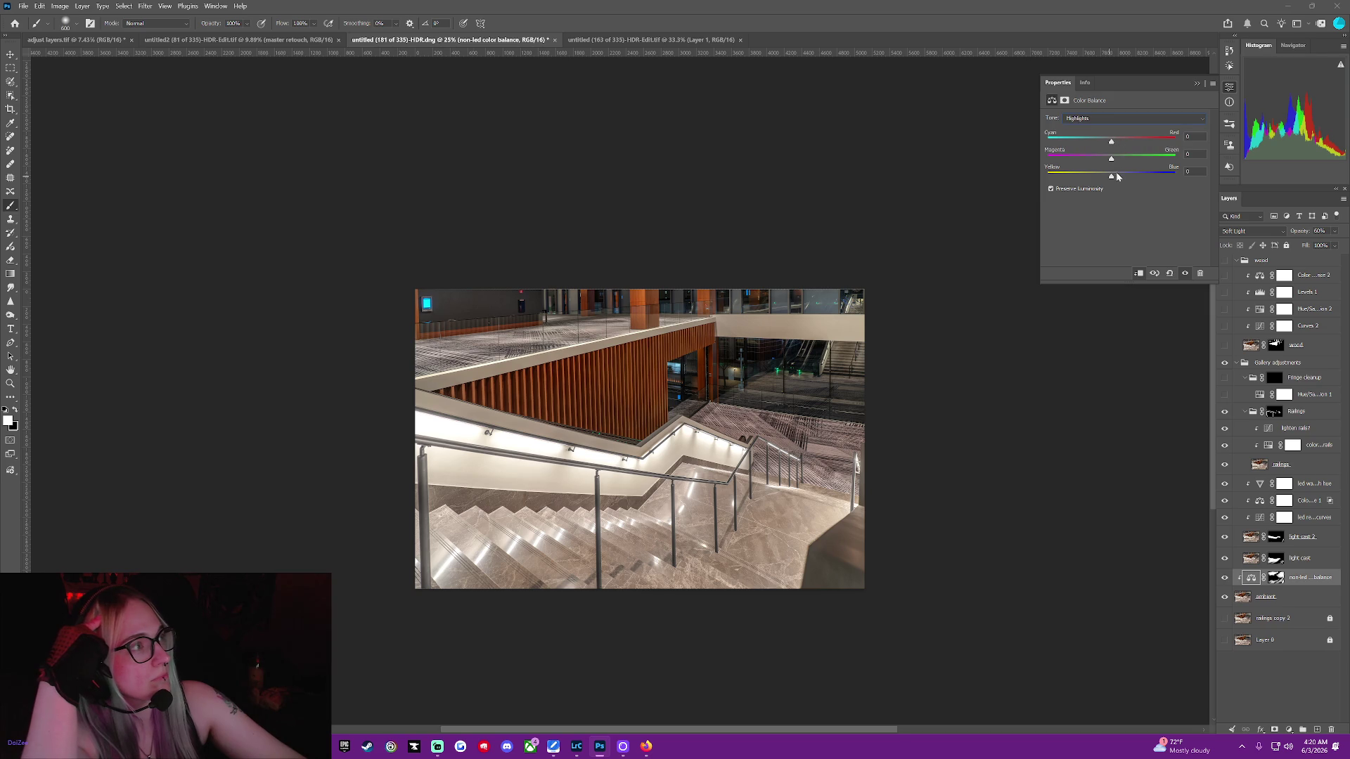
pyautogui.moveTo(1113, 180); pyautogui.dragTo(1109, 181)
pyautogui.click(1125, 118)
pyautogui.click(1123, 126)
pyautogui.moveTo(1112, 182); pyautogui.dragTo(1114, 183)
pyautogui.moveTo(1109, 142); pyautogui.dragTo(1106, 142)
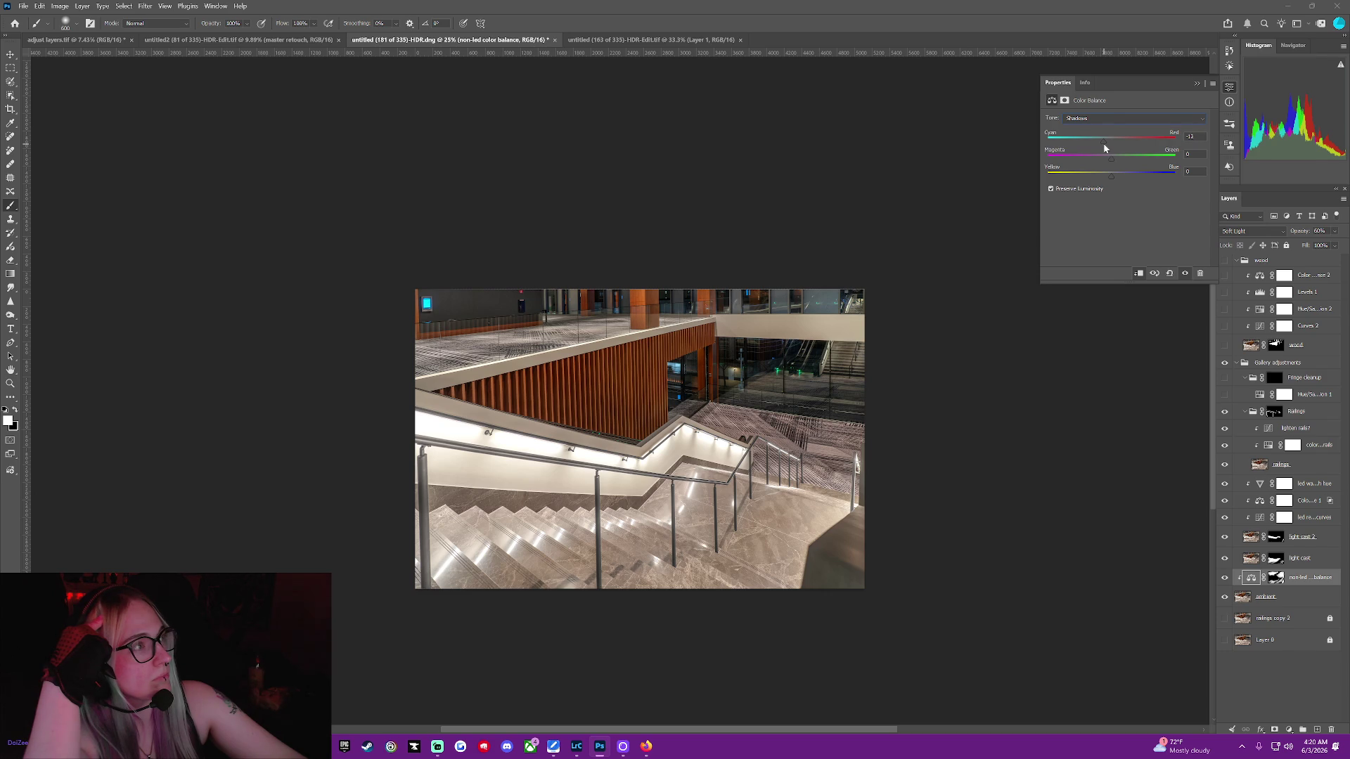
pyautogui.moveTo(1088, 142); pyautogui.dragTo(1061, 152)
pyautogui.moveTo(1112, 146); pyautogui.dragTo(1109, 143)
# Shift the midtones toward cyan, return to Highlights, and close the Color Balance settings
pyautogui.click(1118, 118)
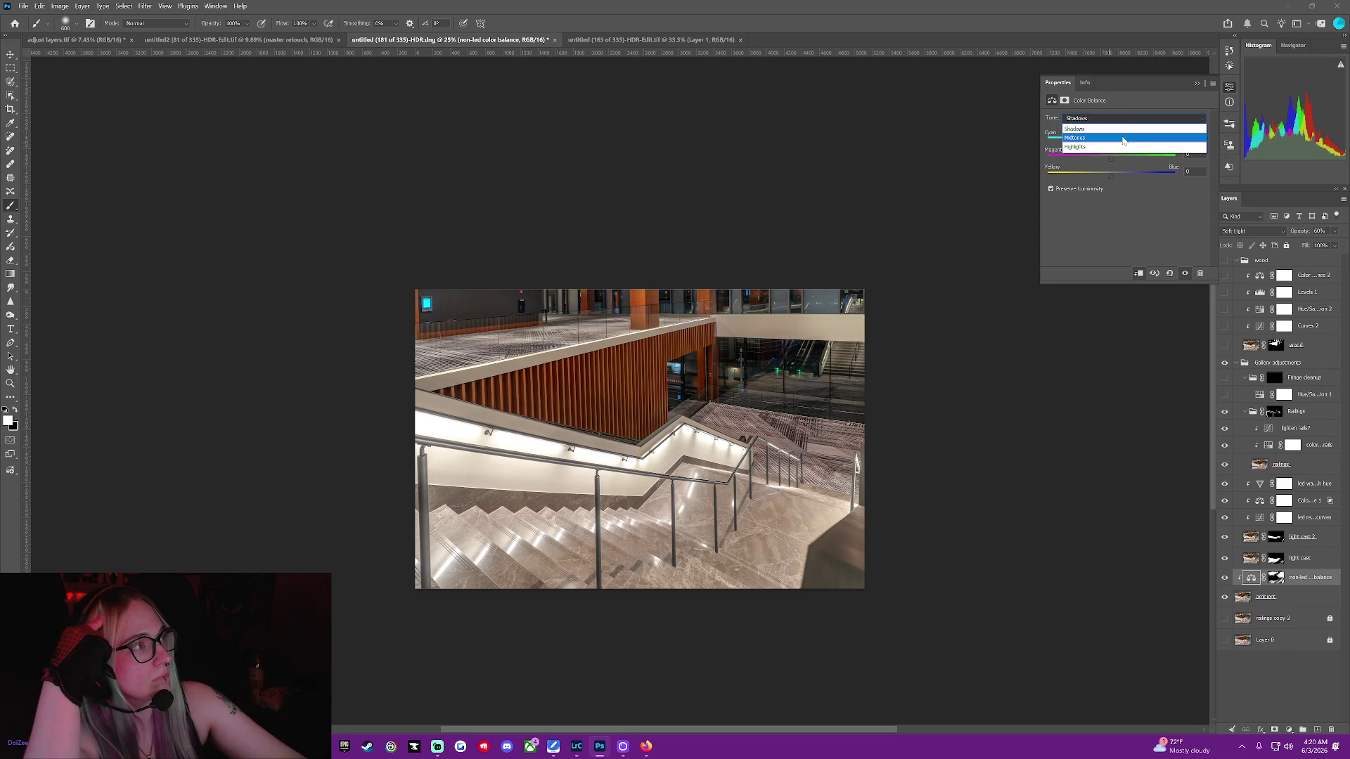
pyautogui.click(1120, 140)
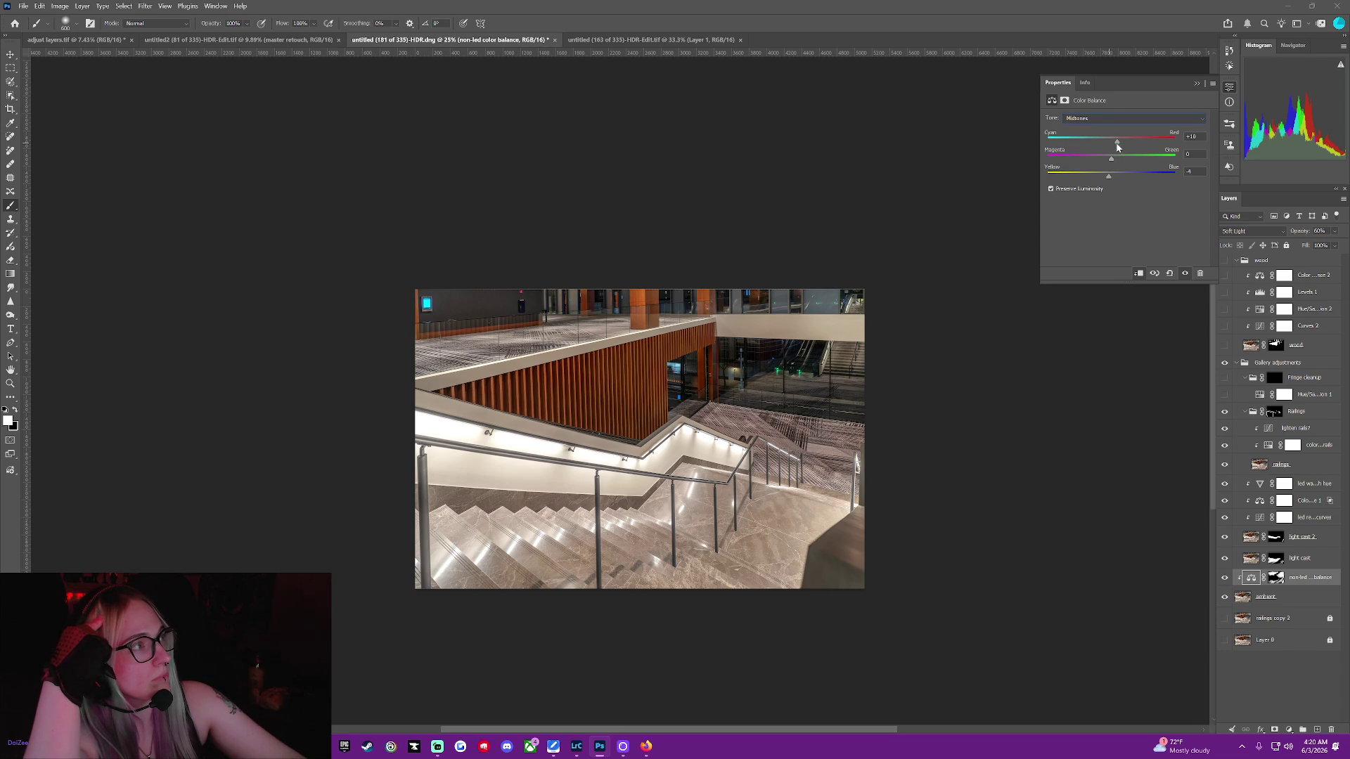
pyautogui.moveTo(1117, 146)
pyautogui.mouseDown()
pyautogui.moveTo(1073, 153)
pyautogui.moveTo(1115, 155)
pyautogui.mouseUp()
pyautogui.click(1116, 118)
pyautogui.click(1115, 146)
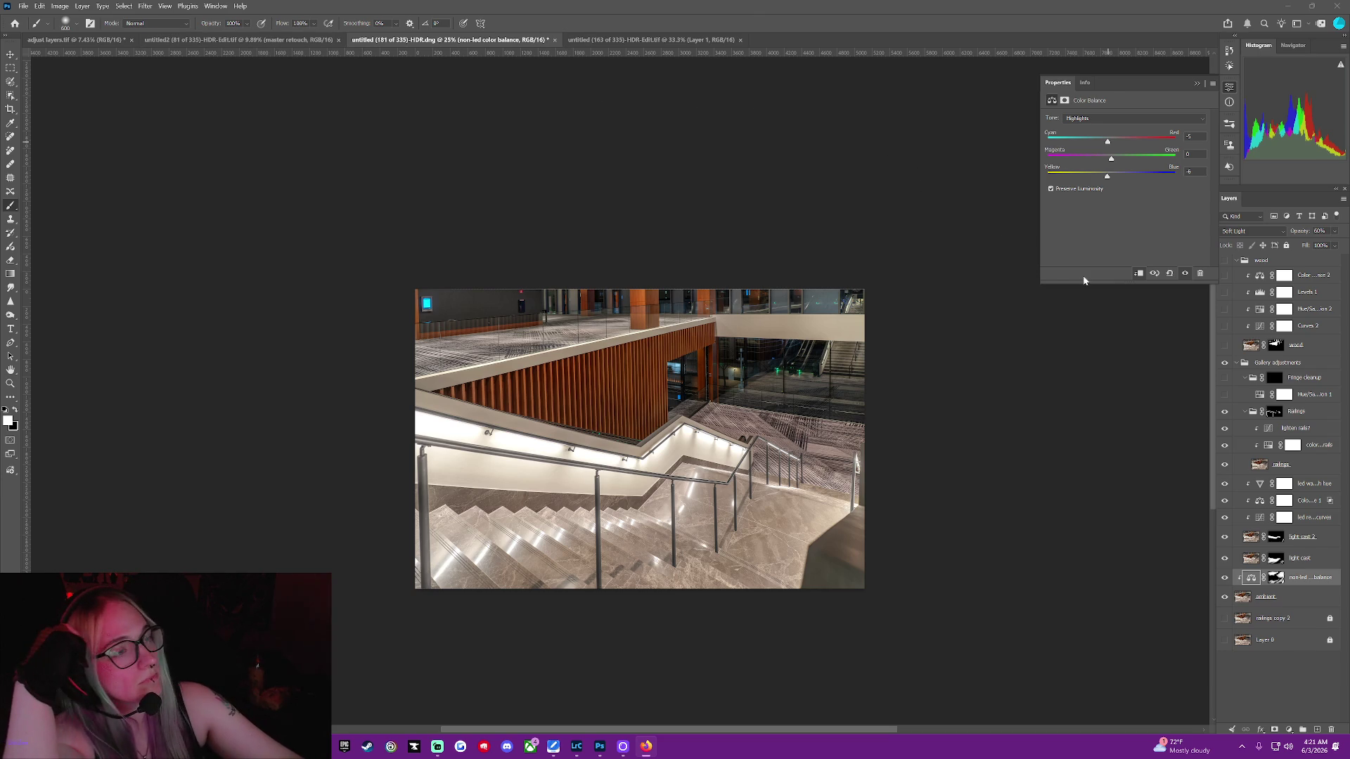
pyautogui.click(1204, 83)
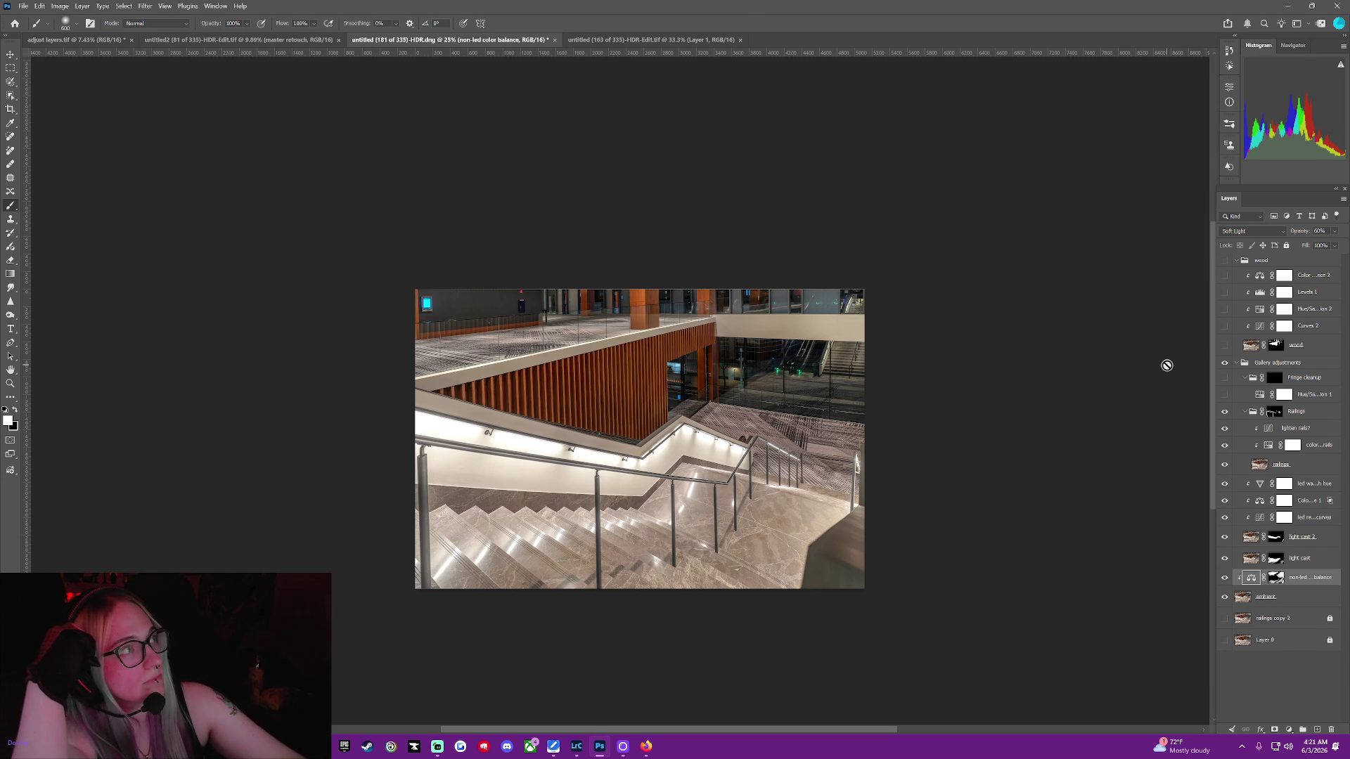
# Show Layer 0 and railings copy 2, briefly solo railings copy 2, then restore all layers
pyautogui.click(1224, 640)
pyautogui.click(1224, 619)
pyautogui.rightClick(1225, 621)
pyautogui.click(1266, 490)
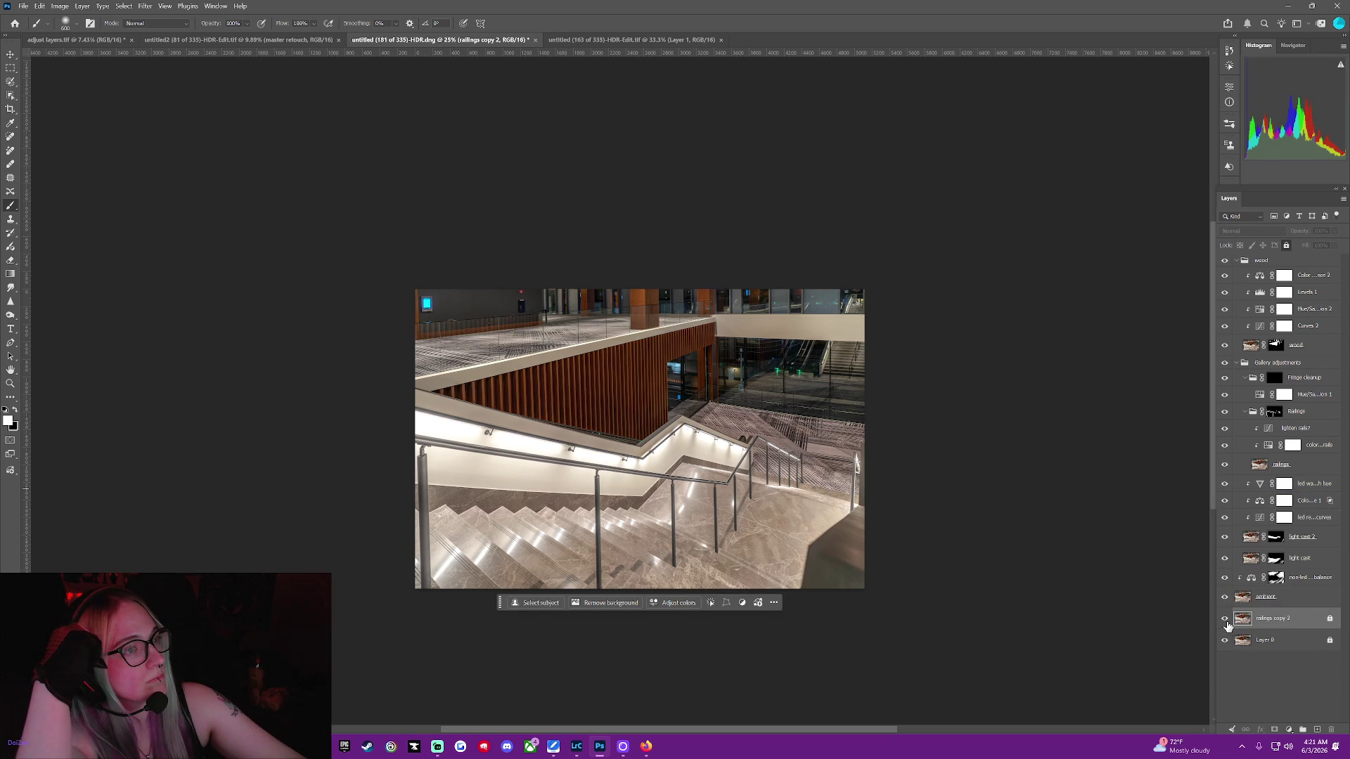
pyautogui.rightClick(1228, 628)
pyautogui.click(1276, 488)
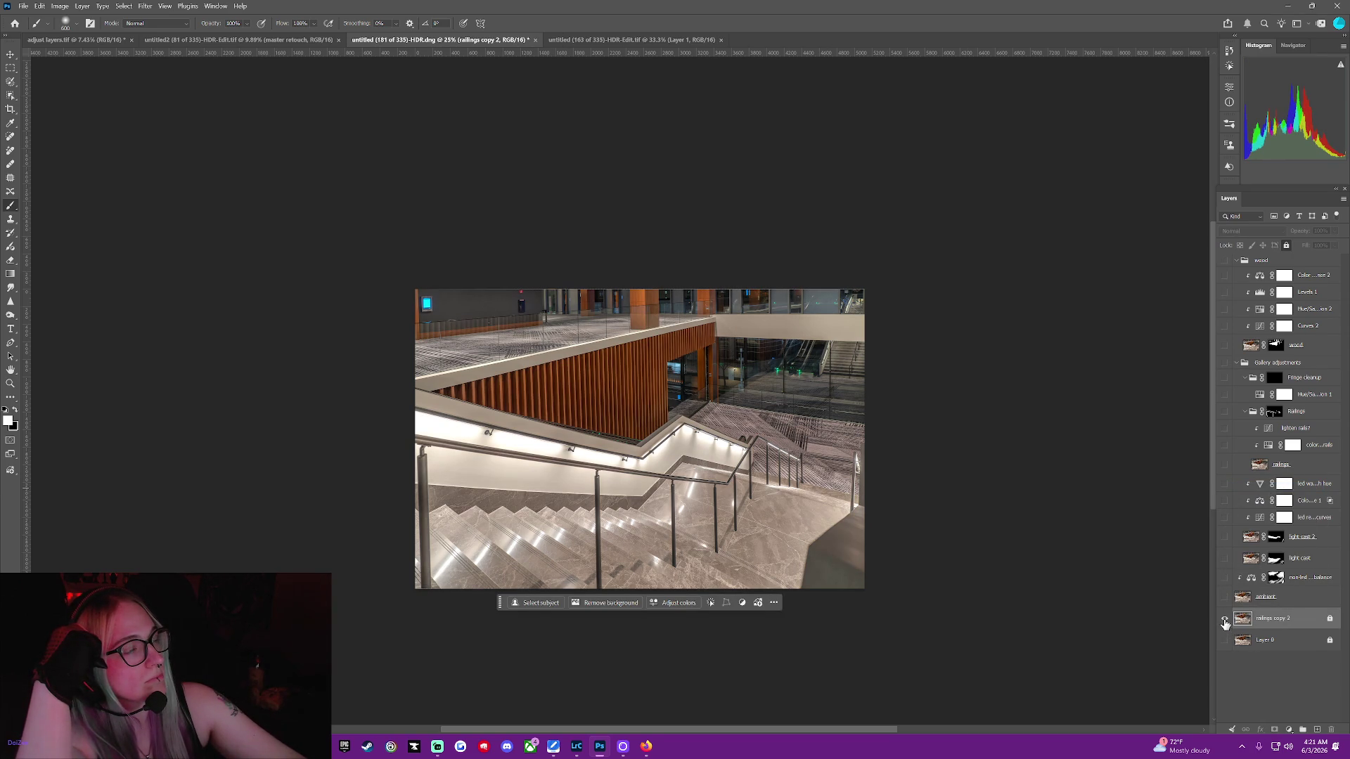
pyautogui.rightClick(1224, 623)
pyautogui.click(1279, 488)
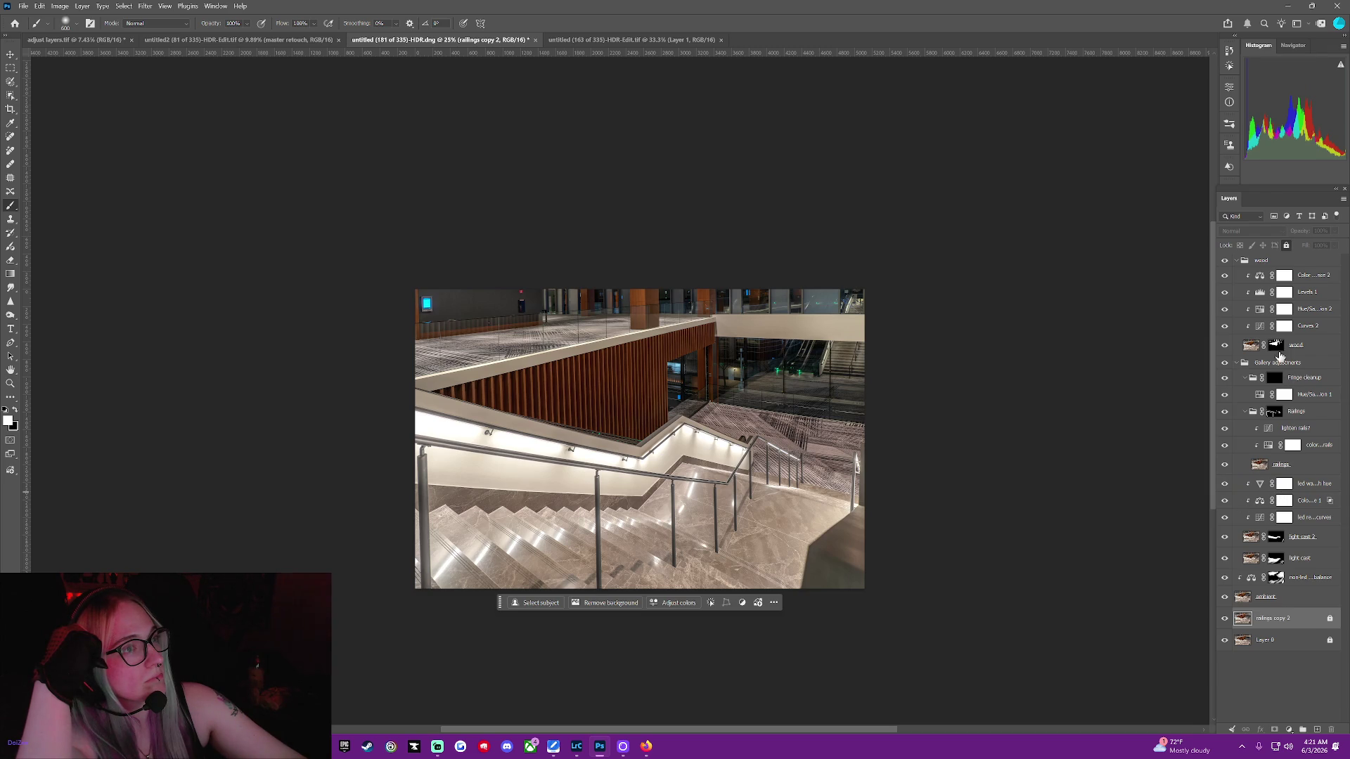
pyautogui.click(1262, 327)
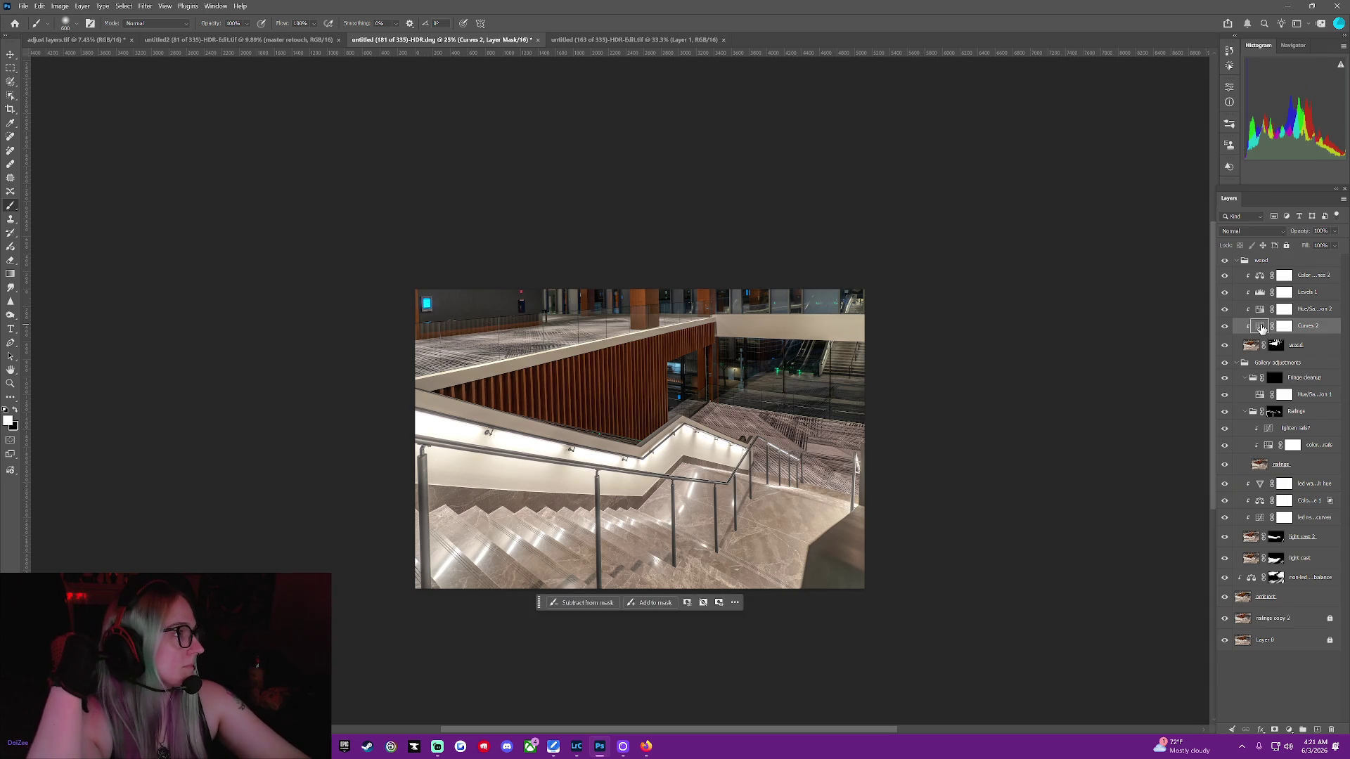
# Lower the Curves 2 white output to 238 and add points lifting the lower tones
pyautogui.doubleClick(1260, 327)
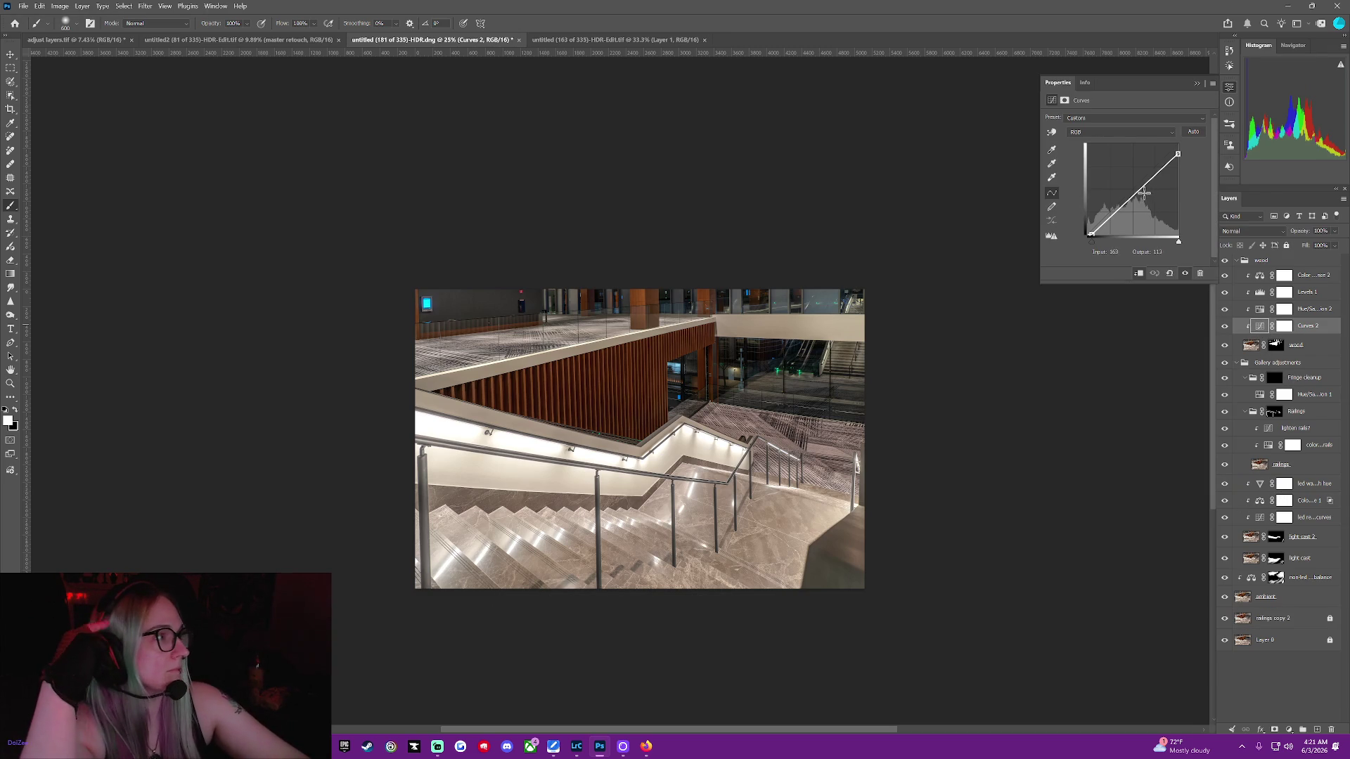
pyautogui.moveTo(1177, 153); pyautogui.dragTo(1179, 145)
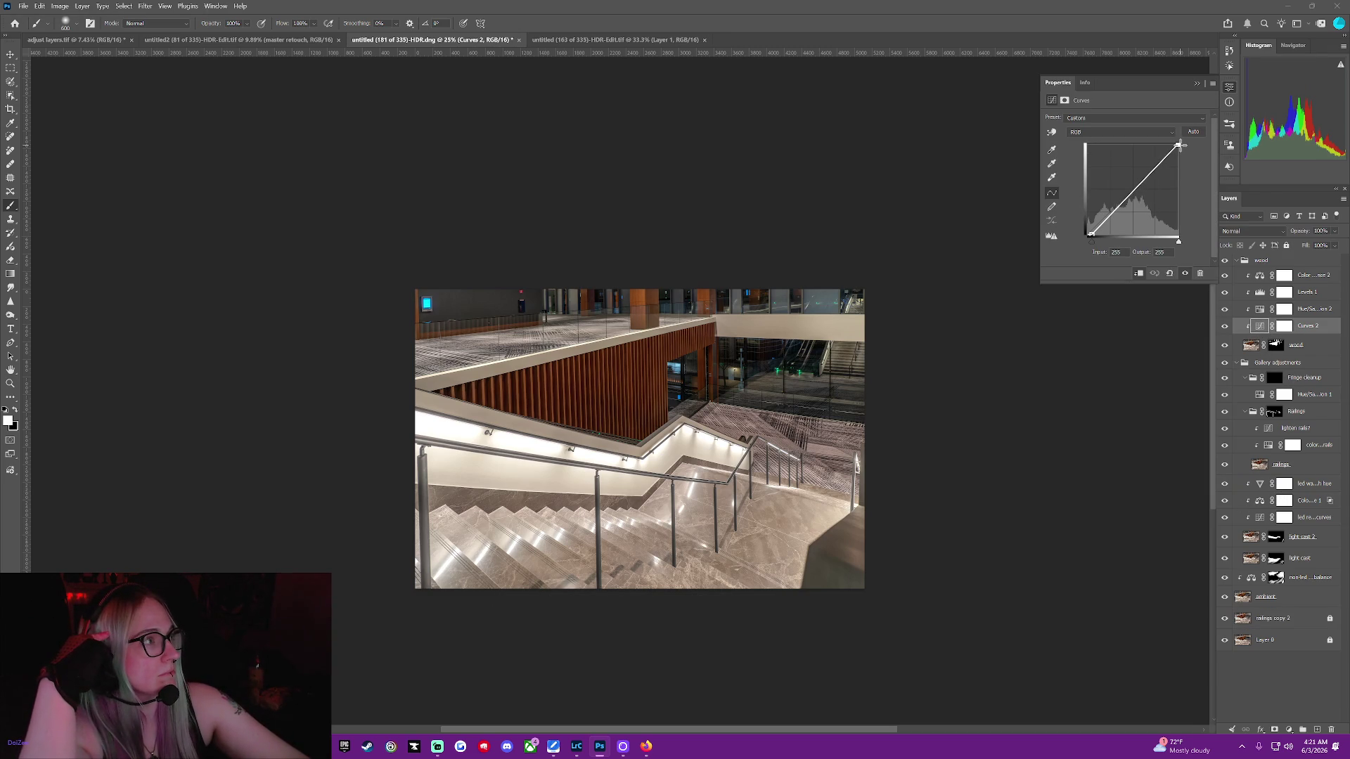
pyautogui.moveTo(1184, 143); pyautogui.dragTo(1182, 150)
pyautogui.moveTo(1104, 219); pyautogui.dragTo(1102, 218)
pyautogui.moveTo(1153, 160); pyautogui.dragTo(1149, 173)
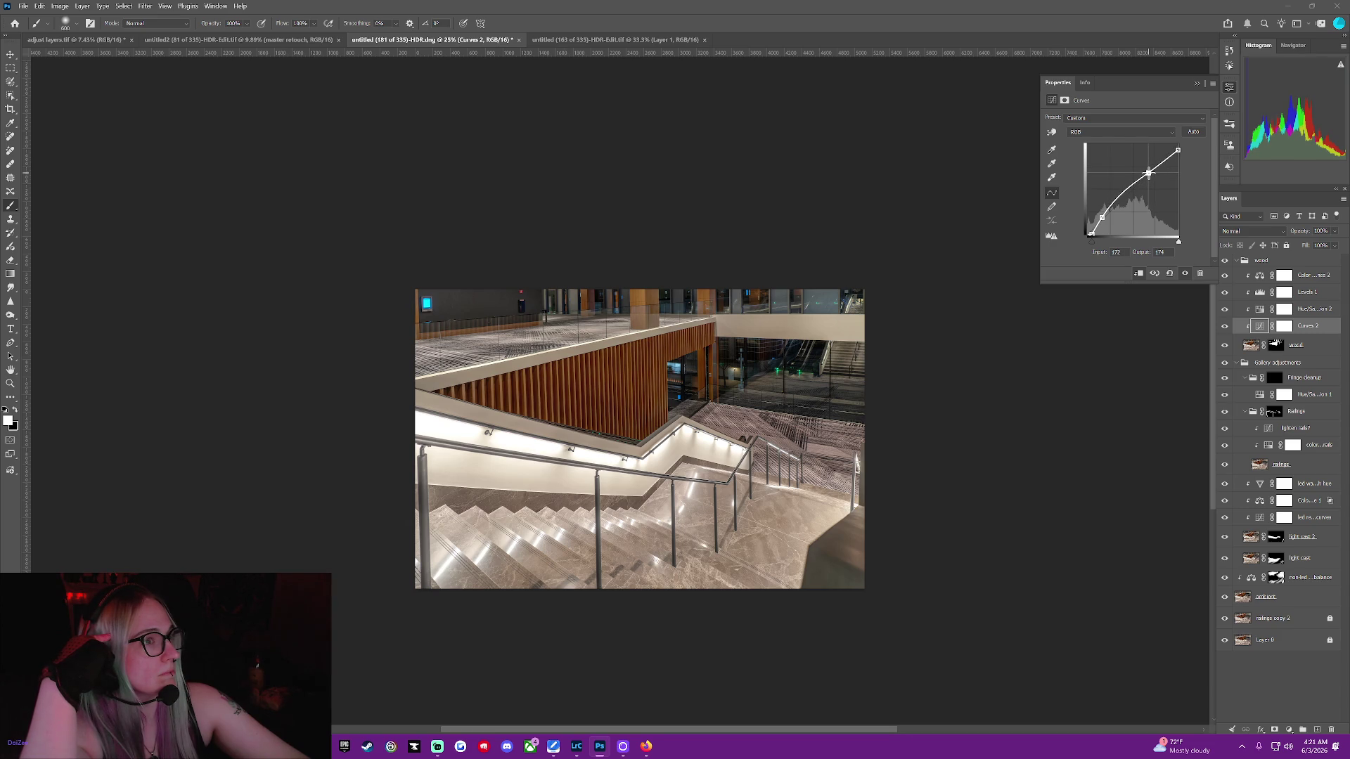
pyautogui.moveTo(1090, 234)
pyautogui.mouseDown()
pyautogui.moveTo(1079, 233)
pyautogui.moveTo(1113, 208)
pyautogui.mouseUp()
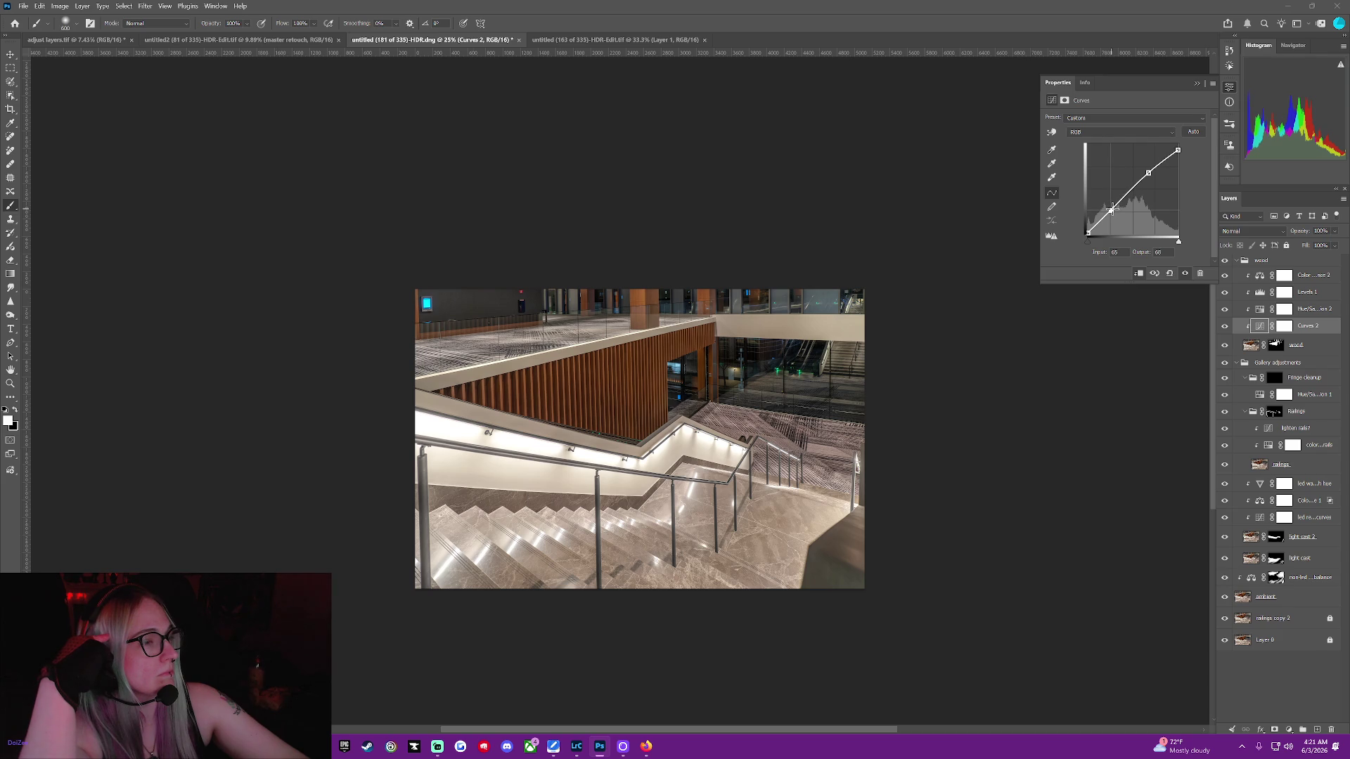
# Move the black point right to deepen shadows and set the upper point near 170/171
pyautogui.moveTo(1148, 172); pyautogui.dragTo(1147, 173)
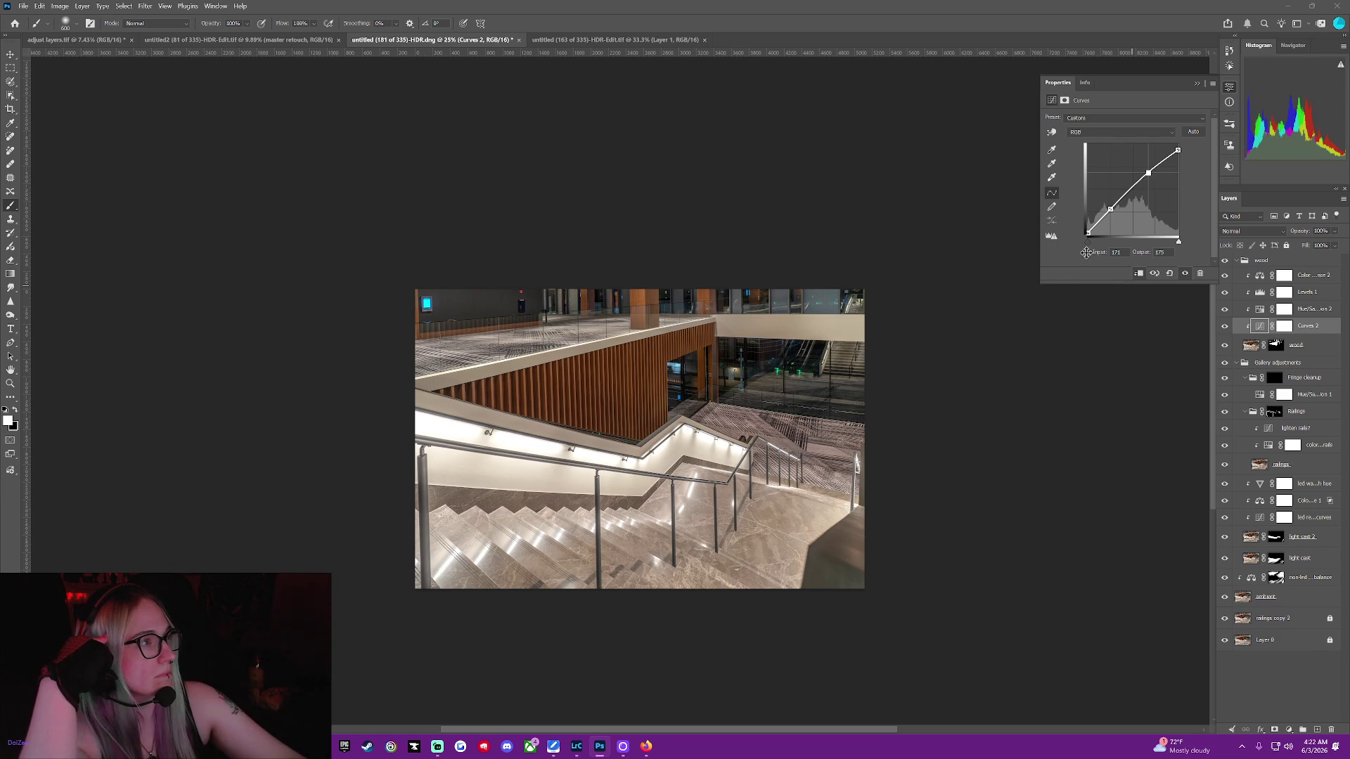
pyautogui.moveTo(1087, 234); pyautogui.dragTo(1073, 253)
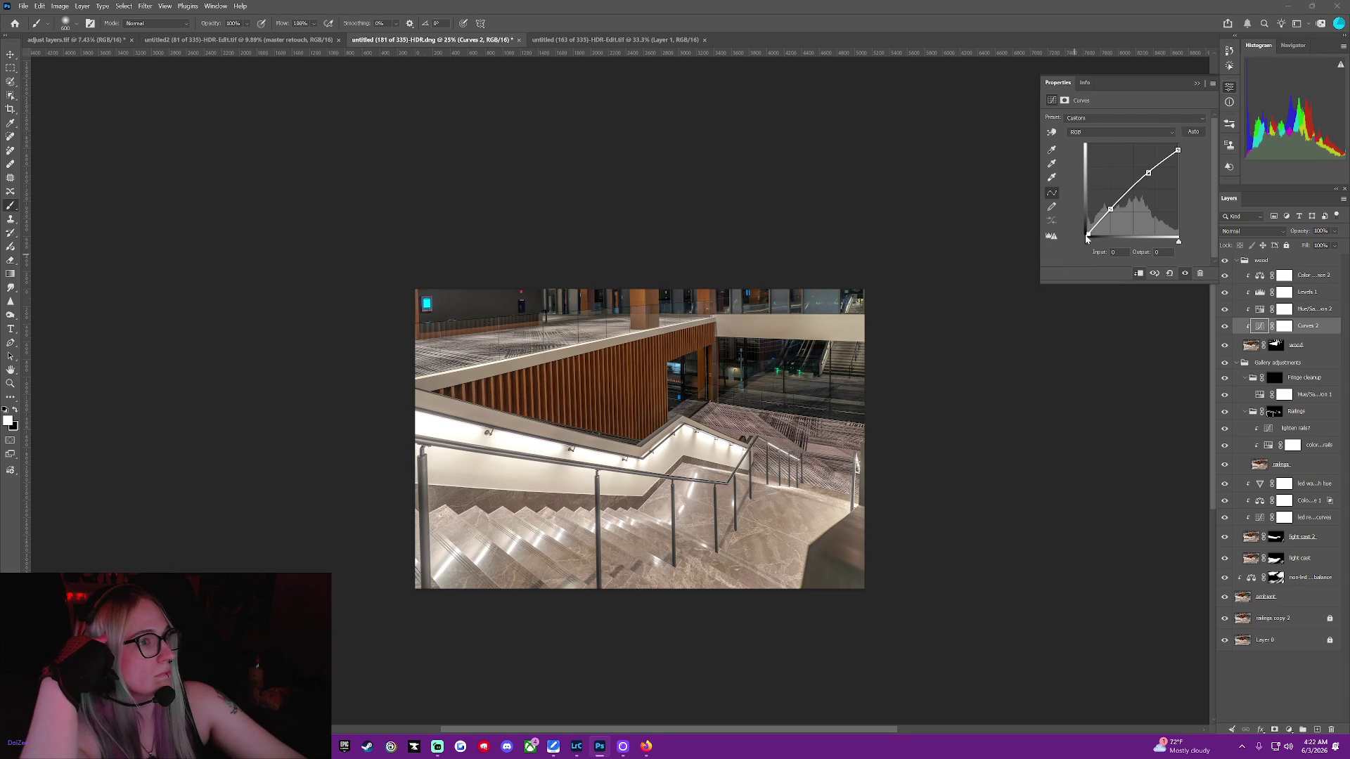
pyautogui.moveTo(1087, 235); pyautogui.dragTo(1088, 242)
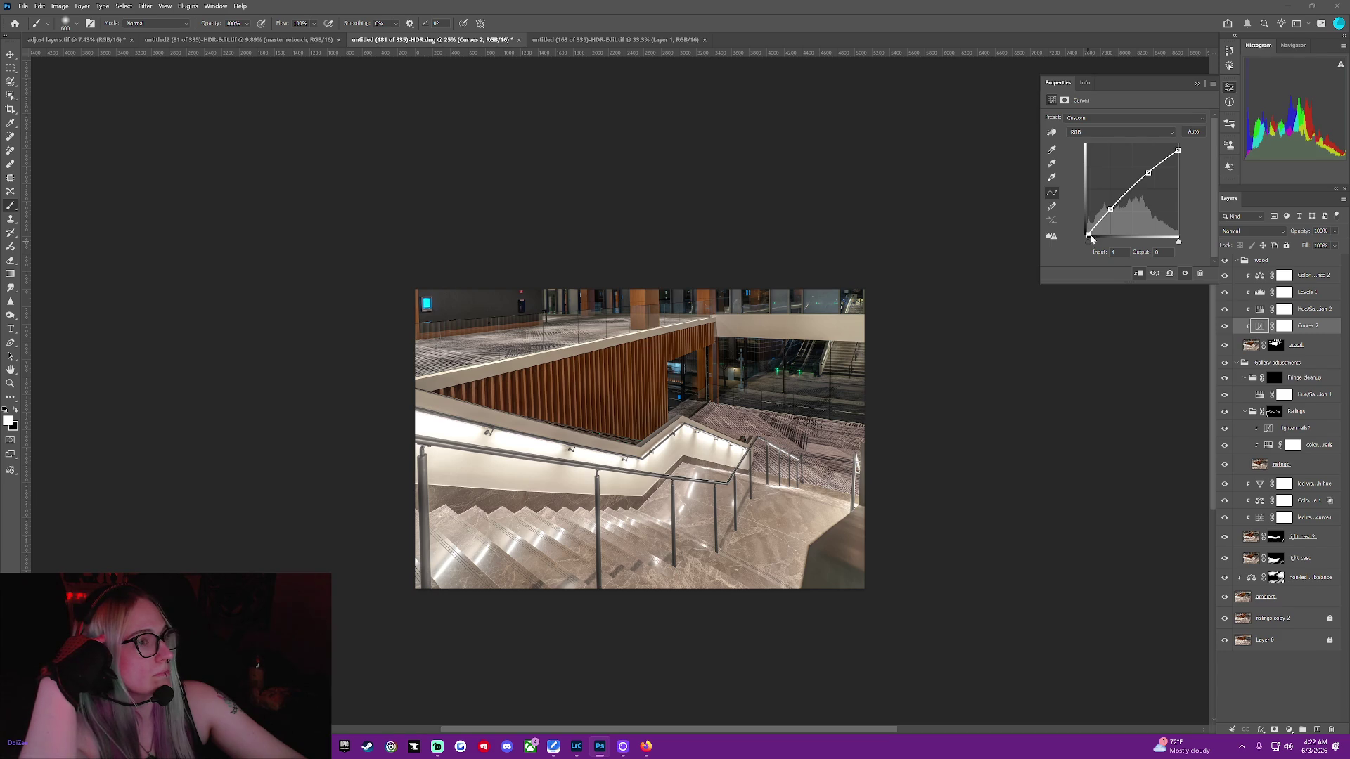
pyautogui.click(1148, 172)
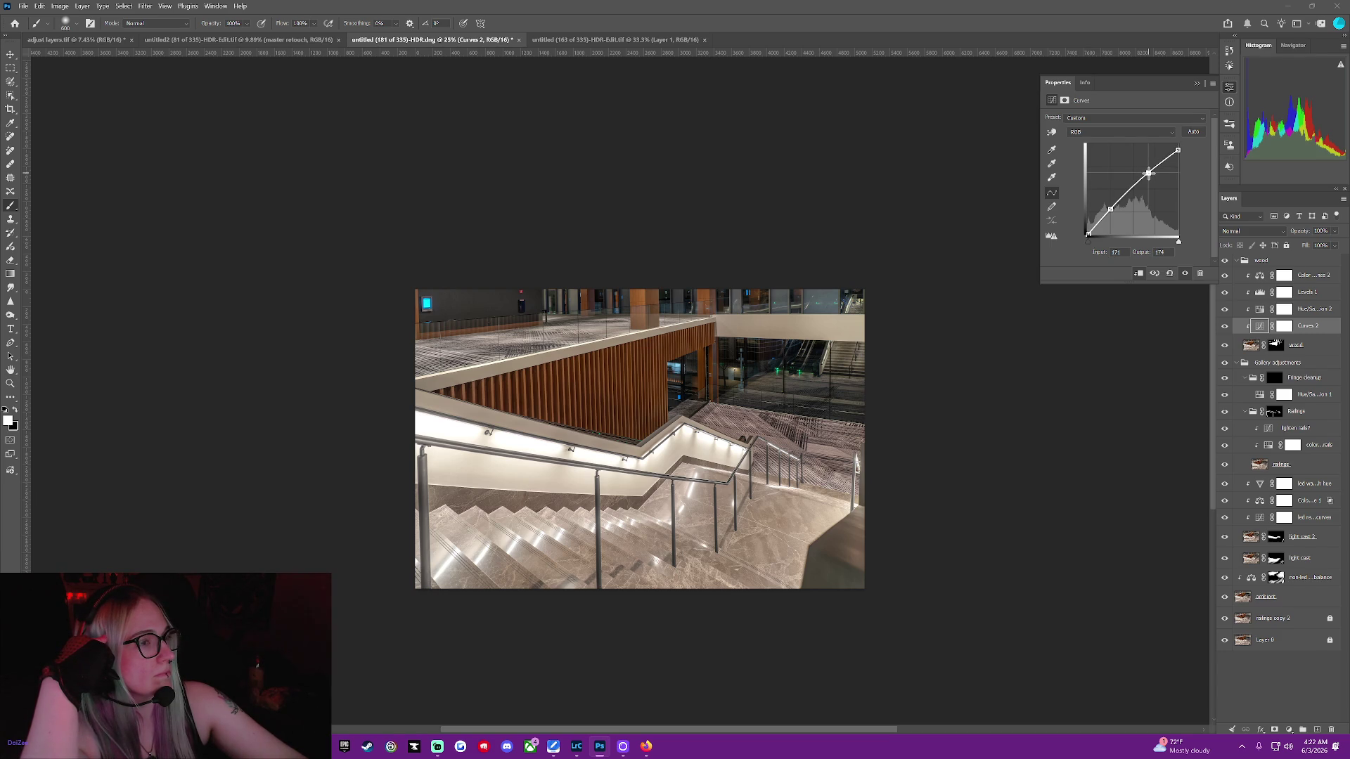
pyautogui.moveTo(1148, 172); pyautogui.dragTo(1148, 174)
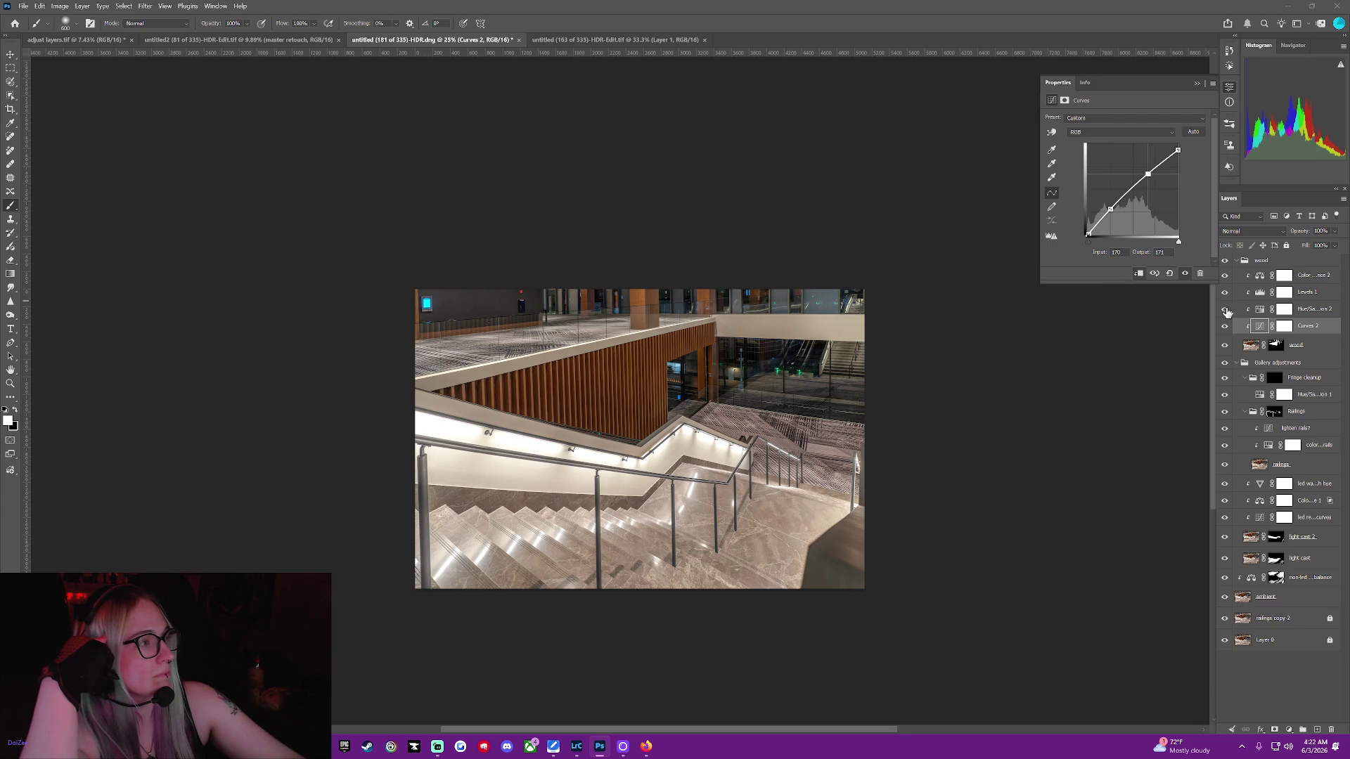
pyautogui.click(1261, 309)
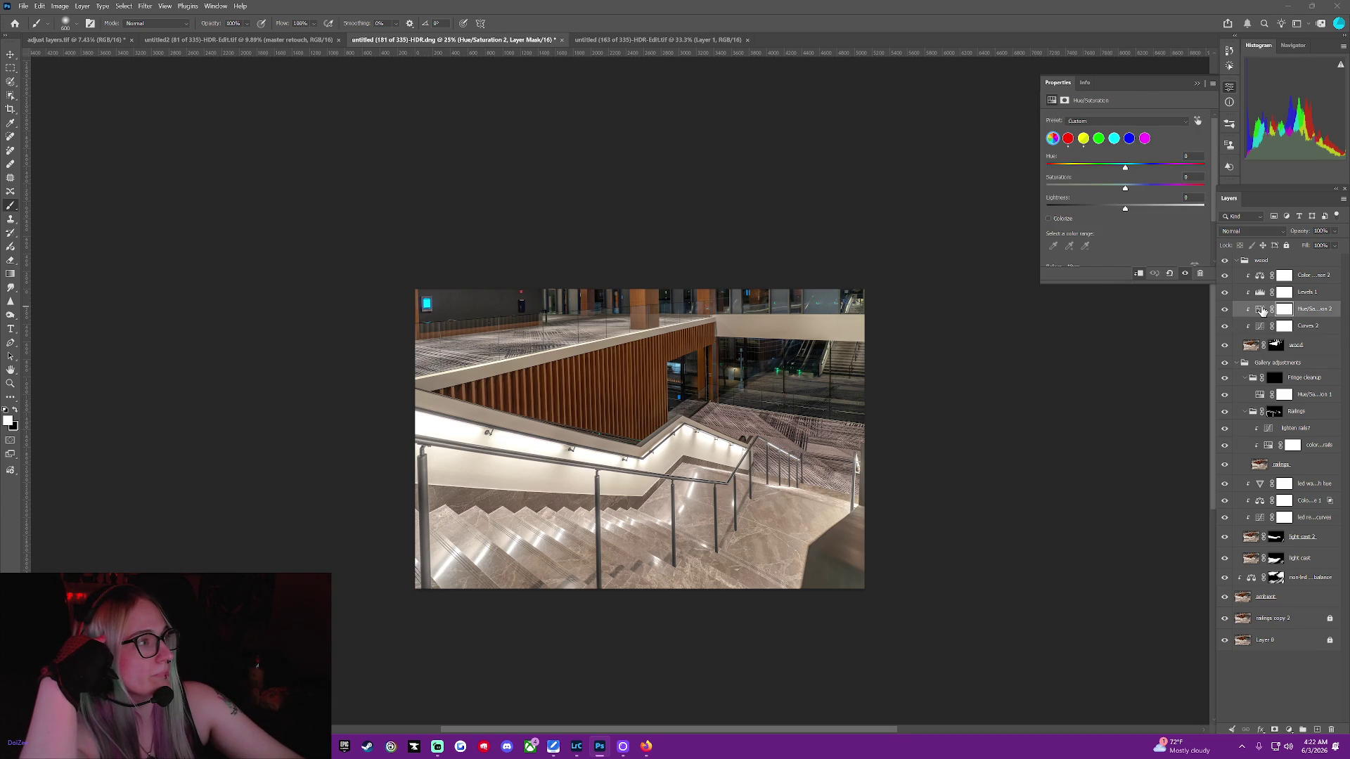
# Set Levels 1 white point to 242, raise the black point, and darken midtones to about 0.94
pyautogui.click(1257, 291)
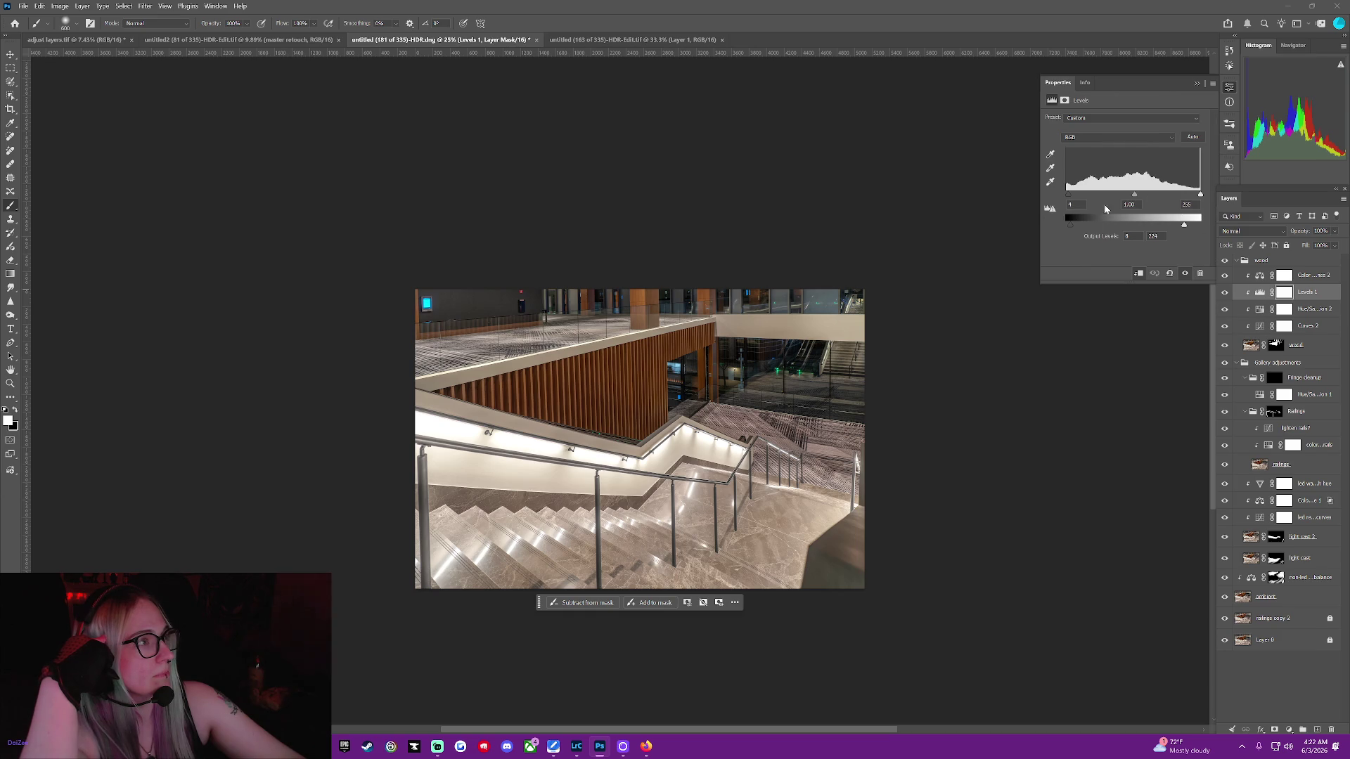
pyautogui.moveTo(1069, 223); pyautogui.dragTo(1047, 224)
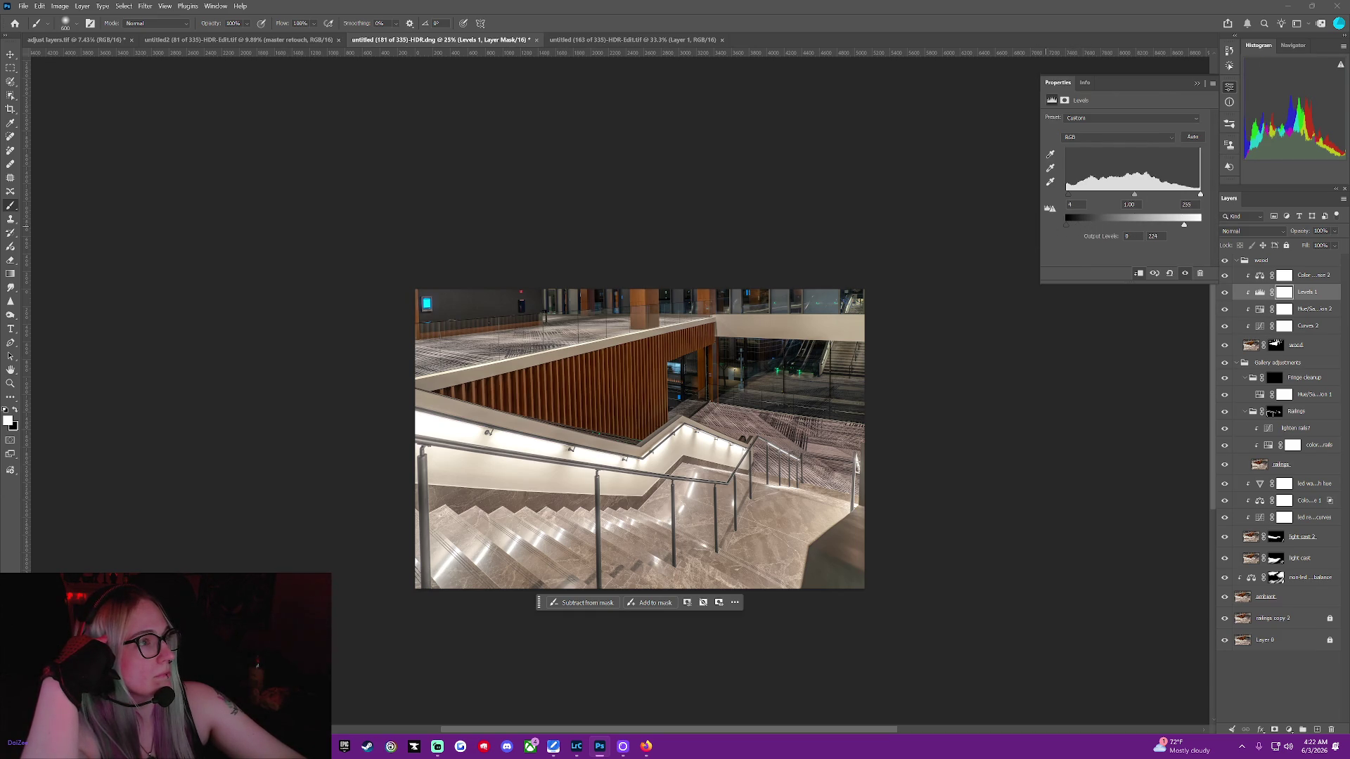
pyautogui.moveTo(1133, 195); pyautogui.dragTo(1130, 202)
pyautogui.moveTo(1130, 198); pyautogui.dragTo(1133, 200)
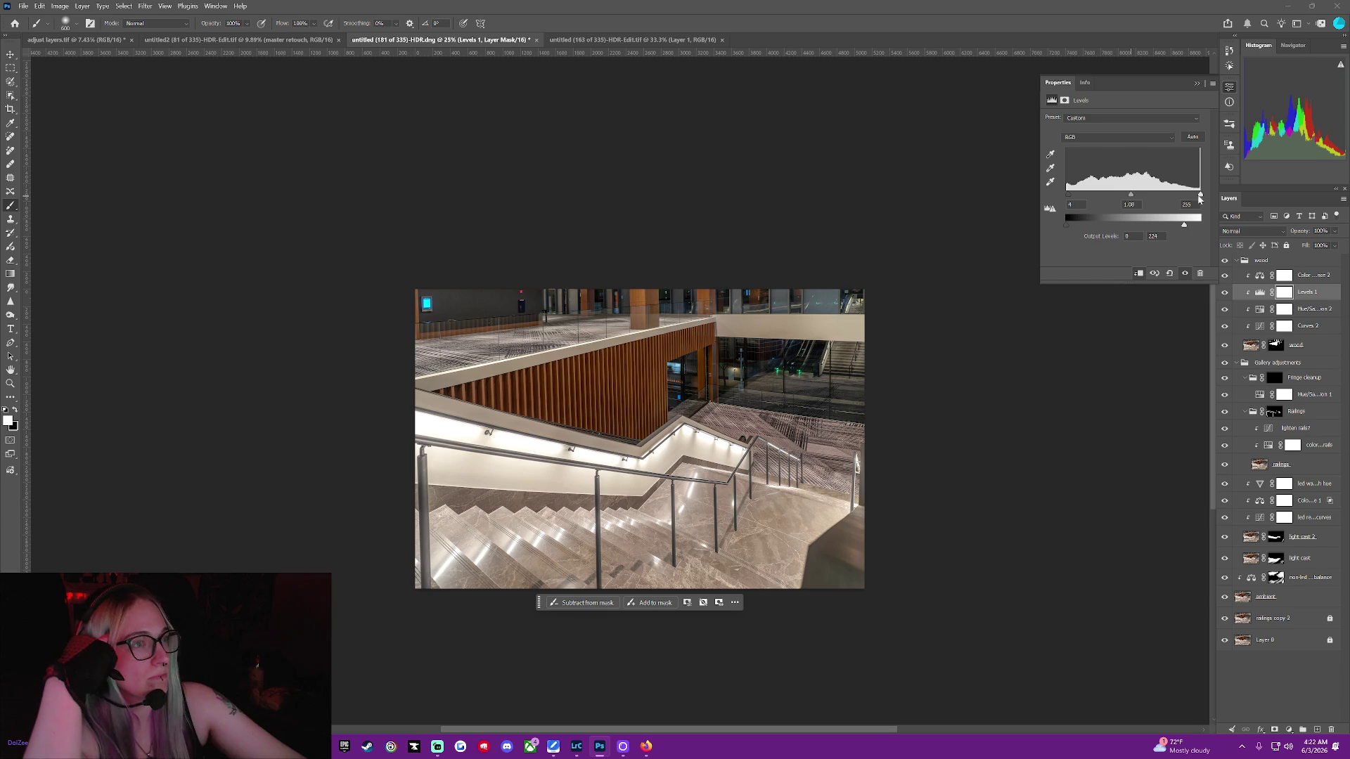
pyautogui.moveTo(1199, 195); pyautogui.dragTo(1193, 201)
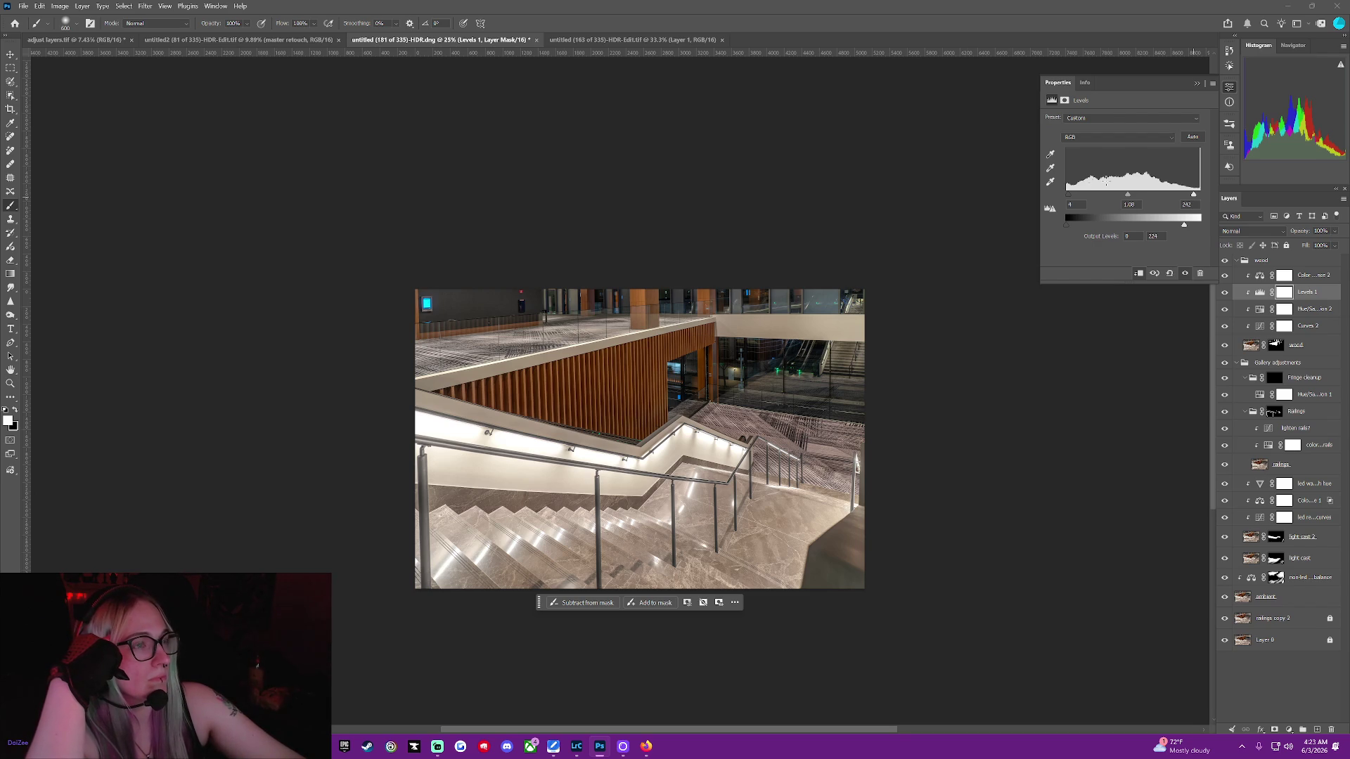
pyautogui.moveTo(1068, 197); pyautogui.dragTo(1066, 197)
pyautogui.moveTo(1128, 197); pyautogui.dragTo(1133, 198)
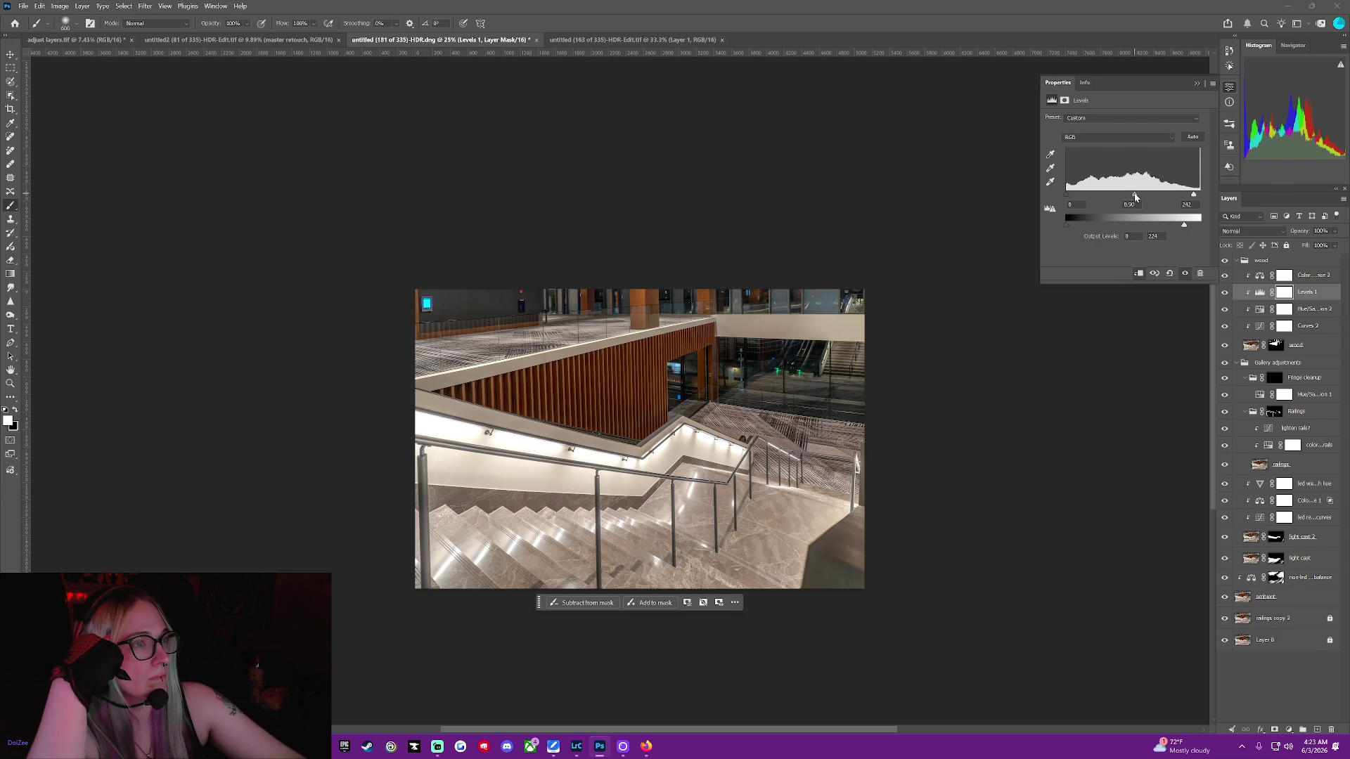
pyautogui.moveTo(1133, 199); pyautogui.dragTo(1131, 198)
# Select Color Balance 2 and shift its shadows a touch toward cyan
pyautogui.click(1262, 279)
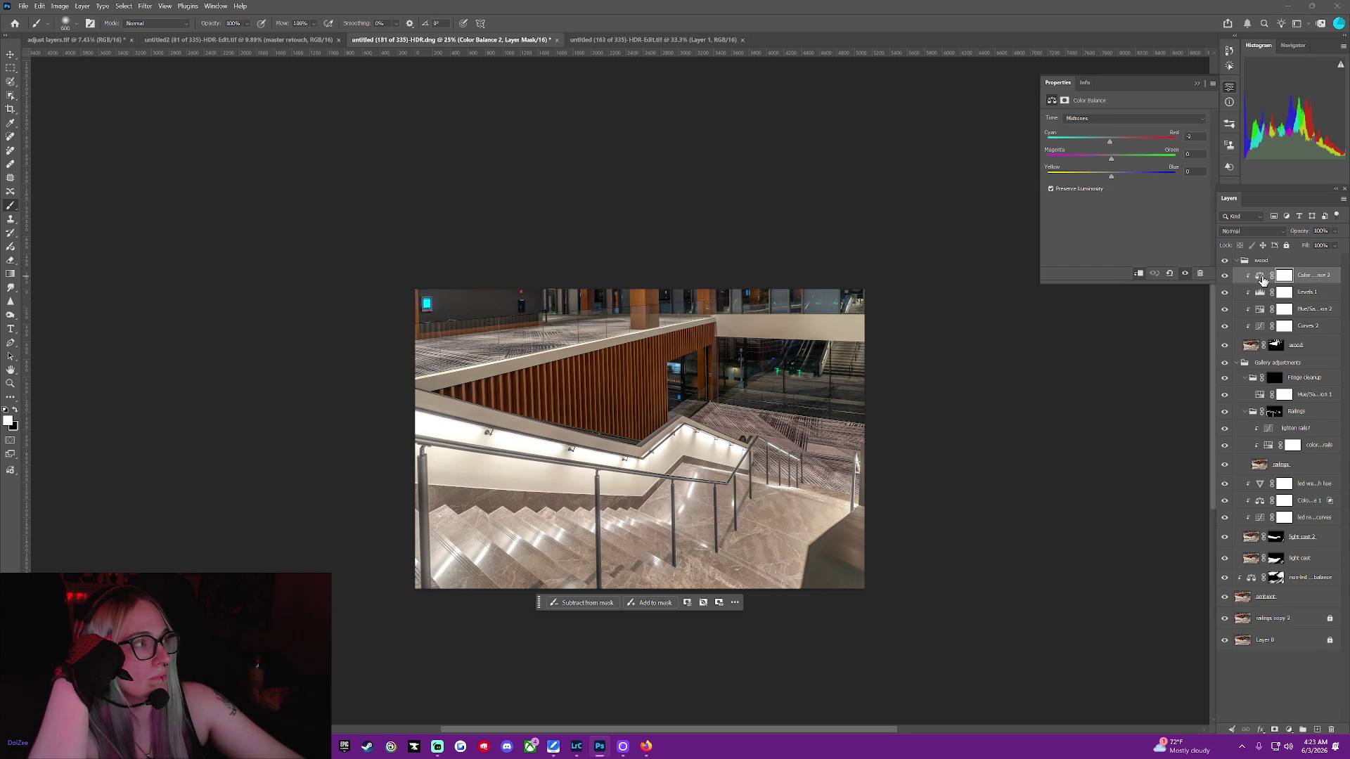
pyautogui.click(1098, 118)
pyautogui.click(1094, 145)
pyautogui.click(1110, 120)
pyautogui.click(1105, 129)
pyautogui.moveTo(1112, 142); pyautogui.dragTo(1110, 139)
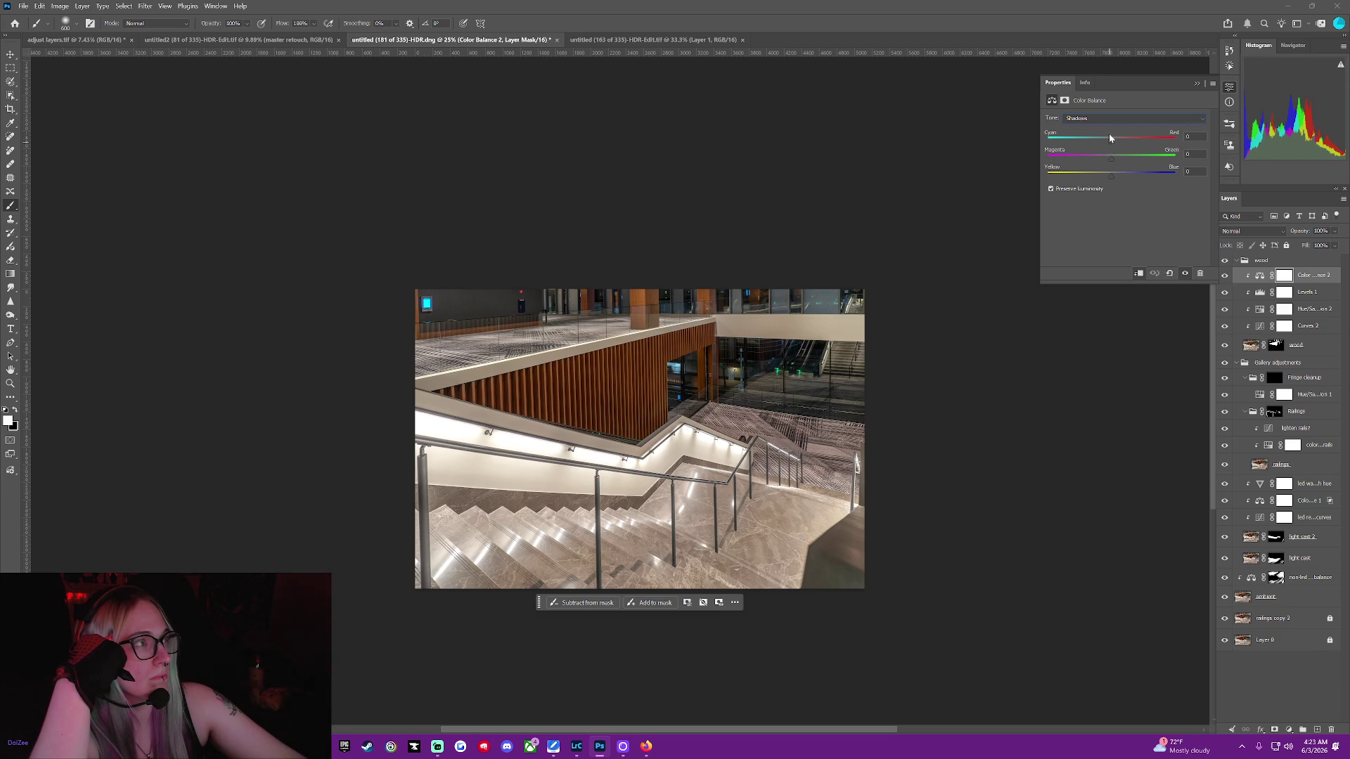
# Undo a midtone magenta shift and instead nudge the midtones slightly toward green
pyautogui.click(1112, 119)
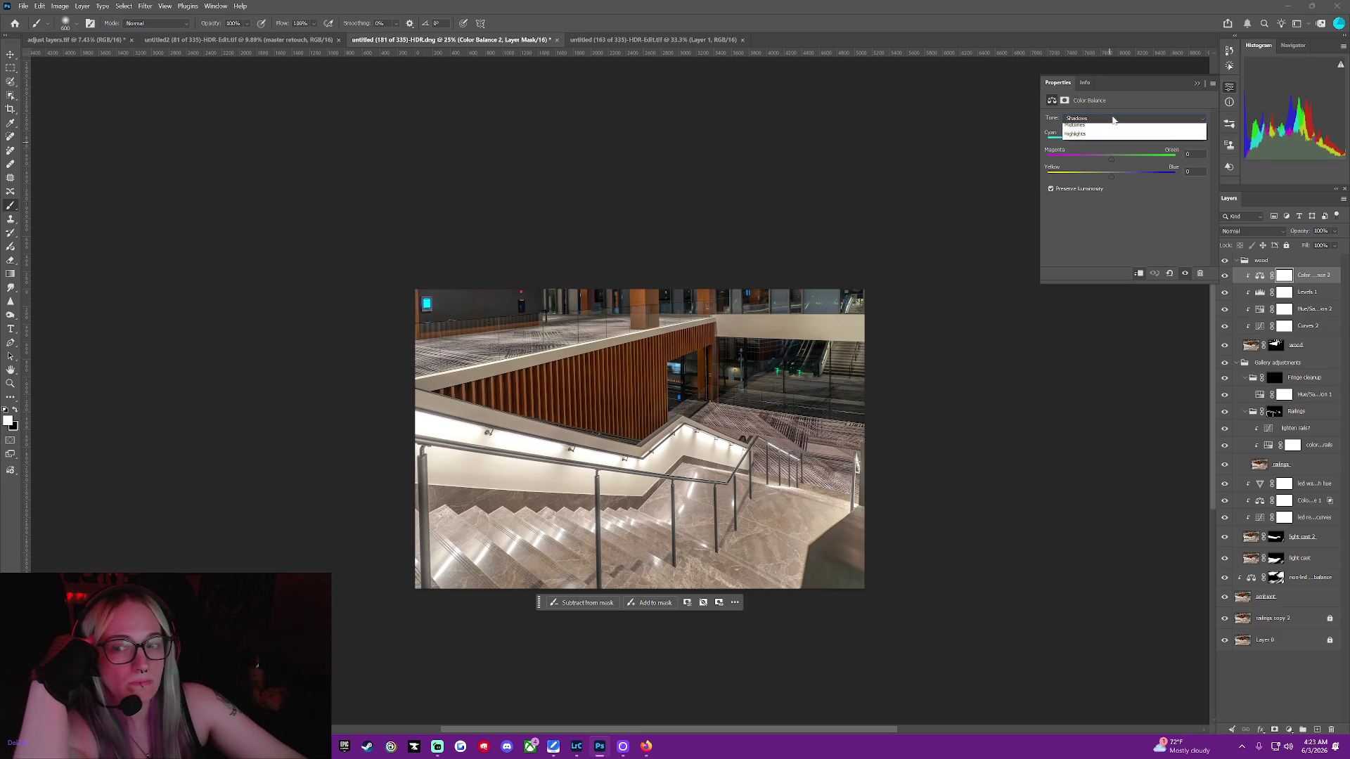
pyautogui.click(1110, 137)
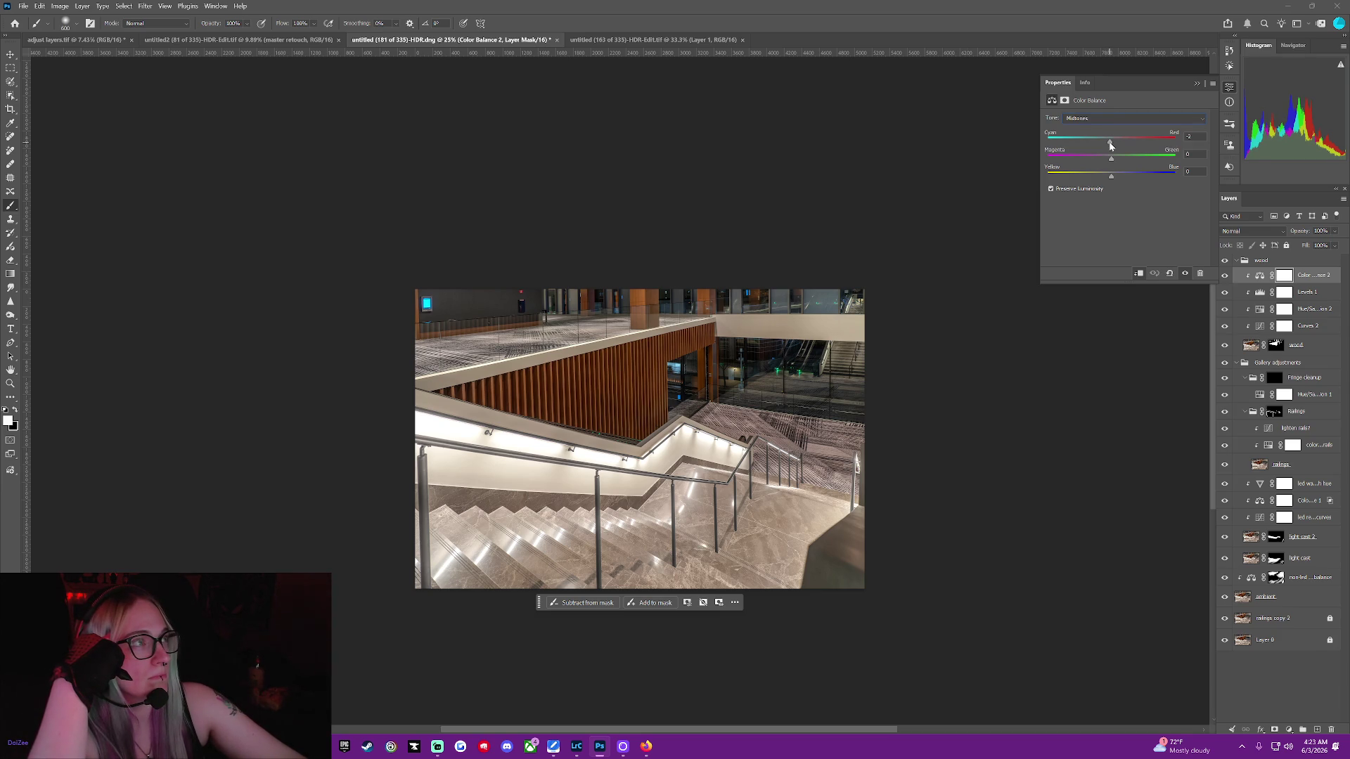
pyautogui.moveTo(1111, 159); pyautogui.dragTo(1110, 182)
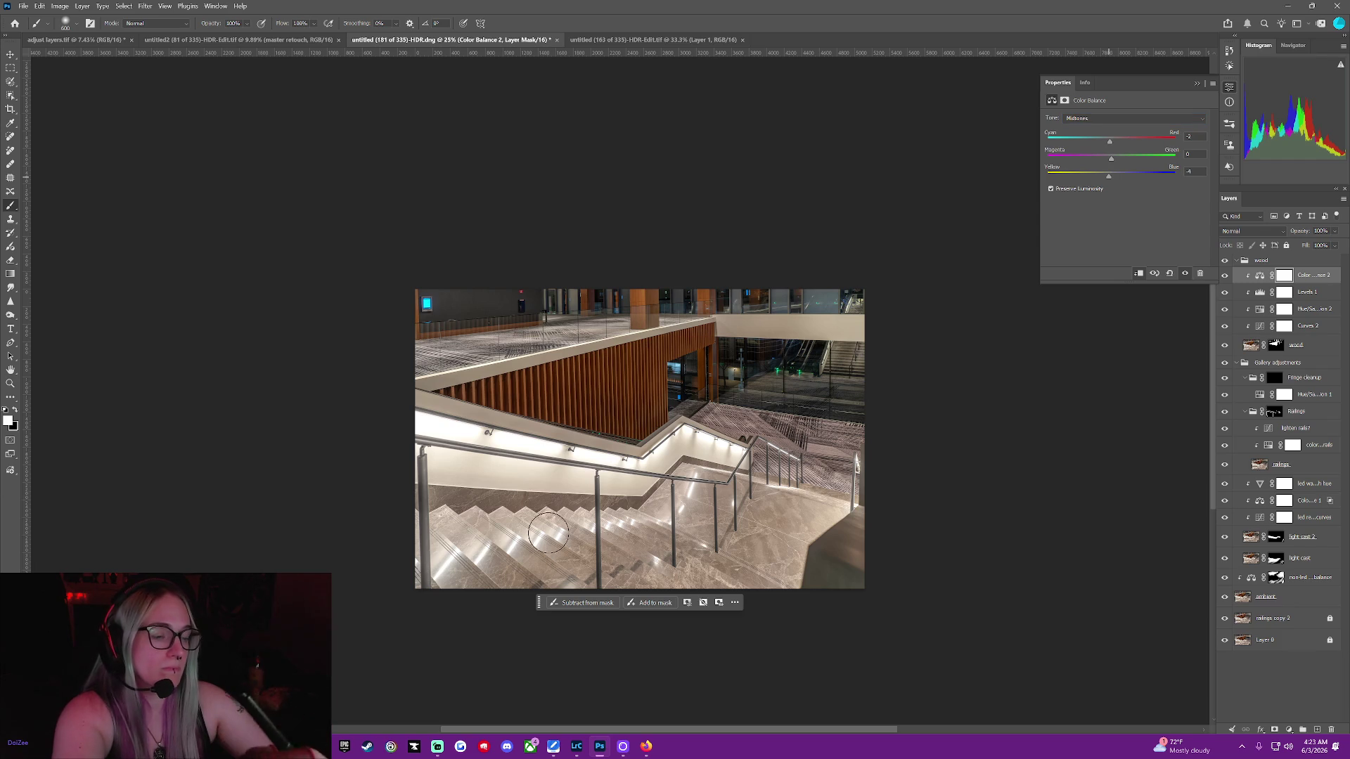
pyautogui.hotkey('ctrl', 'z')
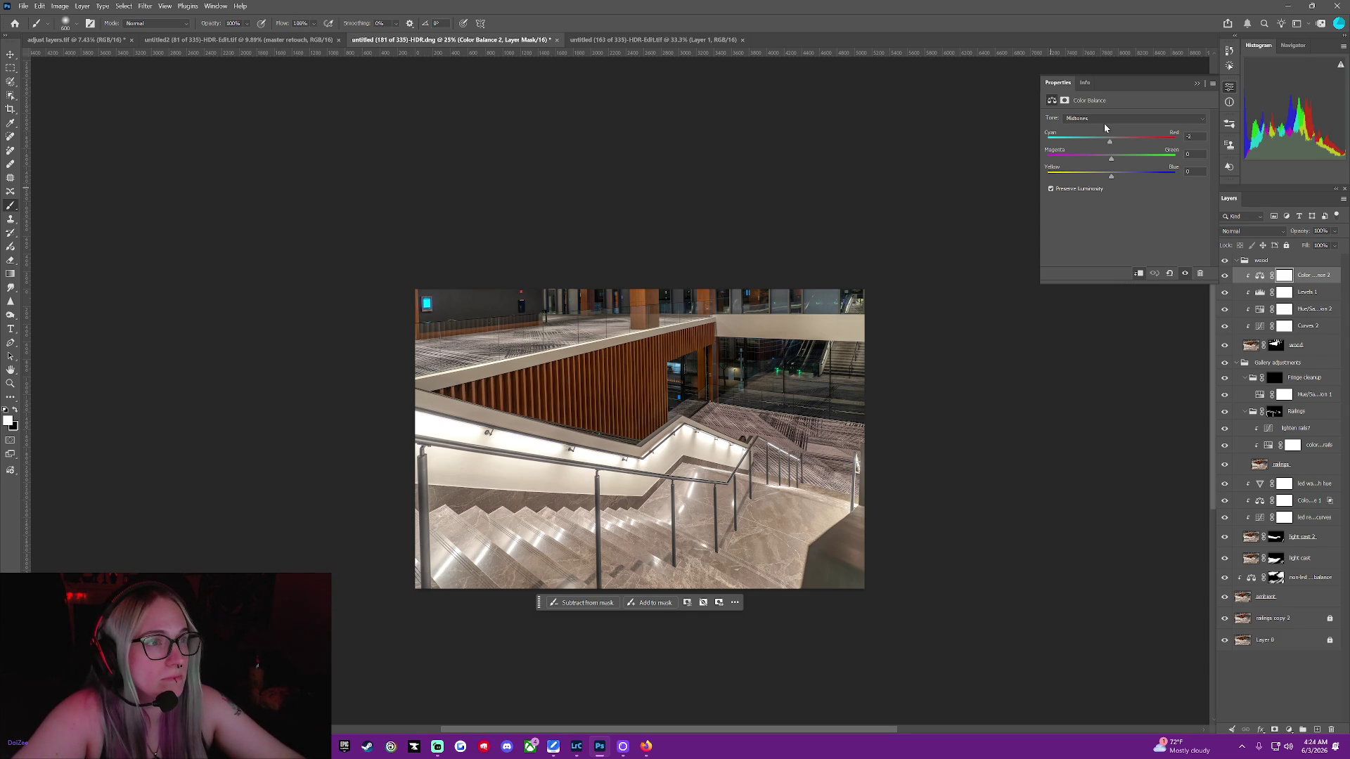
pyautogui.moveTo(1110, 158); pyautogui.dragTo(1112, 159)
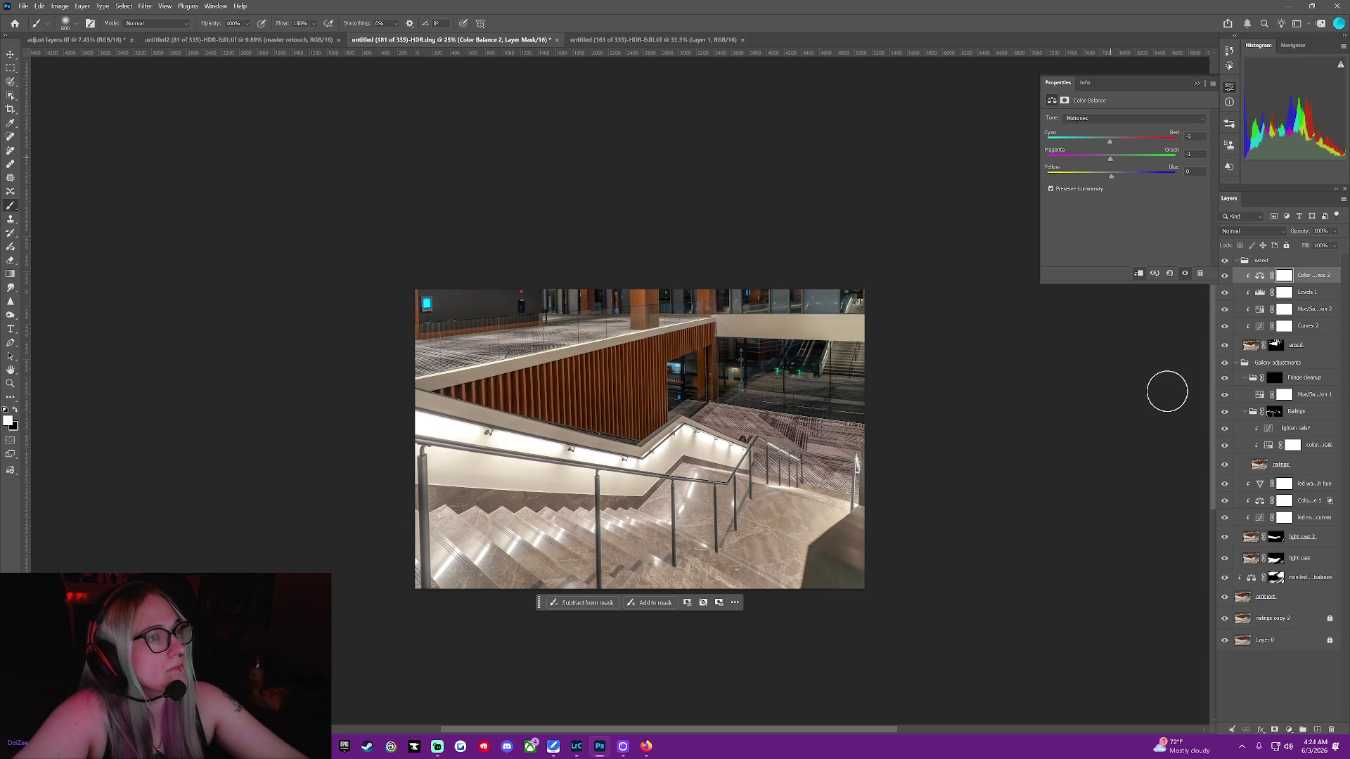
pyautogui.click(1259, 294)
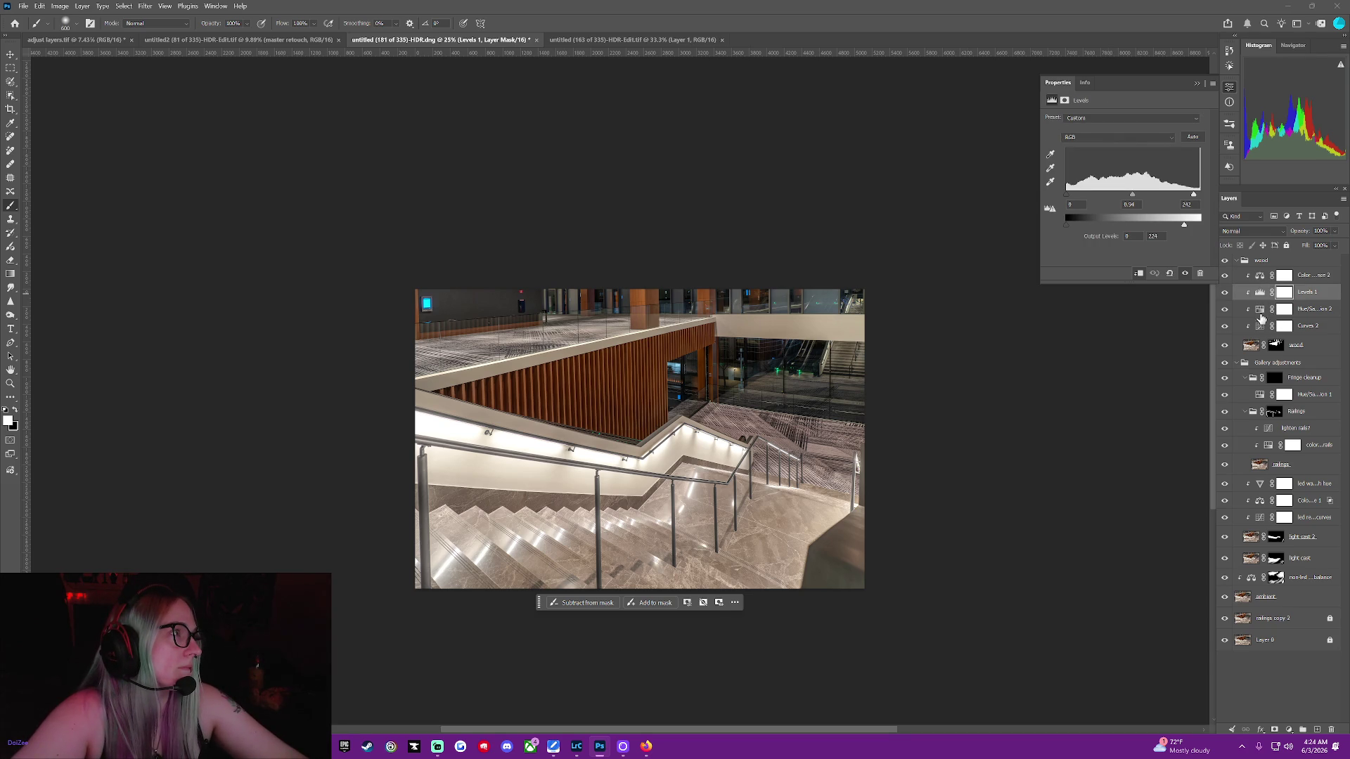
# Fine-tune Hue/Saturation 2 Reds lightness slightly and darken the Yellows lightness
pyautogui.click(1259, 313)
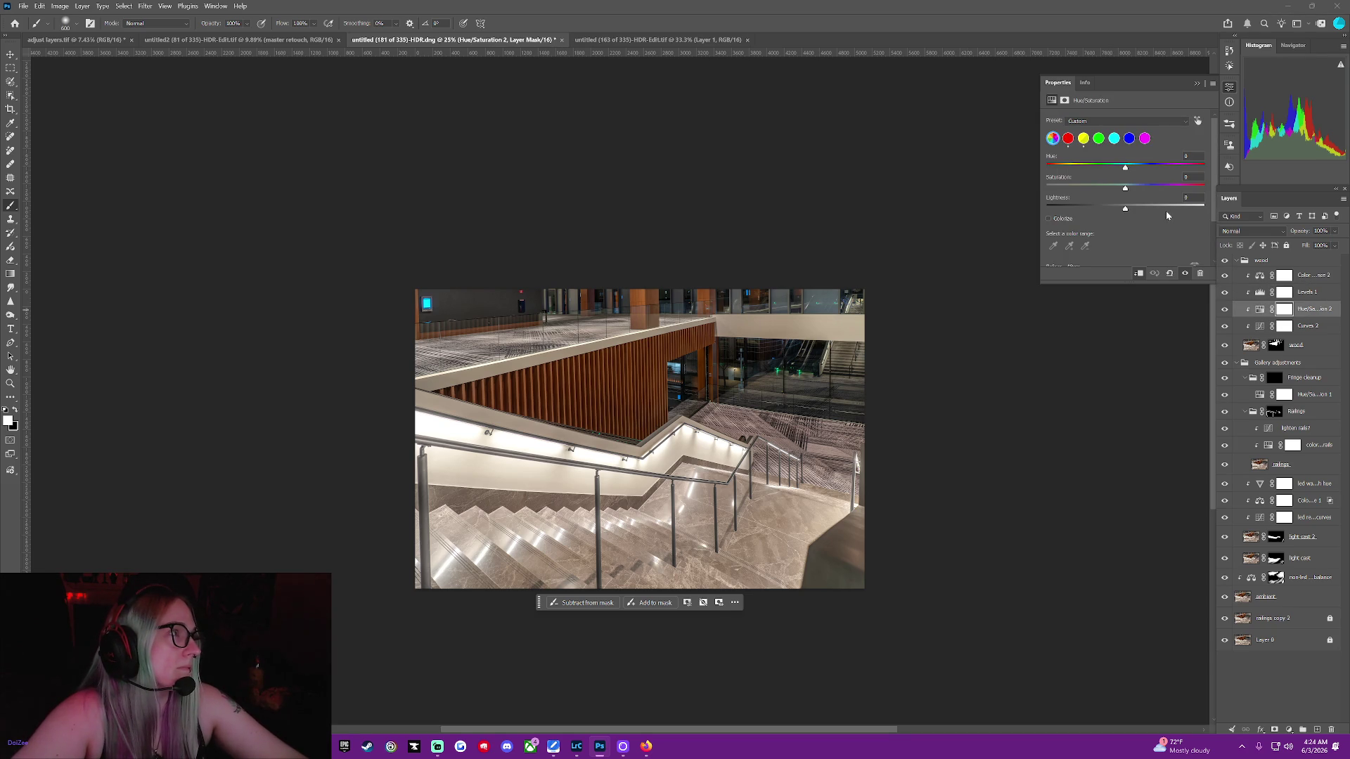
pyautogui.click(1068, 138)
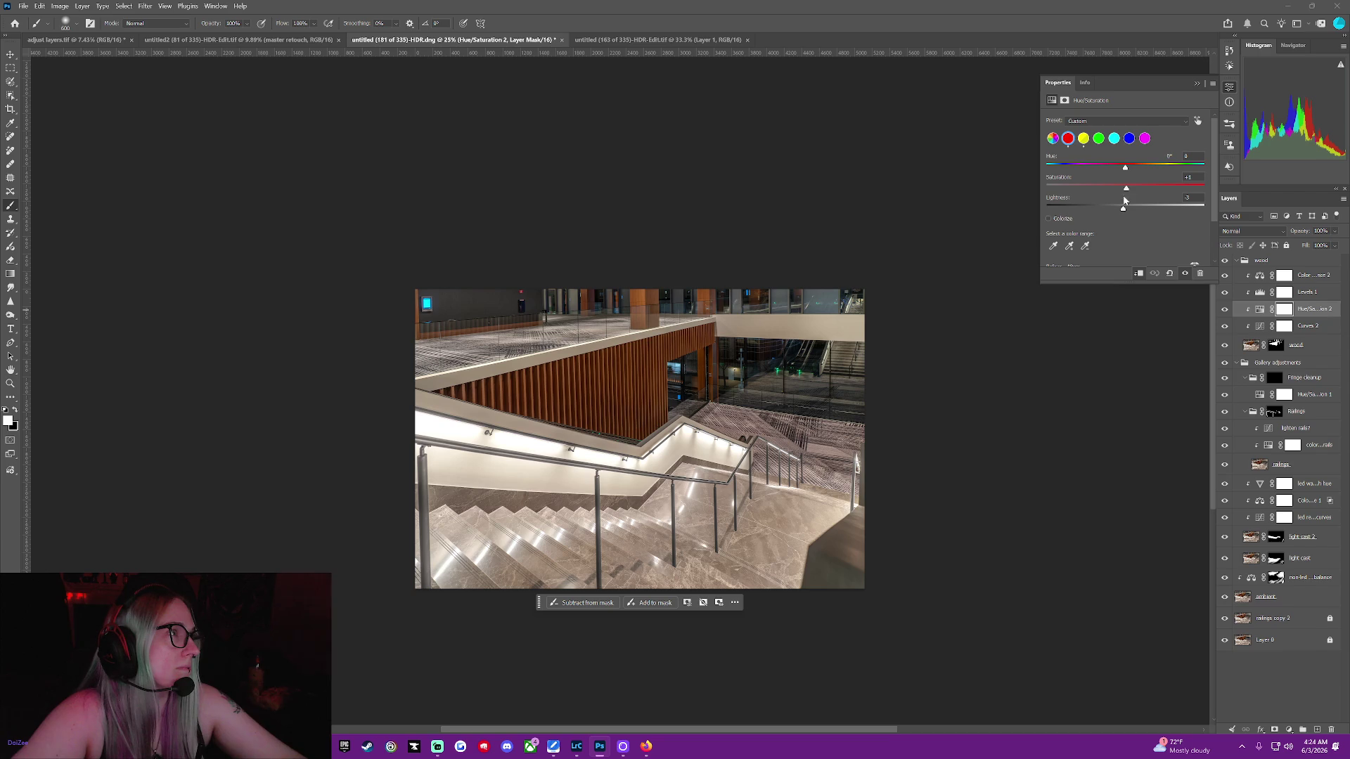
pyautogui.moveTo(1123, 208); pyautogui.dragTo(1120, 209)
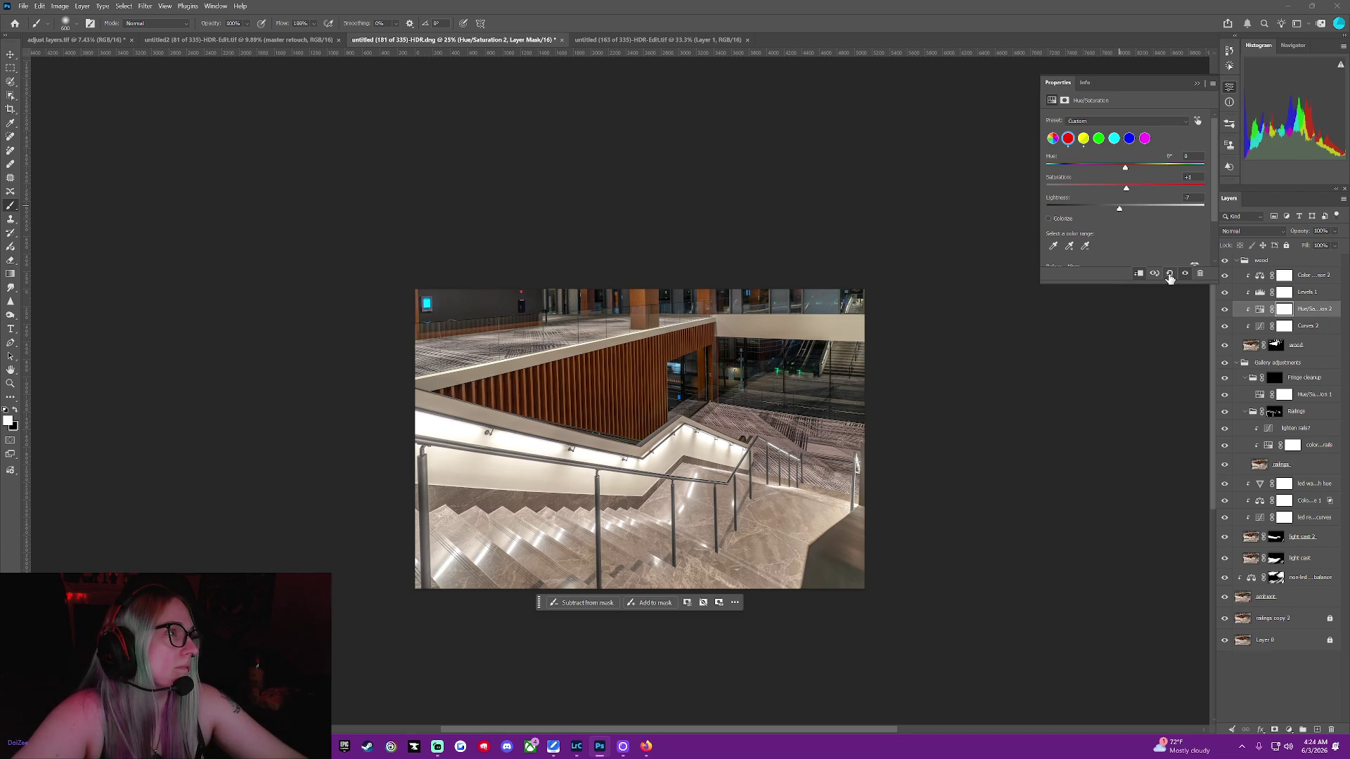
pyautogui.moveTo(1124, 212); pyautogui.dragTo(1122, 212)
pyautogui.click(1084, 140)
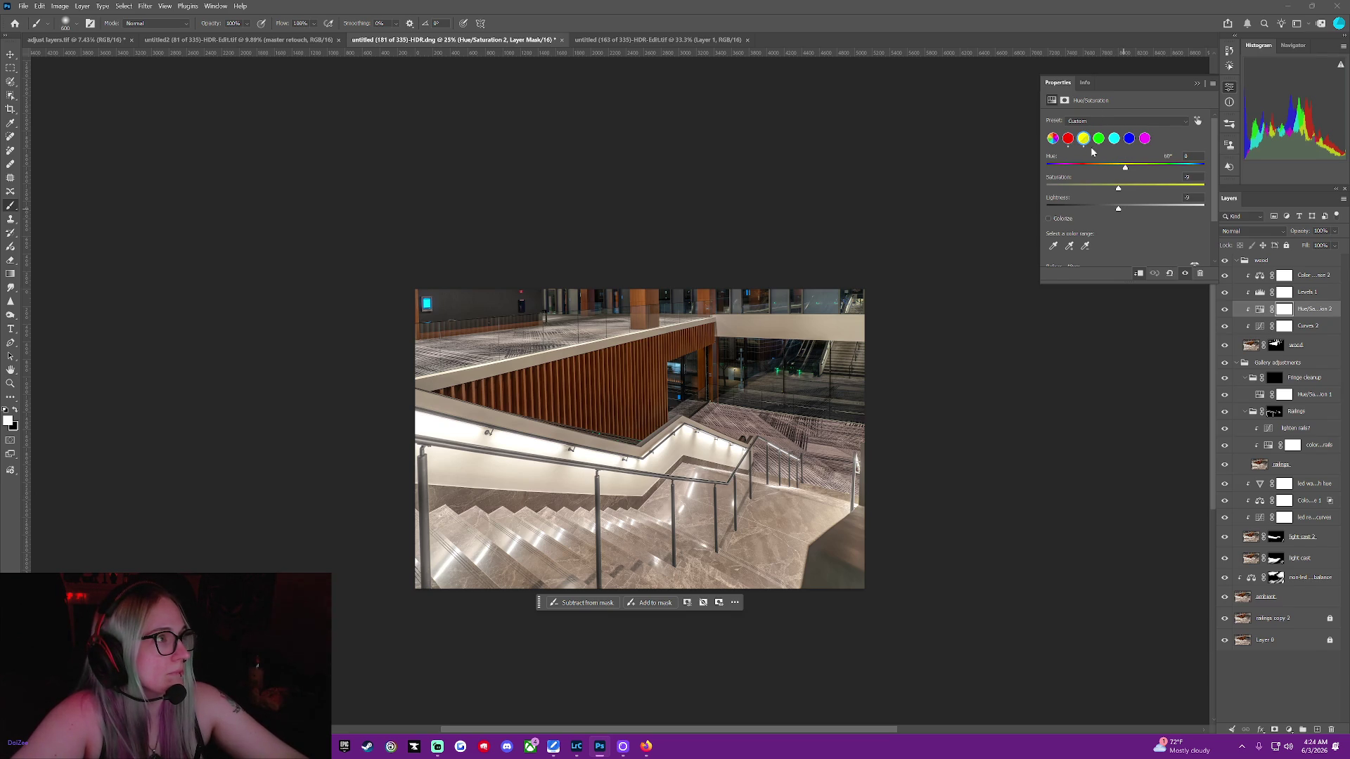
pyautogui.moveTo(1118, 210); pyautogui.dragTo(1109, 209)
pyautogui.moveTo(1109, 209); pyautogui.dragTo(1110, 209)
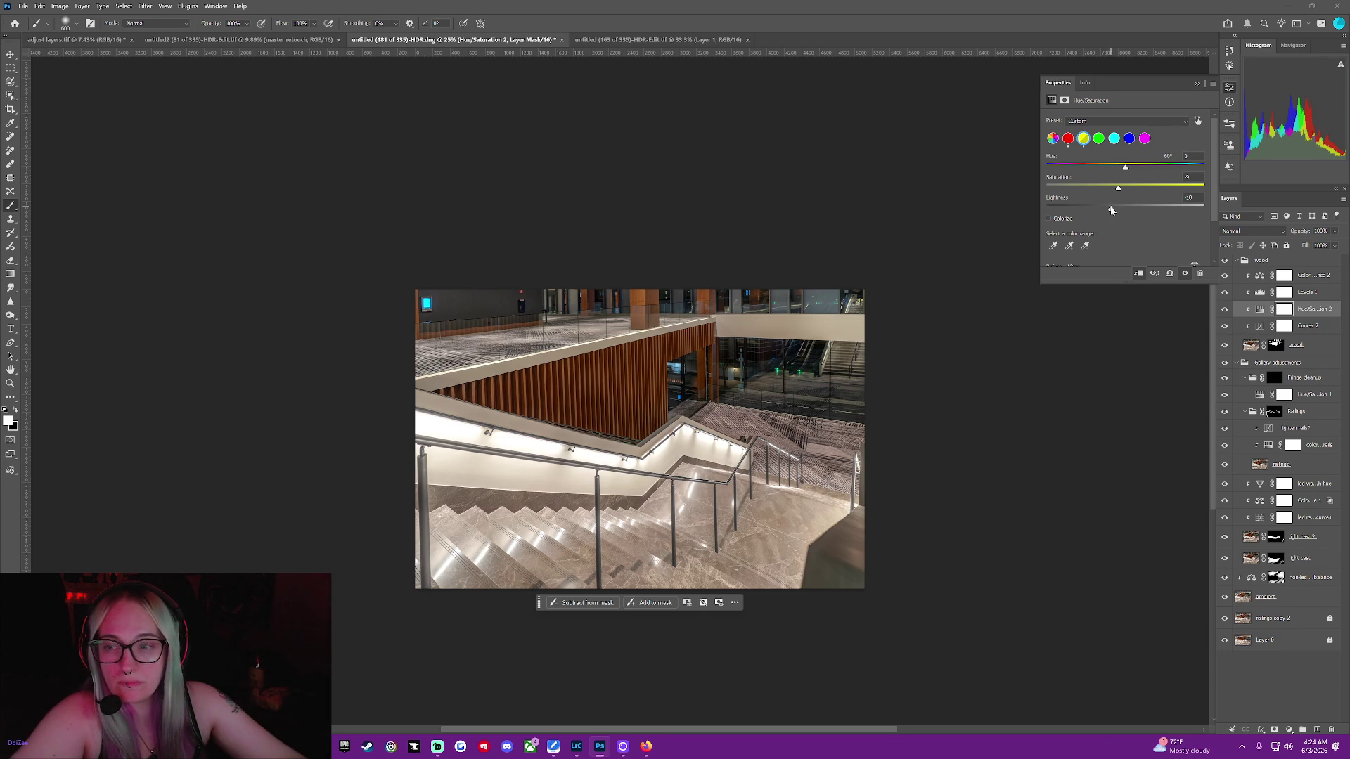
pyautogui.moveTo(1110, 210); pyautogui.dragTo(1110, 210)
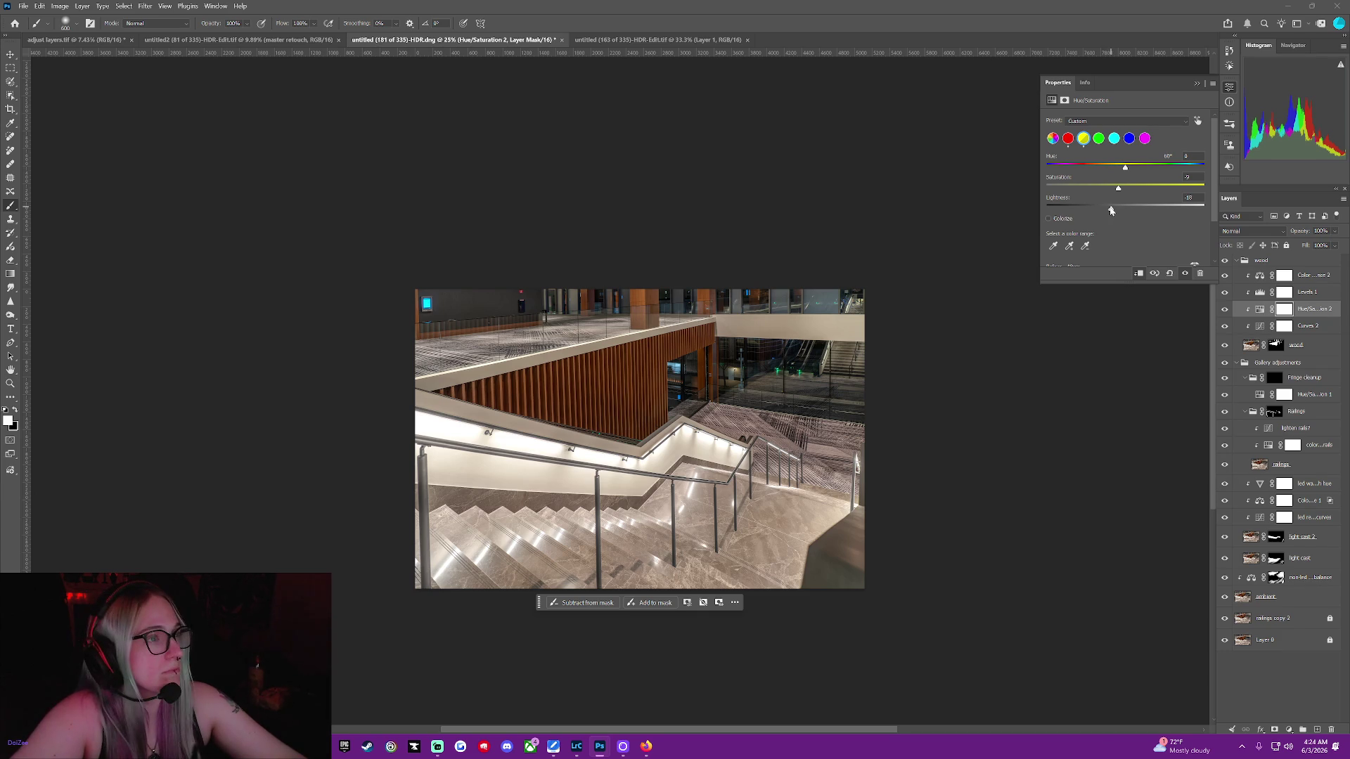
# Try resetting the yellows and whole adjustment, undo back to custom values, and close Properties
pyautogui.doubleClick(1110, 210)
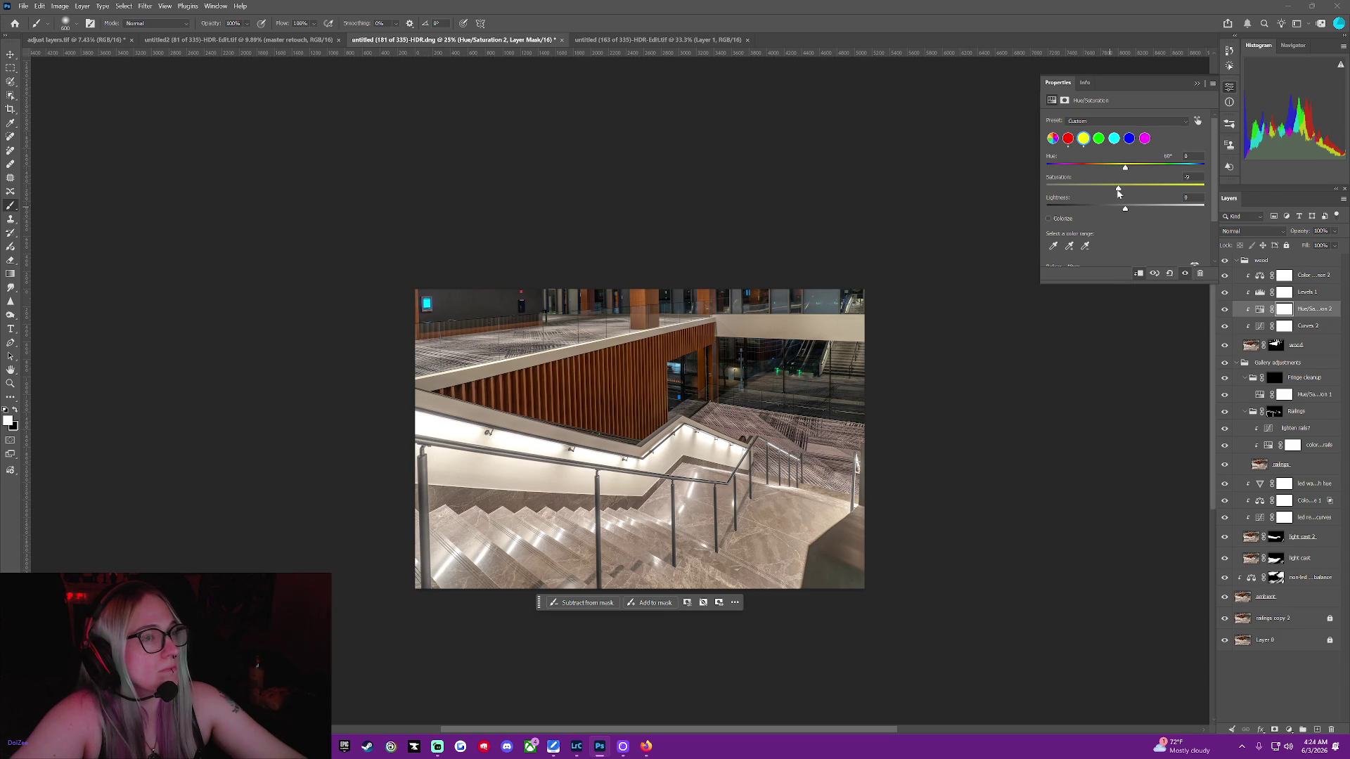
pyautogui.moveTo(1118, 189); pyautogui.dragTo(1124, 188)
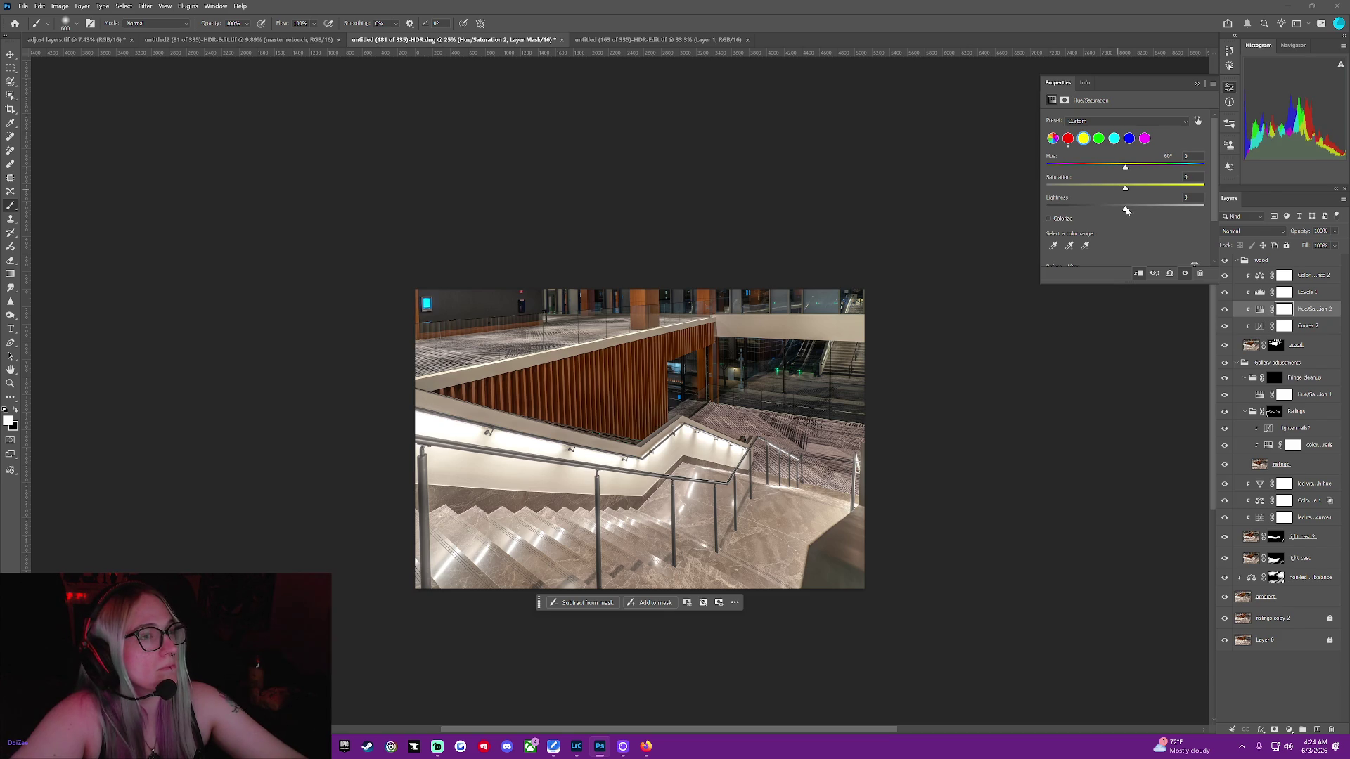
pyautogui.click(1169, 274)
pyautogui.click(1169, 275)
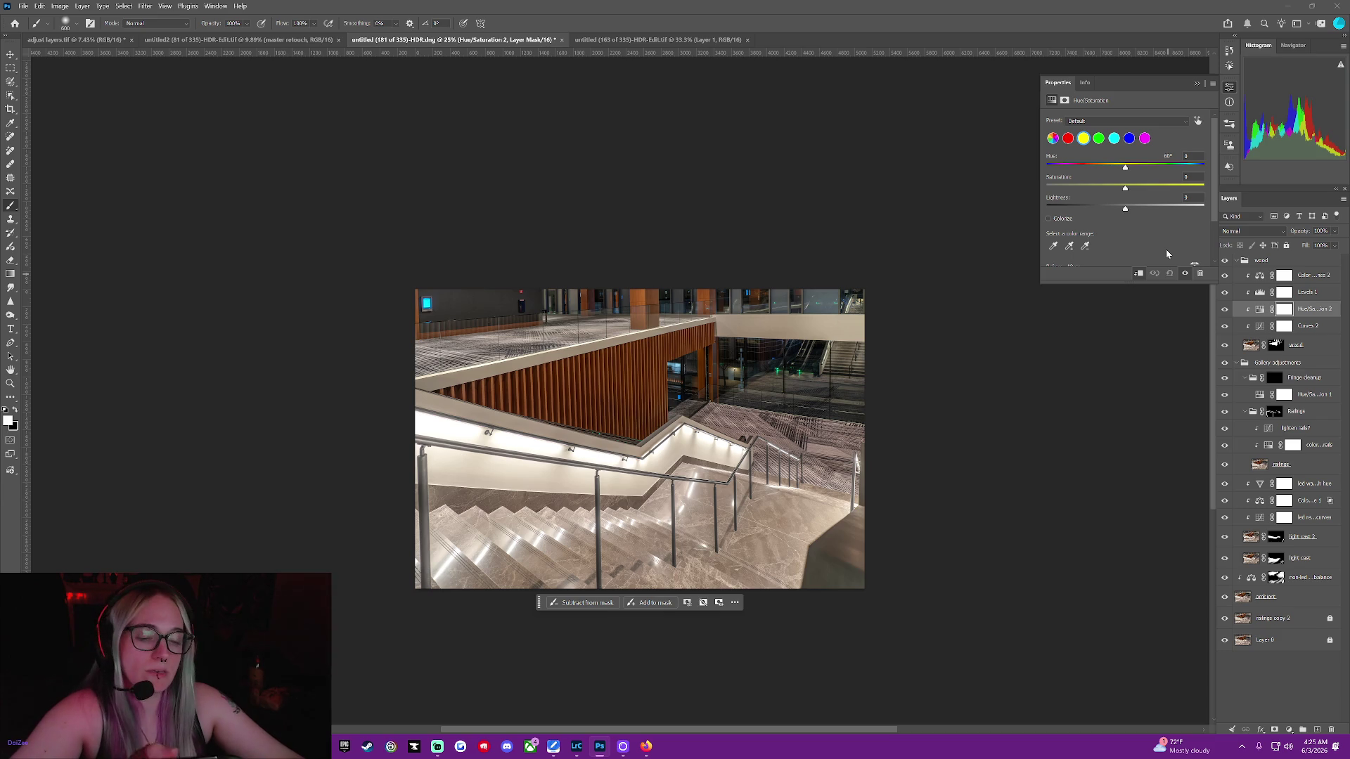
pyautogui.hotkey('ctrl', 'z')
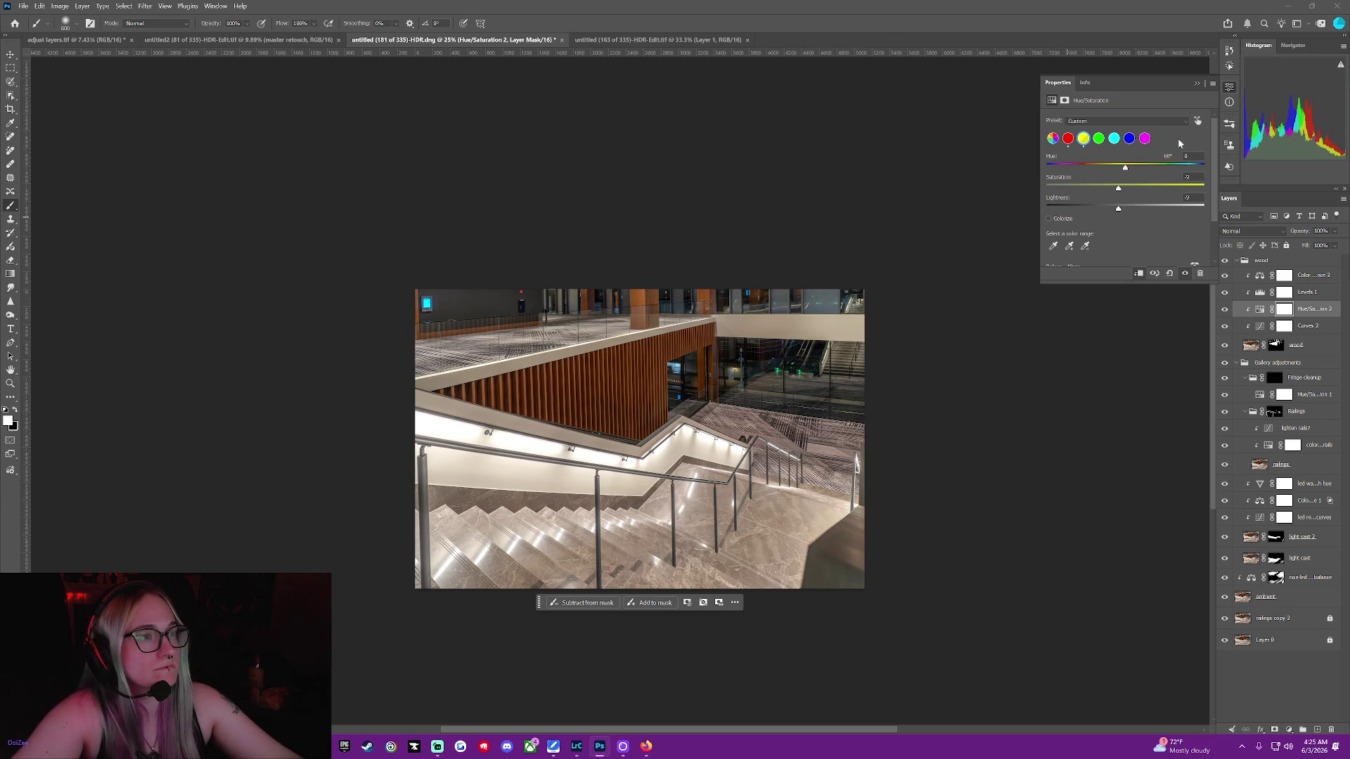
pyautogui.click(1196, 84)
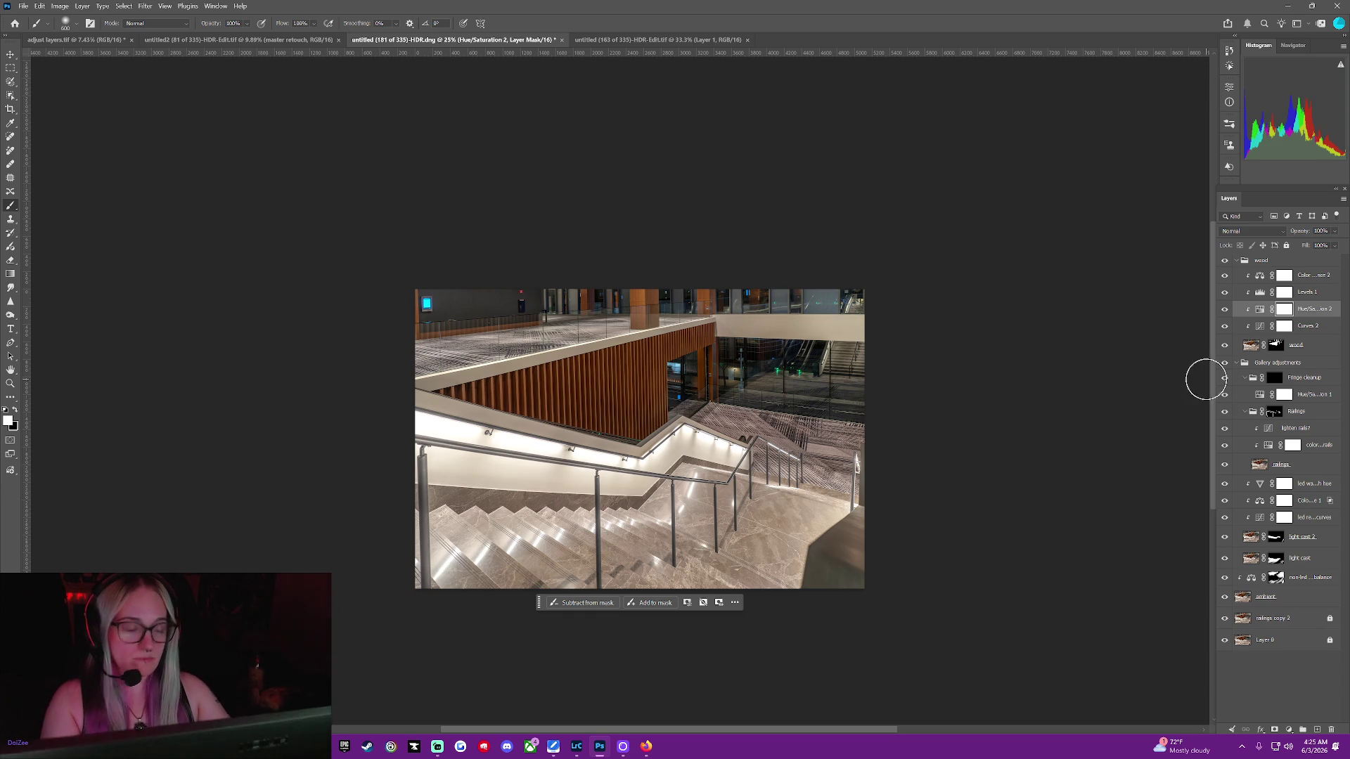
pyautogui.click(1259, 501)
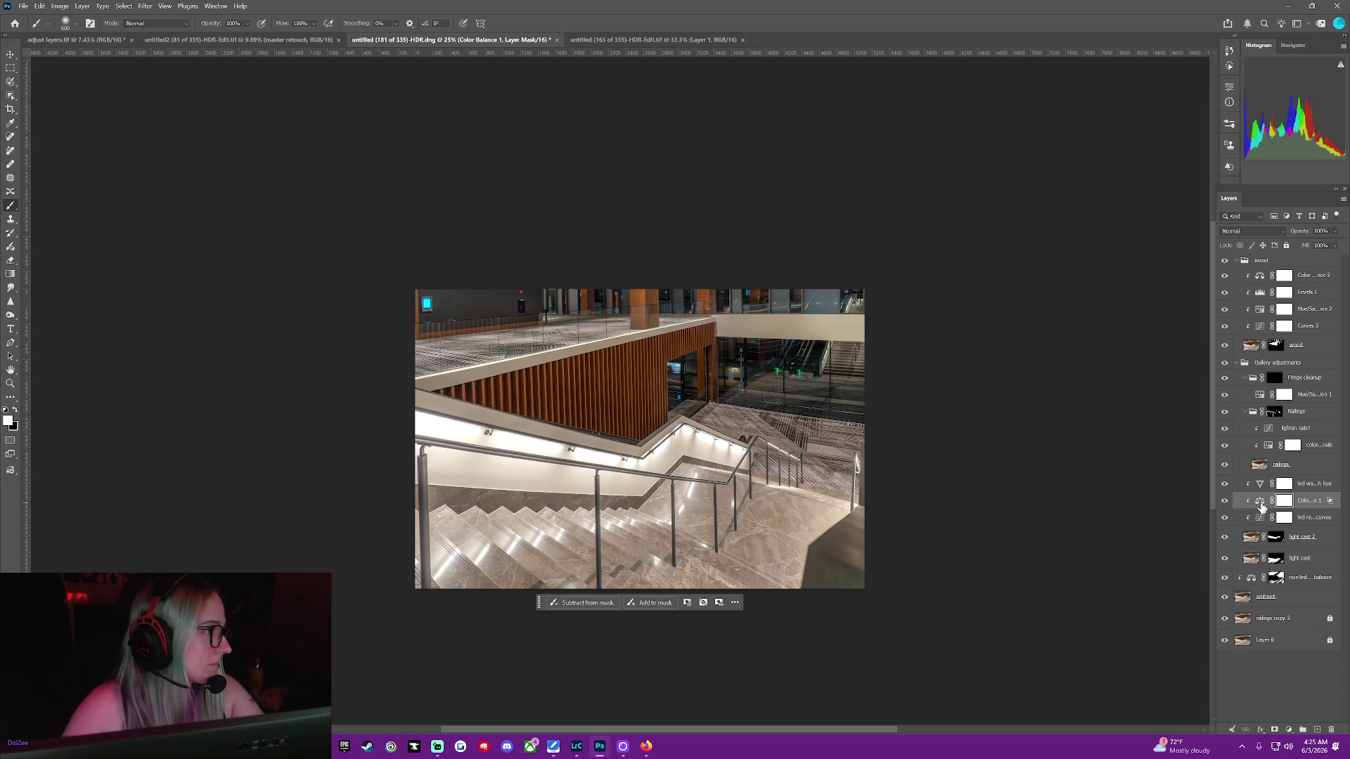
# Cool the led warmth hue Temperature to about +7 and toggle its visibility to compare
pyautogui.doubleClick(1259, 484)
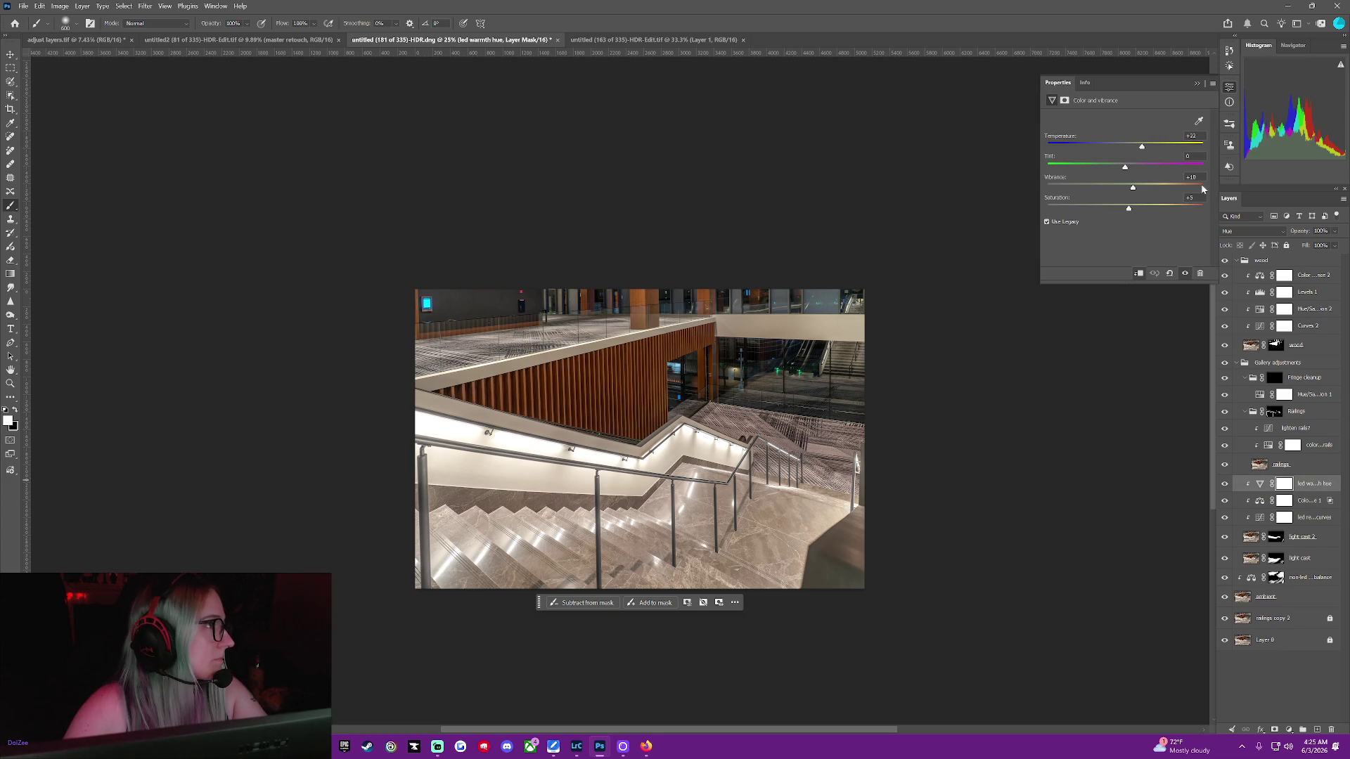
pyautogui.moveTo(1143, 146); pyautogui.dragTo(1142, 148)
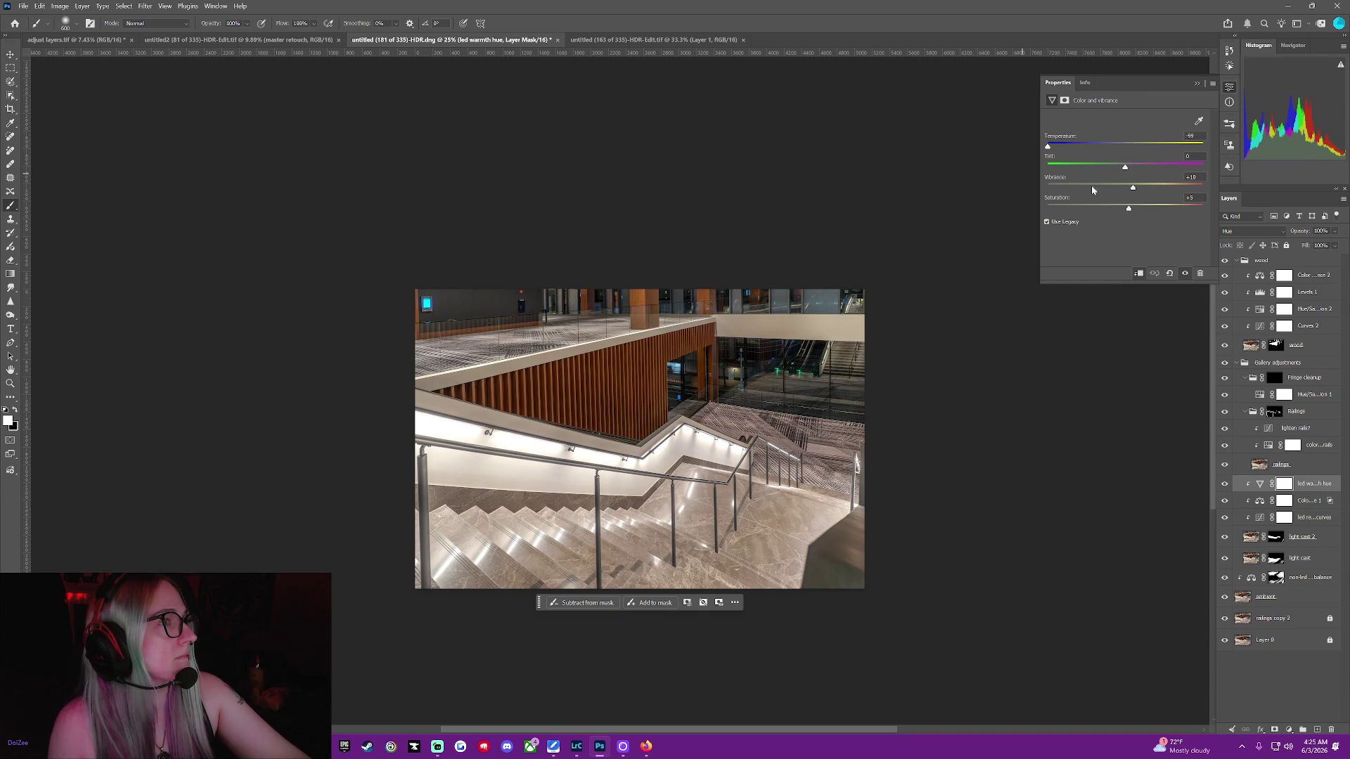
pyautogui.moveTo(1058, 186)
pyautogui.mouseDown()
pyautogui.moveTo(957, 206)
pyautogui.moveTo(1131, 151)
pyautogui.mouseUp()
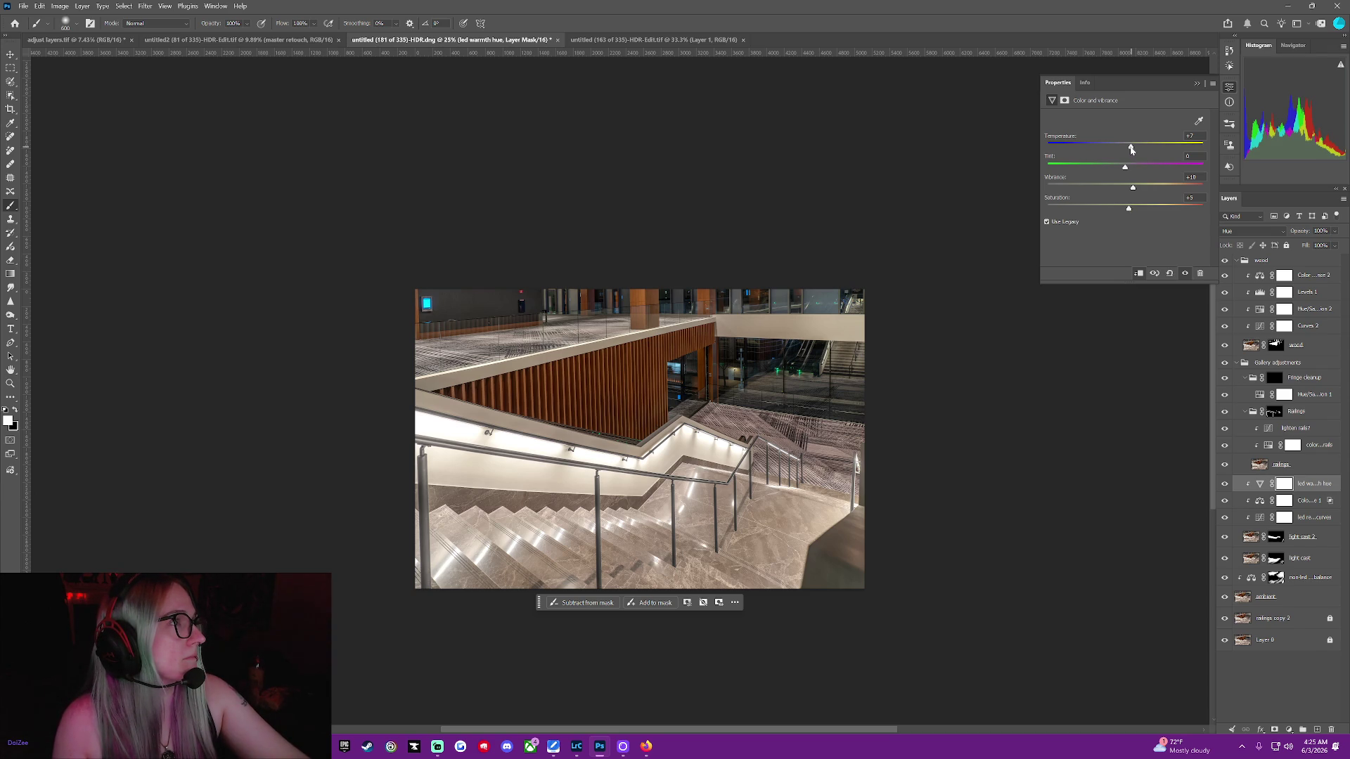
pyautogui.click(1225, 484)
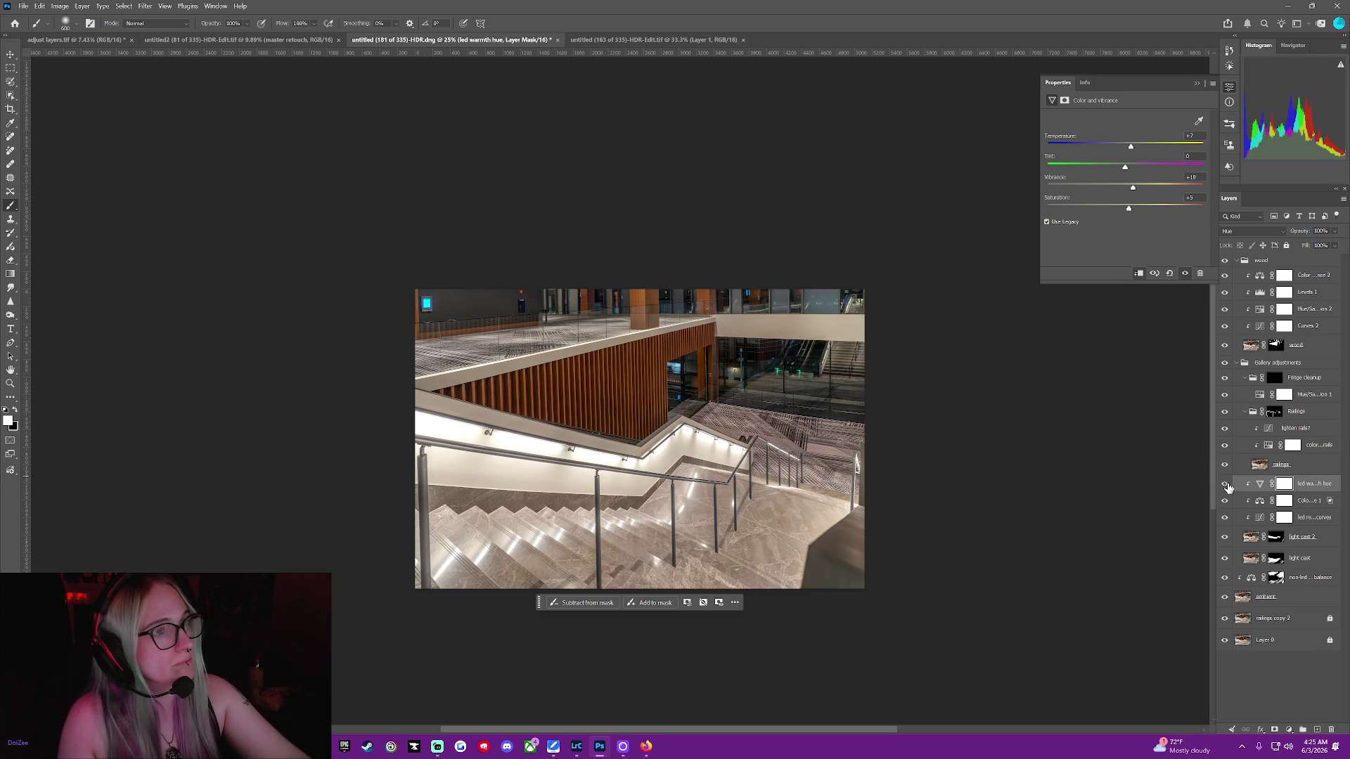
pyautogui.click(1225, 485)
pyautogui.click(1226, 486)
pyautogui.click(1226, 486)
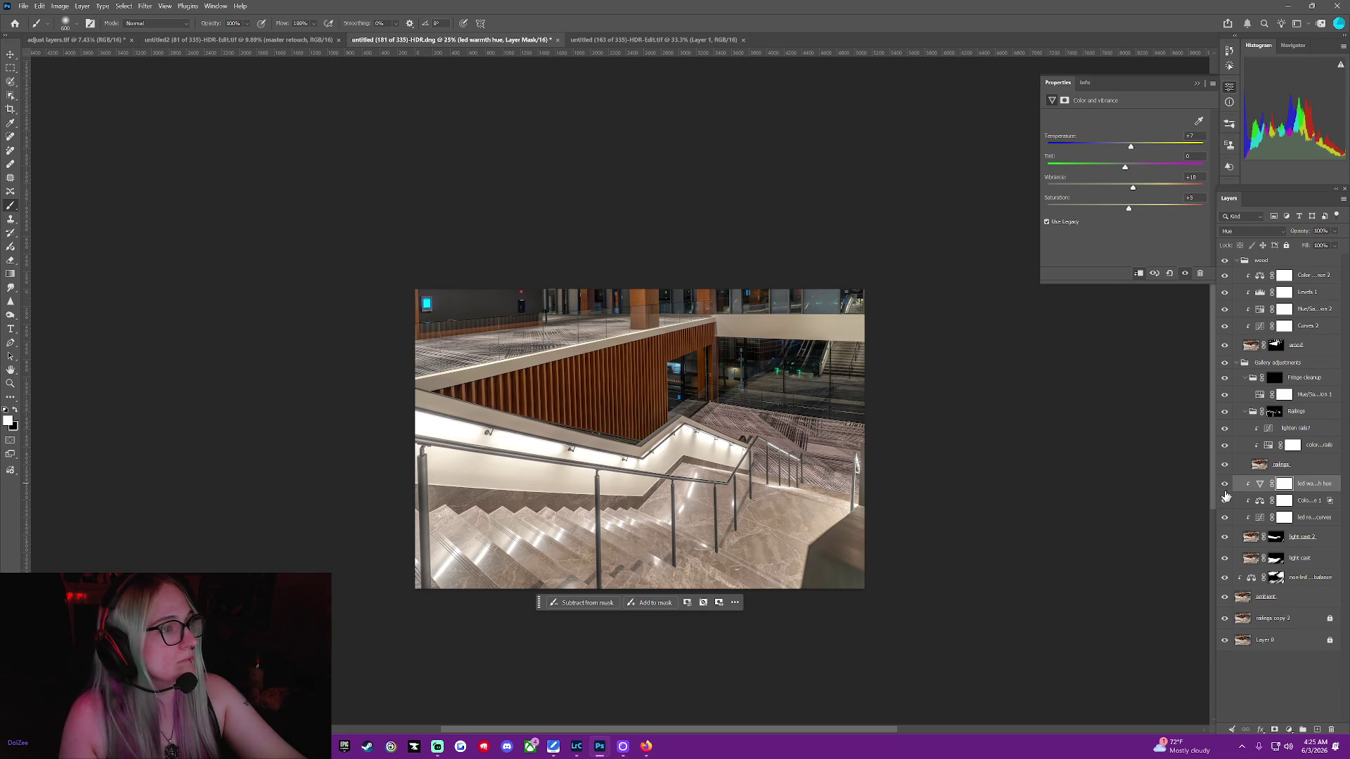
pyautogui.click(1309, 501)
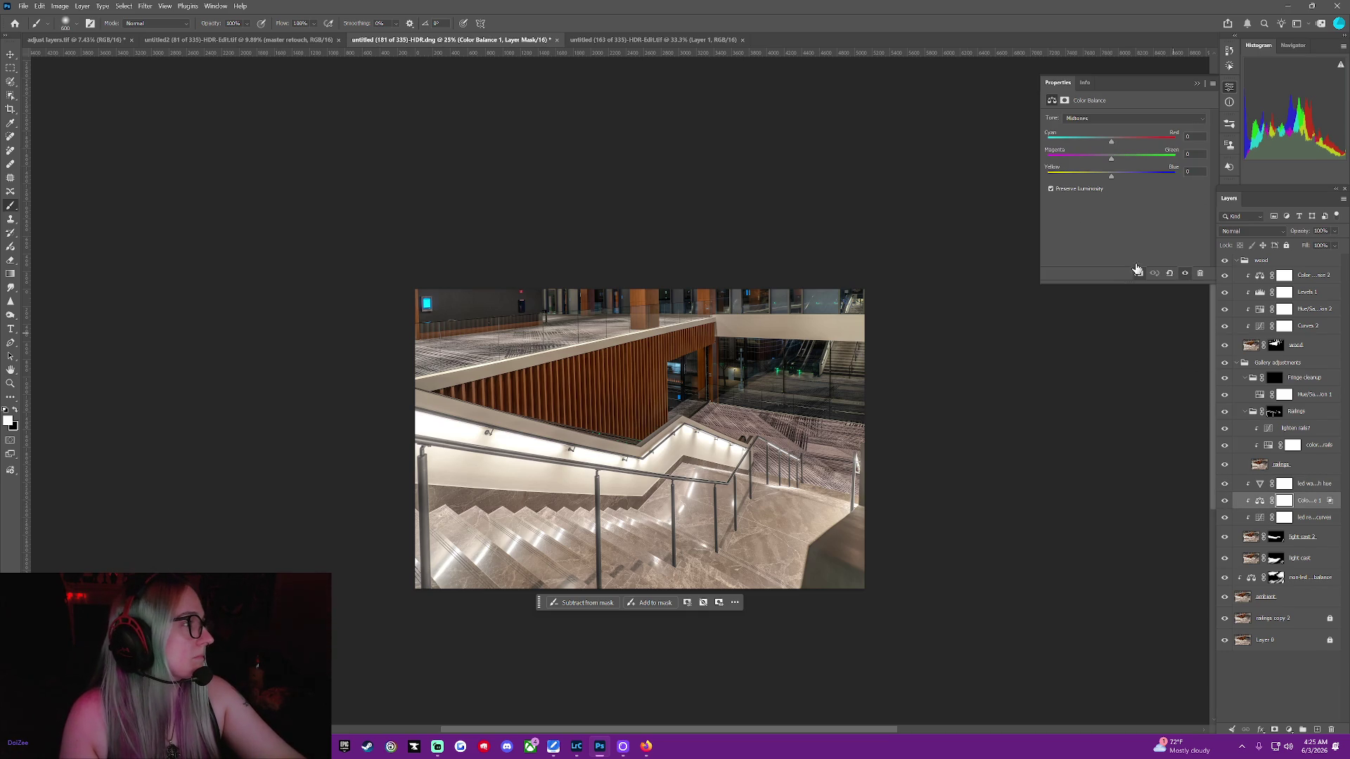
# View Color Balance 1's Highlights values and toggle the layer off and on to compare
pyautogui.click(1107, 118)
pyautogui.click(1107, 140)
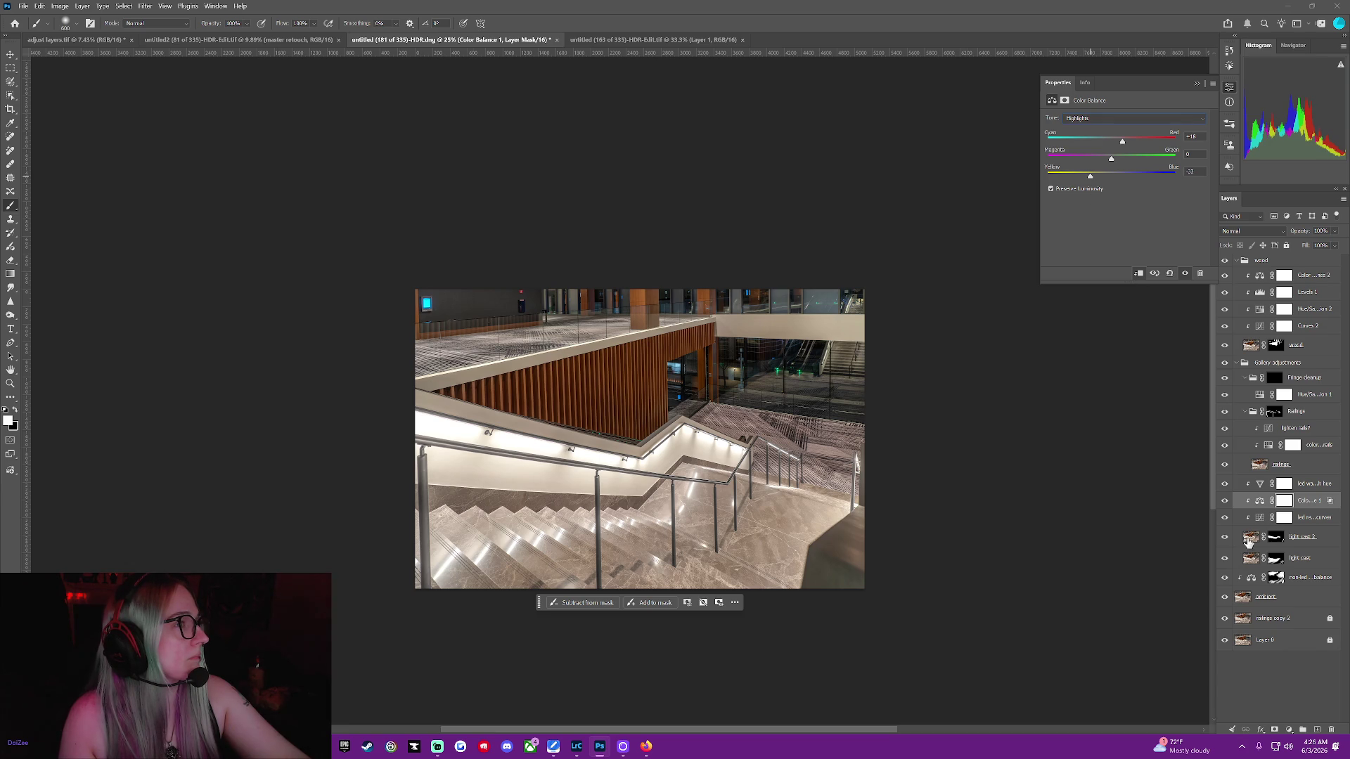
pyautogui.click(1227, 505)
pyautogui.click(1226, 503)
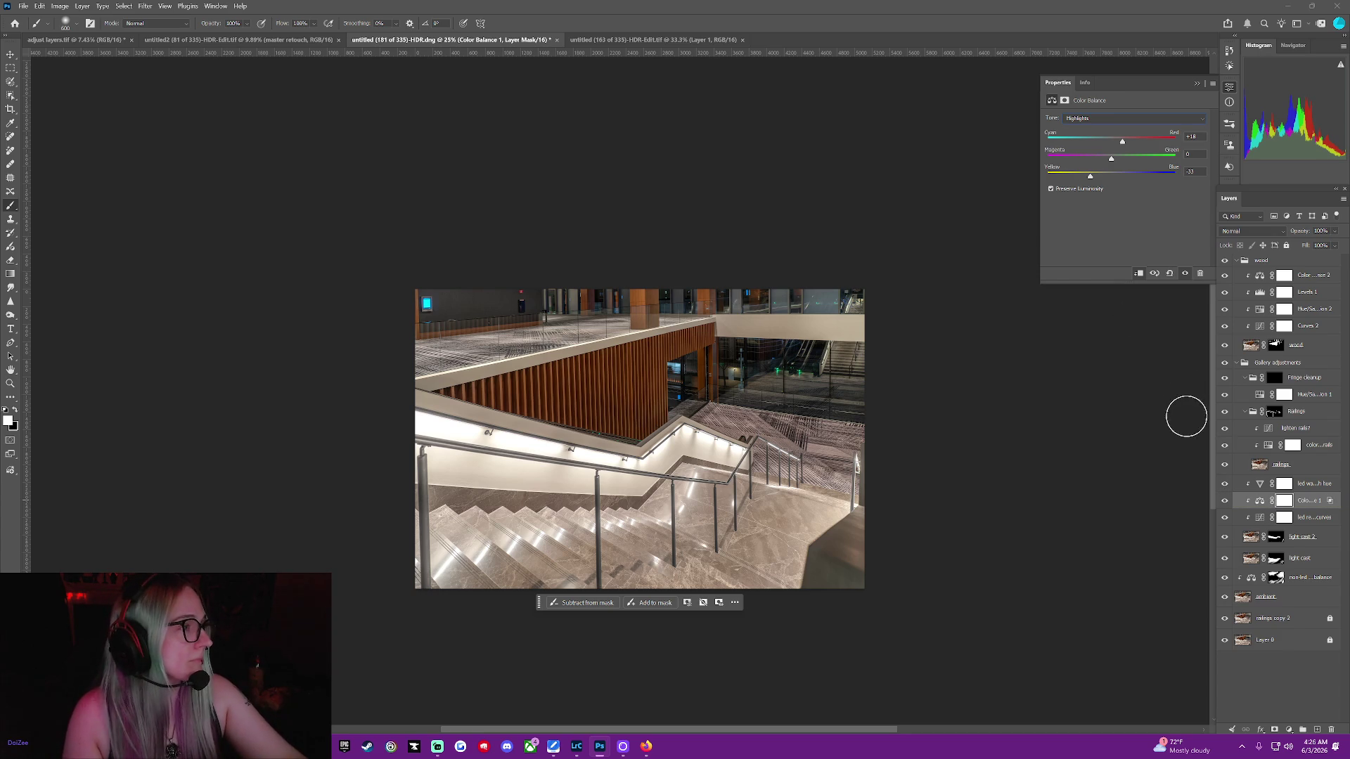
pyautogui.click(1294, 602)
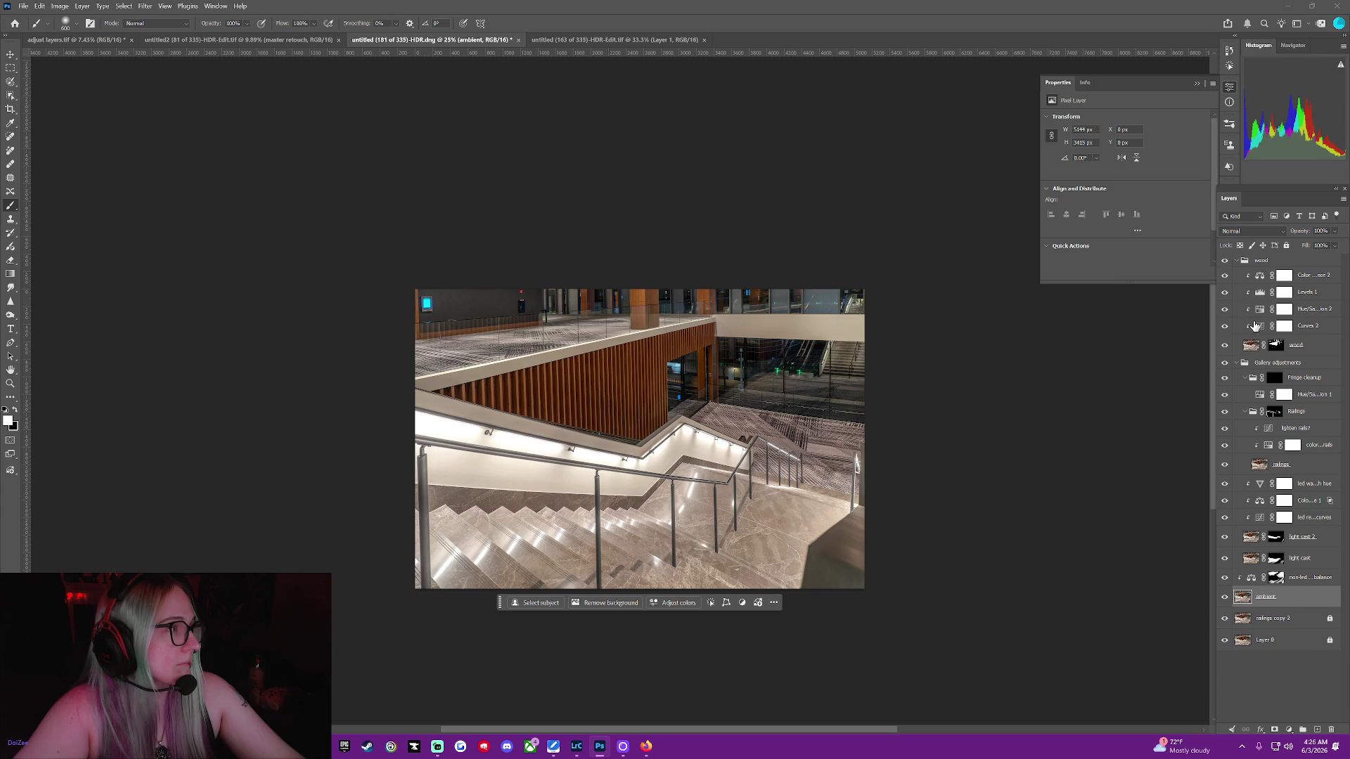
pyautogui.click(1273, 377)
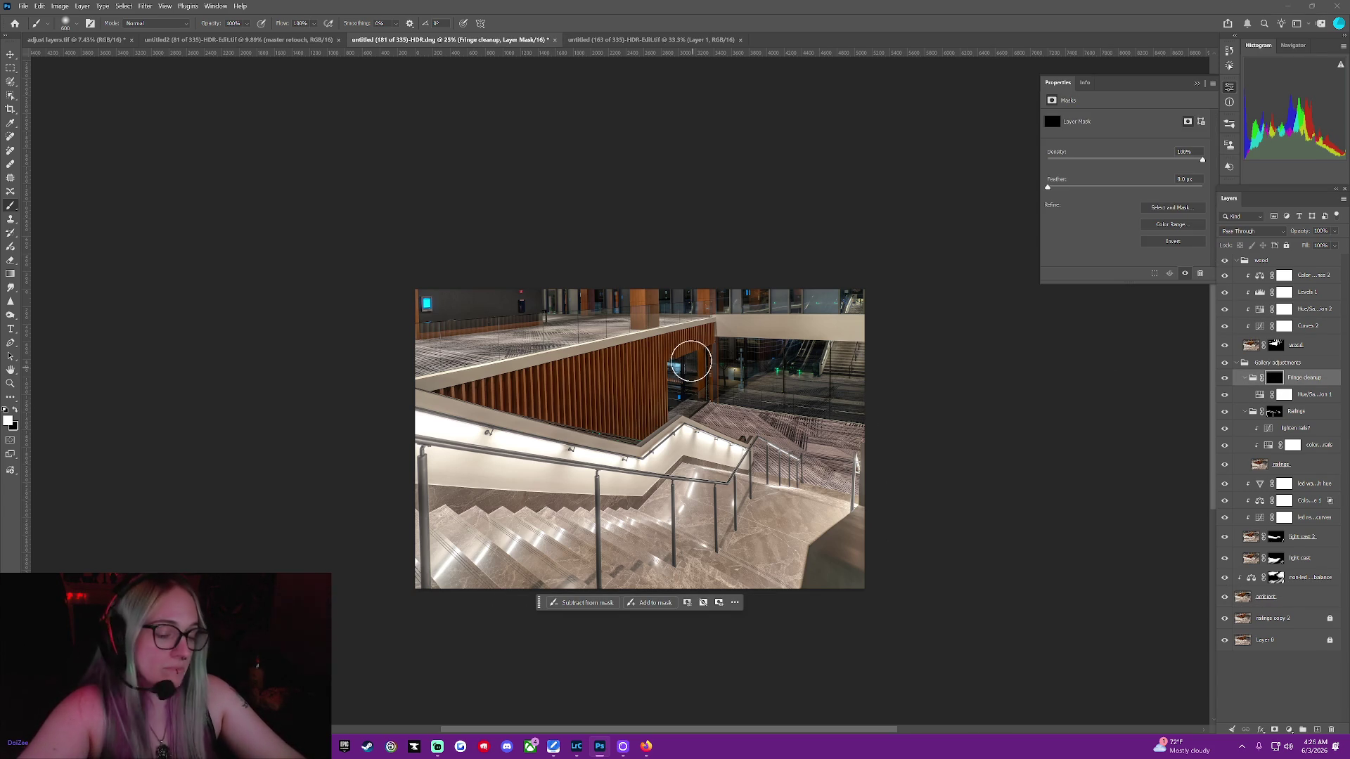
# Zoom into the railing edge and paint away its green fringe with a small brush on the mask
pyautogui.middleClick(689, 376)
pyautogui.click(652, 310)
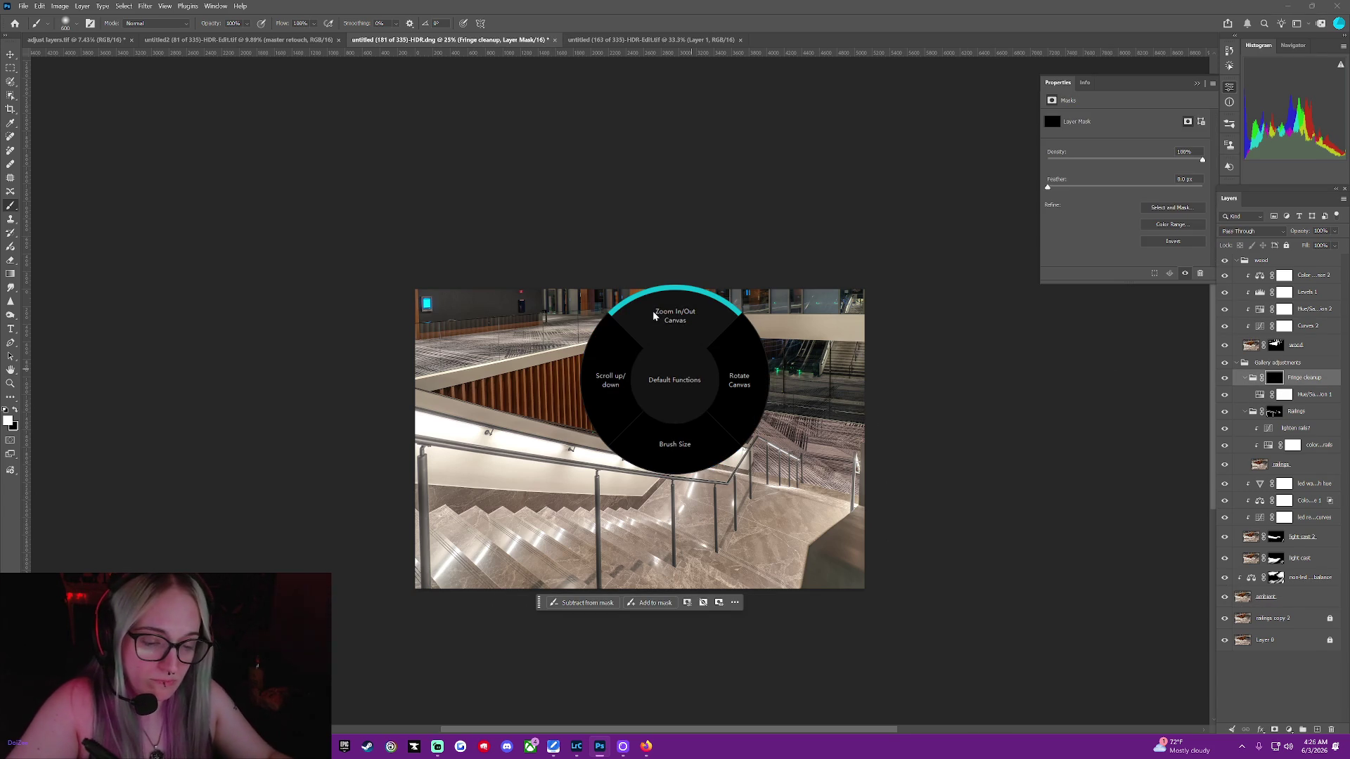
pyautogui.scroll(2, 664, 304)
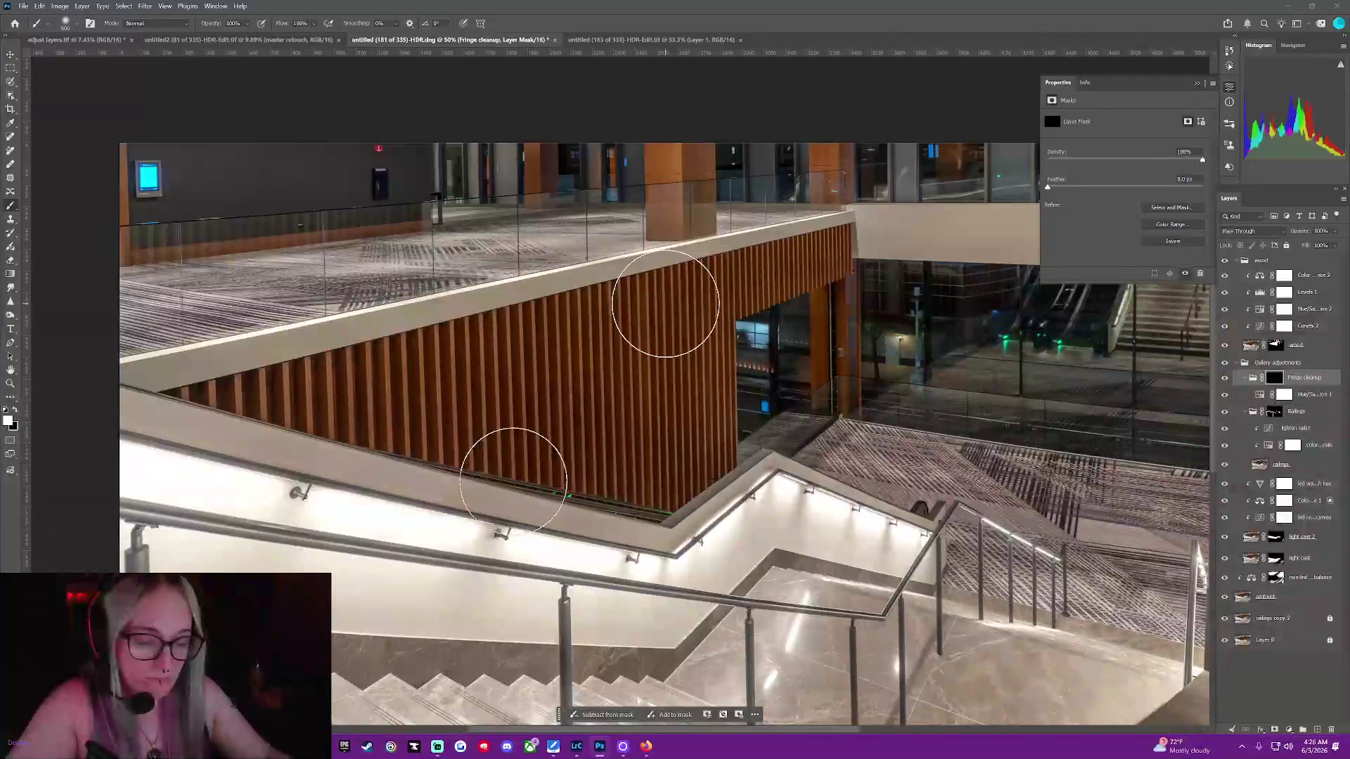
pyautogui.scroll(2, 518, 468)
pyautogui.scroll(3, 467, 542)
pyautogui.scroll(-2, 467, 555)
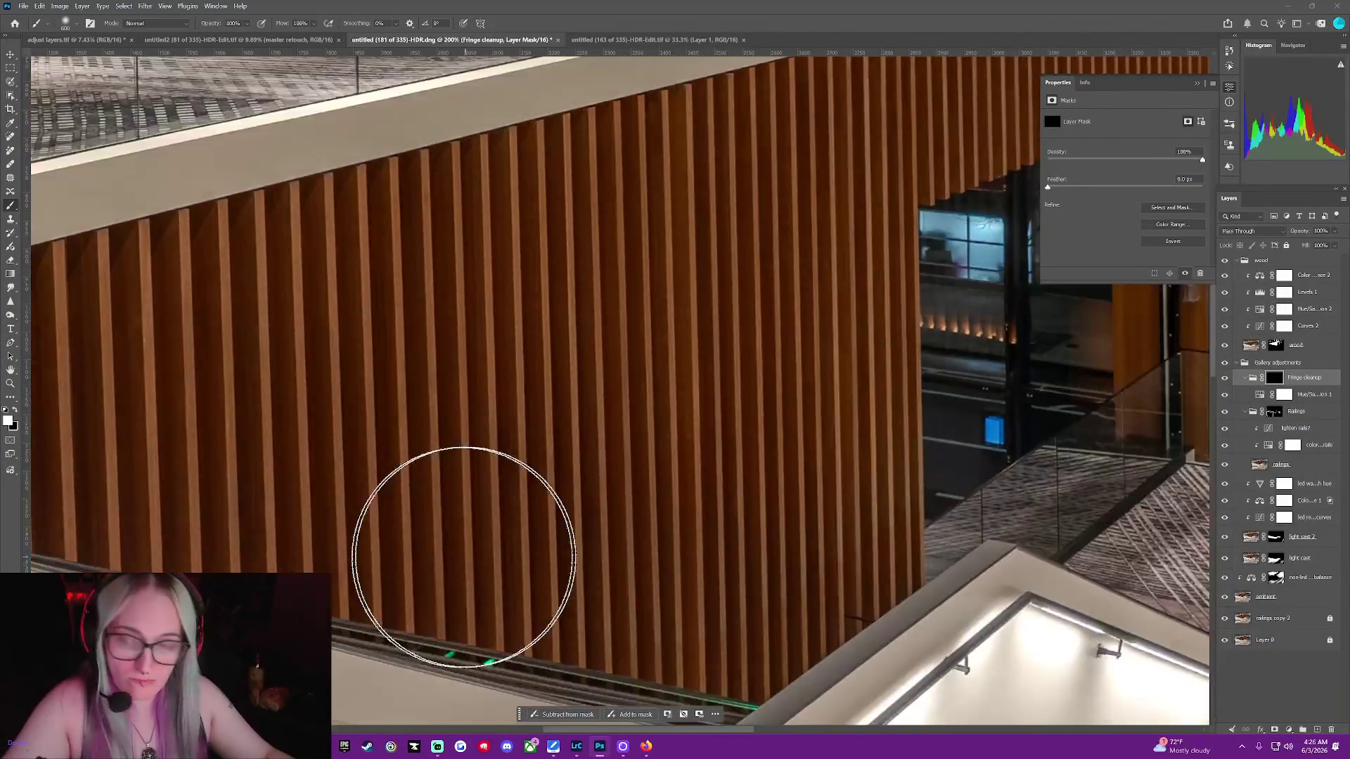
pyautogui.scroll(-1, 464, 541)
pyautogui.scroll(1, 460, 528)
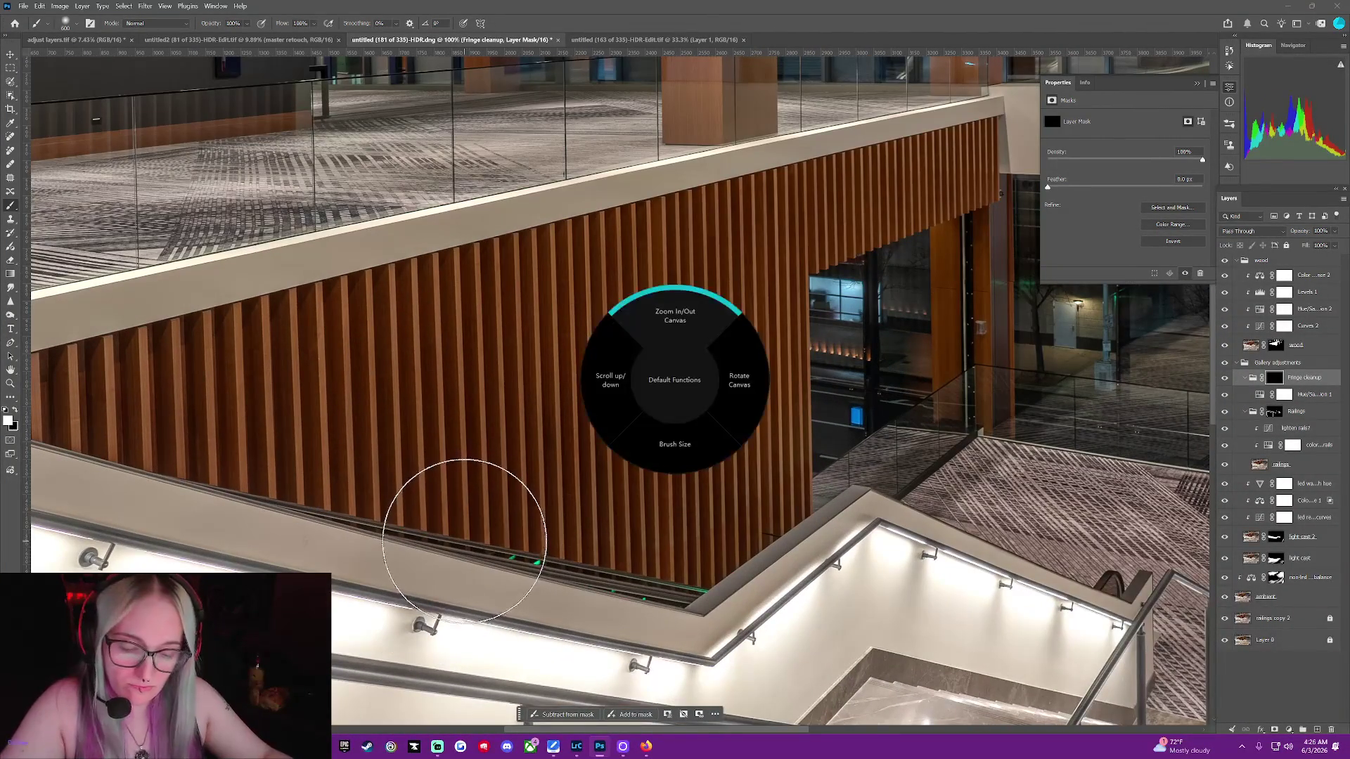
pyautogui.press('[')
pyautogui.press('[')
pyautogui.press('[')
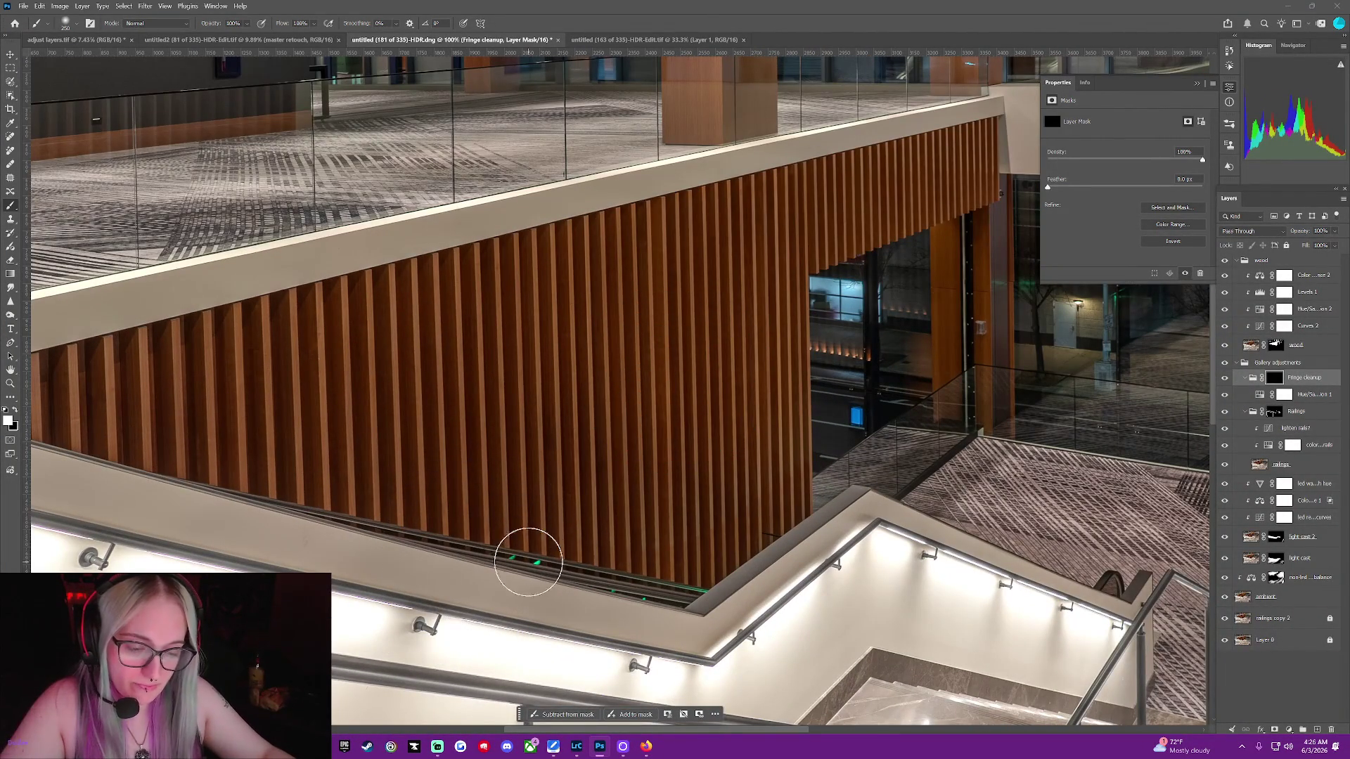
pyautogui.press('[')
pyautogui.press('[')
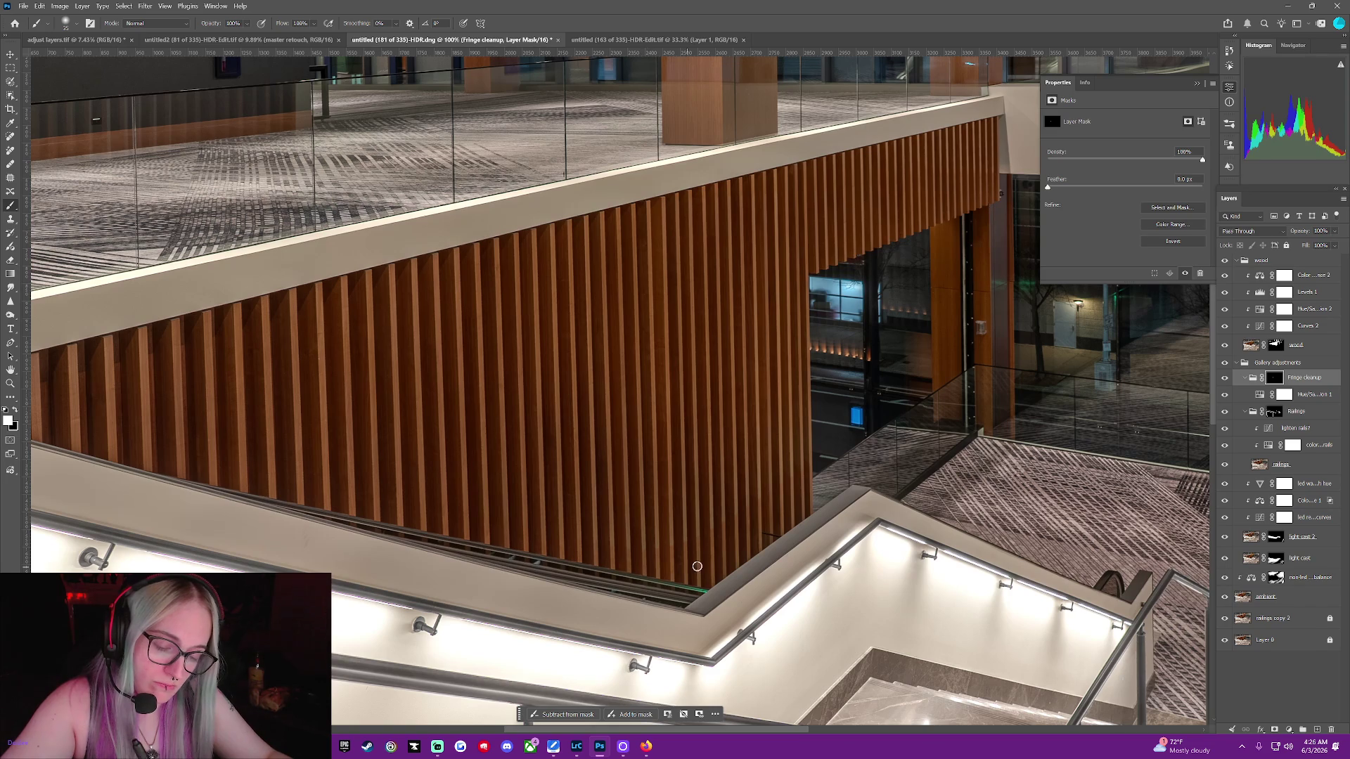
pyautogui.moveTo(706, 590)
pyautogui.mouseDown()
pyautogui.moveTo(643, 583)
pyautogui.moveTo(650, 600)
pyautogui.mouseUp()
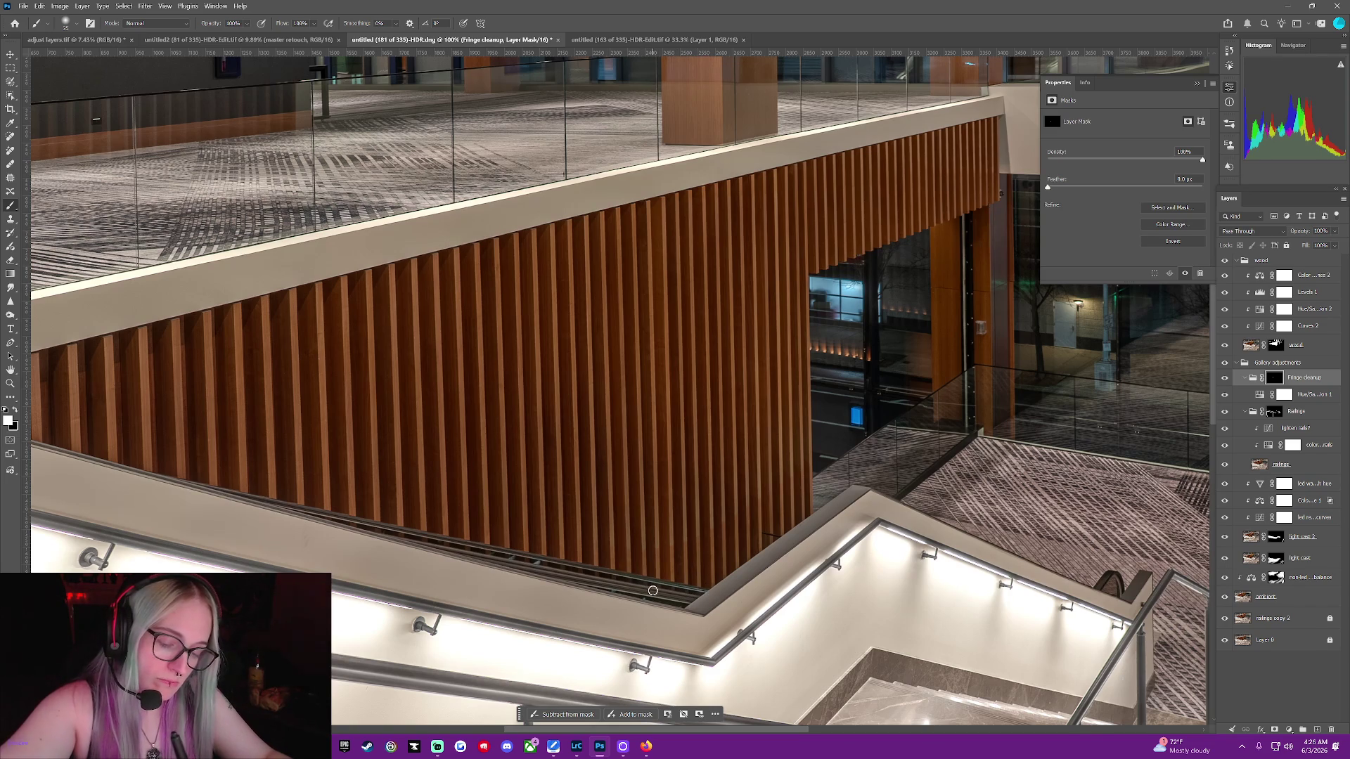